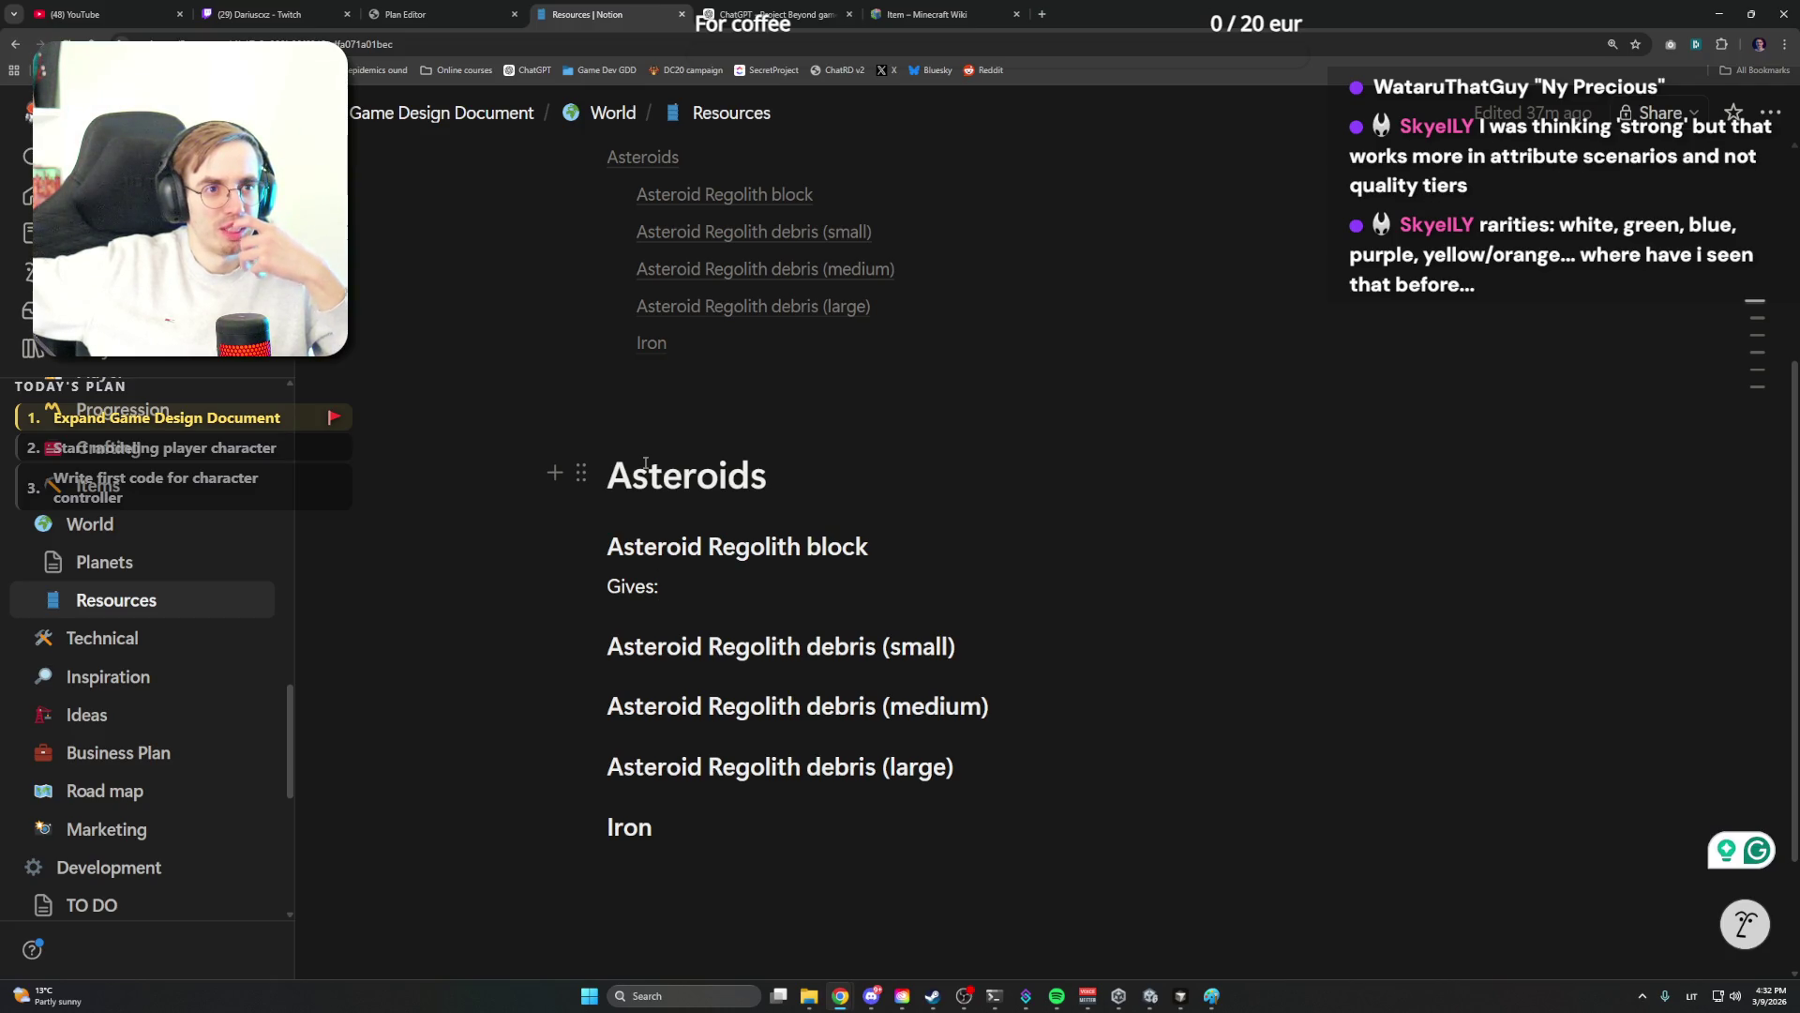
Check the Minecraft Wiki item list, then return to Notion and bring up the Items page under Gameplay
click(942, 15)
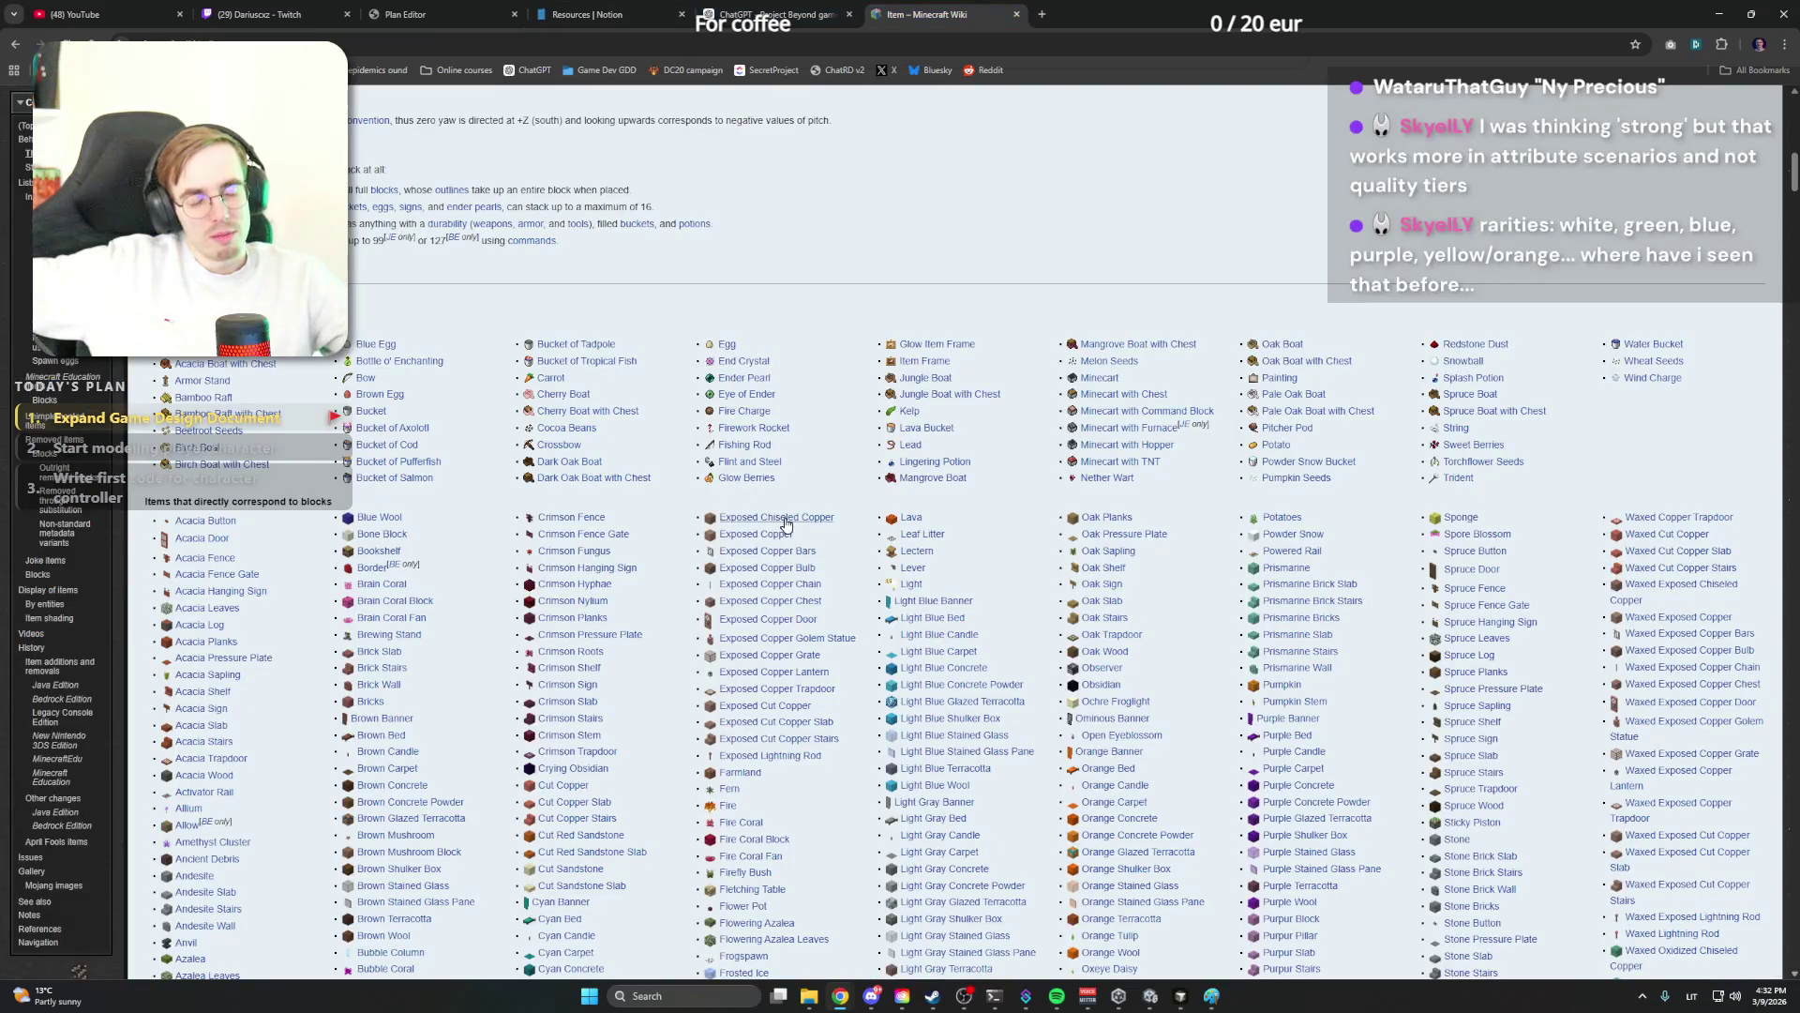
scroll(785, 527, down, 3)
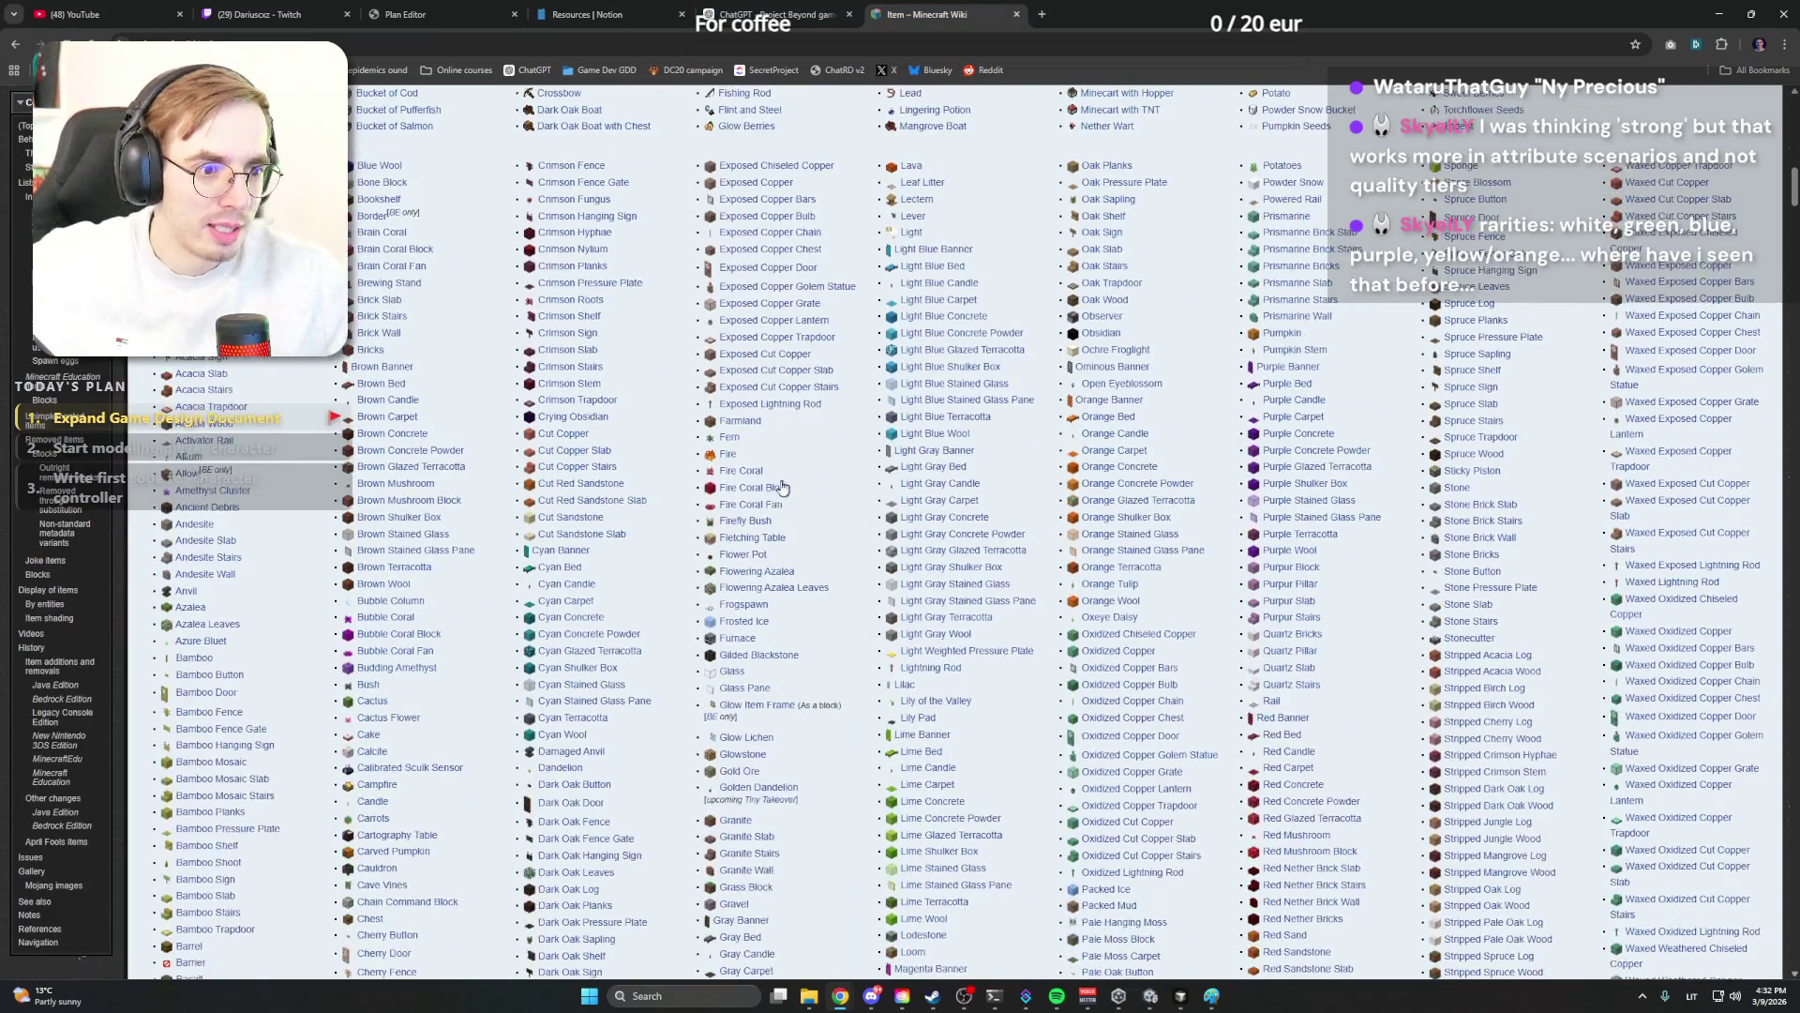
scroll(785, 490, up, 3)
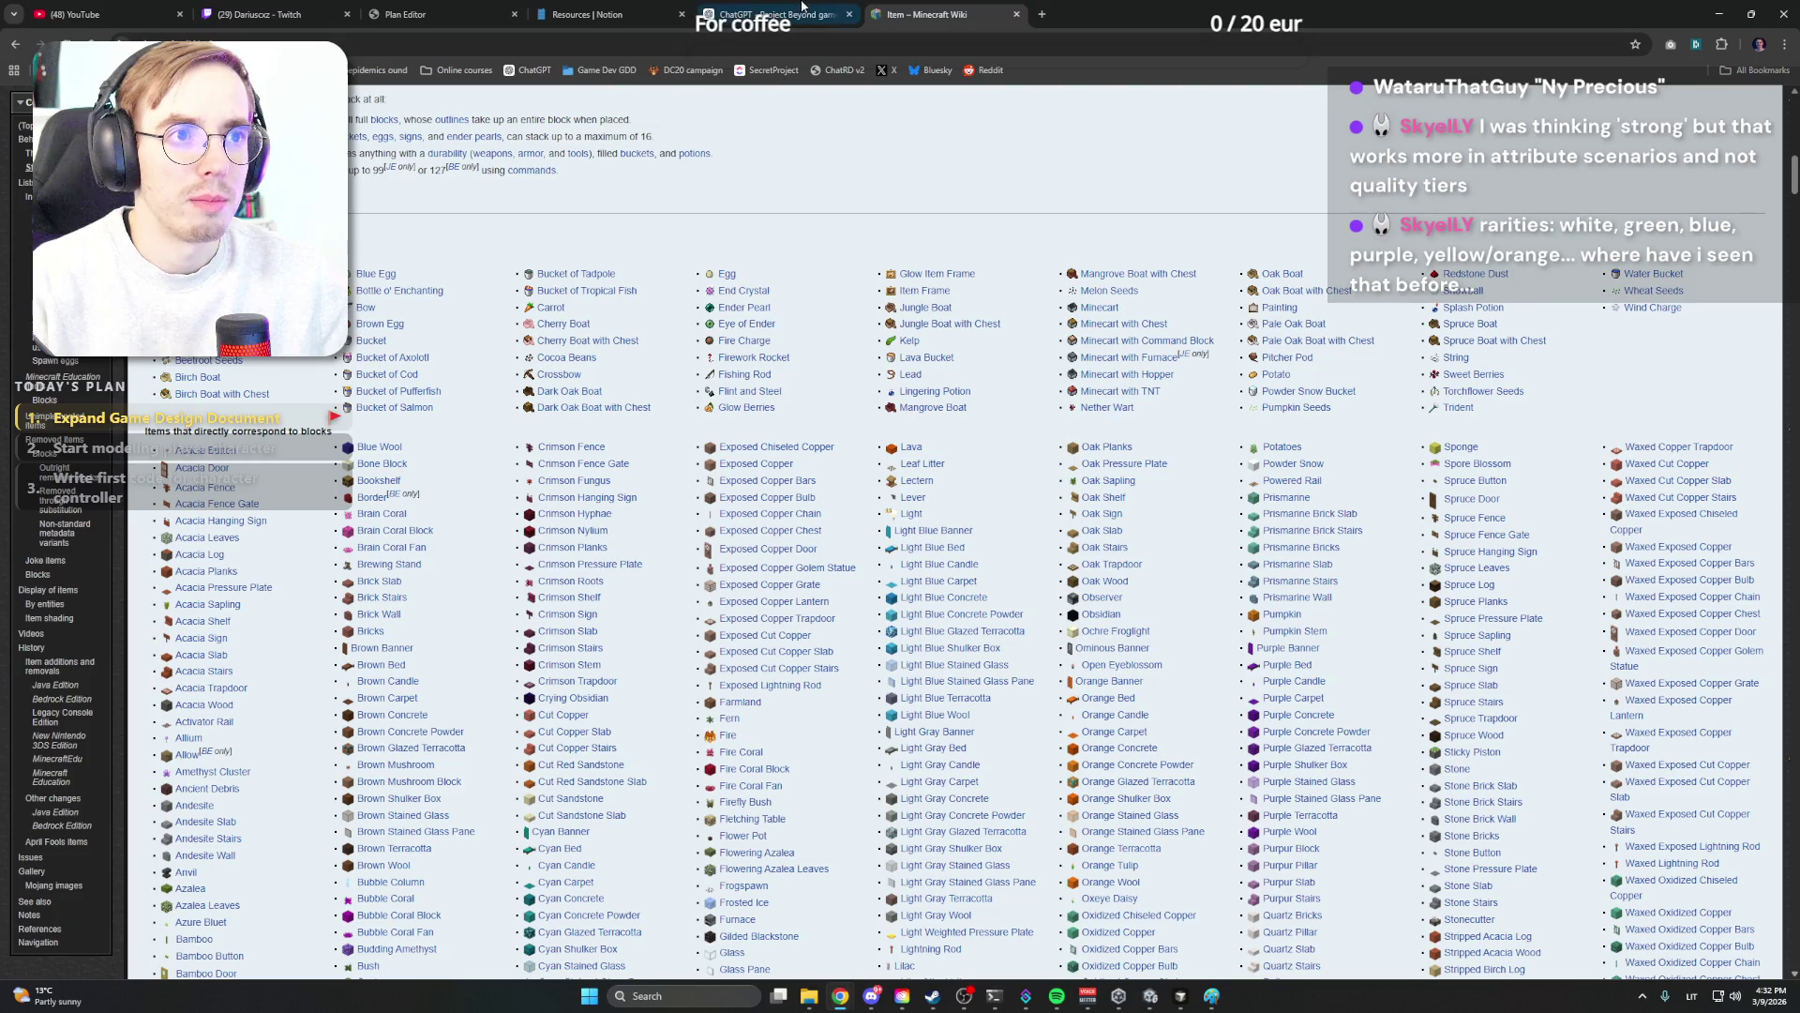
click(588, 15)
scroll(806, 572, down, 1)
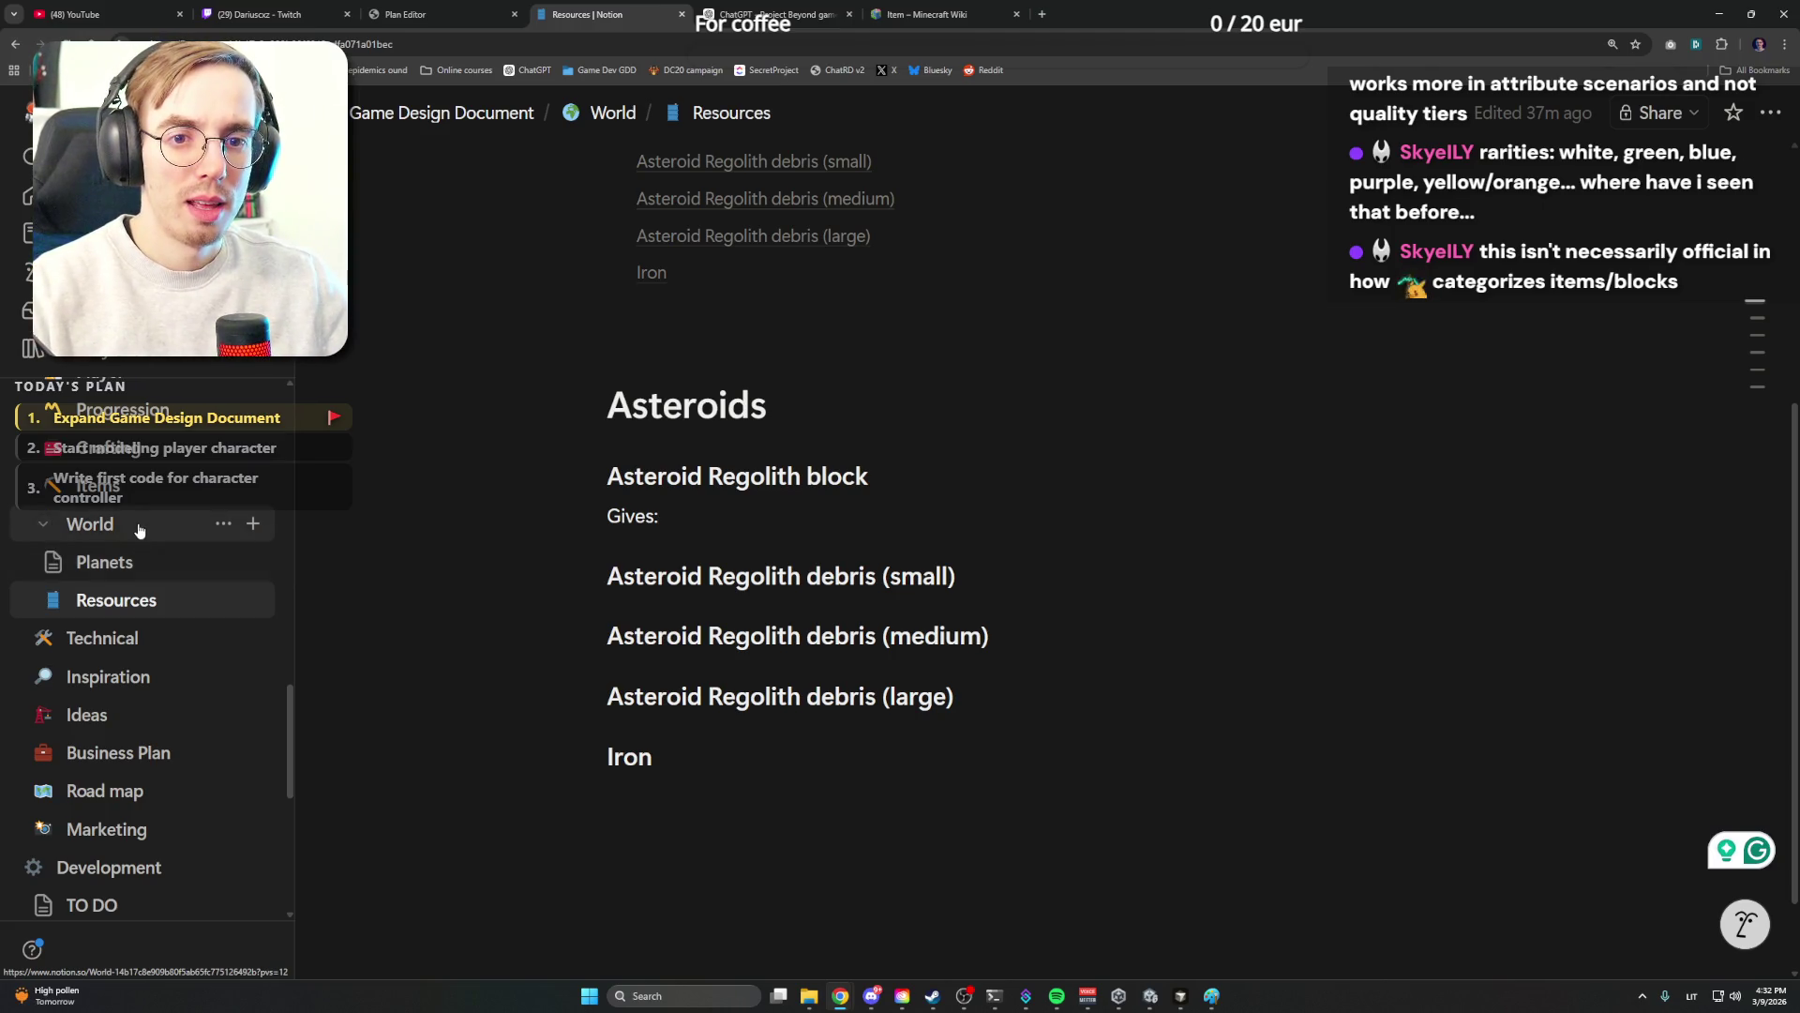
click(139, 528)
click(140, 536)
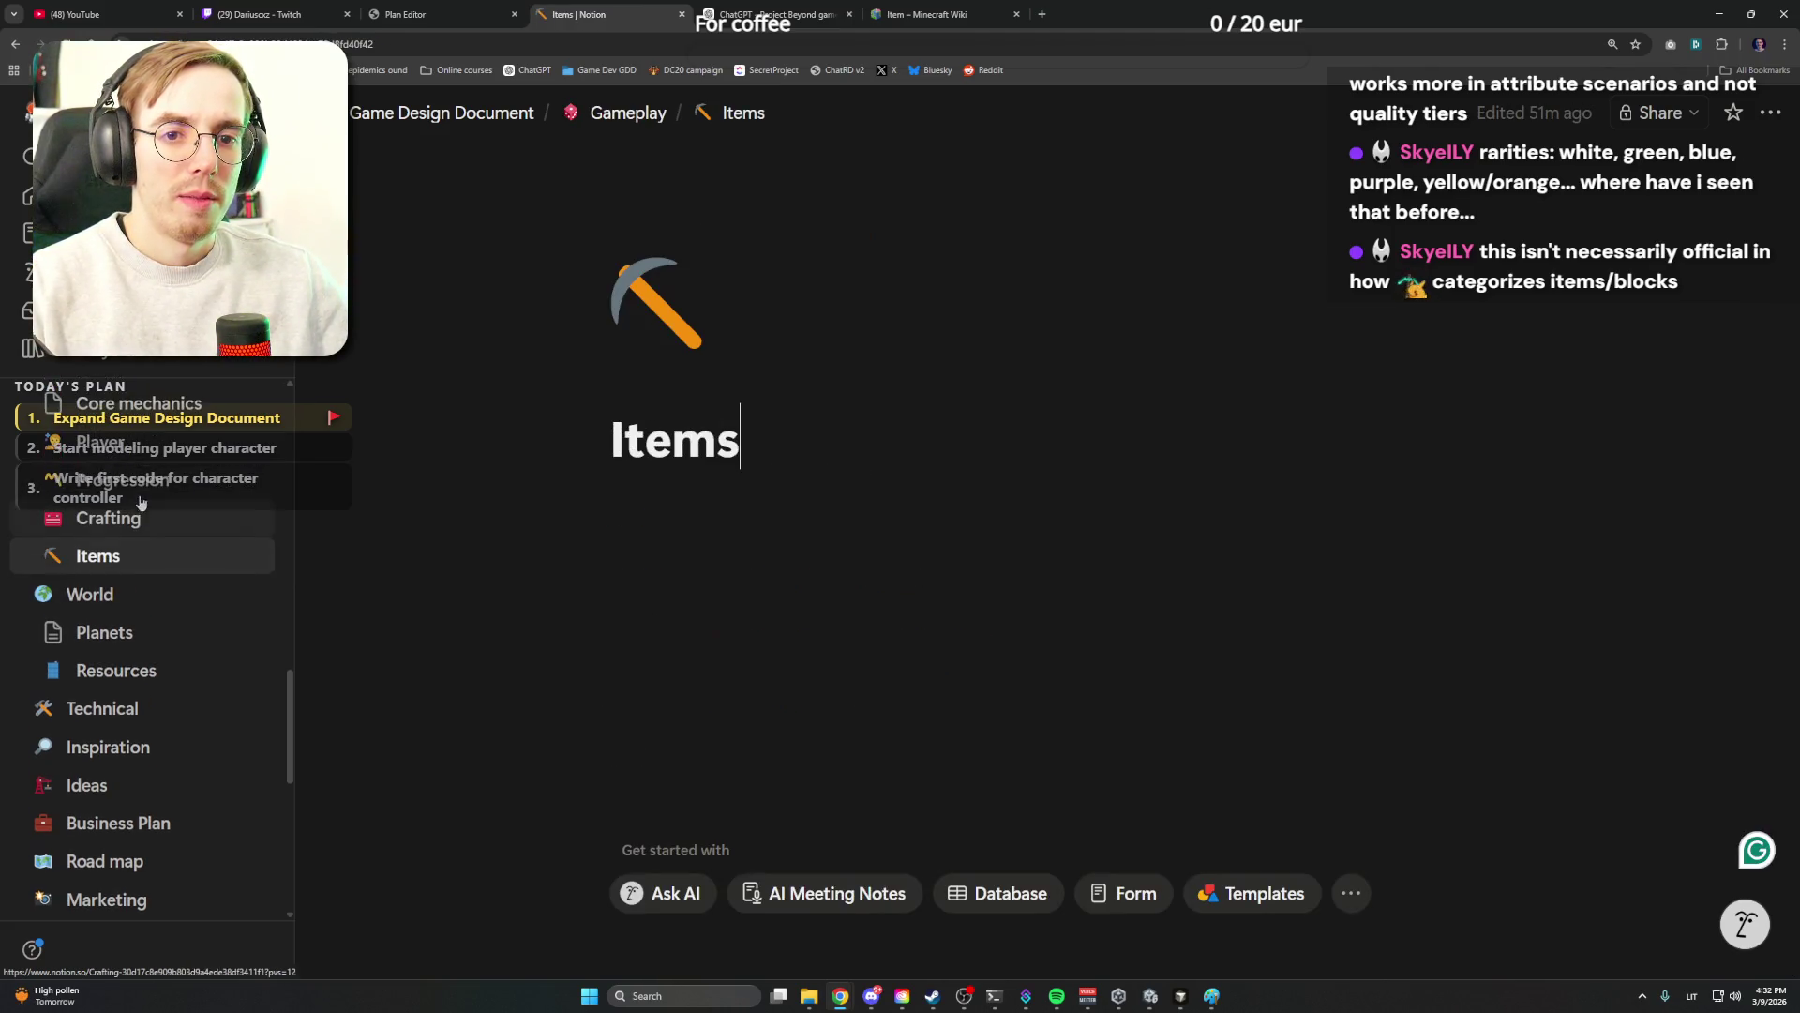
mouse_move(675, 440)
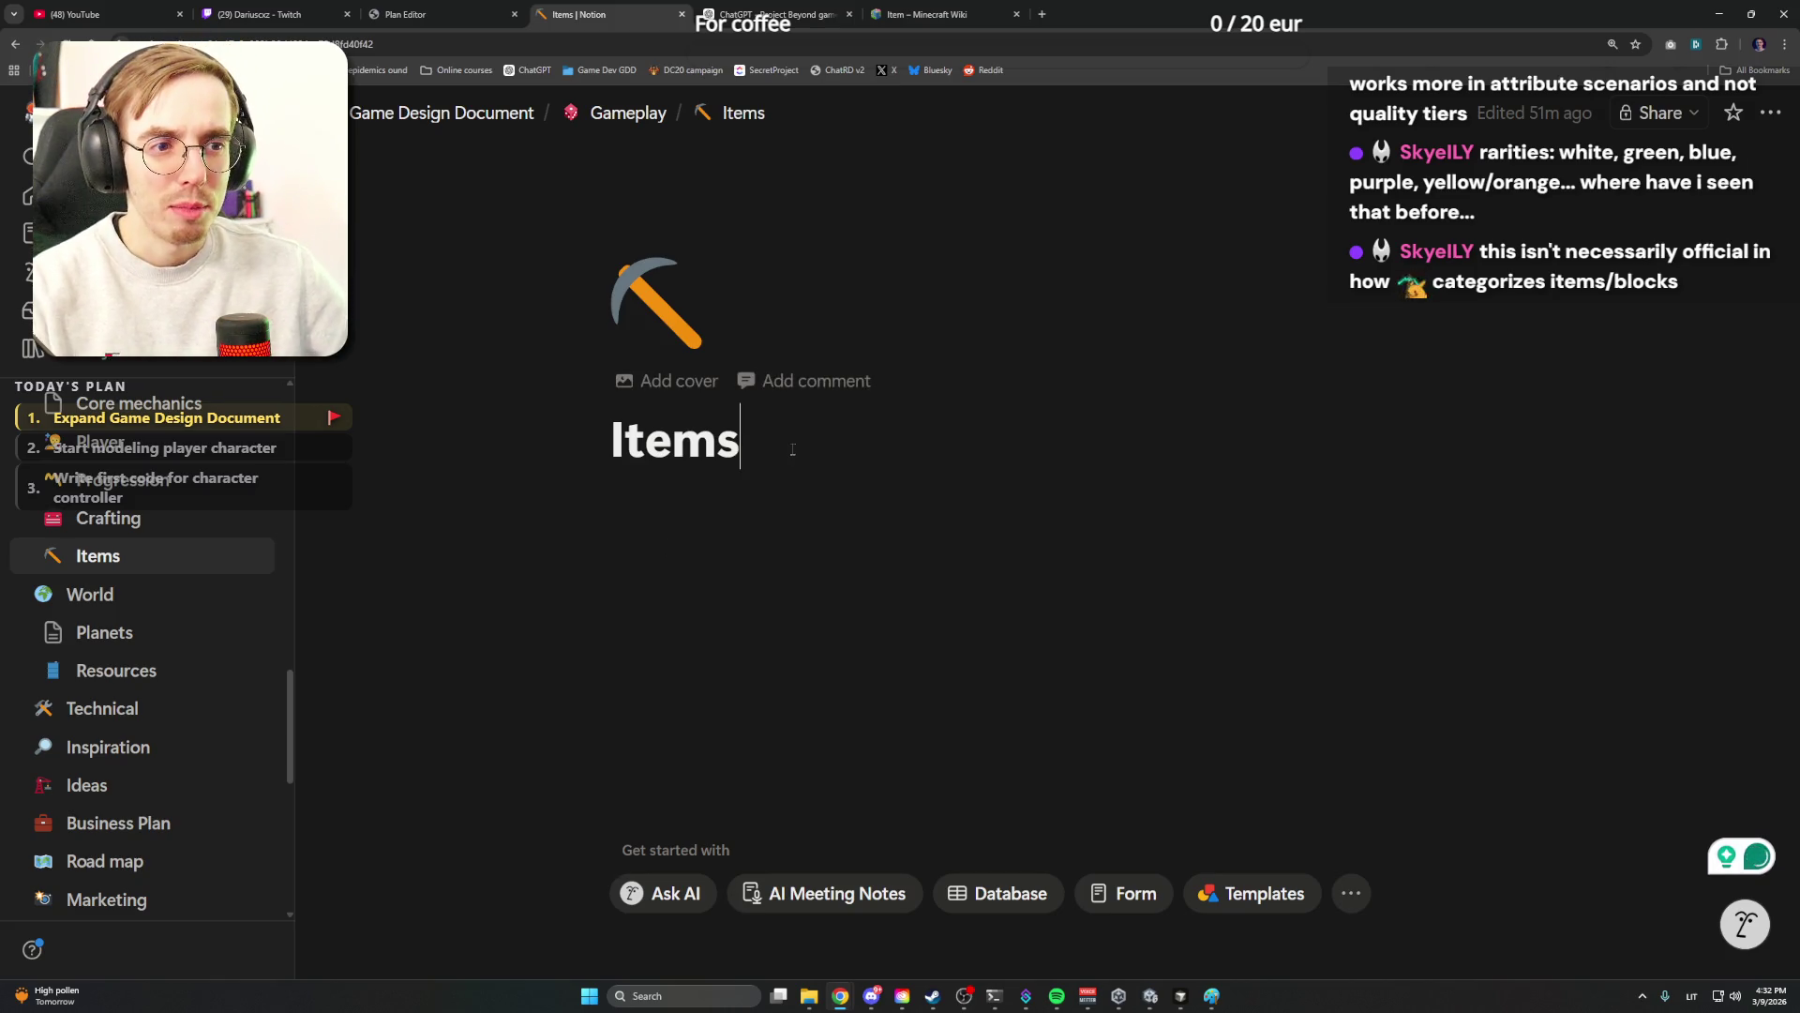
Add the first two wiki categories, ending with 'Items that directly correspond to blocks', as lines on the Items page
key(Return)
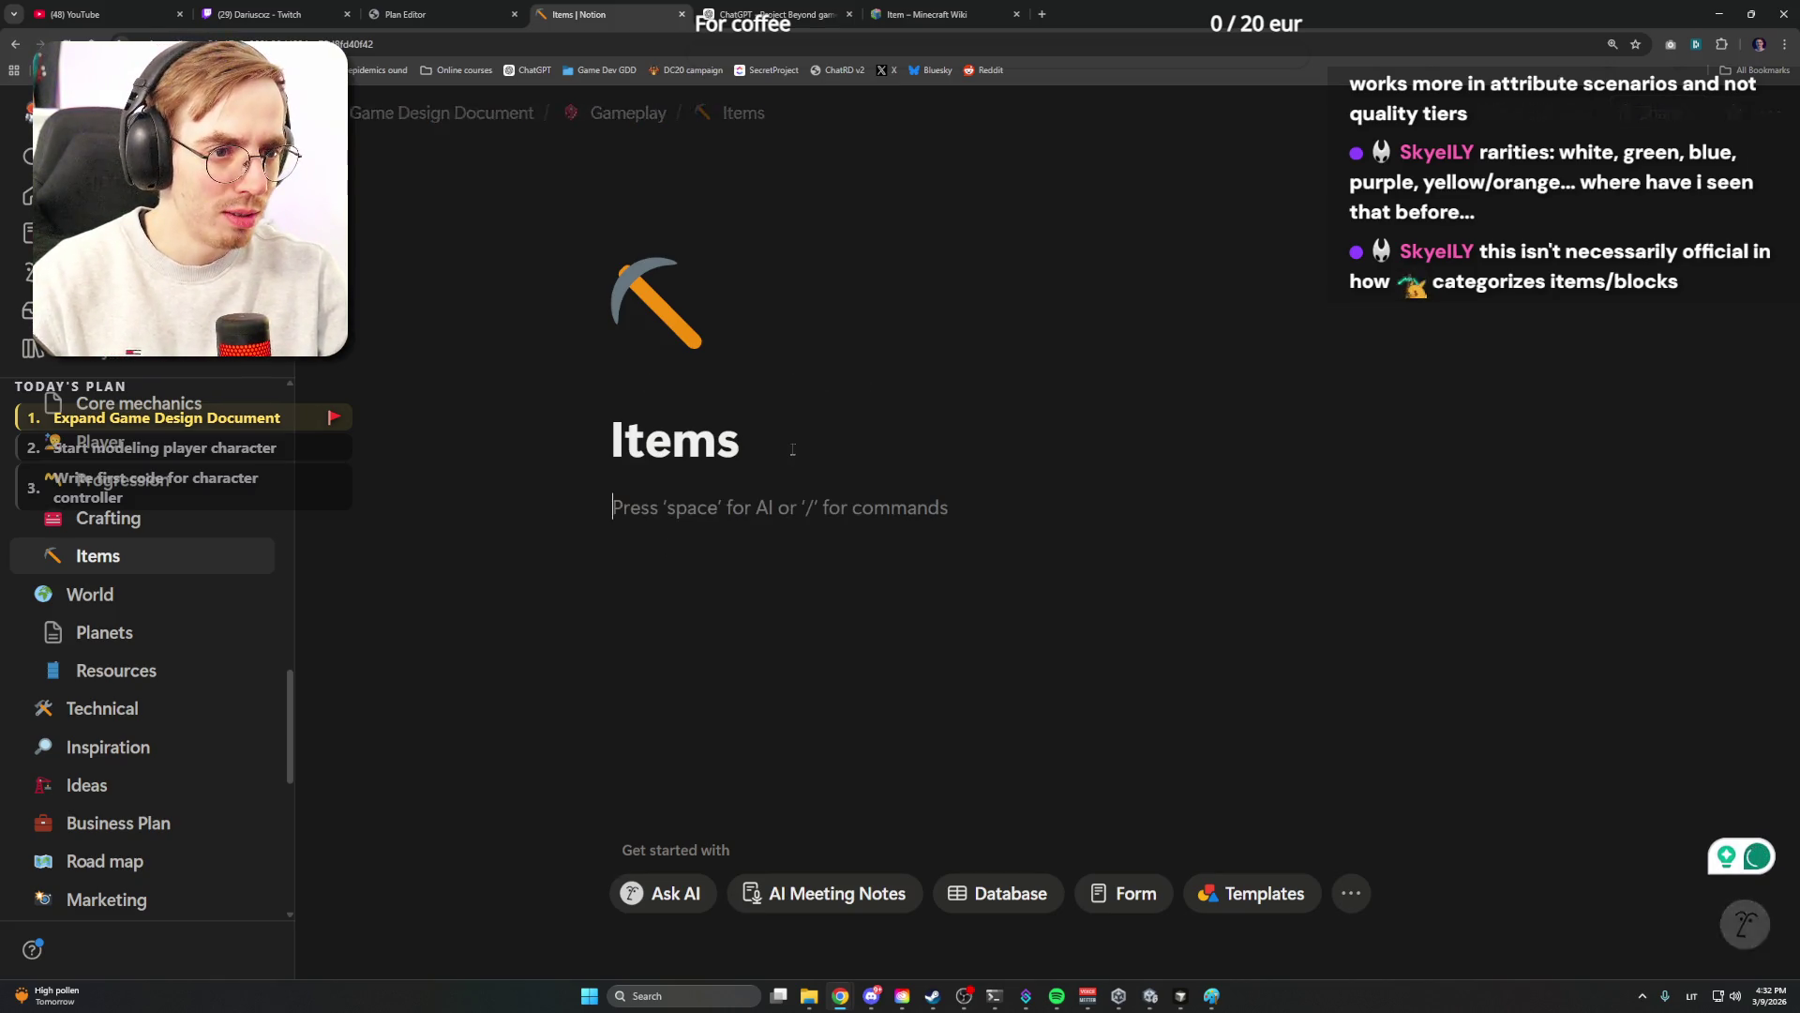
text(Items that create blocks, fluids or entities)
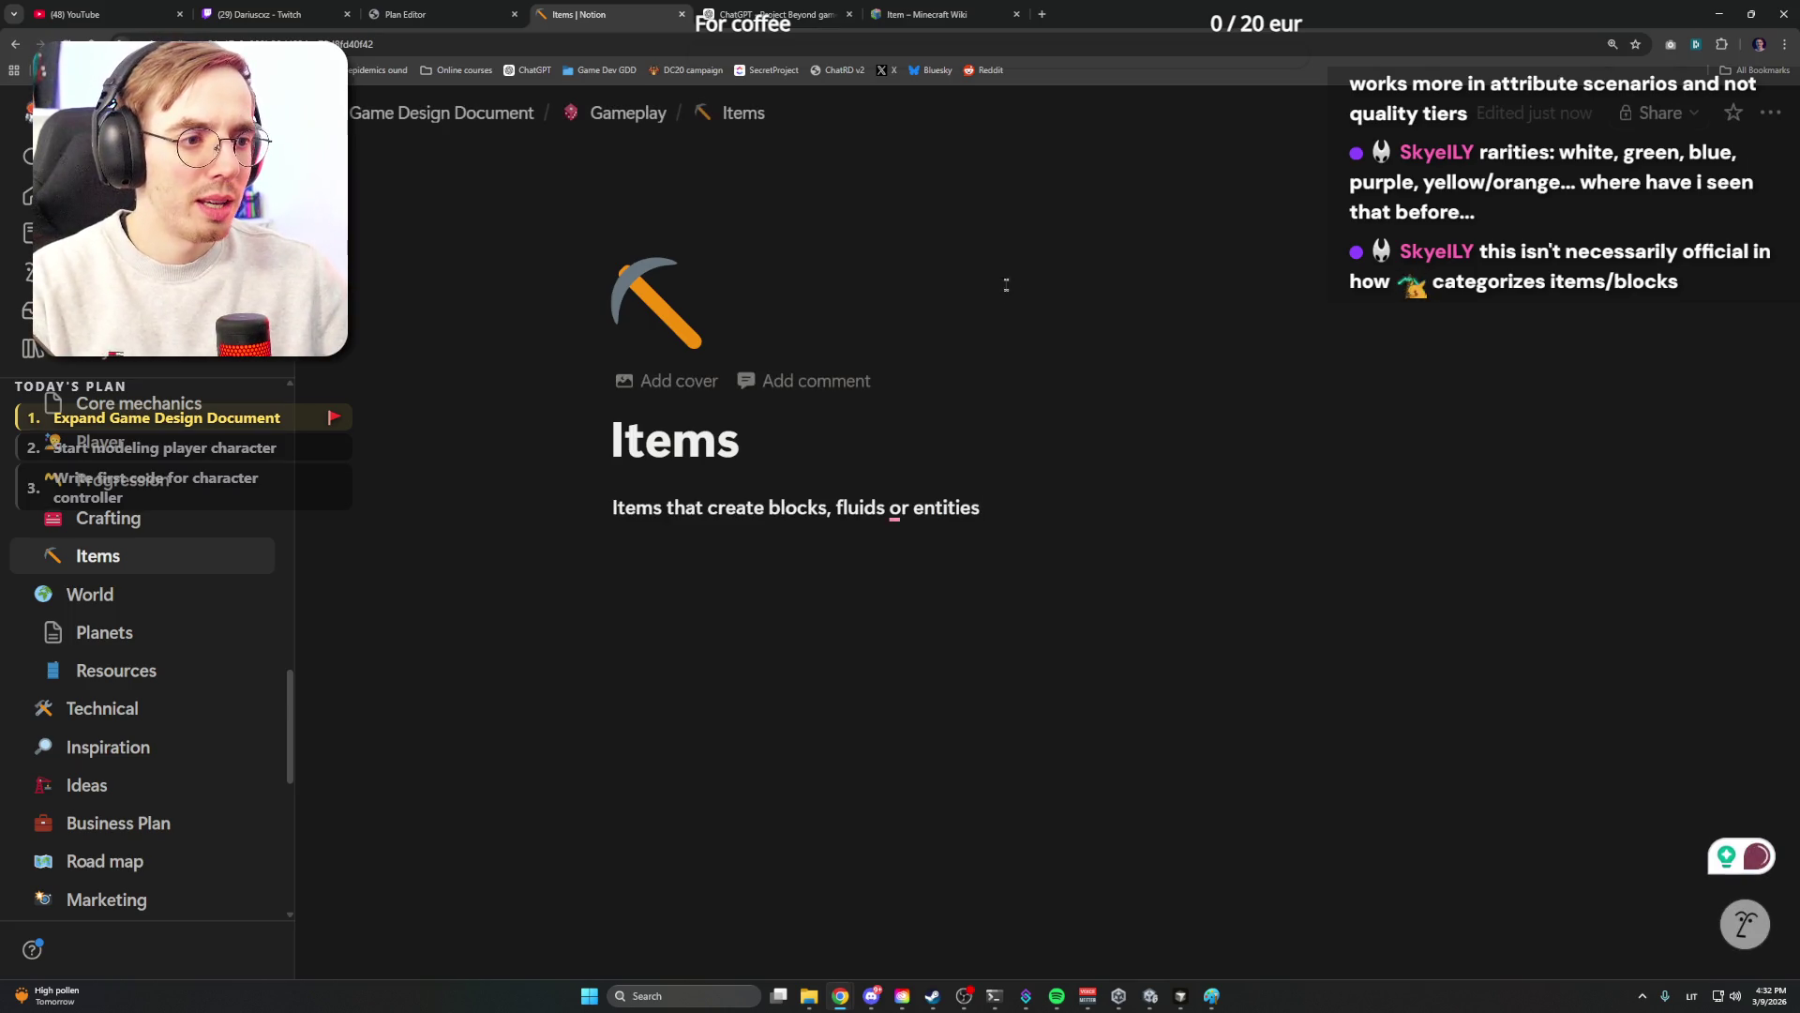
key(ctrl+Tab)
drag(369, 430, 136, 440)
key(ctrl+c)
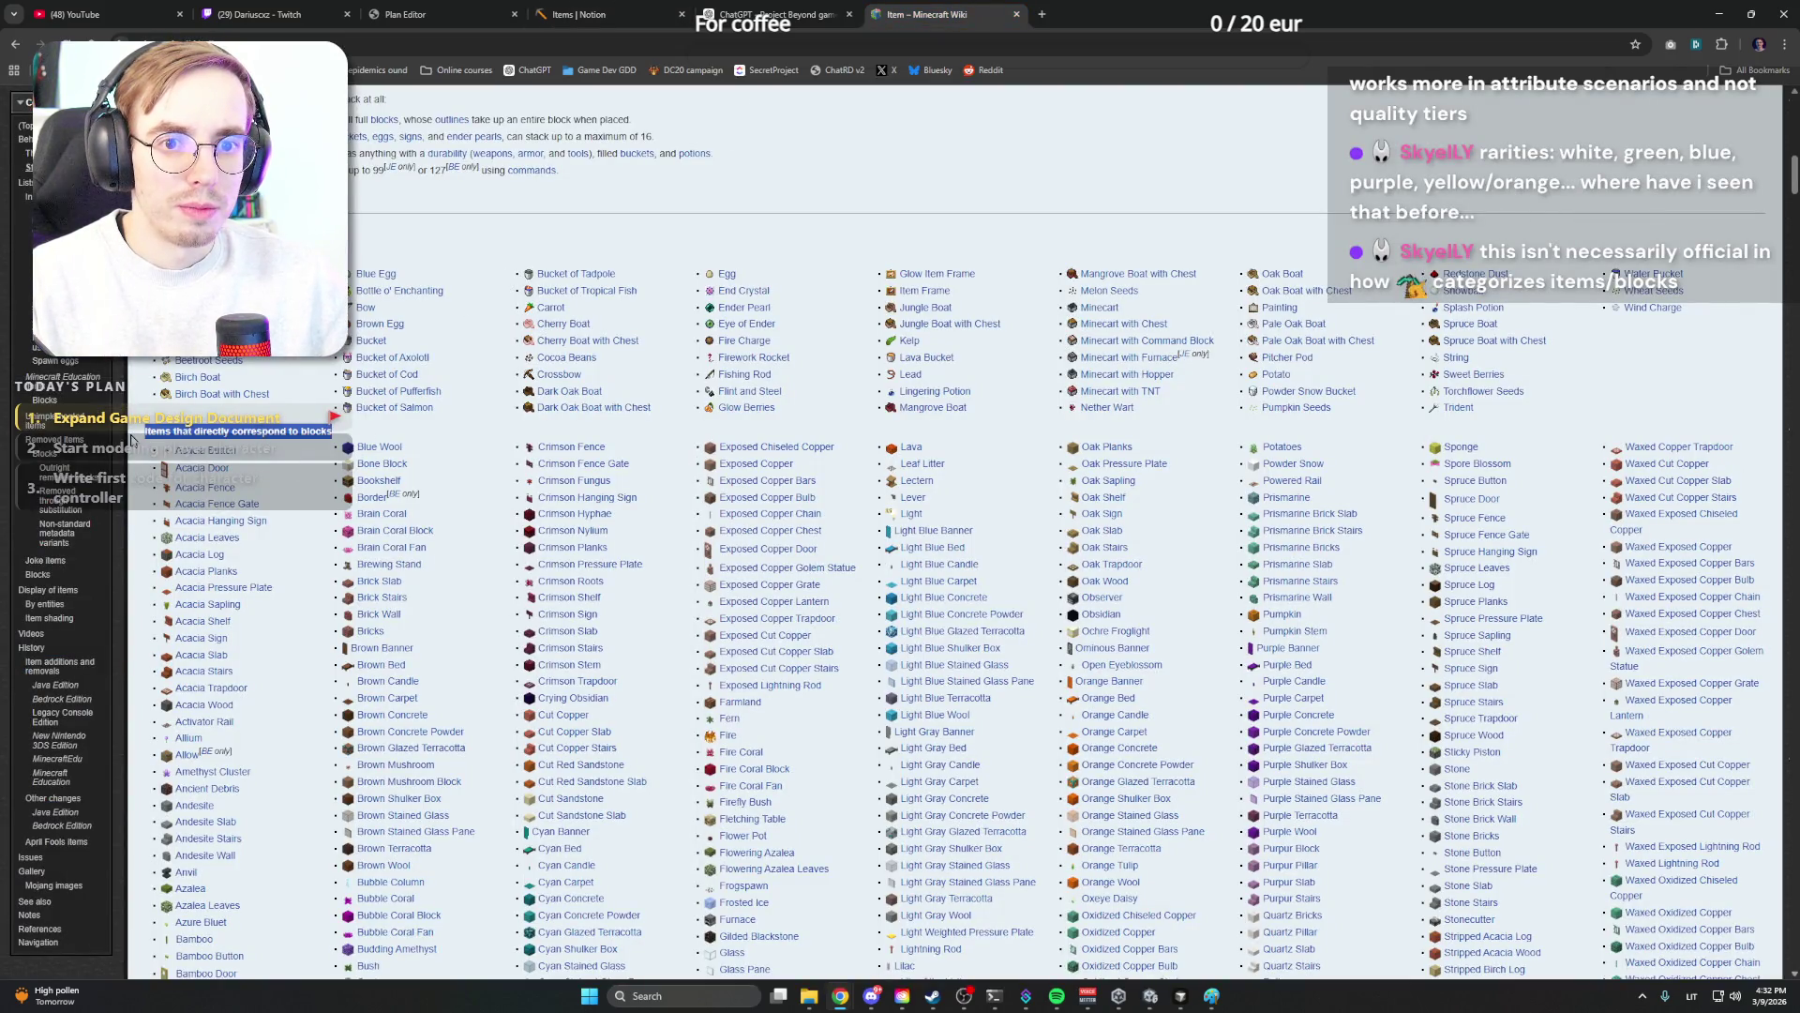
click(605, 14)
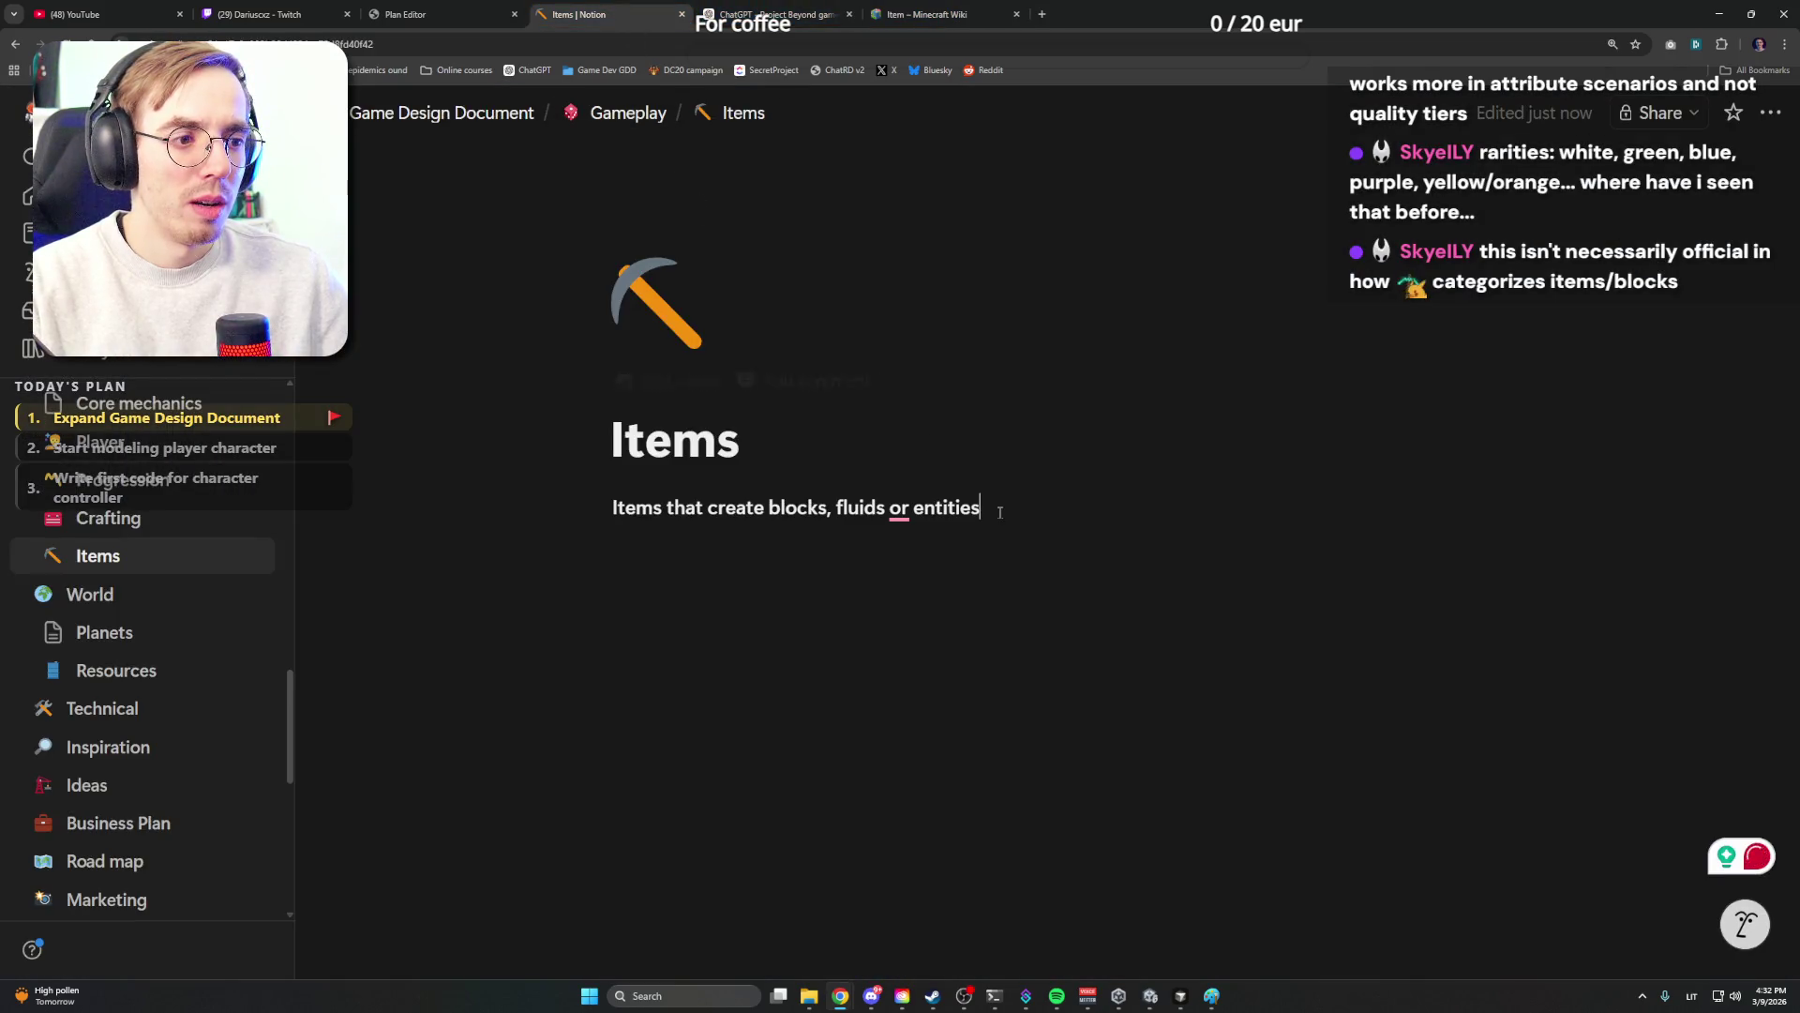
key(Return)
key(ctrl+v)
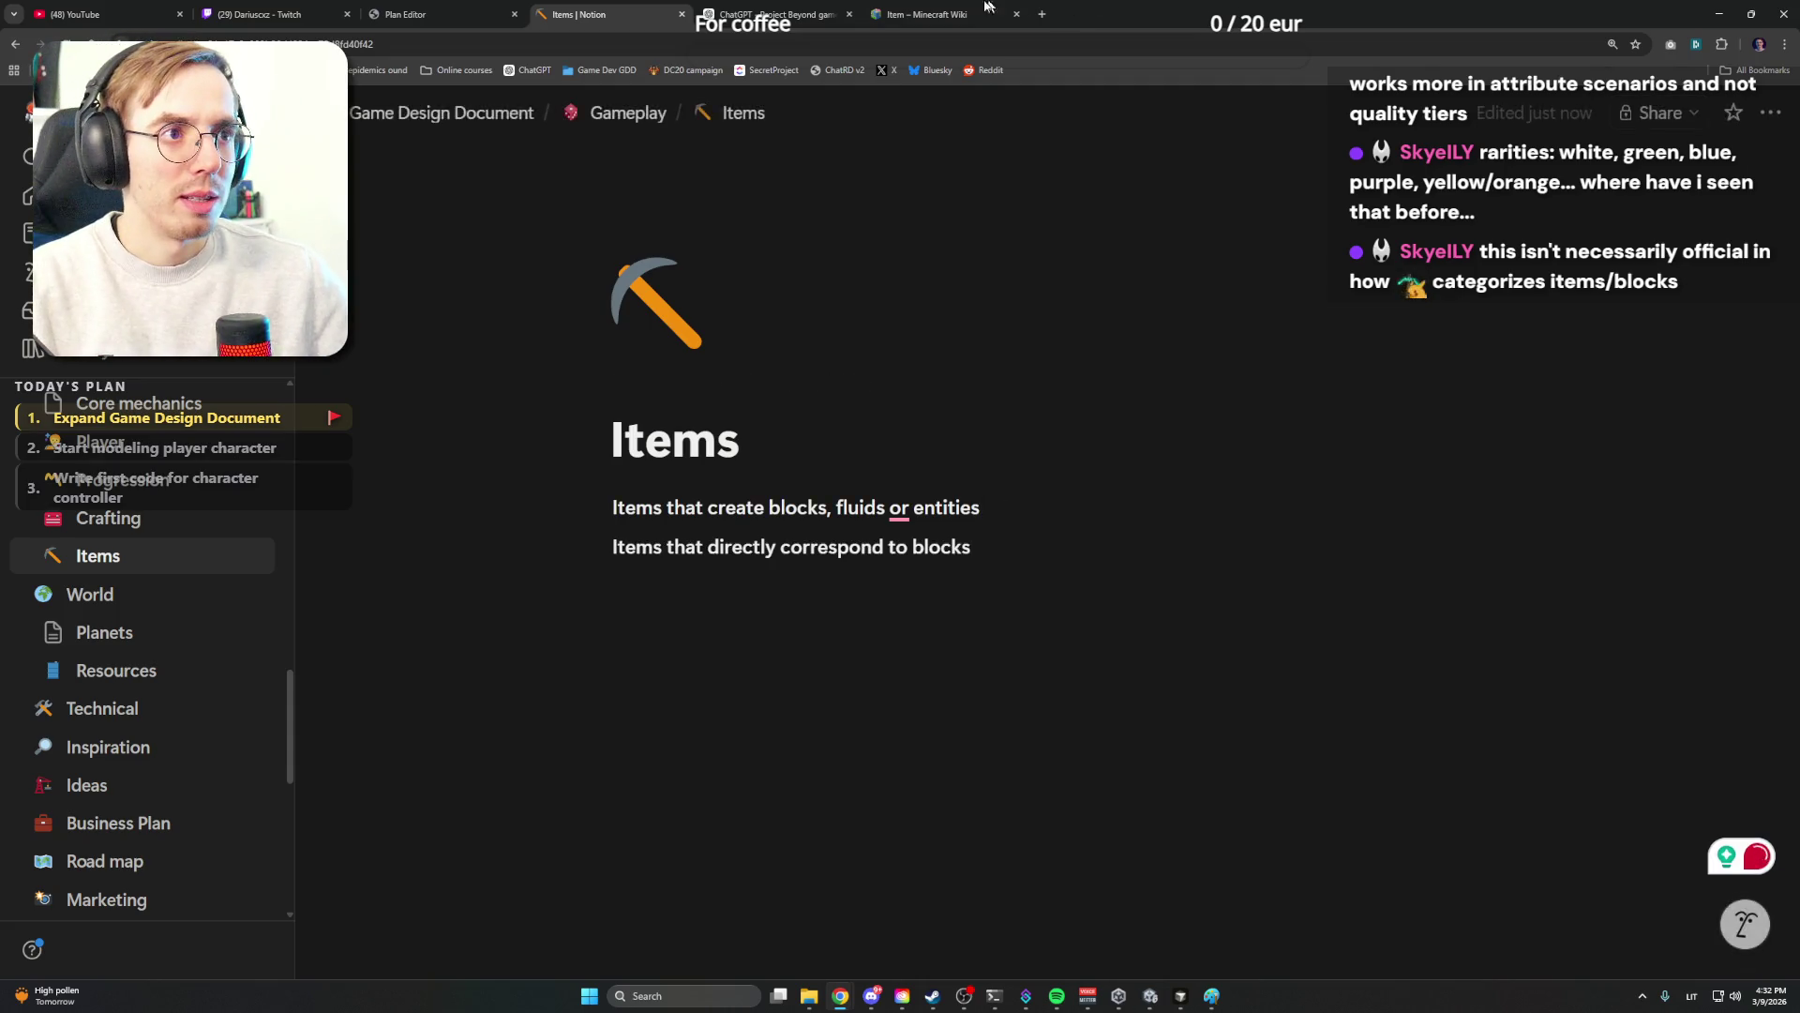
Copy the 'Technical blocks' heading from the wiki and add it as the third category line
key(ctrl+Tab)
scroll(587, 410, down, 5)
scroll(423, 464, down, 5)
scroll(352, 492, down, 5)
scroll(290, 518, down, 5)
drag(254, 364, 147, 368)
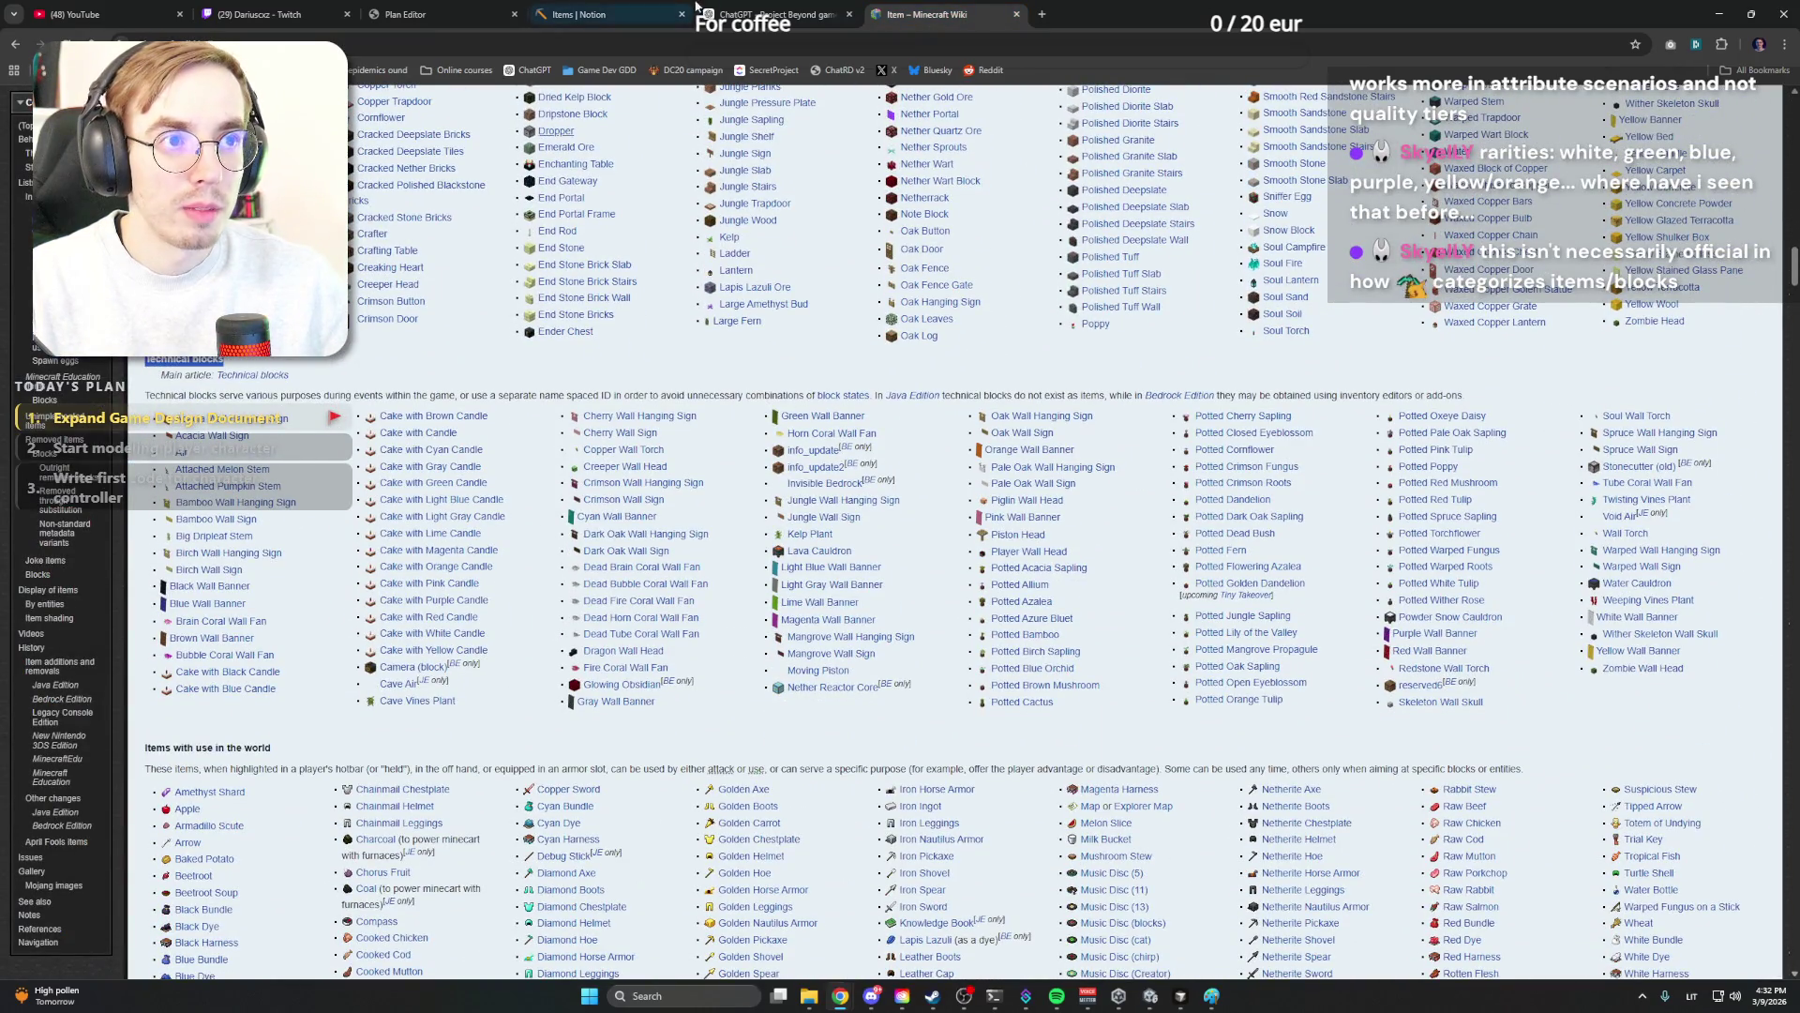
key(ctrl+c)
click(774, 15)
click(579, 14)
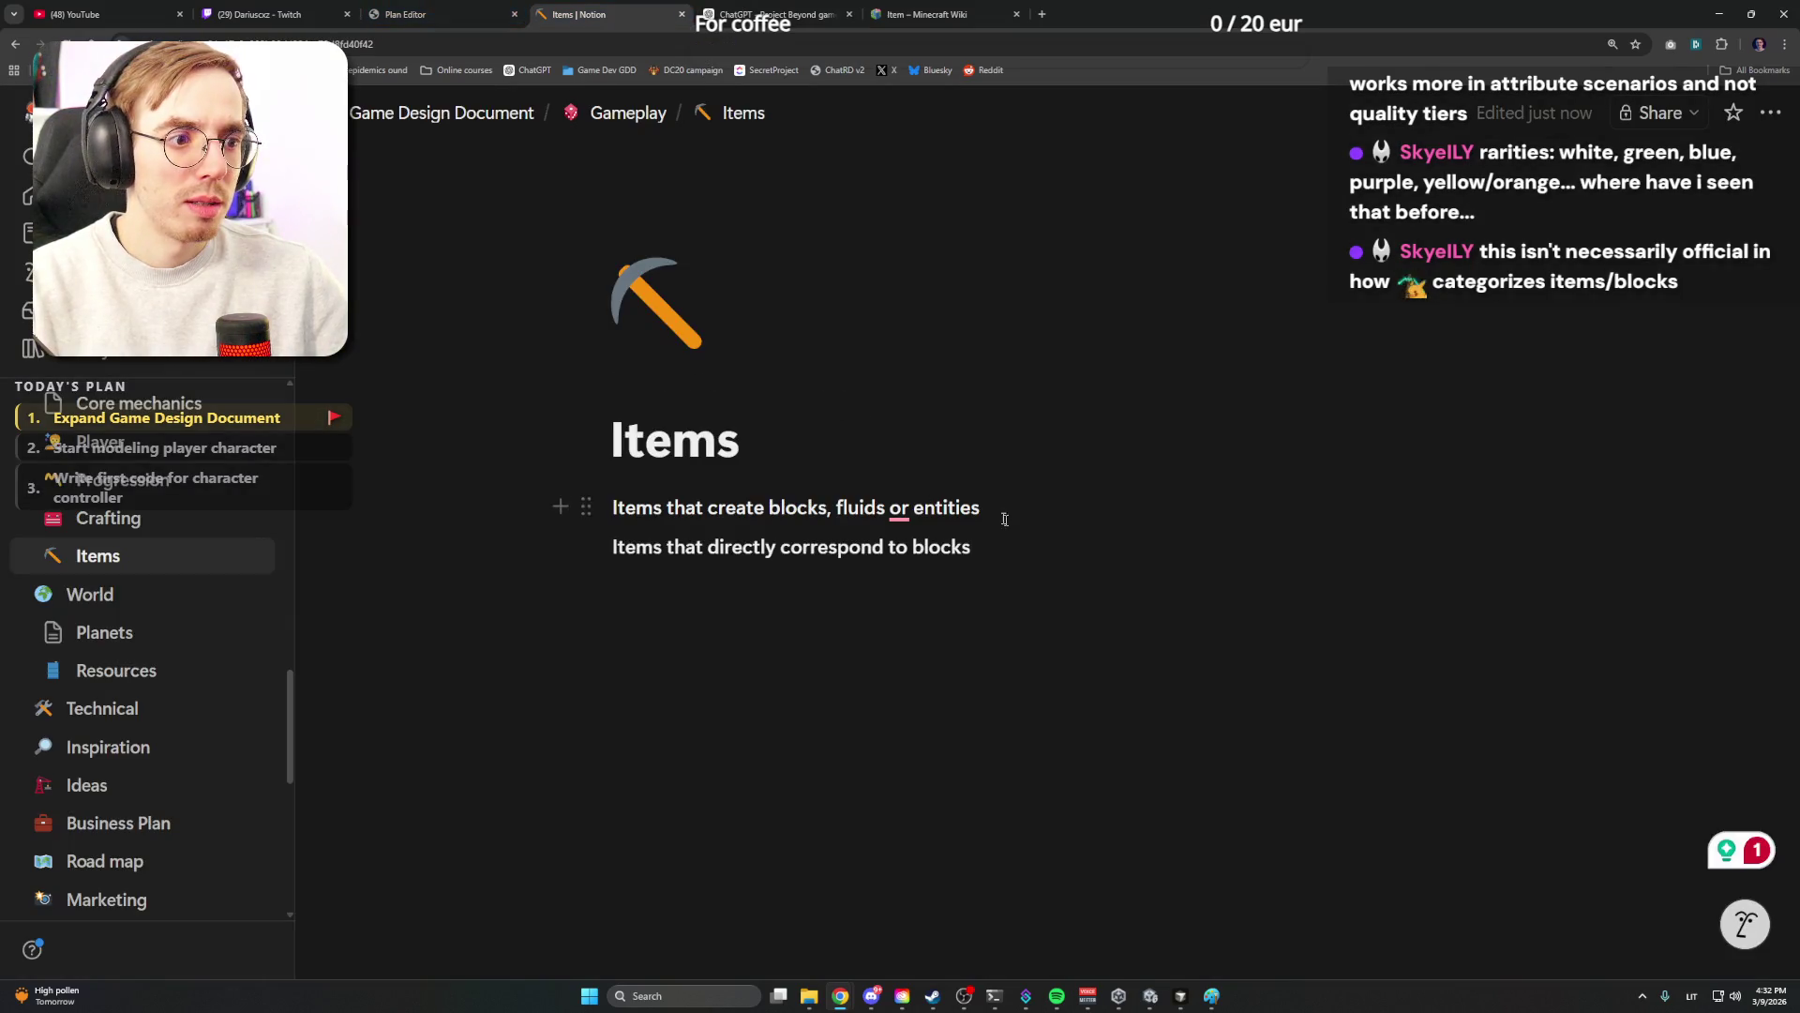
key(Return)
key(ctrl+v)
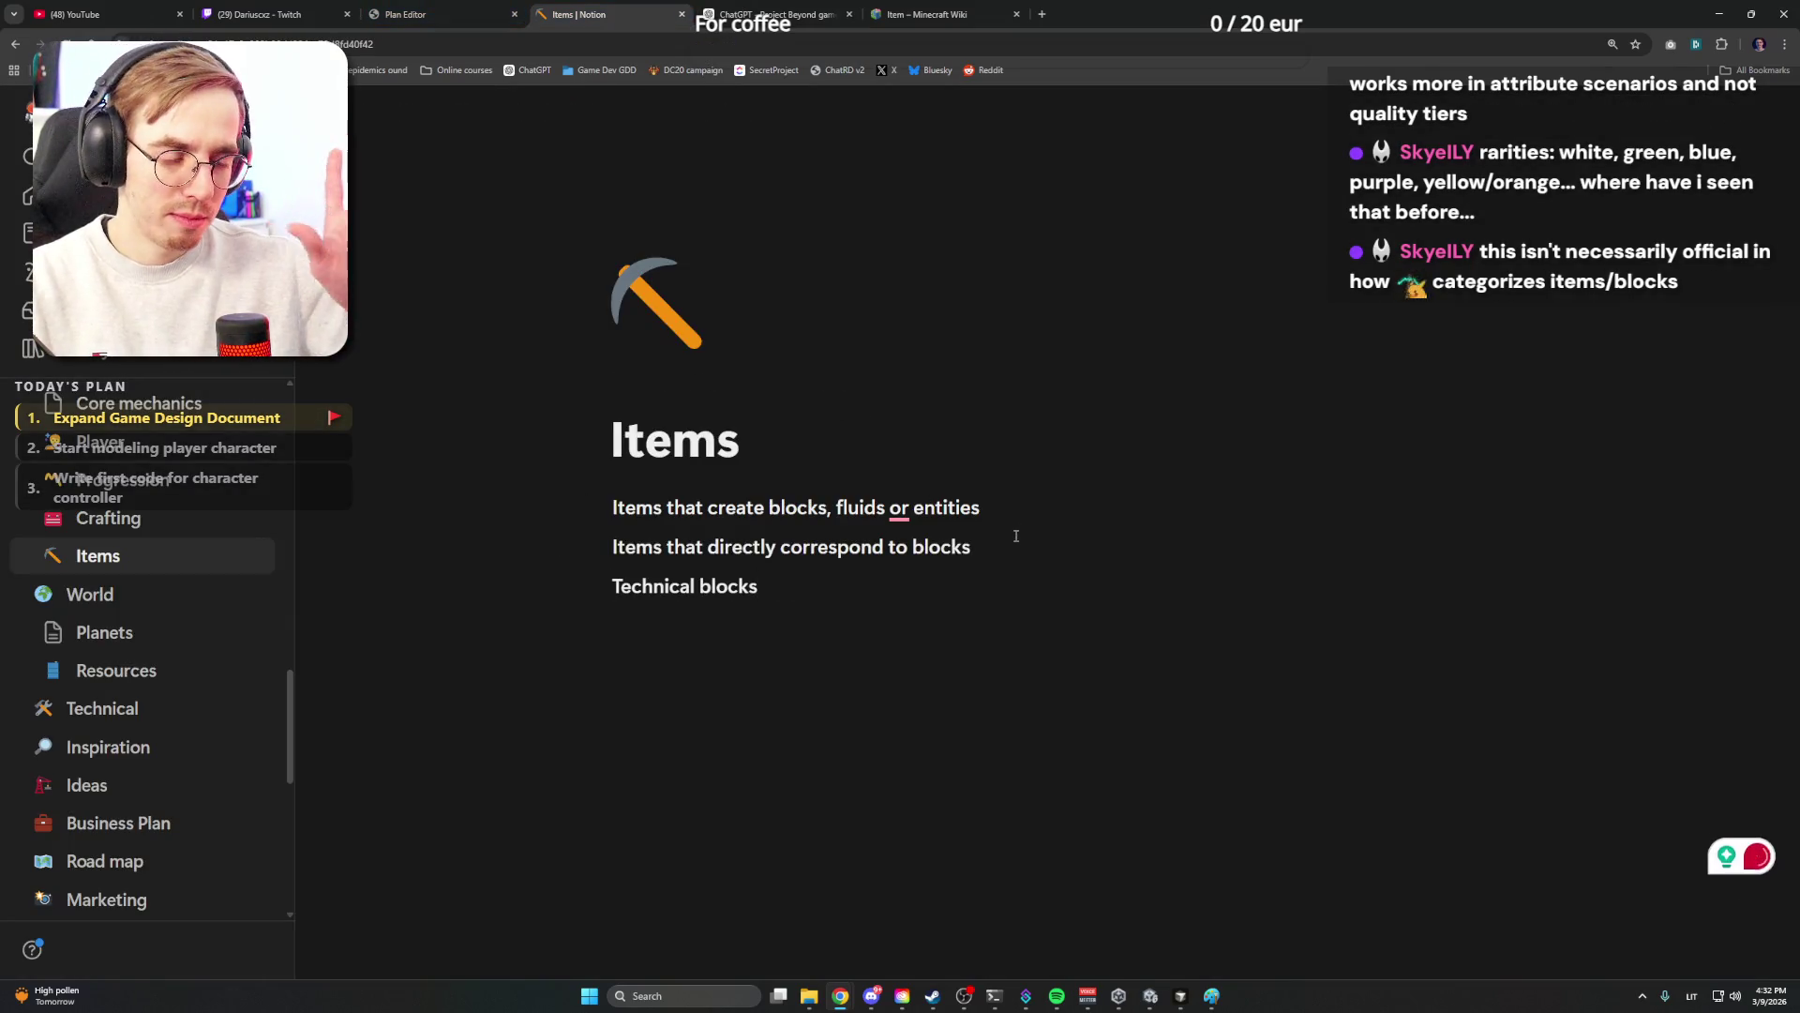
Copy the 'Items with use in the world' heading with its description and add it as the fourth category
click(928, 14)
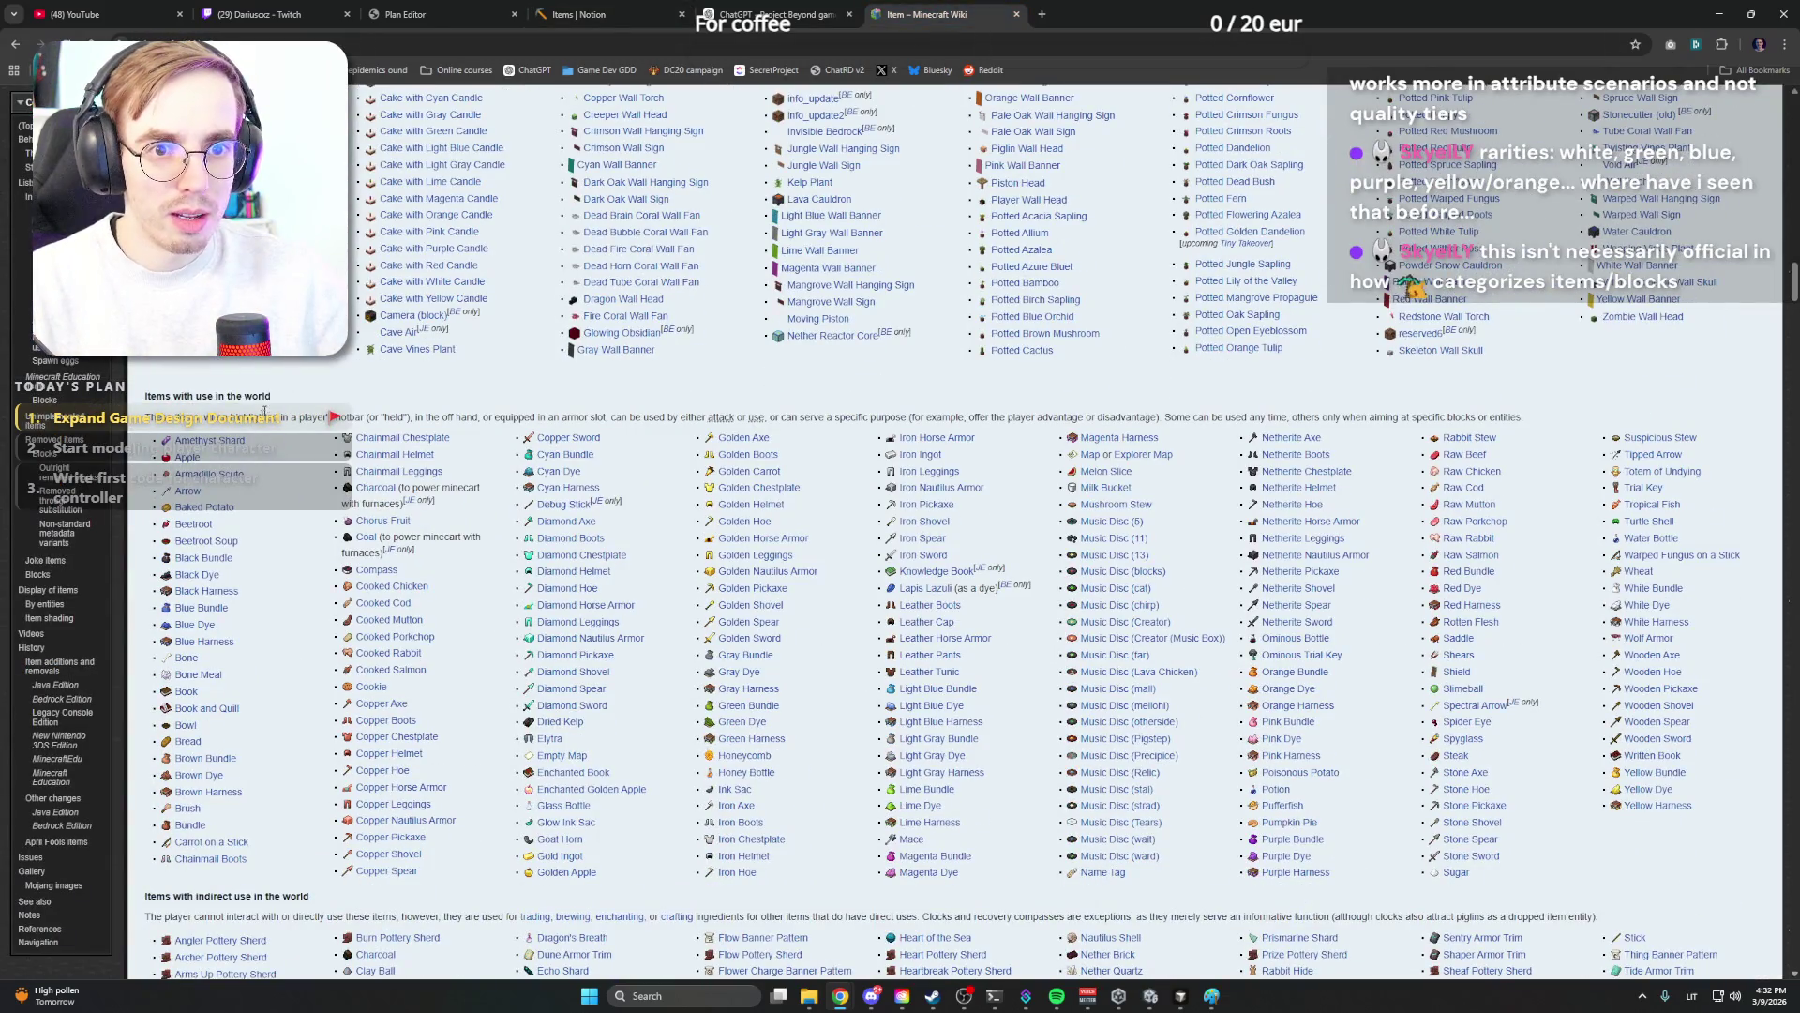
drag(278, 398, 112, 409)
click(282, 400)
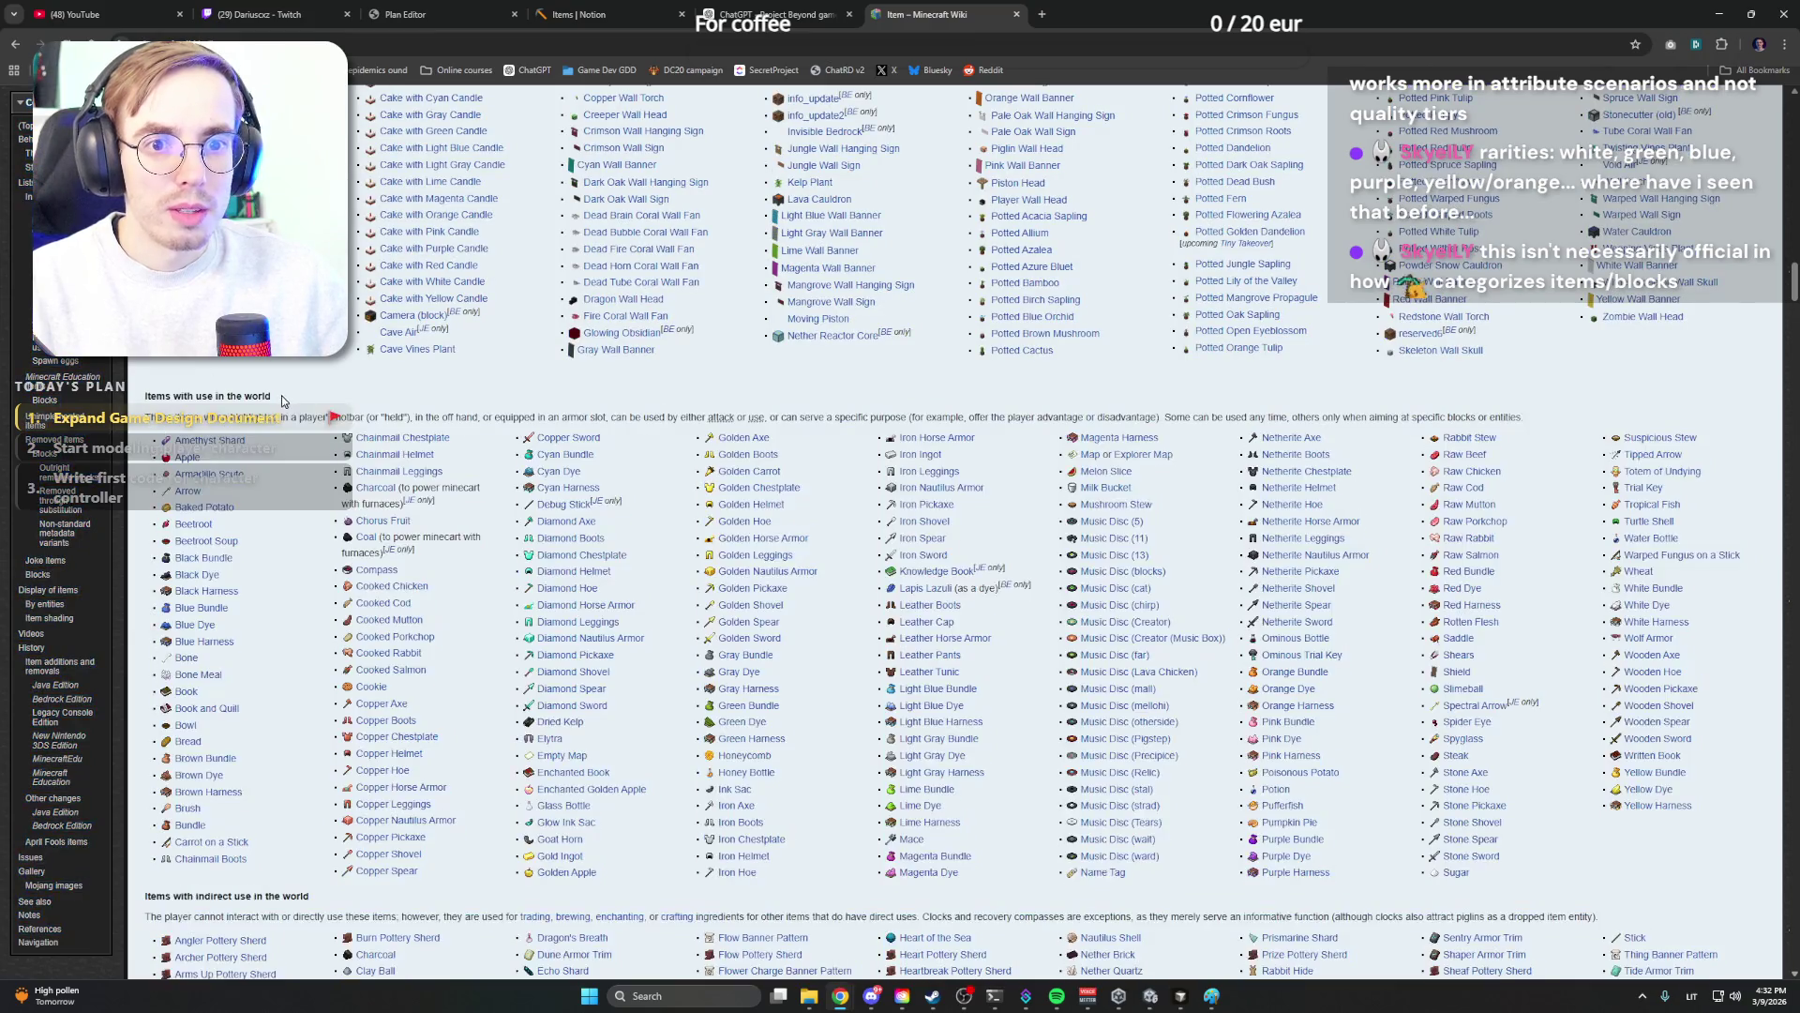
drag(143, 398, 1533, 422)
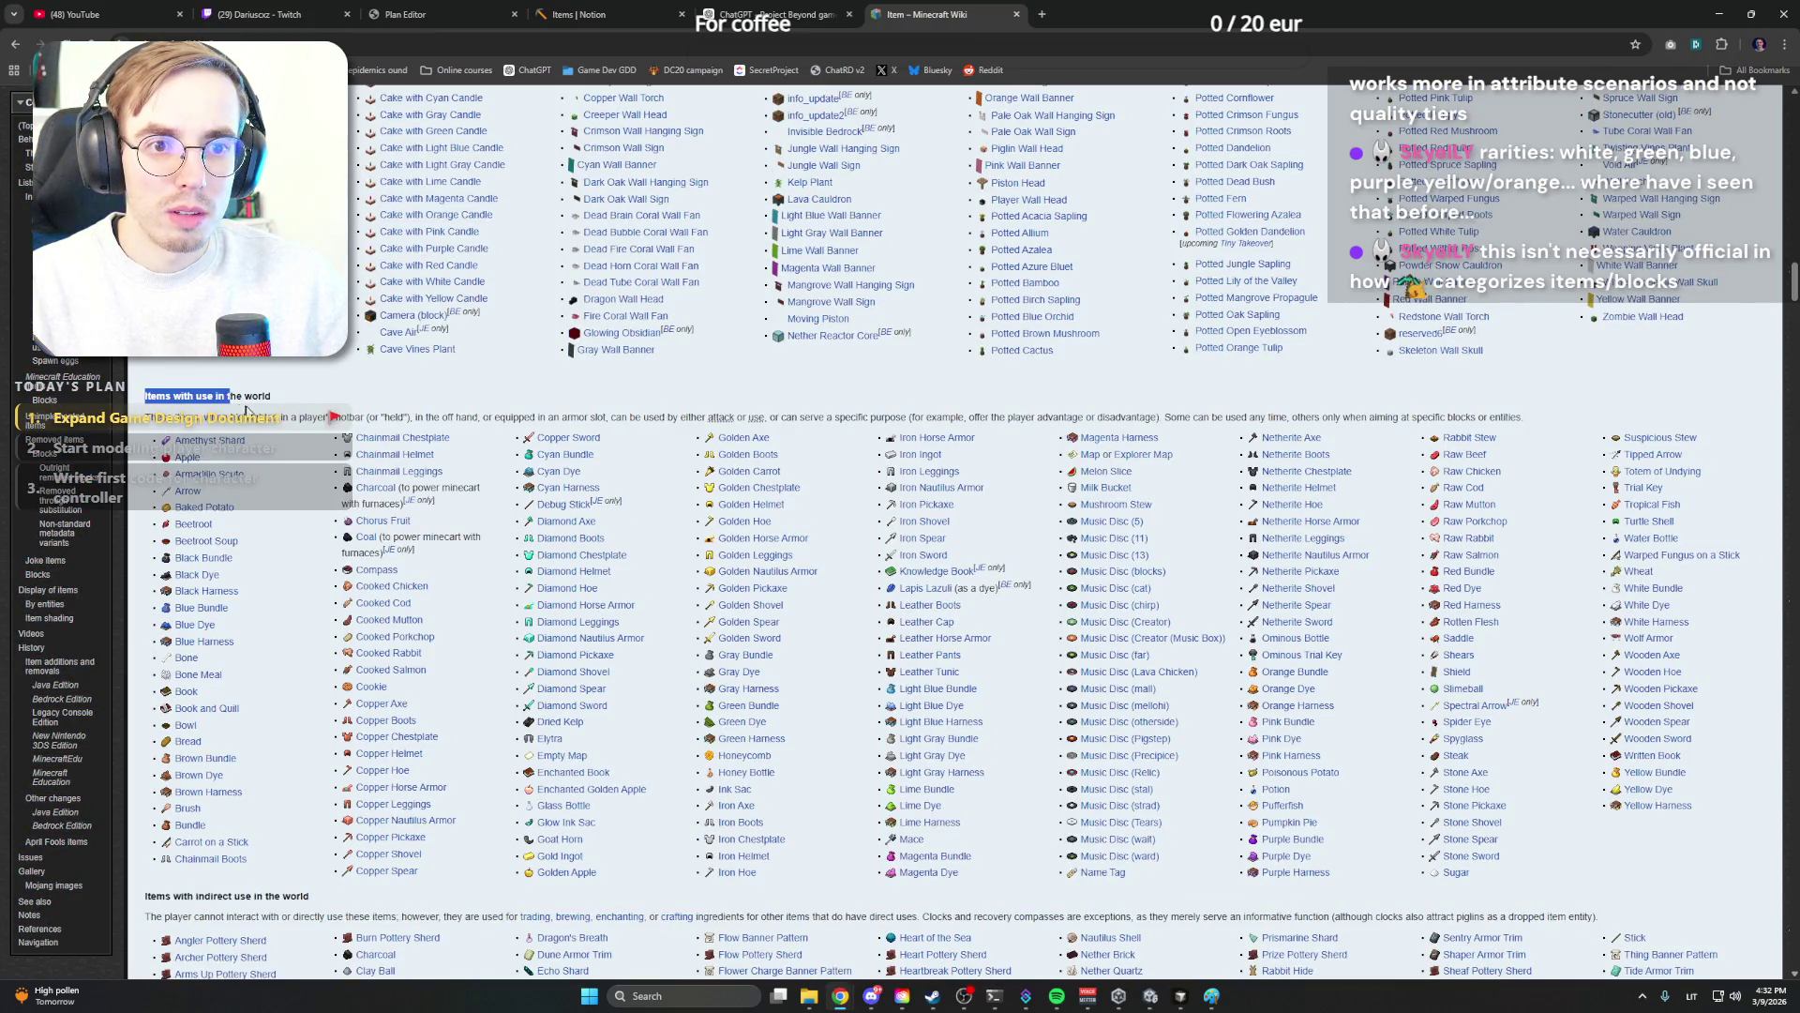
key(ctrl+c)
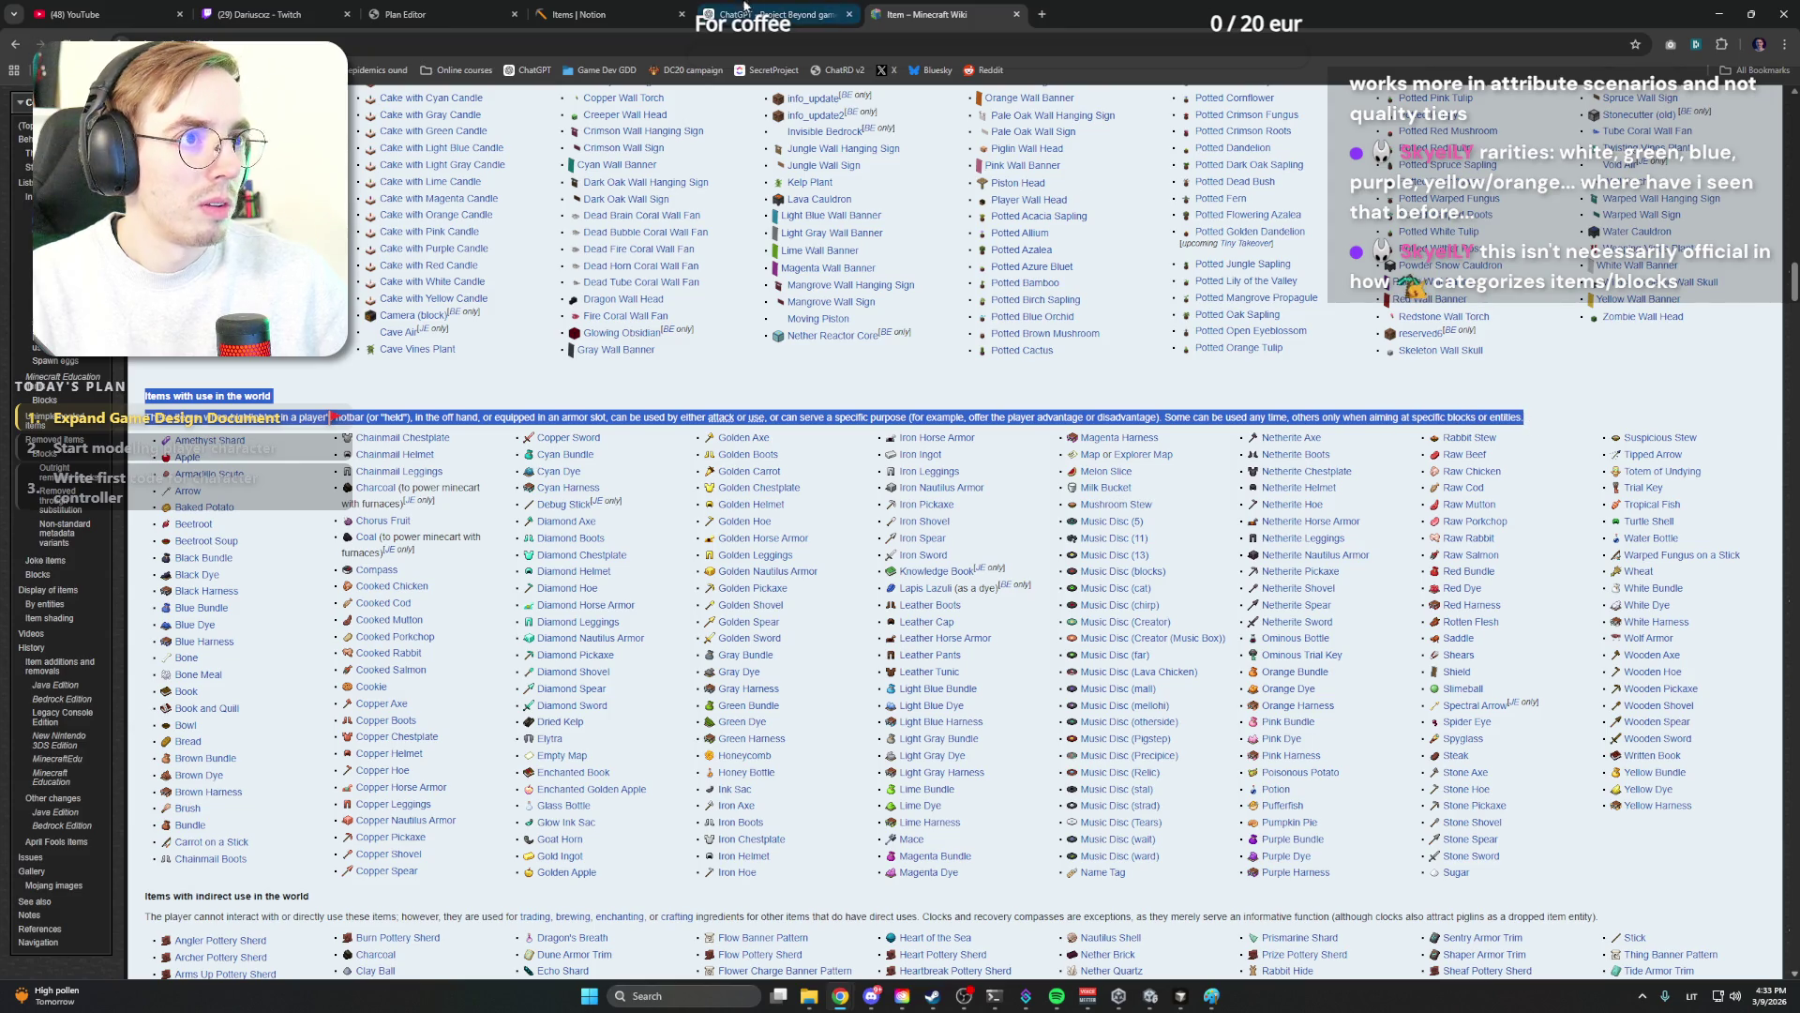
key(ctrl+shift+Tab)
key(ctrl+shift+Tab)
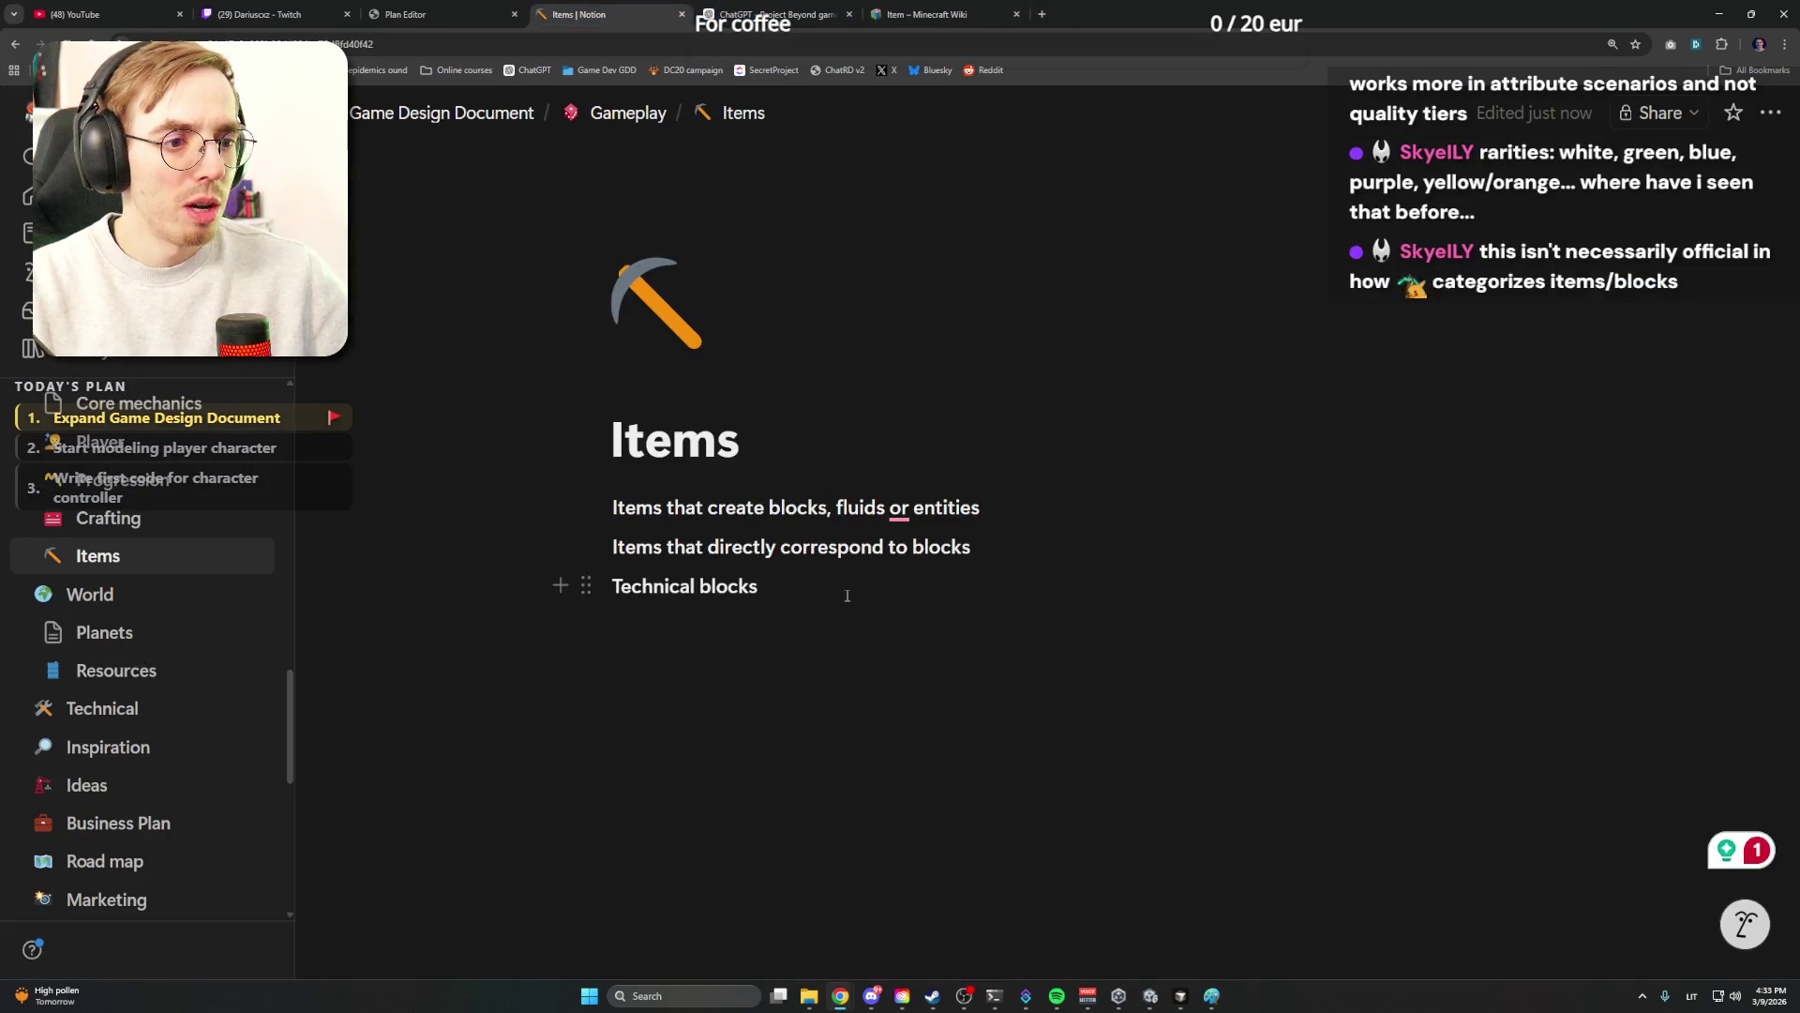
key(Return)
key(ctrl+v)
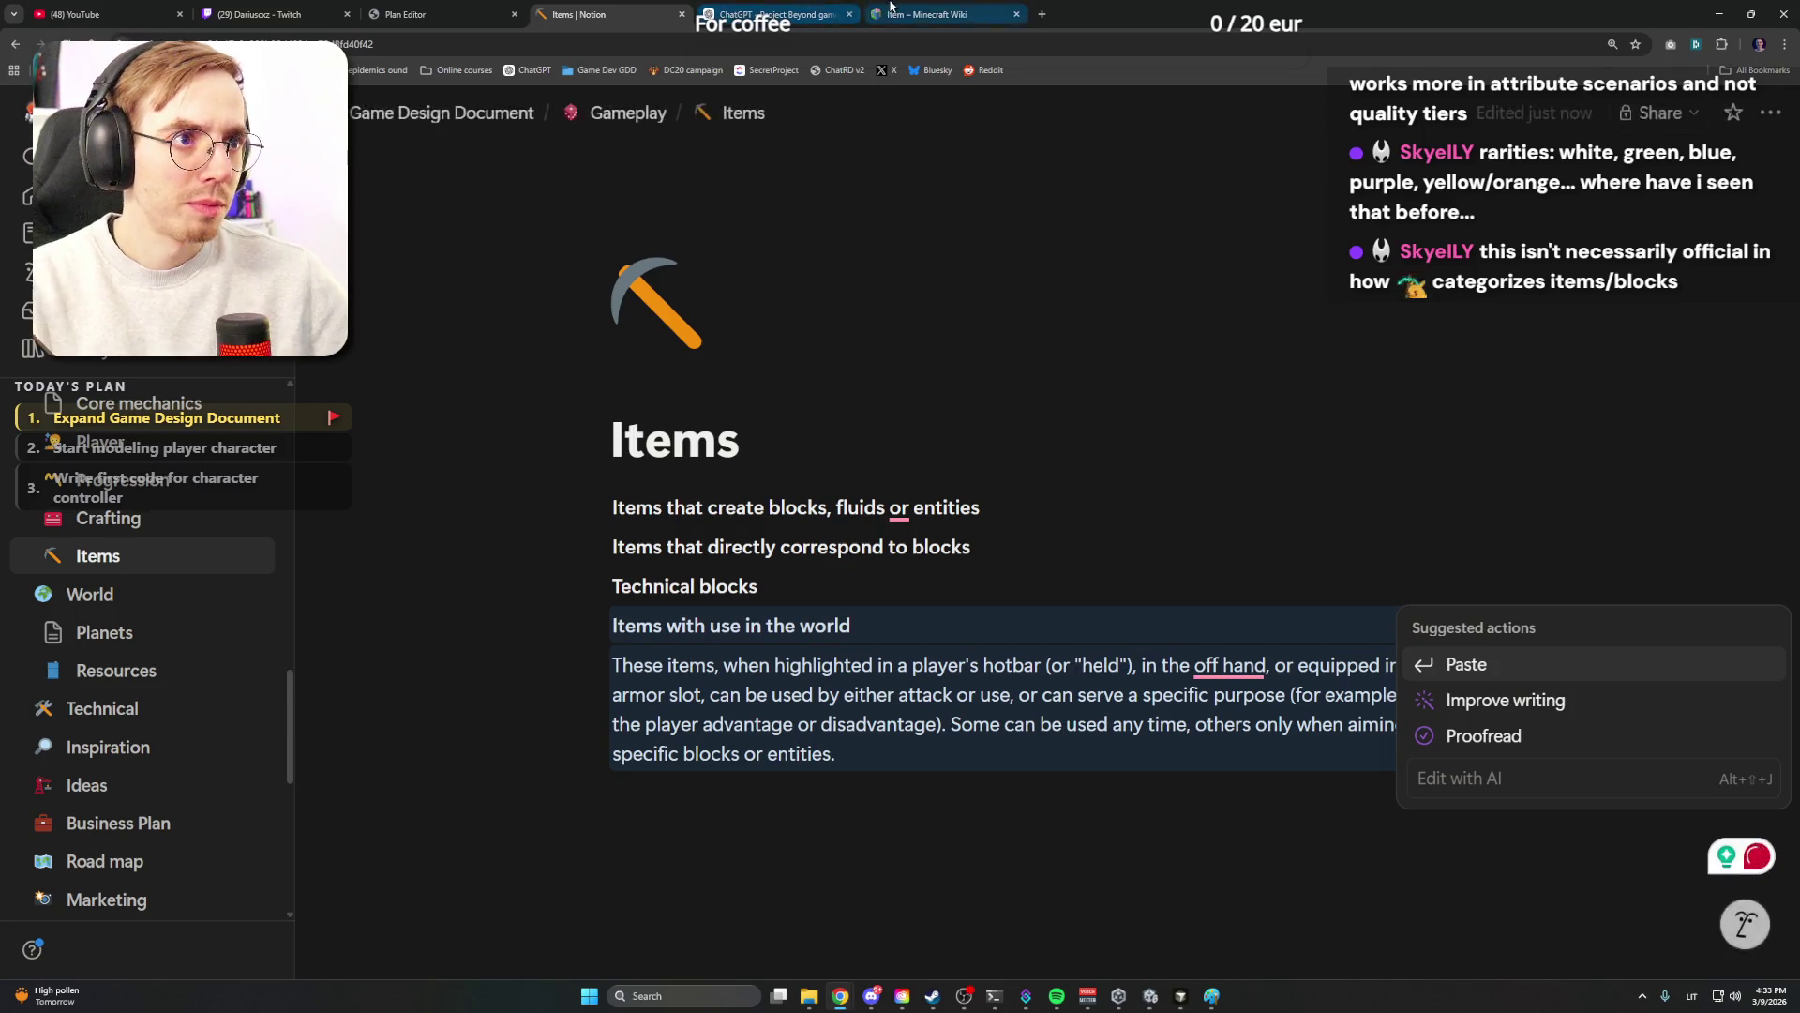
Add 'Items with indirect use in the world' with its wiki description, indenting both descriptions under their headings
key(ctrl+Tab)
scroll(900, 562, down, 1)
drag(134, 544, 1691, 564)
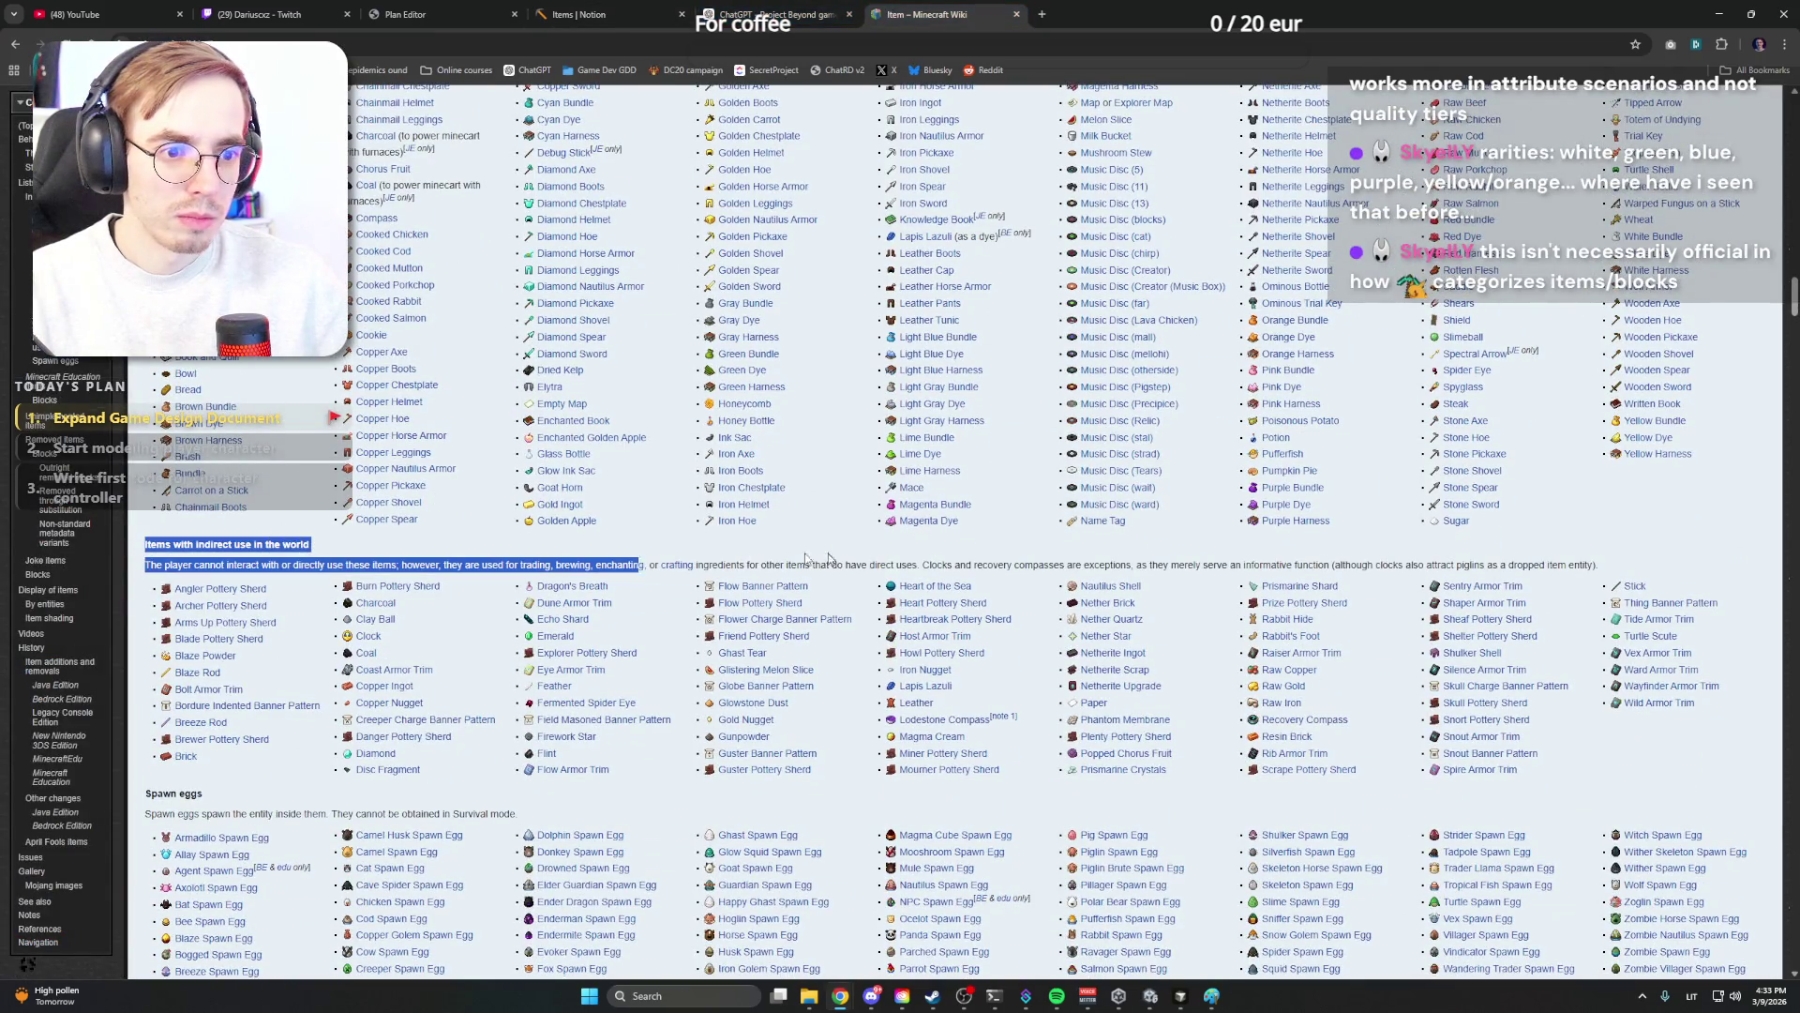
key(ctrl+c)
key(ctrl+shift+Tab)
key(ctrl+shift+Tab)
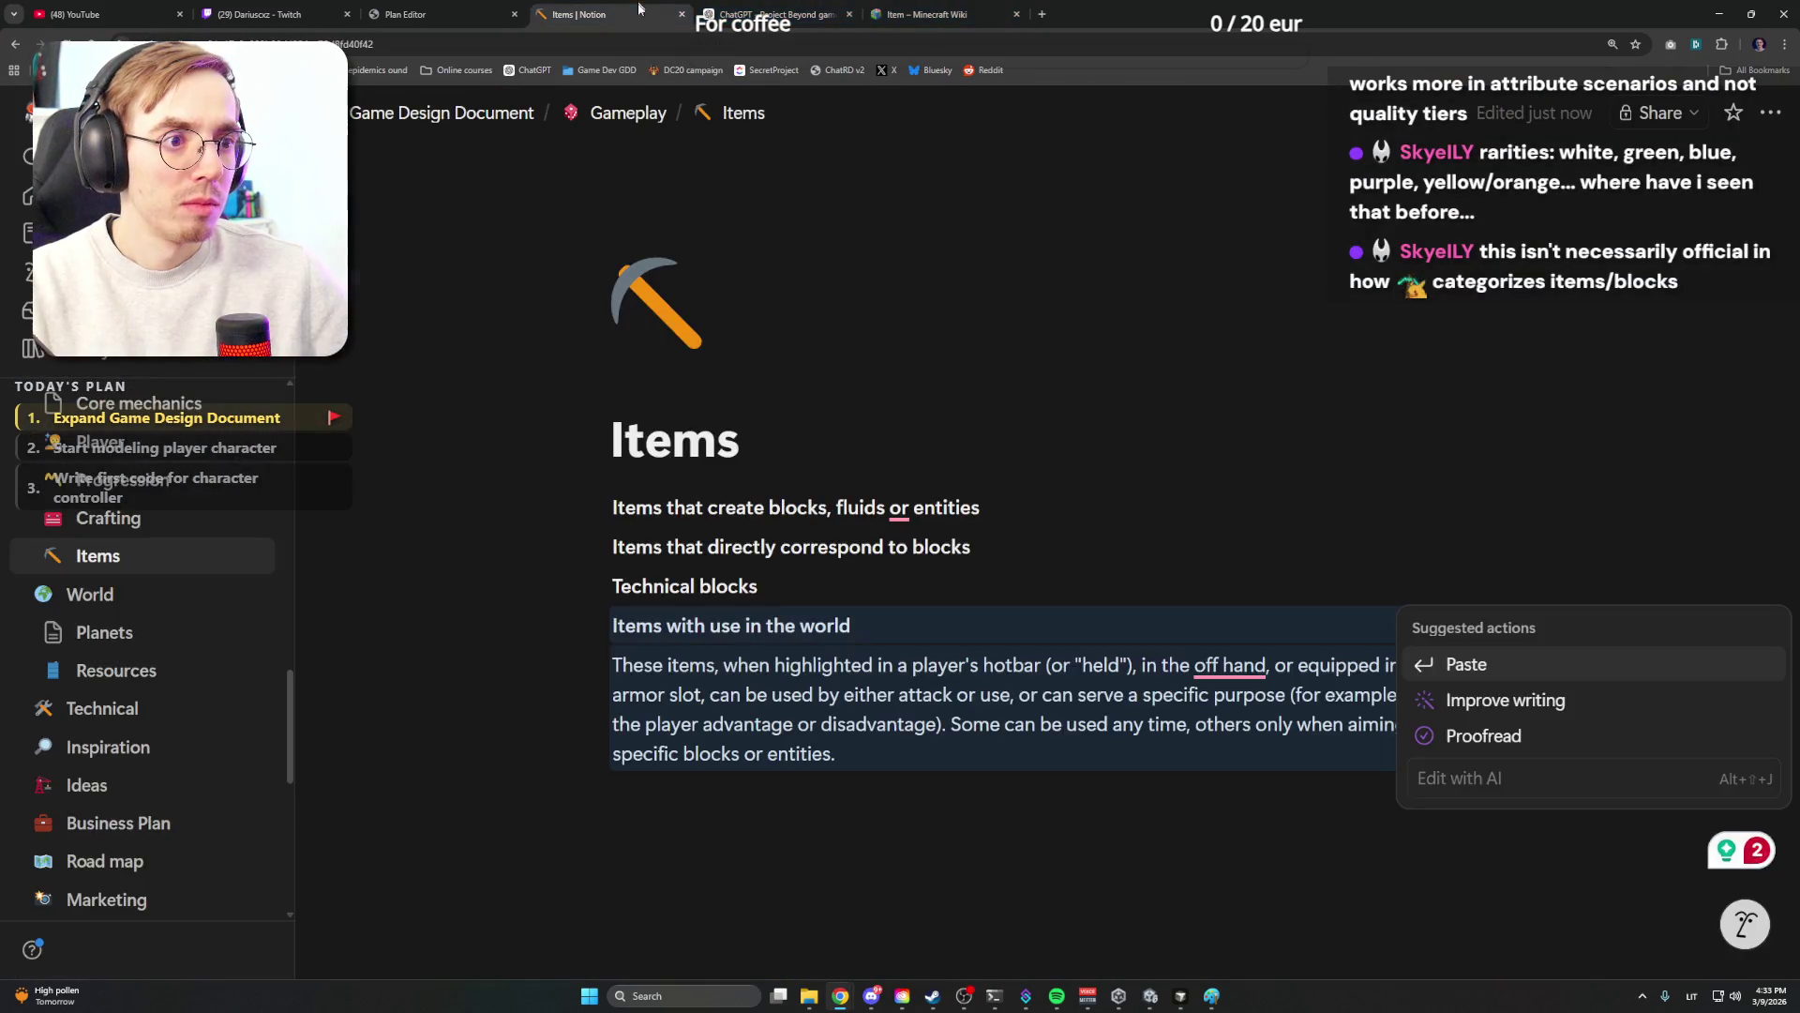
click(851, 757)
key(Return)
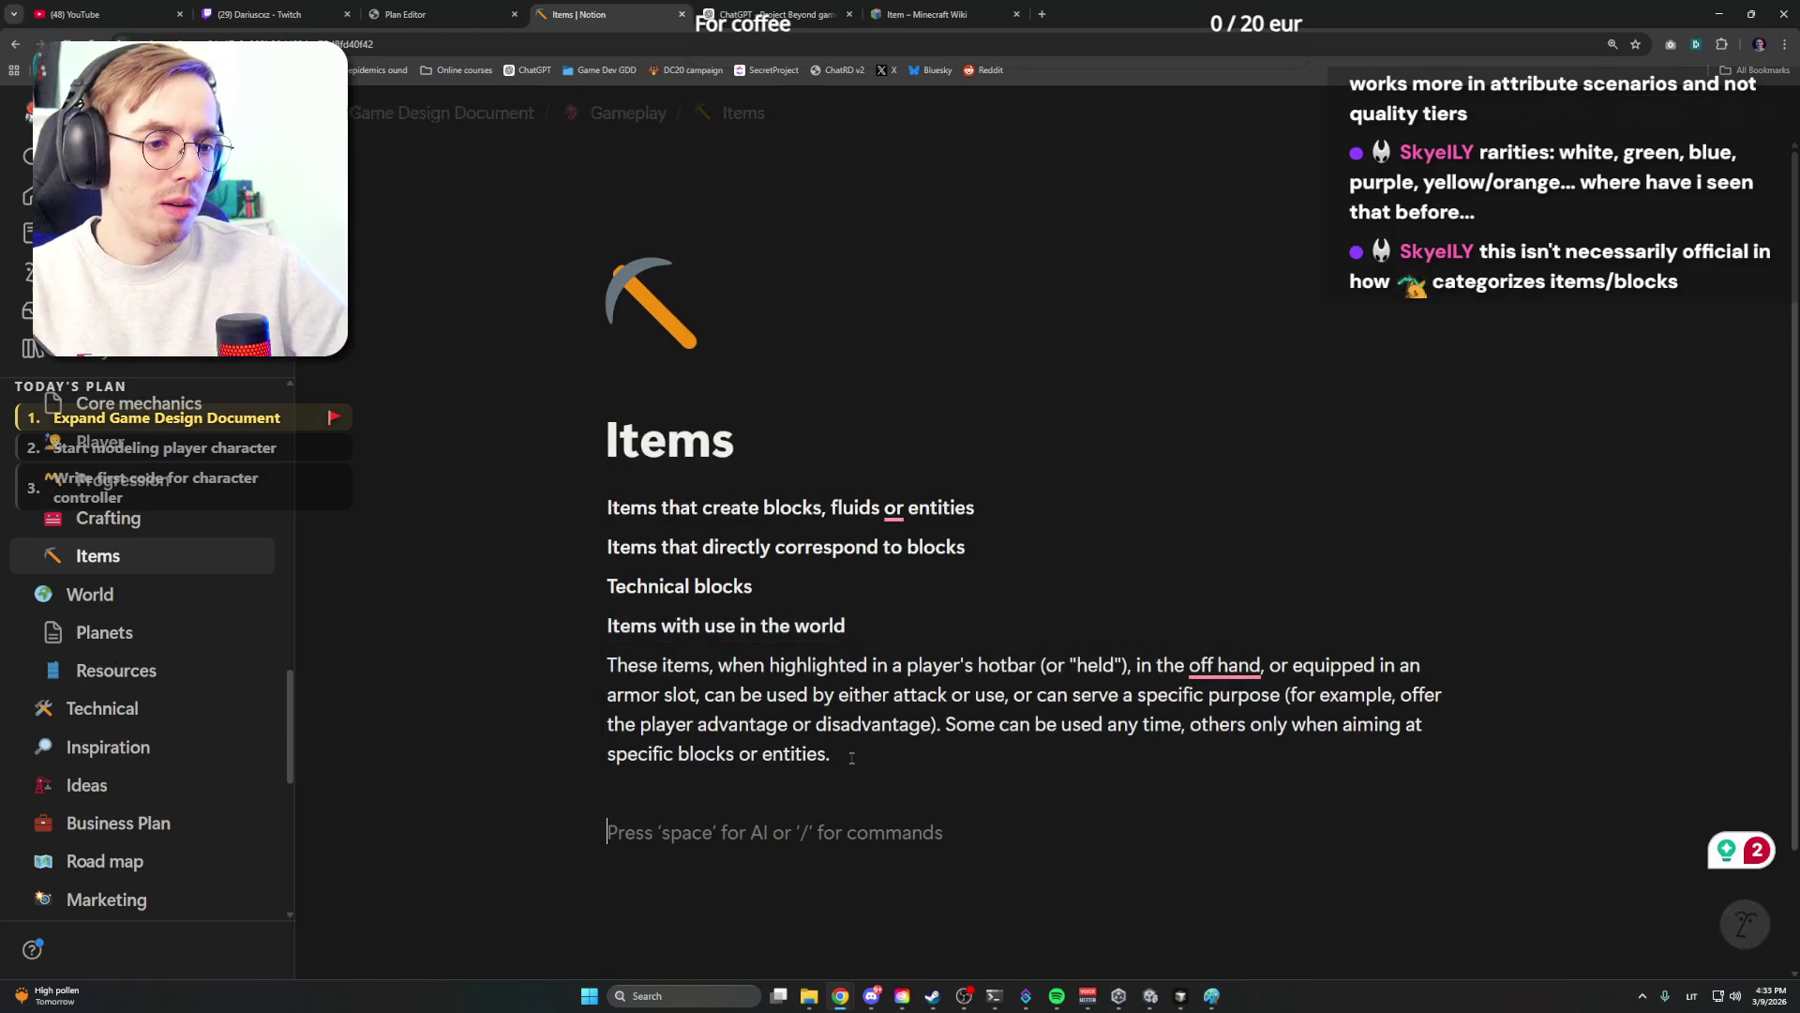
key(BackSpace)
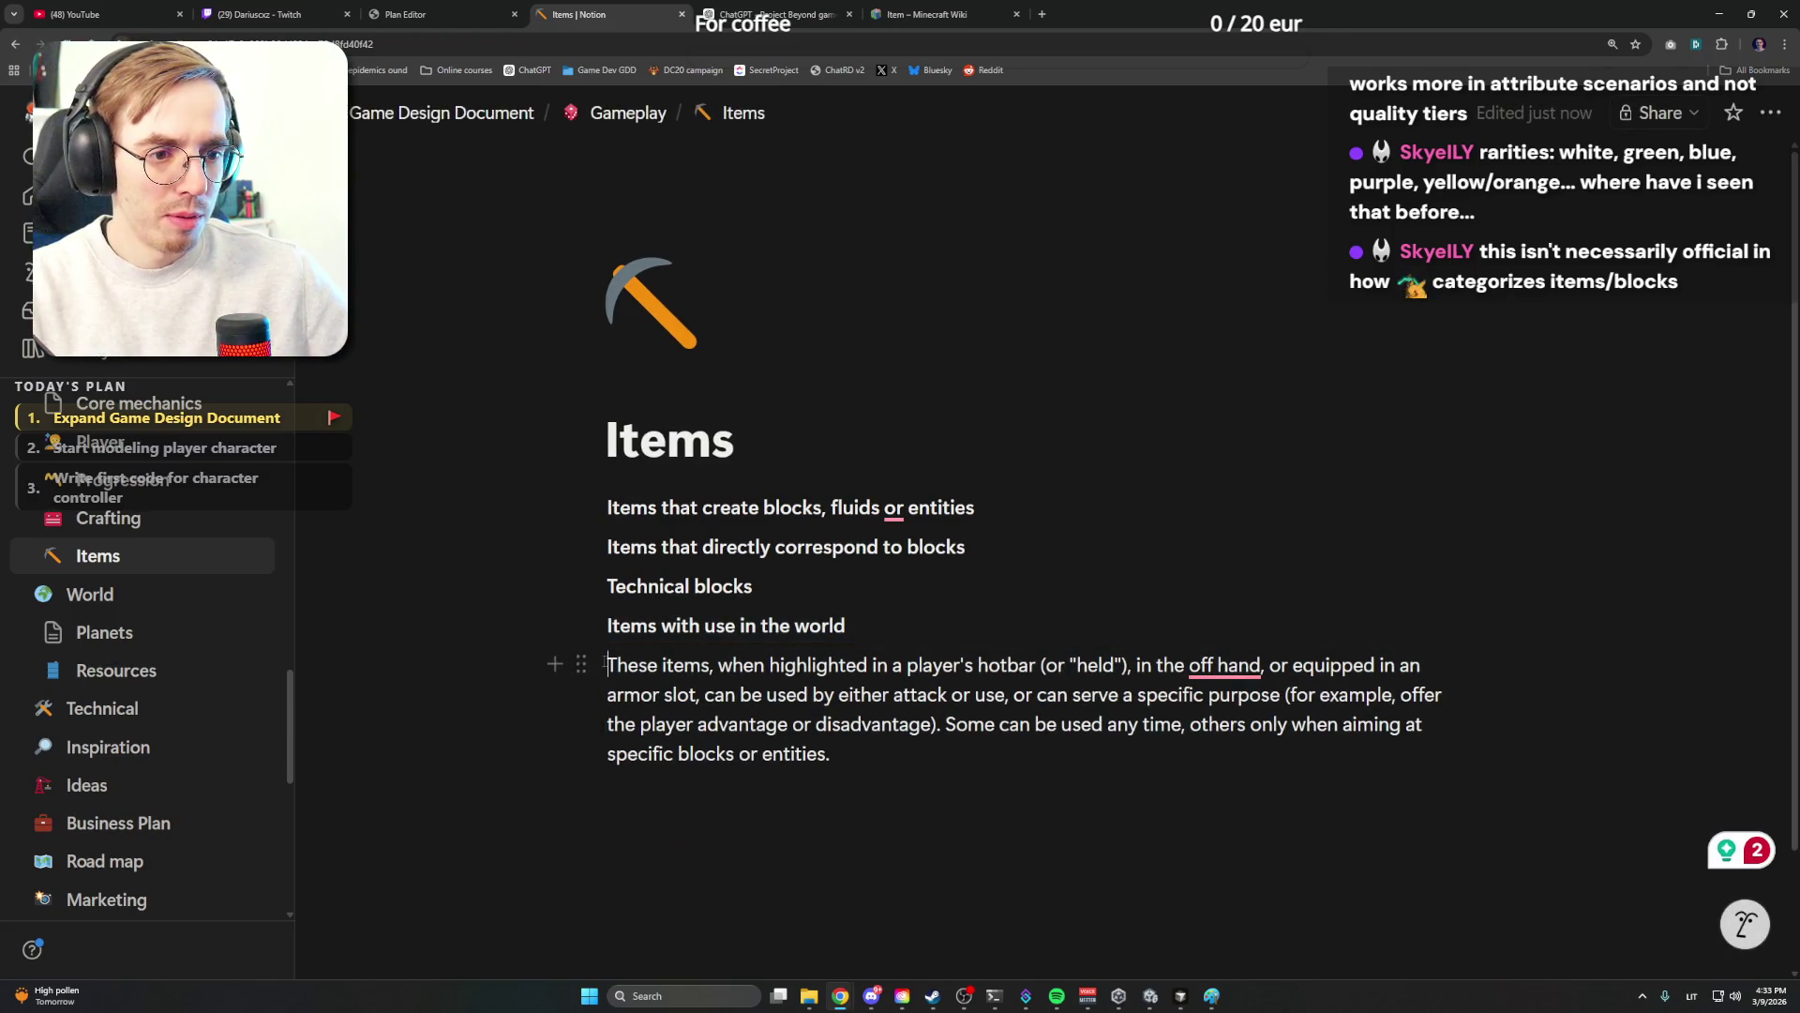
key(Tab)
key(Return)
key(ctrl+v)
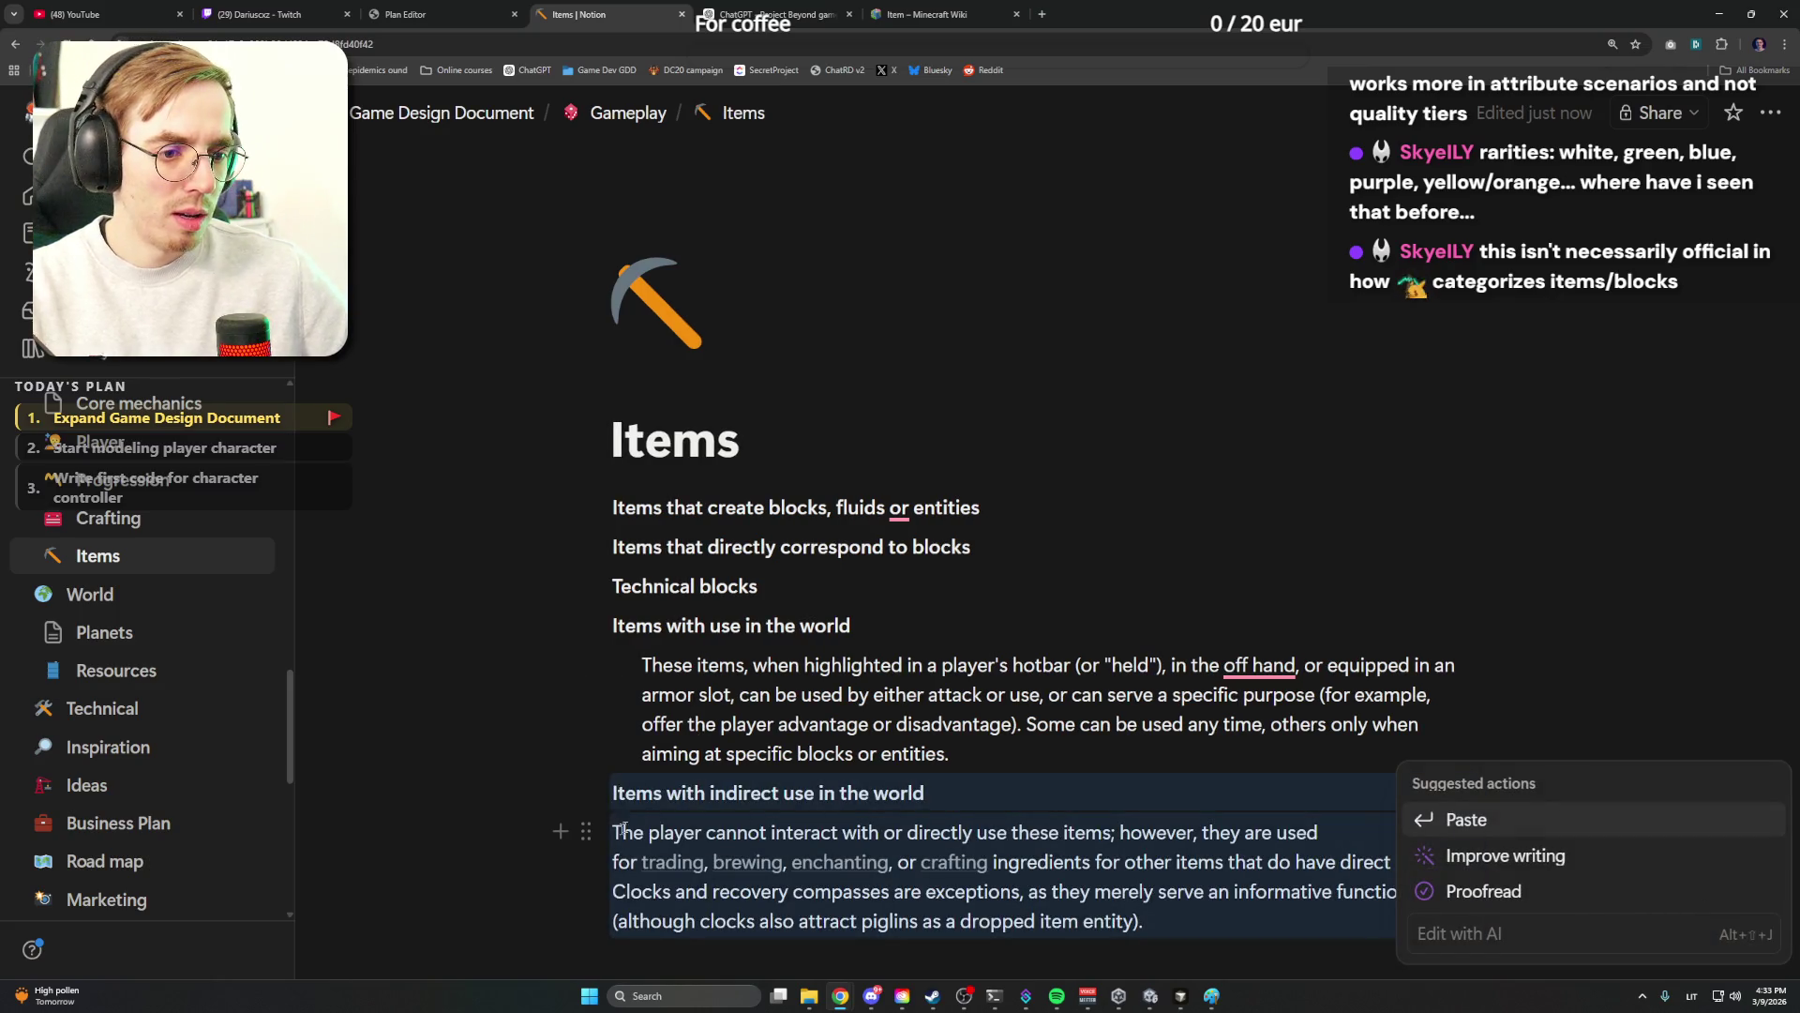
key(Escape)
key(Tab)
Glance at the wiki's Spawn eggs heading, dismiss a Grammarly comma suggestion, and move to the ChatGPT conversation
key(ctrl+Tab)
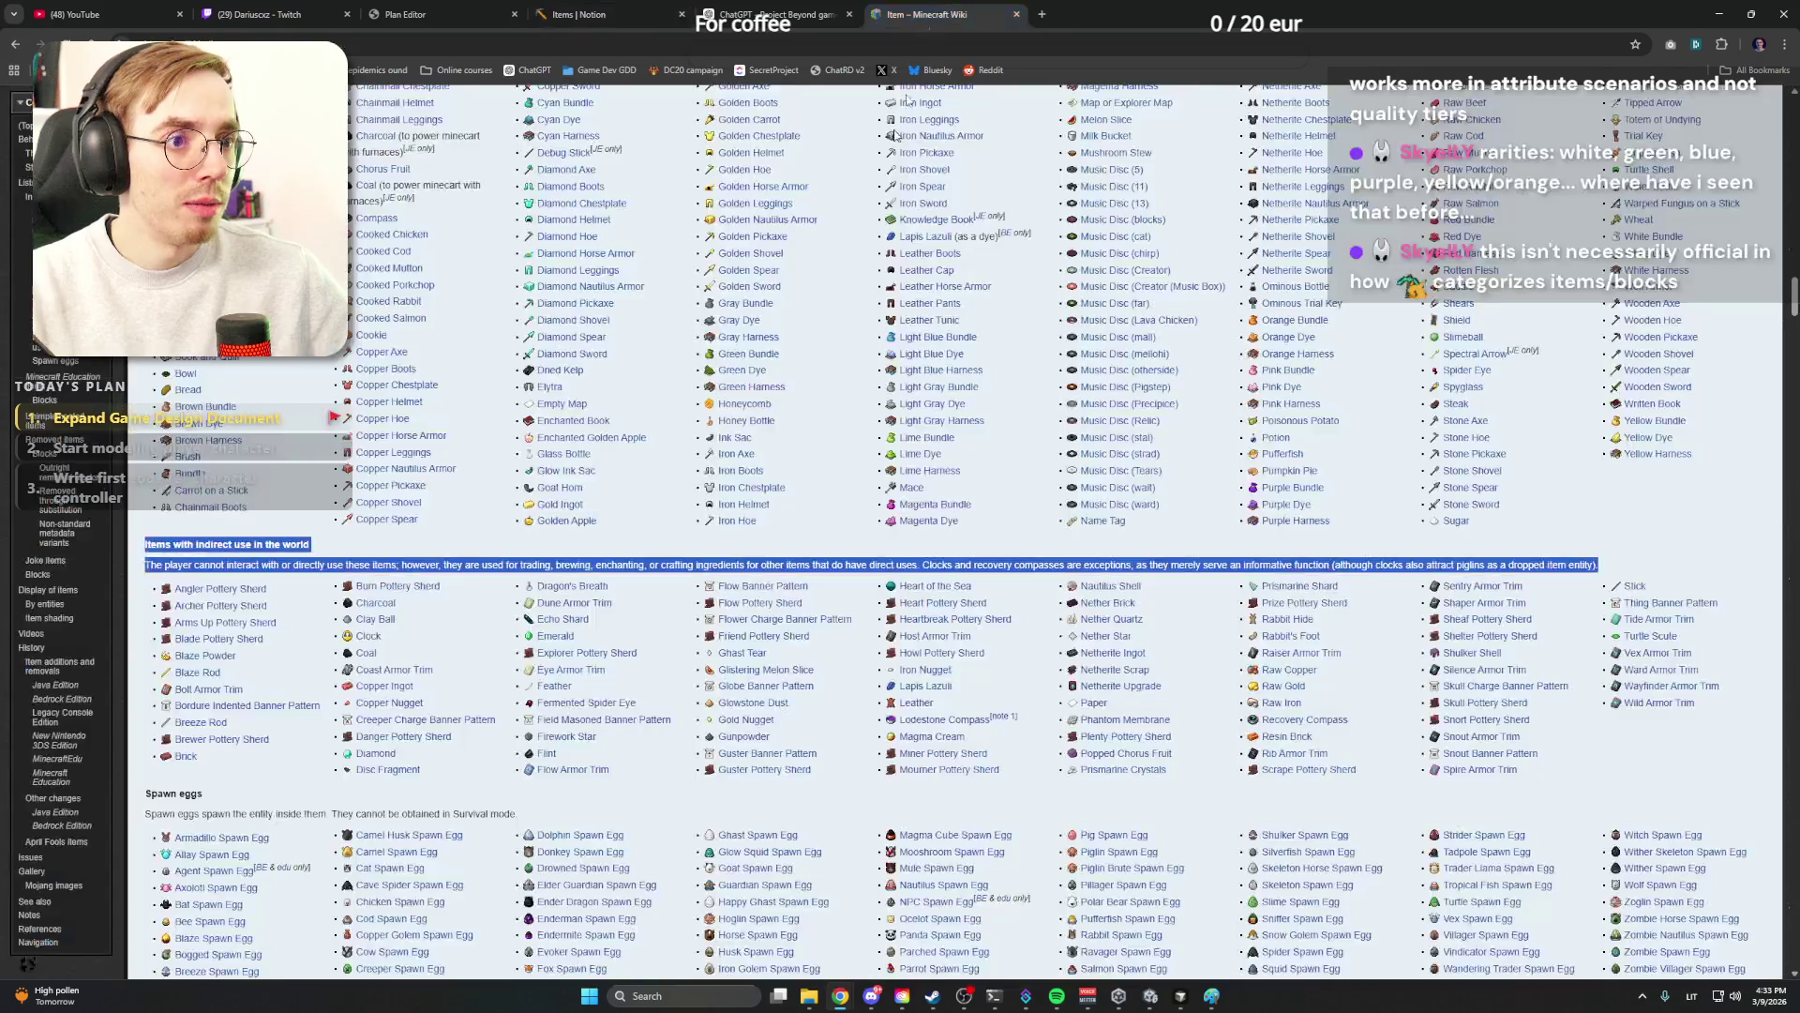
scroll(901, 563, down, 3)
double_click(169, 513)
click(334, 525)
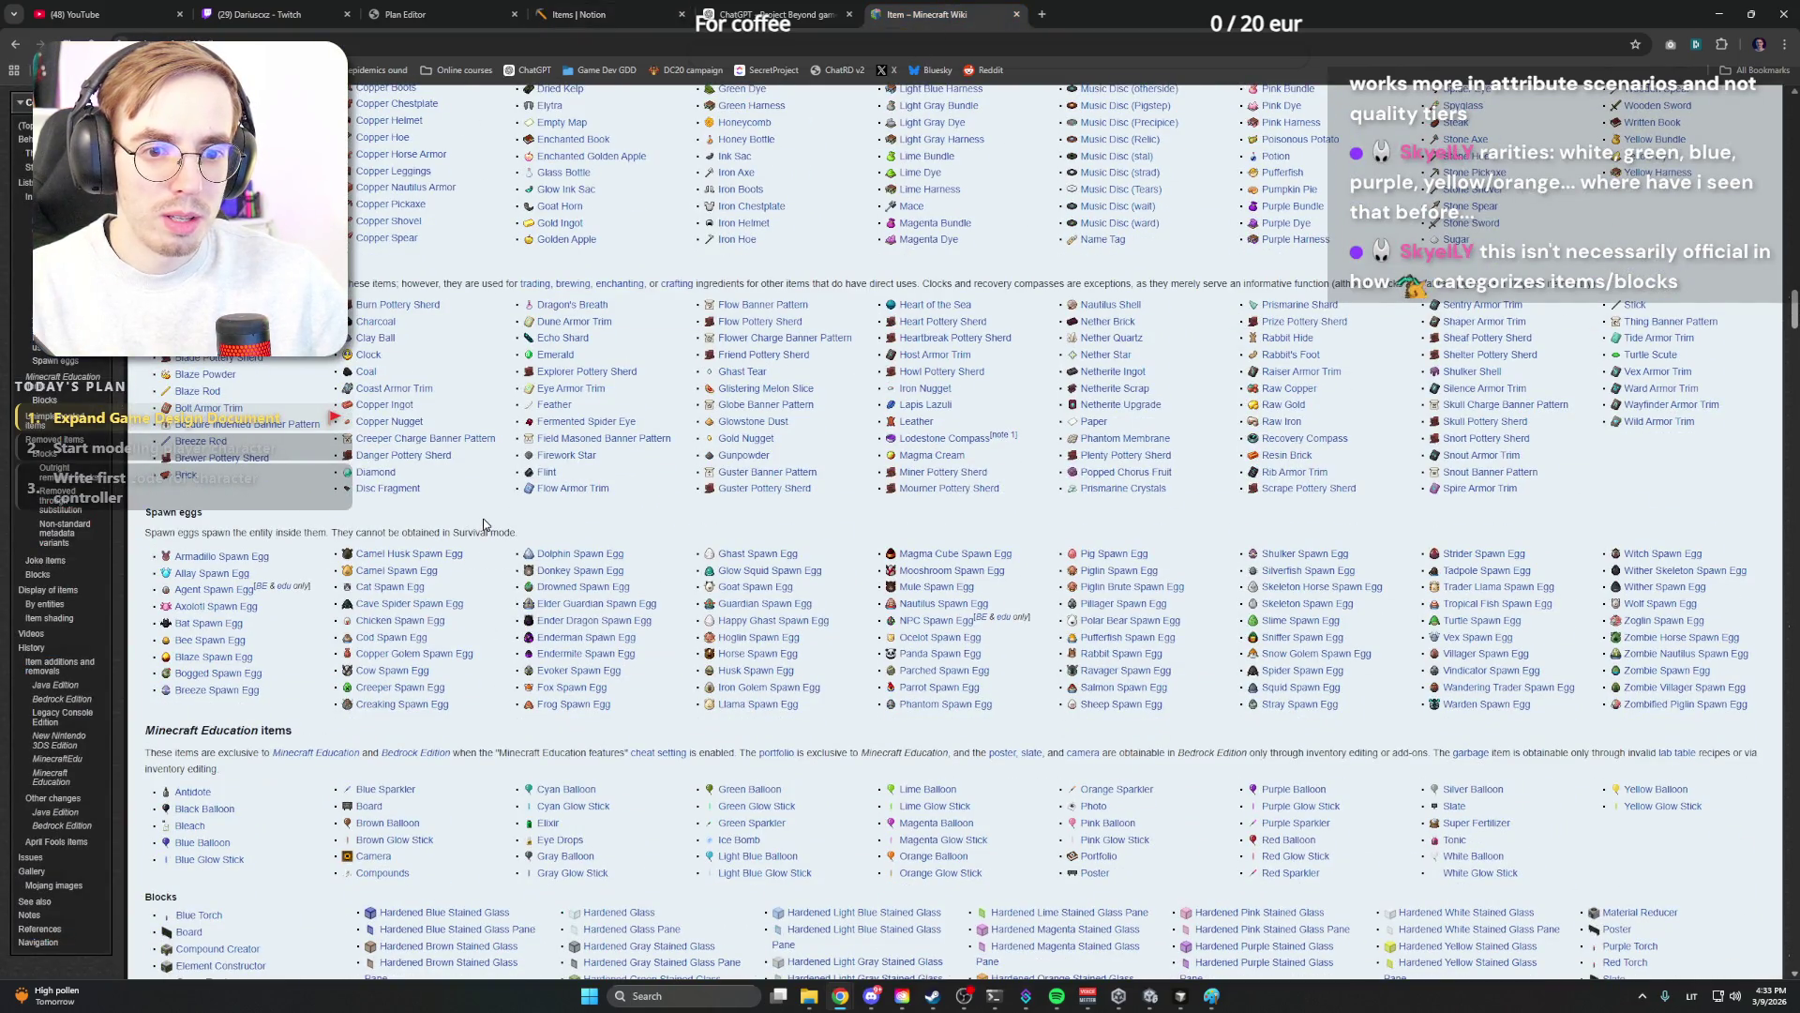
scroll(486, 523, down, 10)
scroll(484, 525, up, 5)
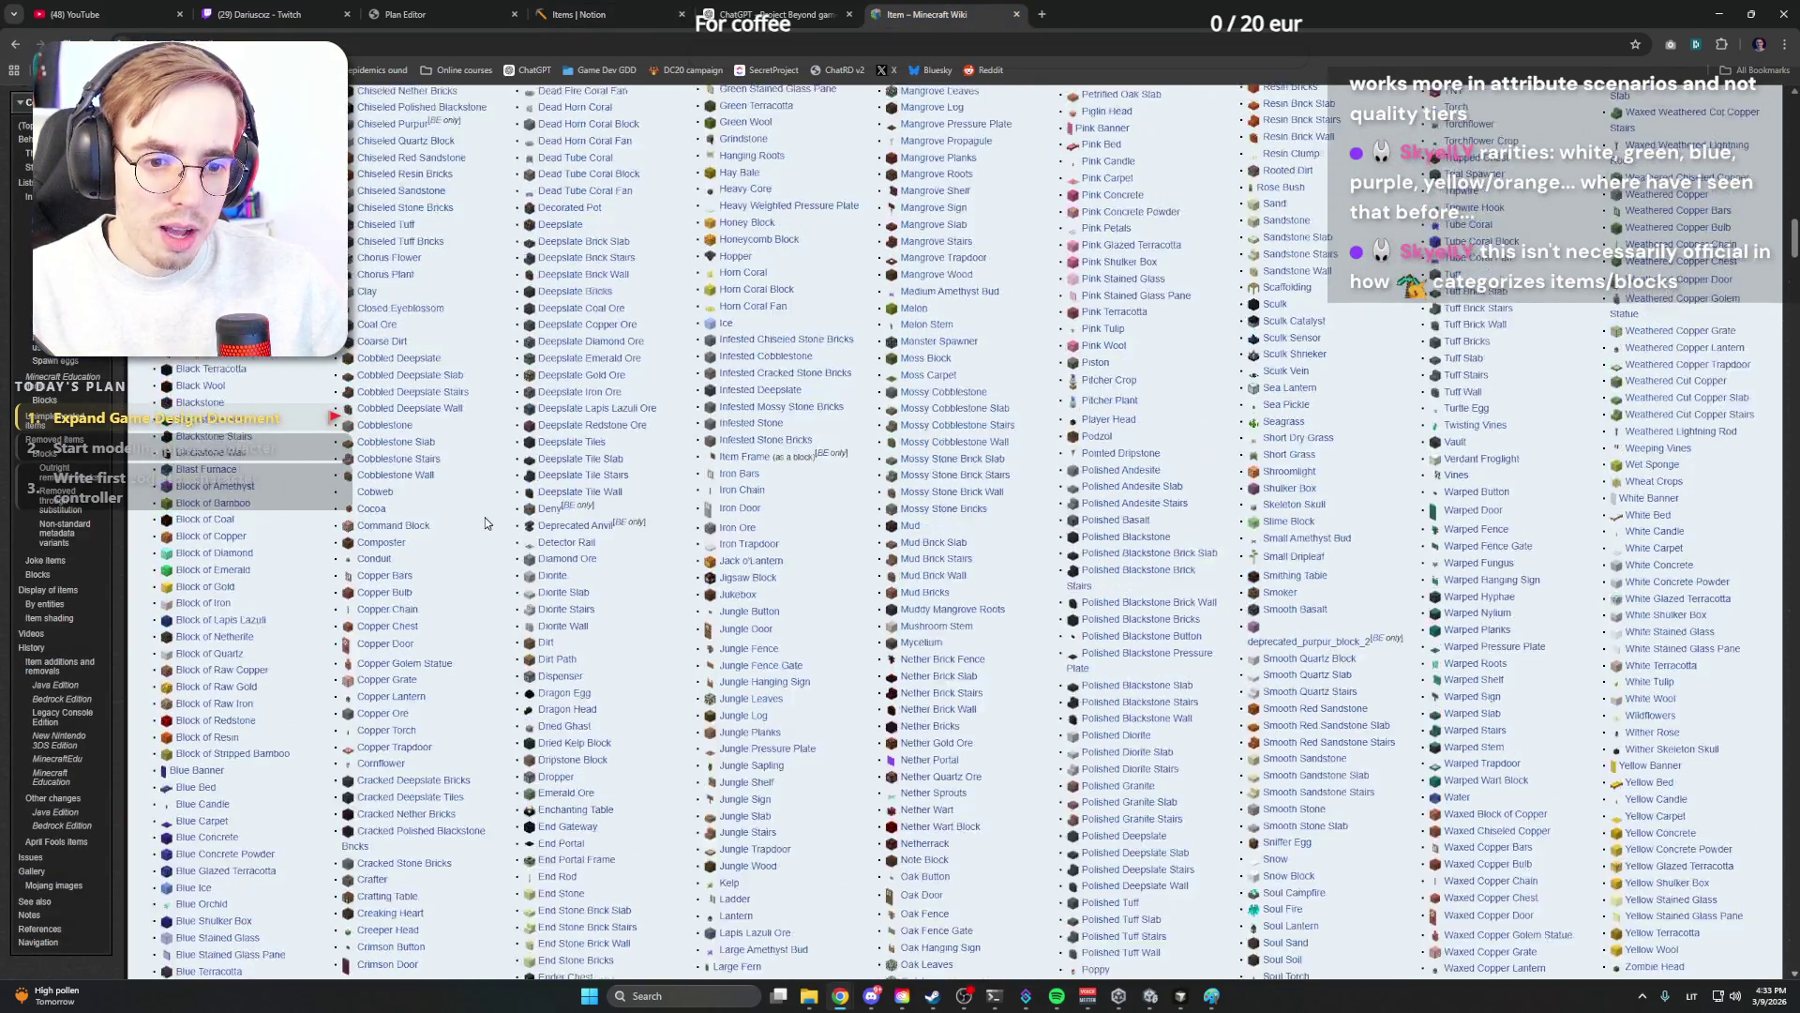
scroll(484, 523, up, 5)
scroll(484, 523, up, 5)
scroll(485, 524, up, 5)
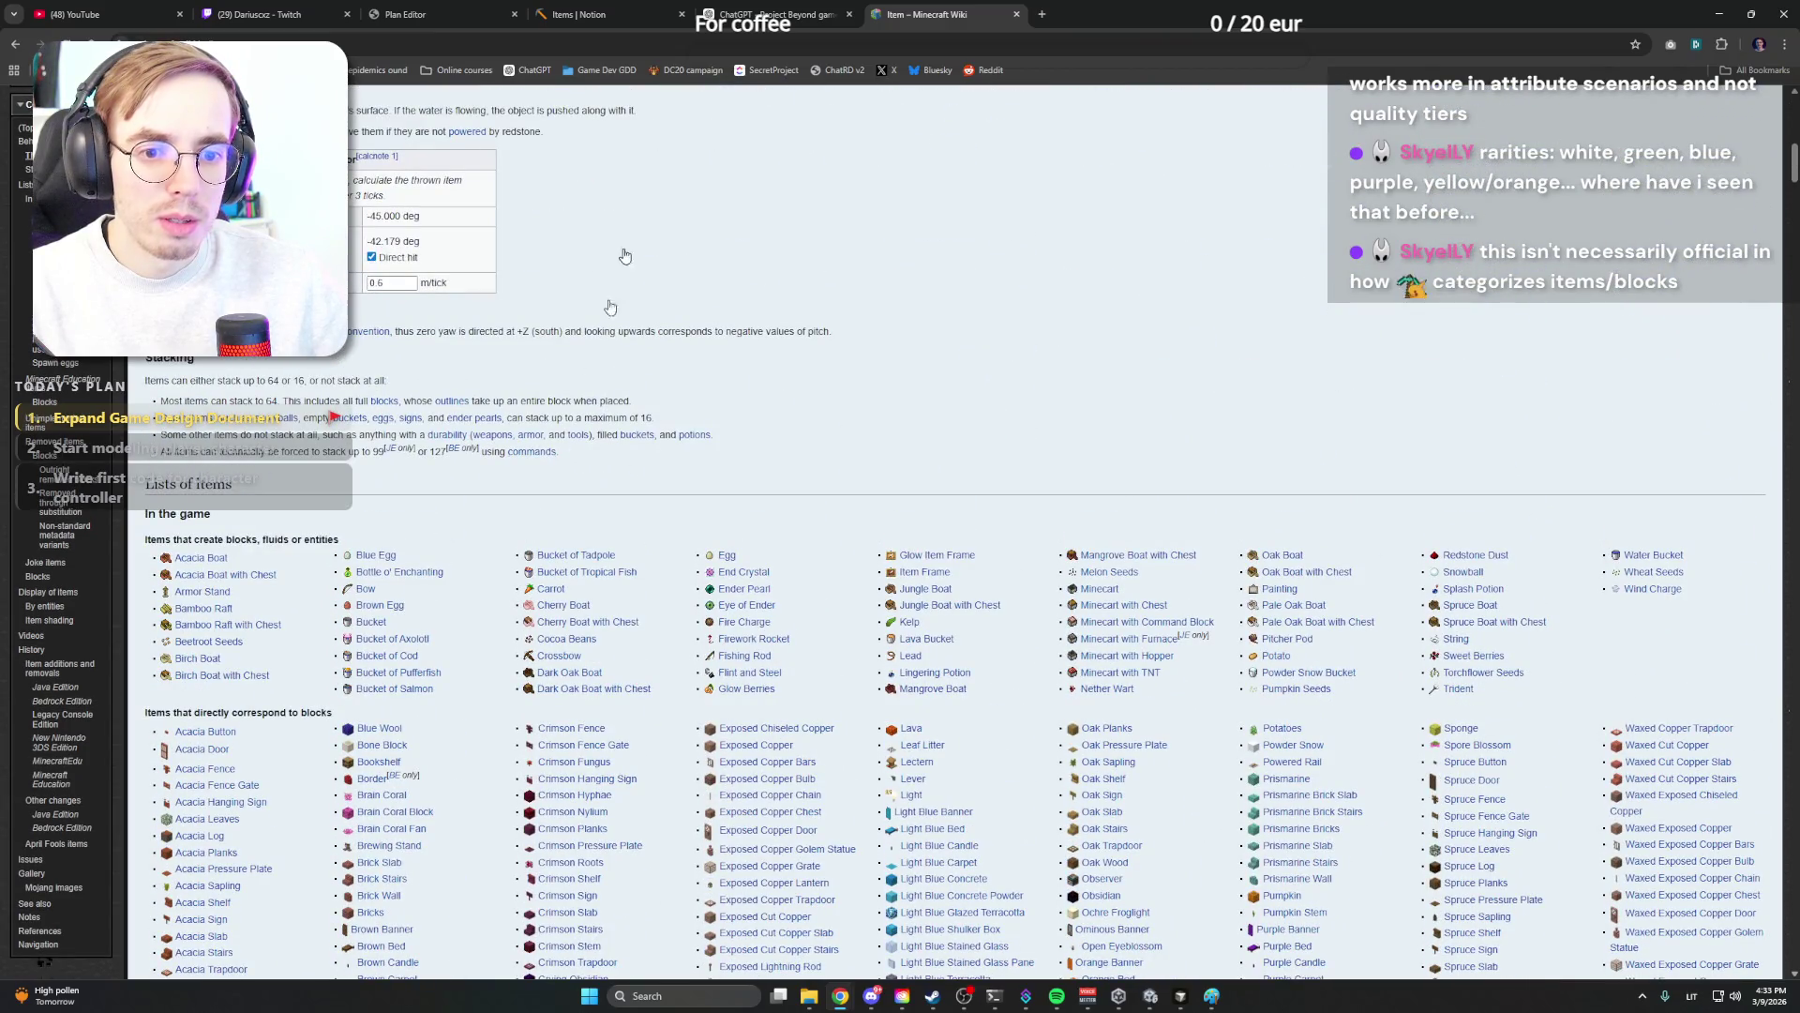
key(ctrl+shift+Tab)
key(ctrl+shift+Tab)
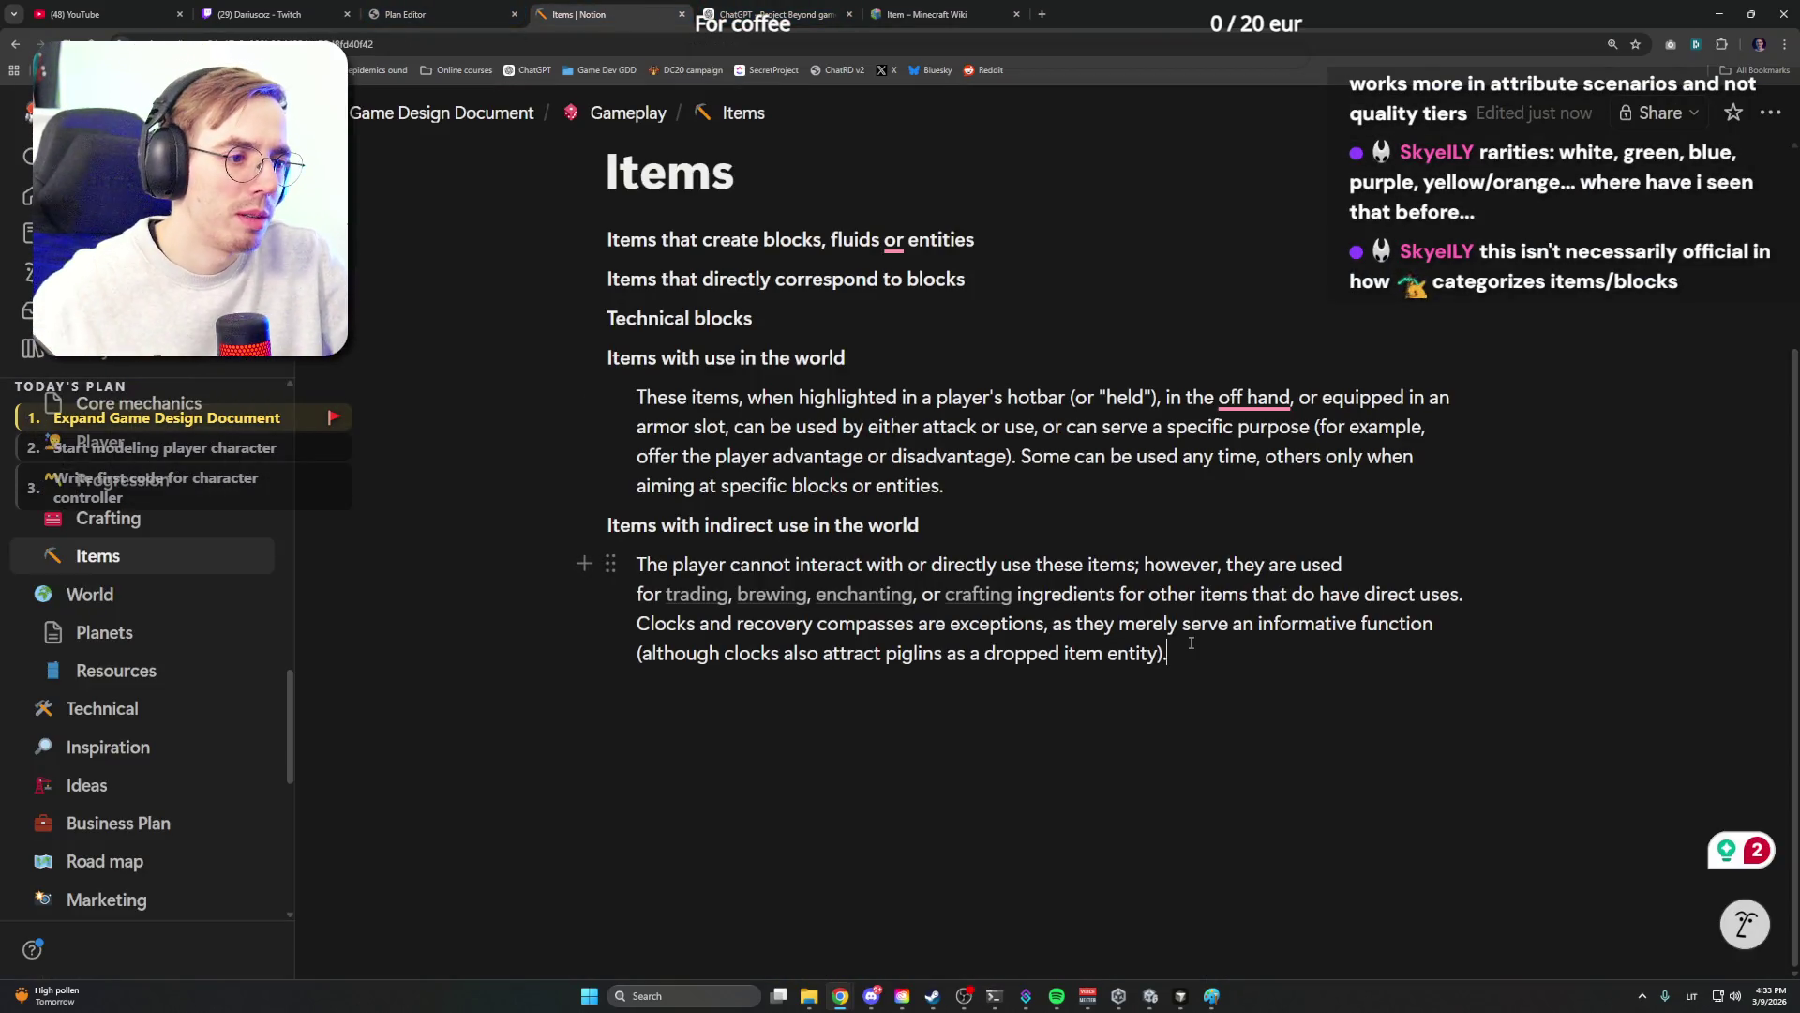
click(894, 240)
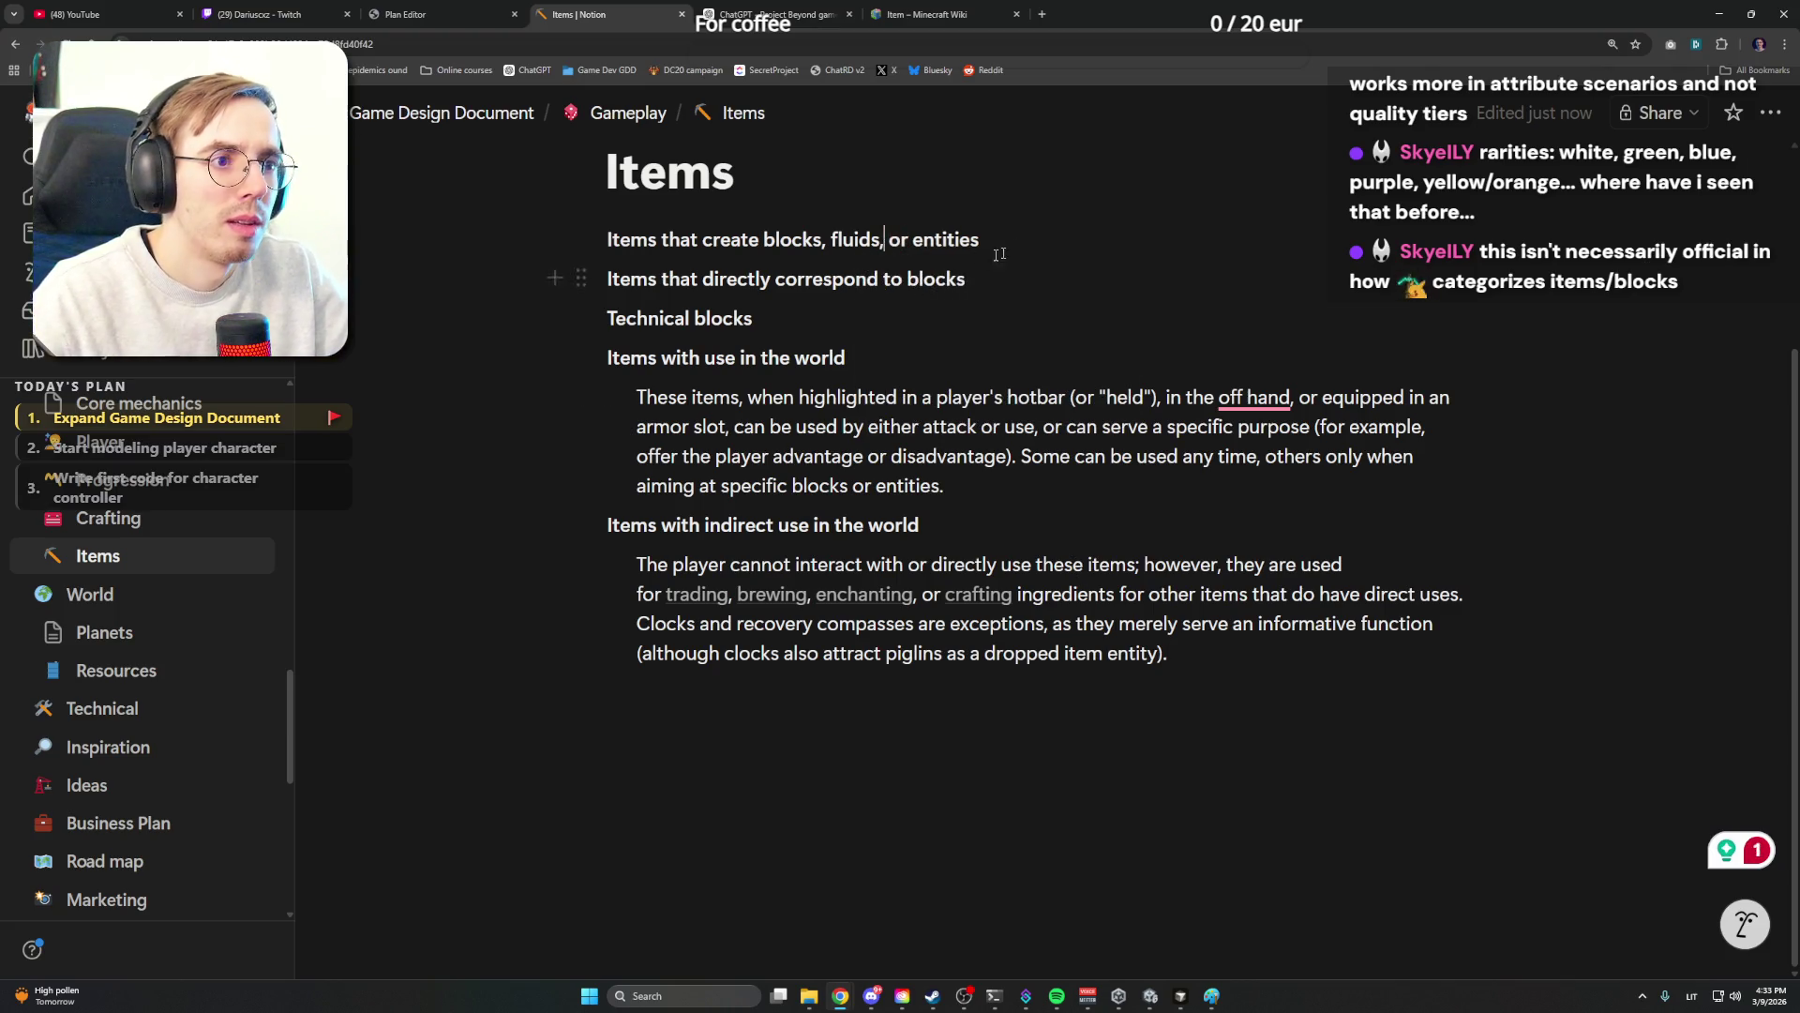
click(408, 14)
click(775, 14)
scroll(844, 493, up, 5)
scroll(844, 564, down, 10)
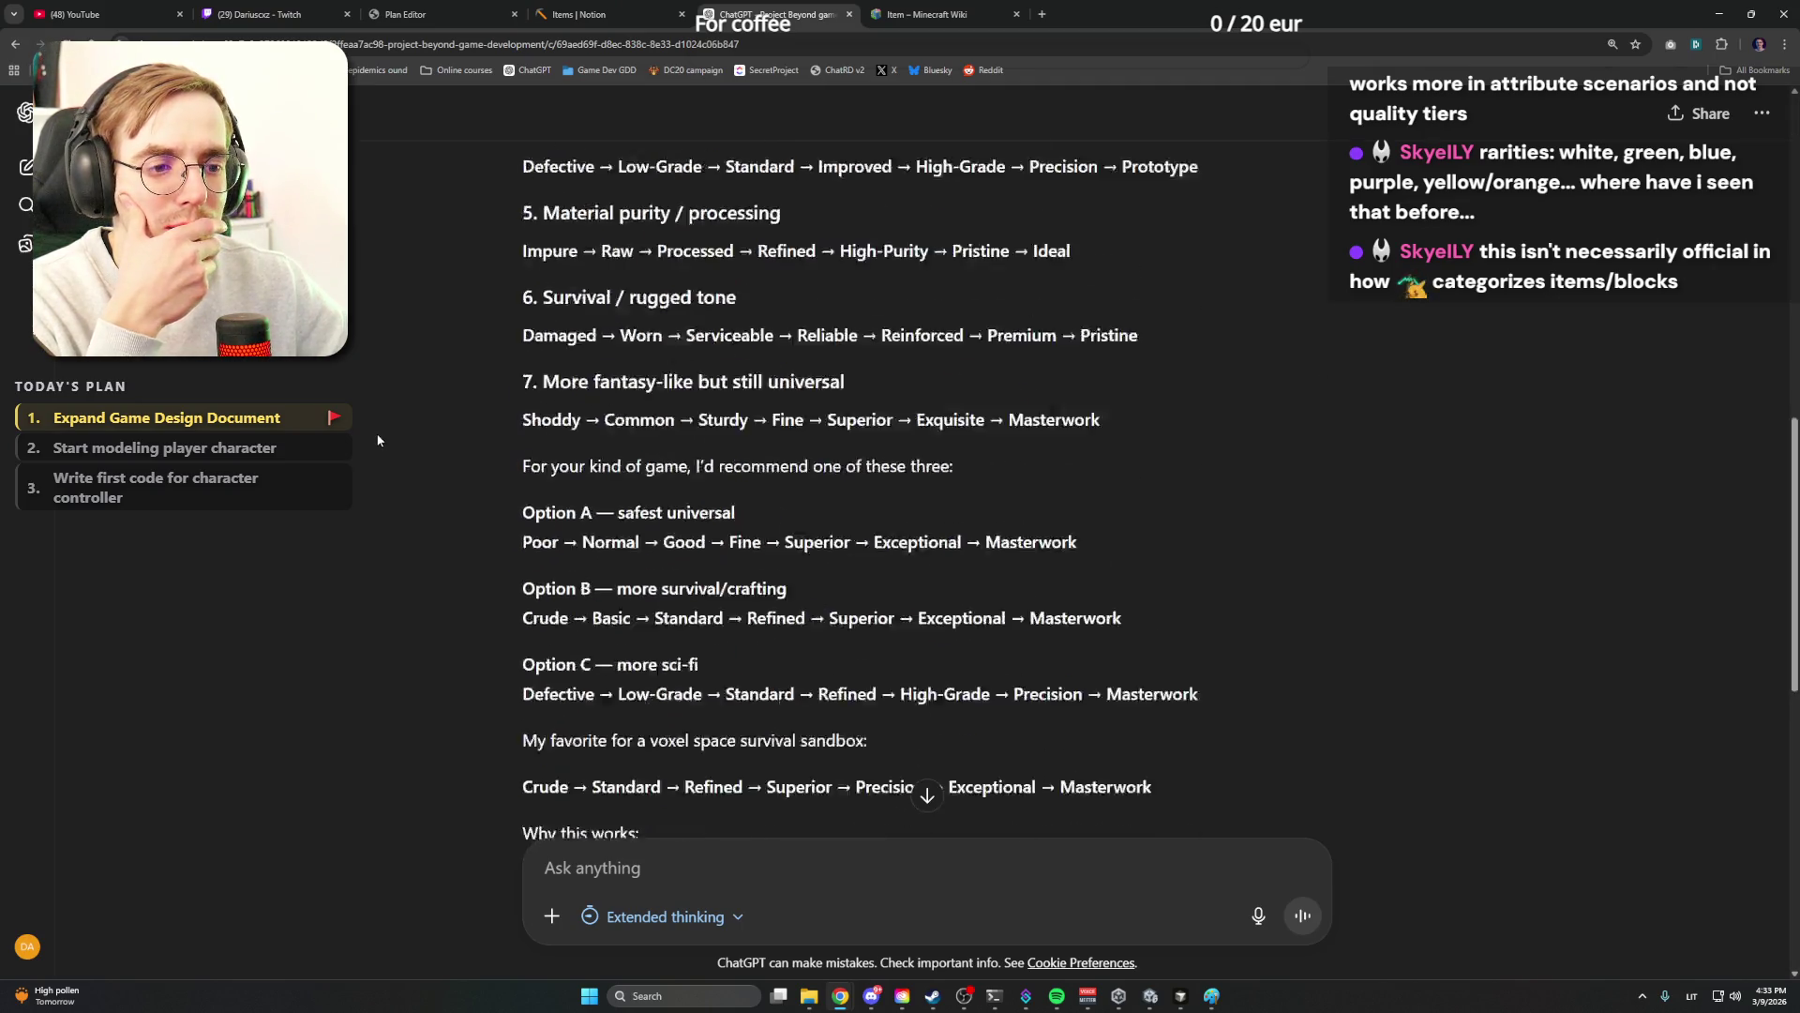
scroll(844, 562, down, 5)
Jump to the Concept page's Items and Voxels section in Notion, then return to the ChatGPT conversation
click(408, 14)
click(593, 14)
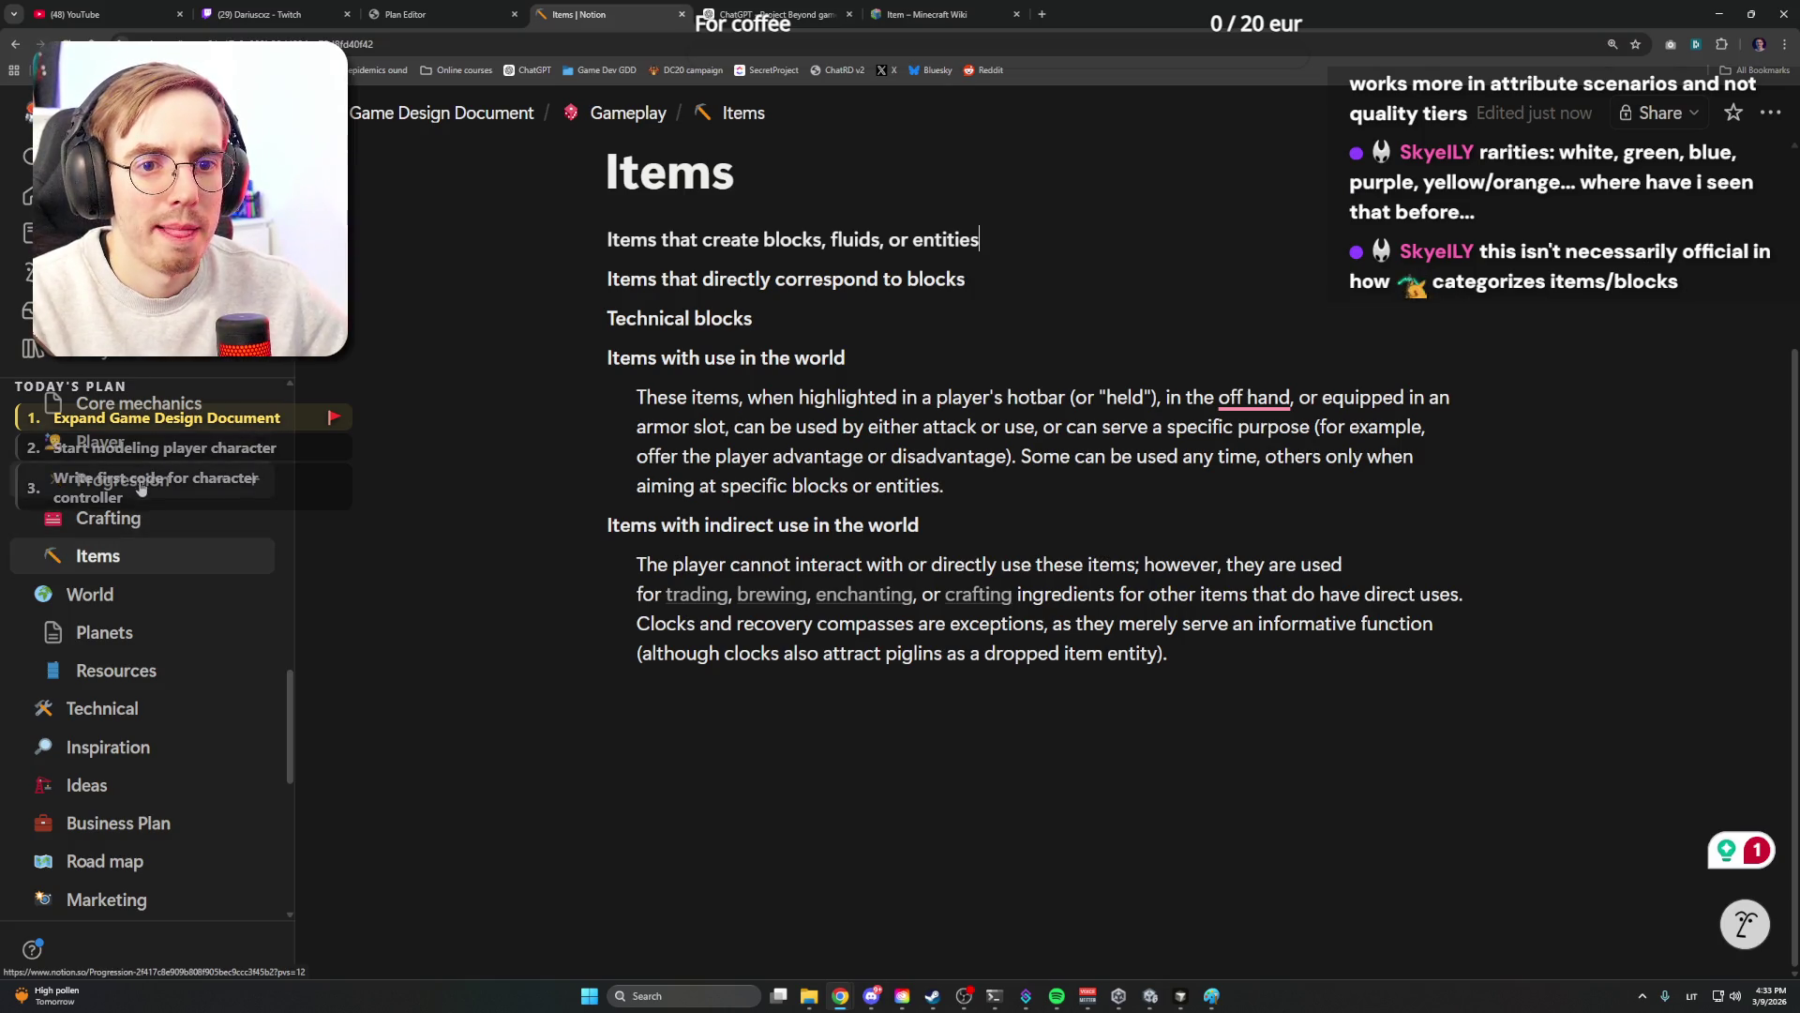
scroll(141, 488, up, 5)
click(99, 537)
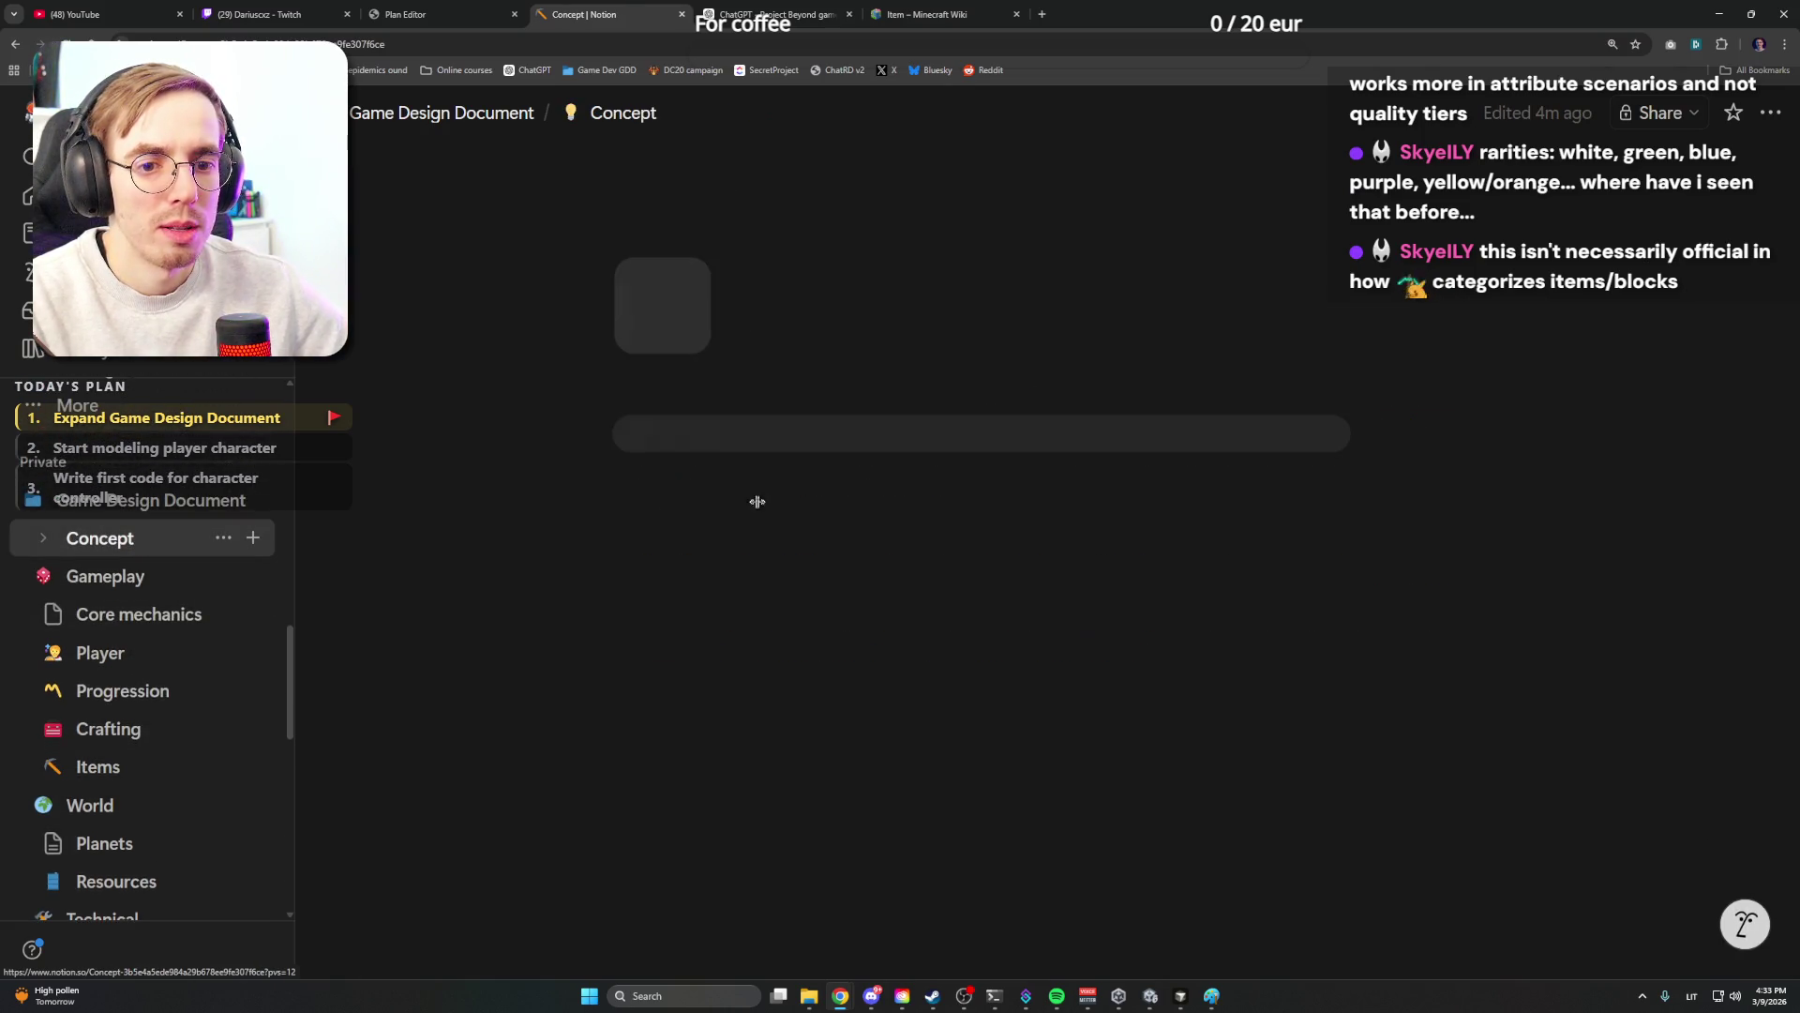
scroll(704, 493, down, 1)
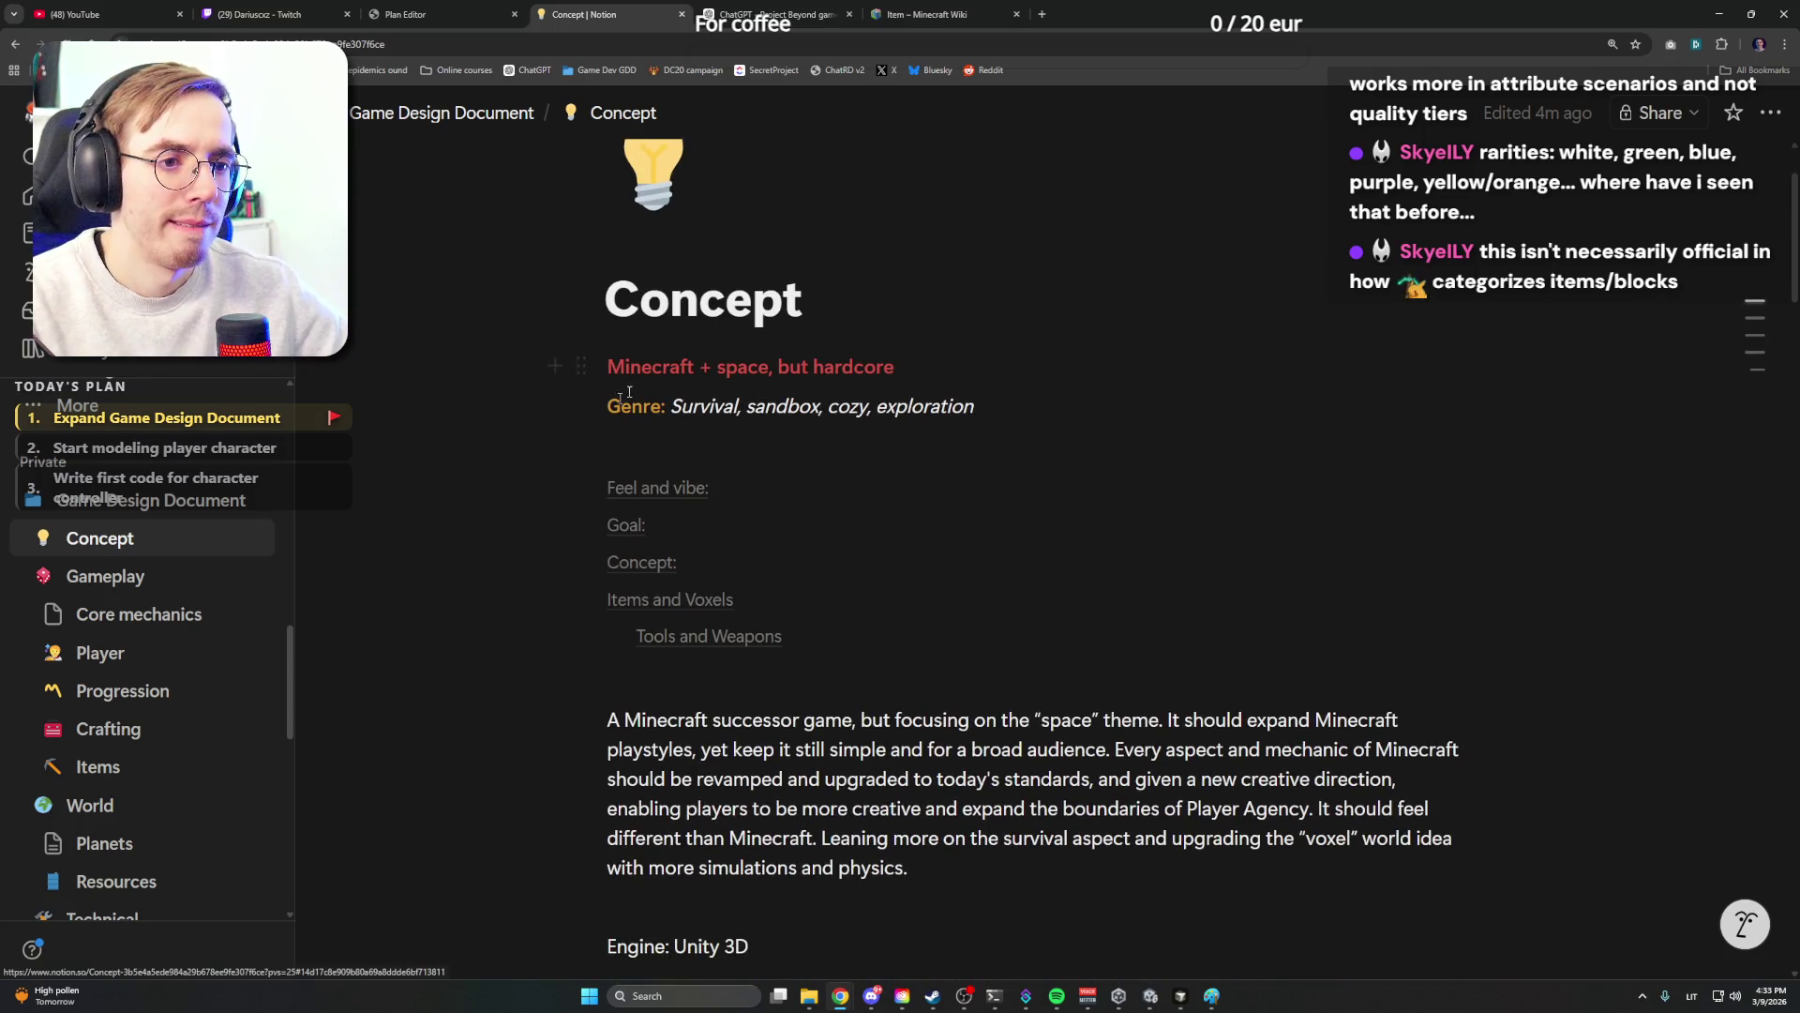
click(685, 608)
mouse_move(607, 247)
mouse_down()
mouse_move(887, 628)
mouse_move(872, 697)
mouse_up()
scroll(887, 564, down, 3)
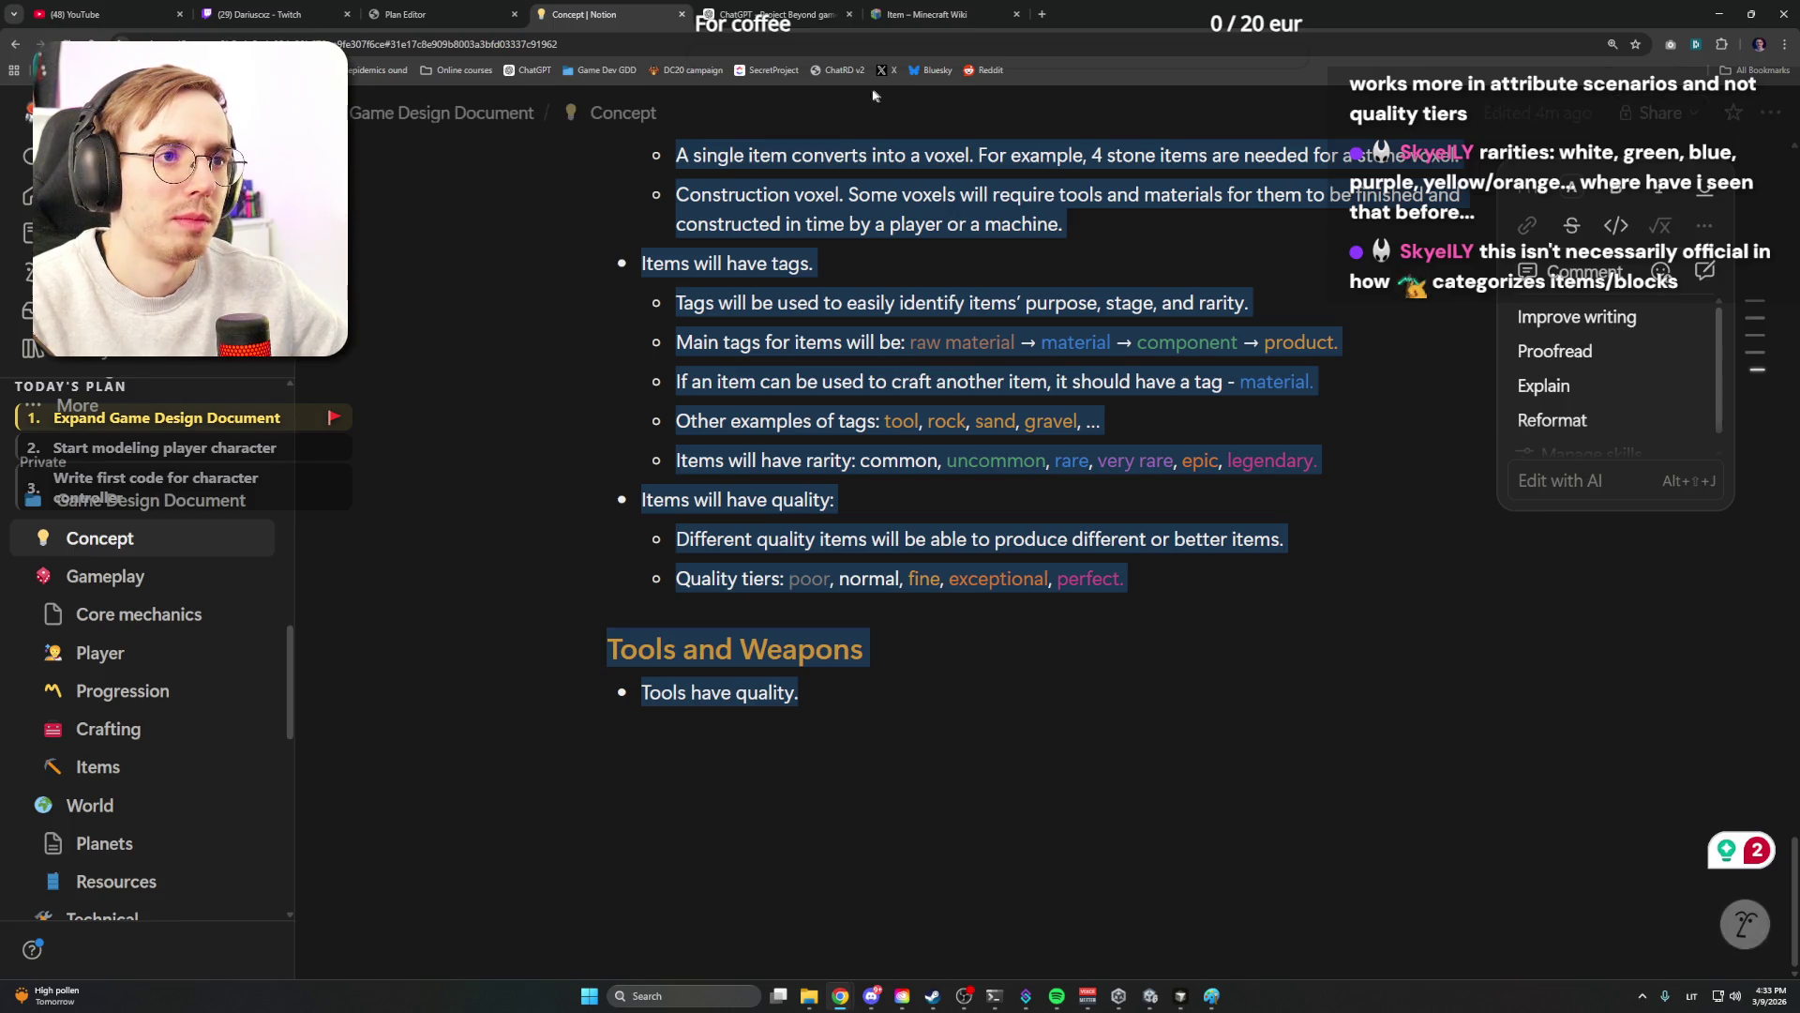
click(814, 12)
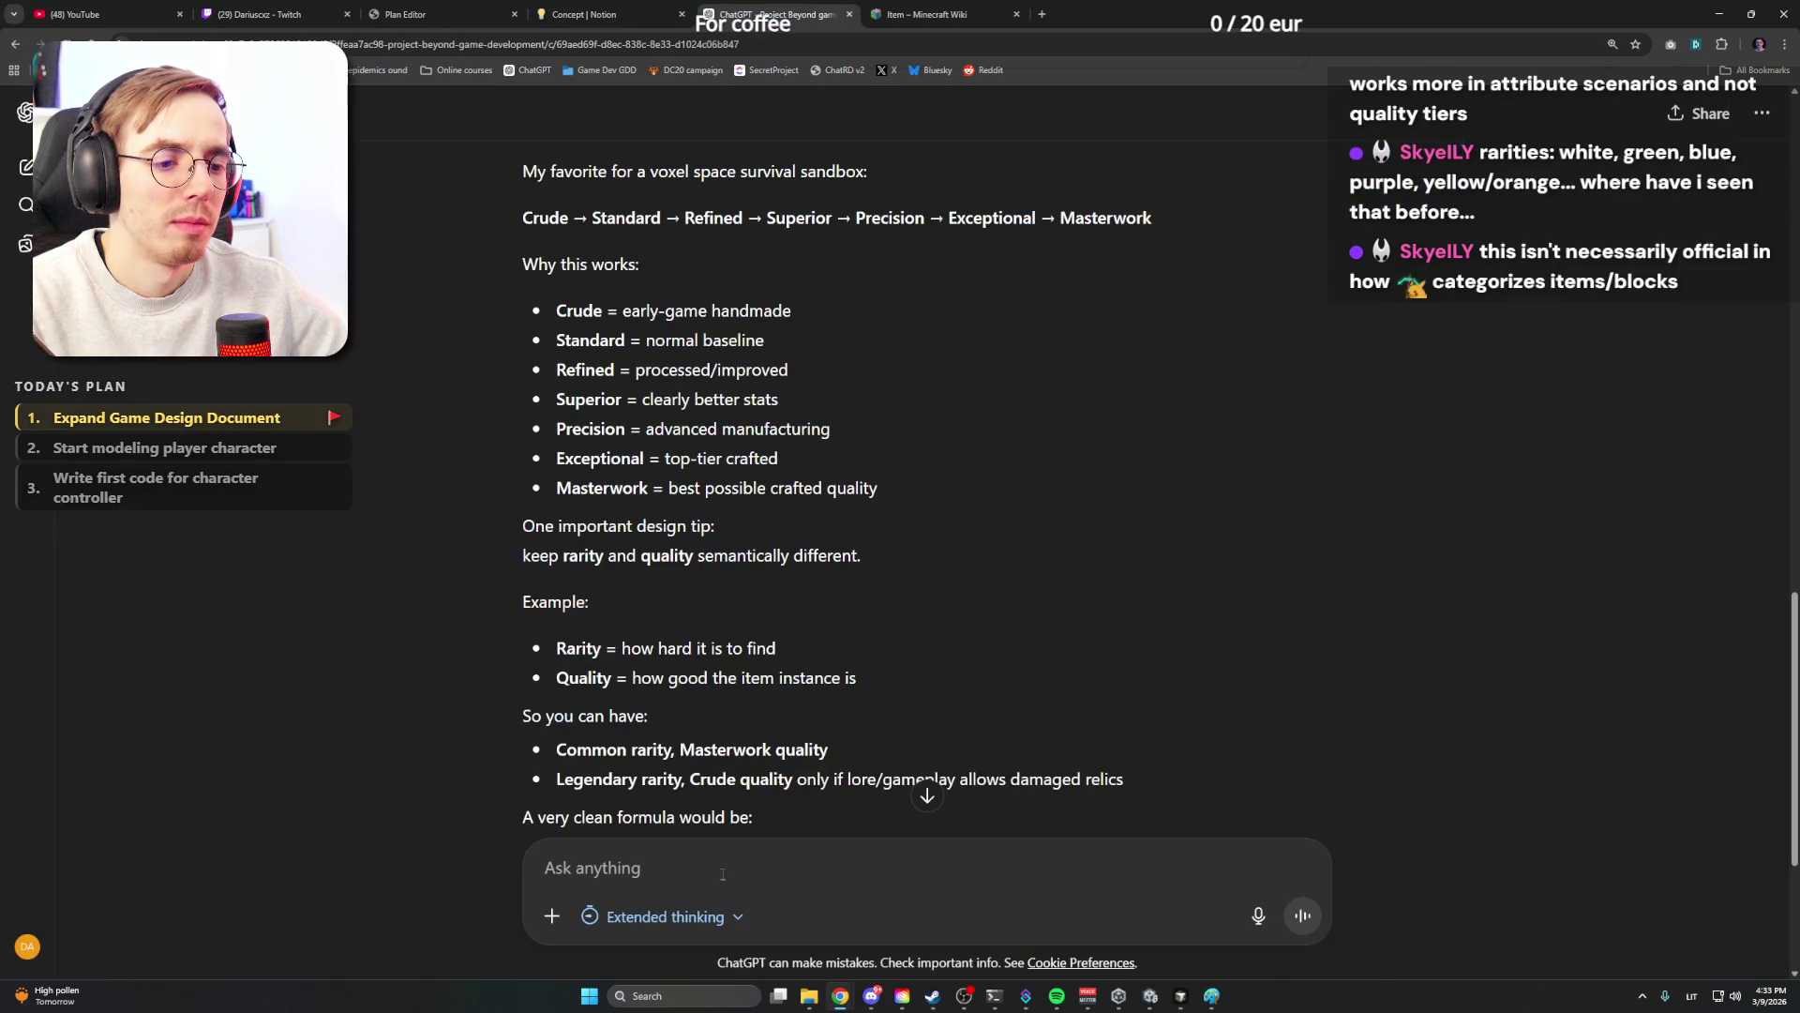
text(help m)
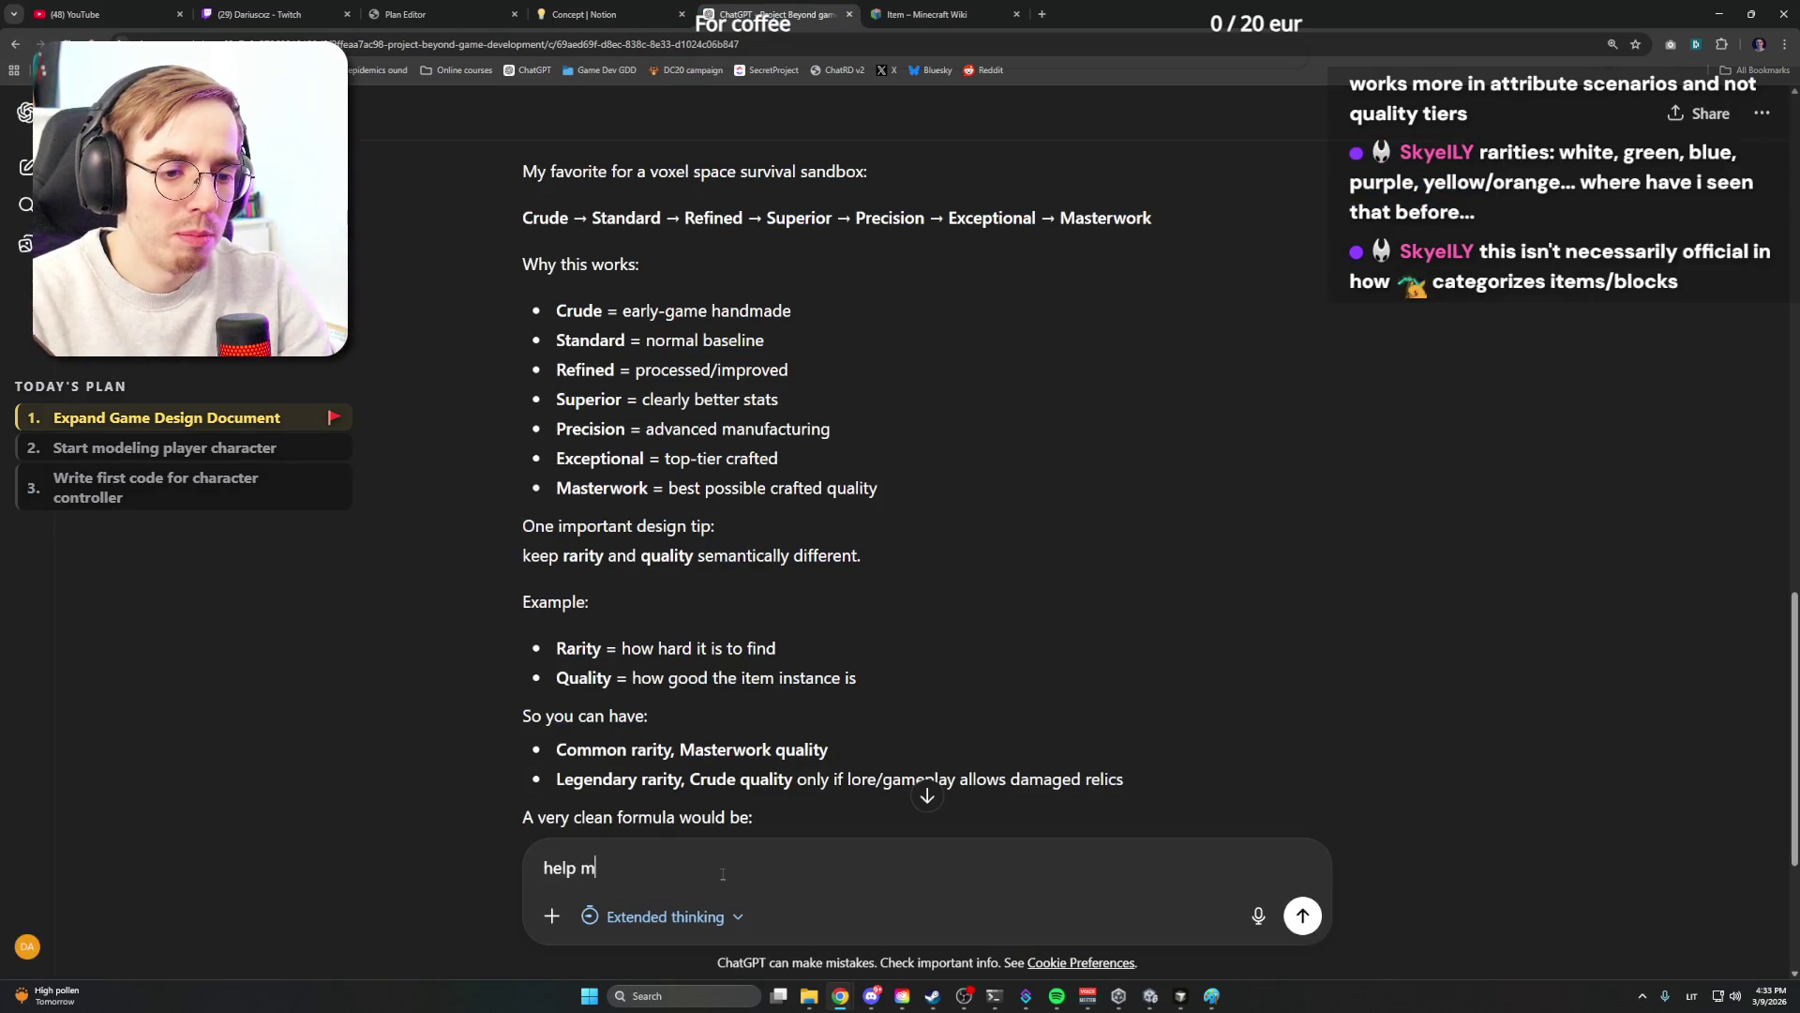
Draft the question on structuring the GDD's block and item list and paste the Items and Voxels notes below it
key(BackSpace)
key(BackSpace)
key(BackSpace)
text(Hel)
text(m me)
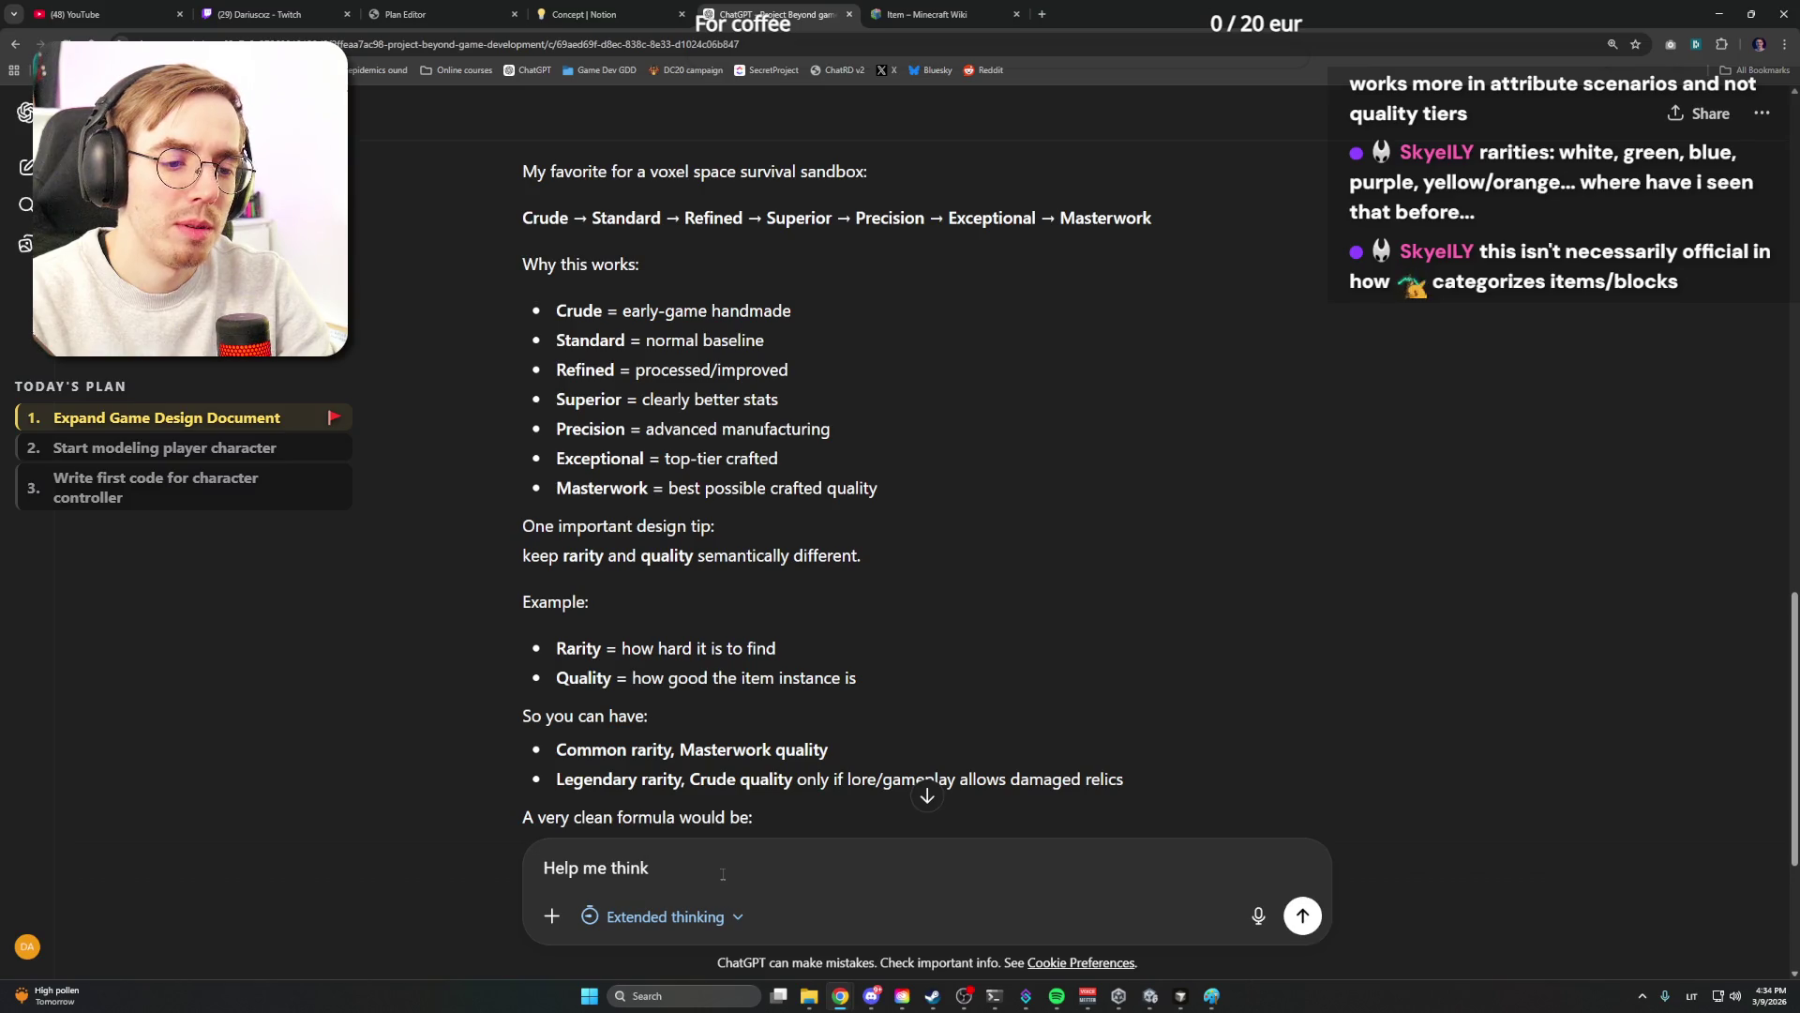
text(ucture in my GDD how should I write the list of blocks/)
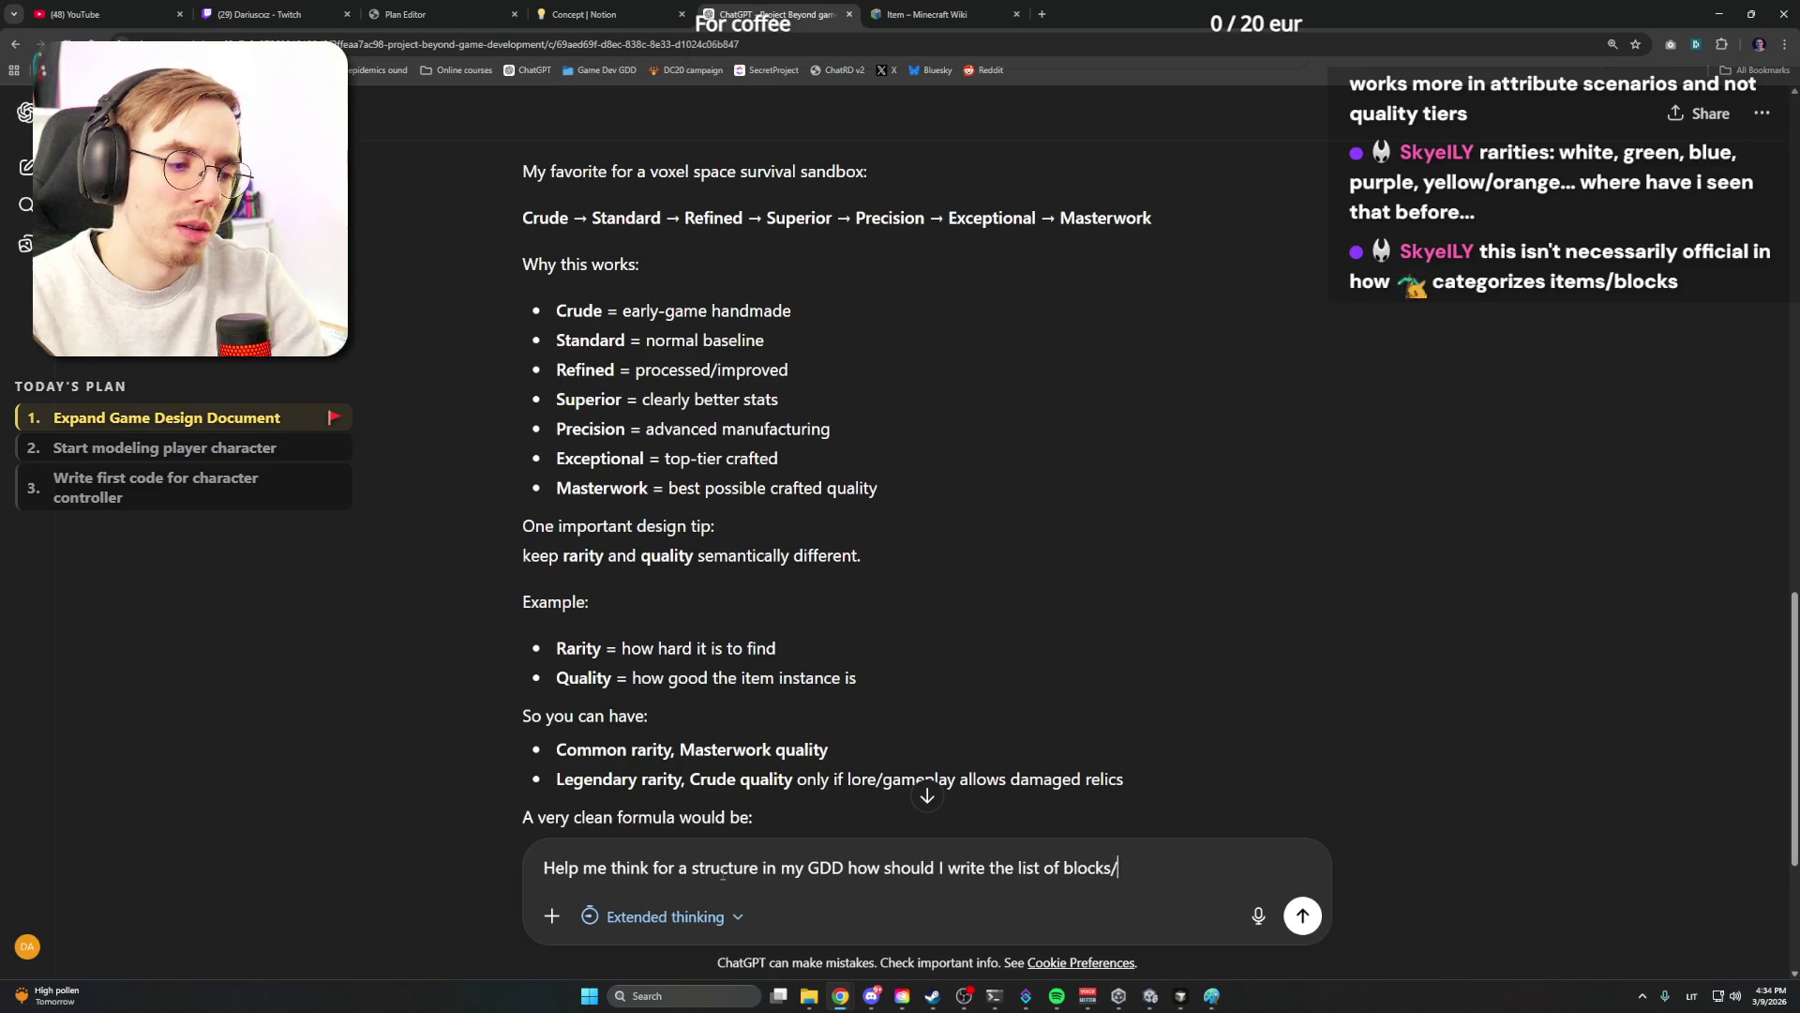
text(items and so on.)
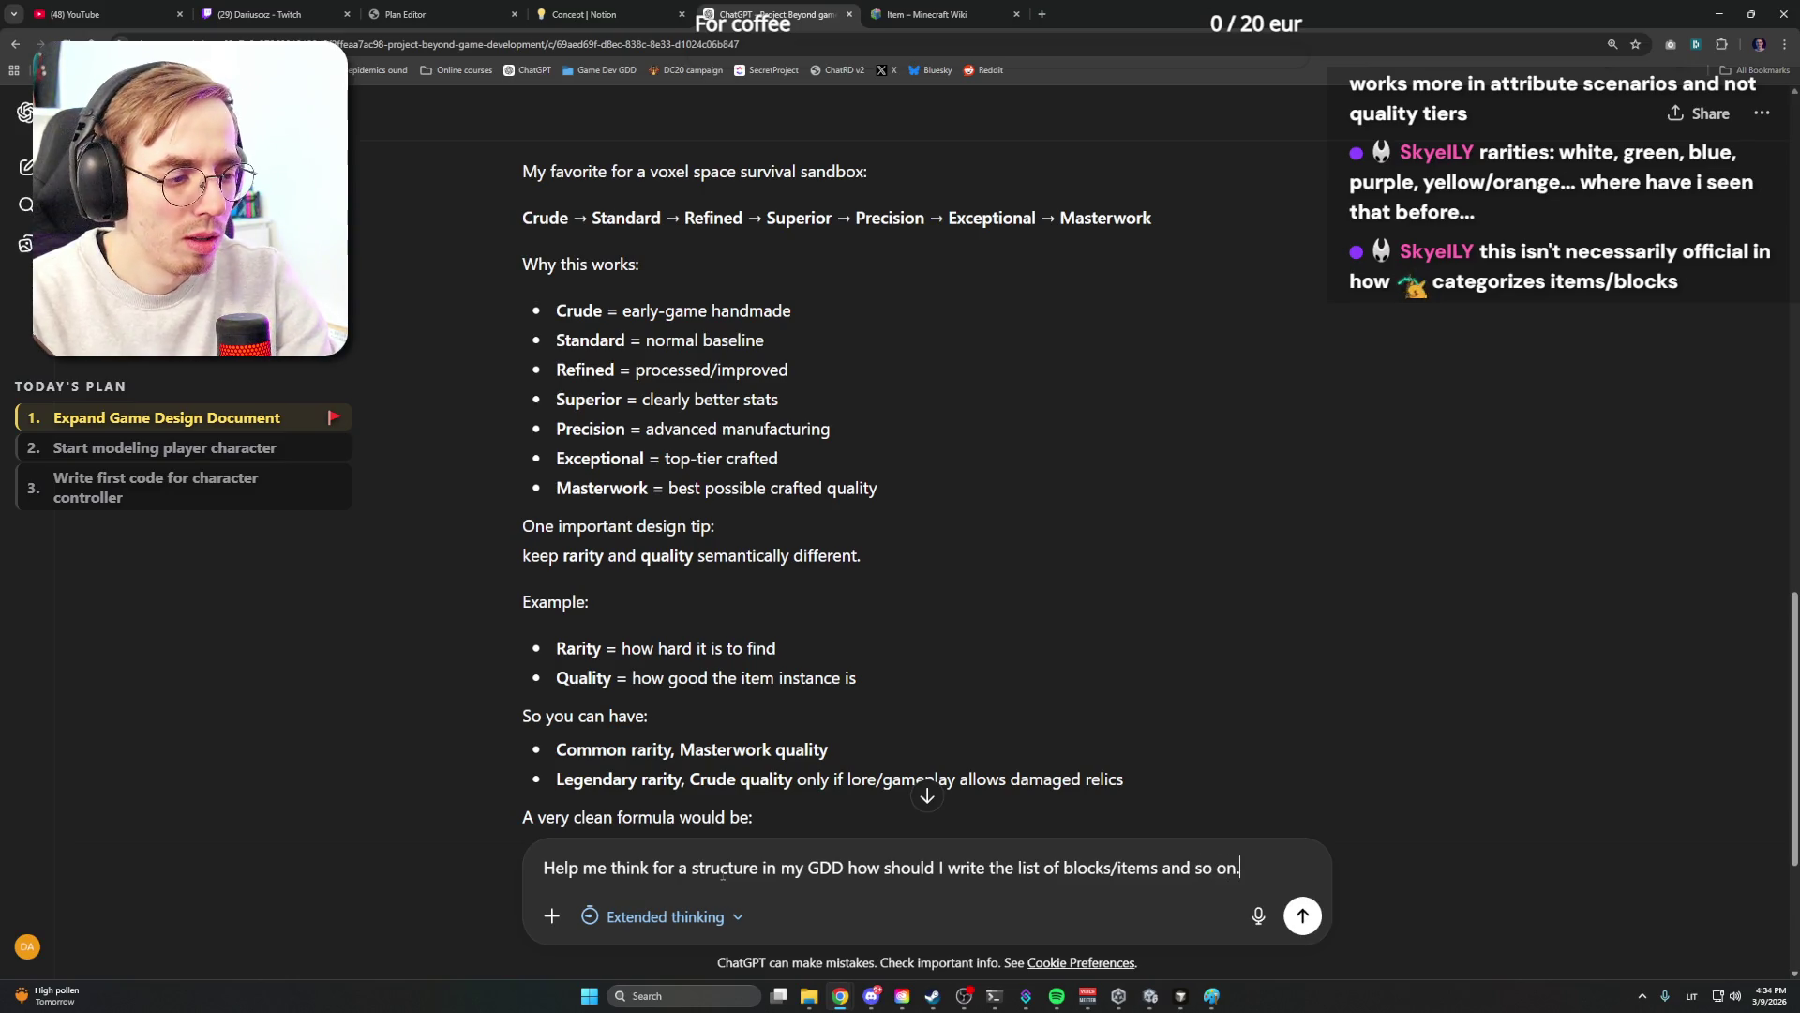
key(shift+Return)
key(shift+Return)
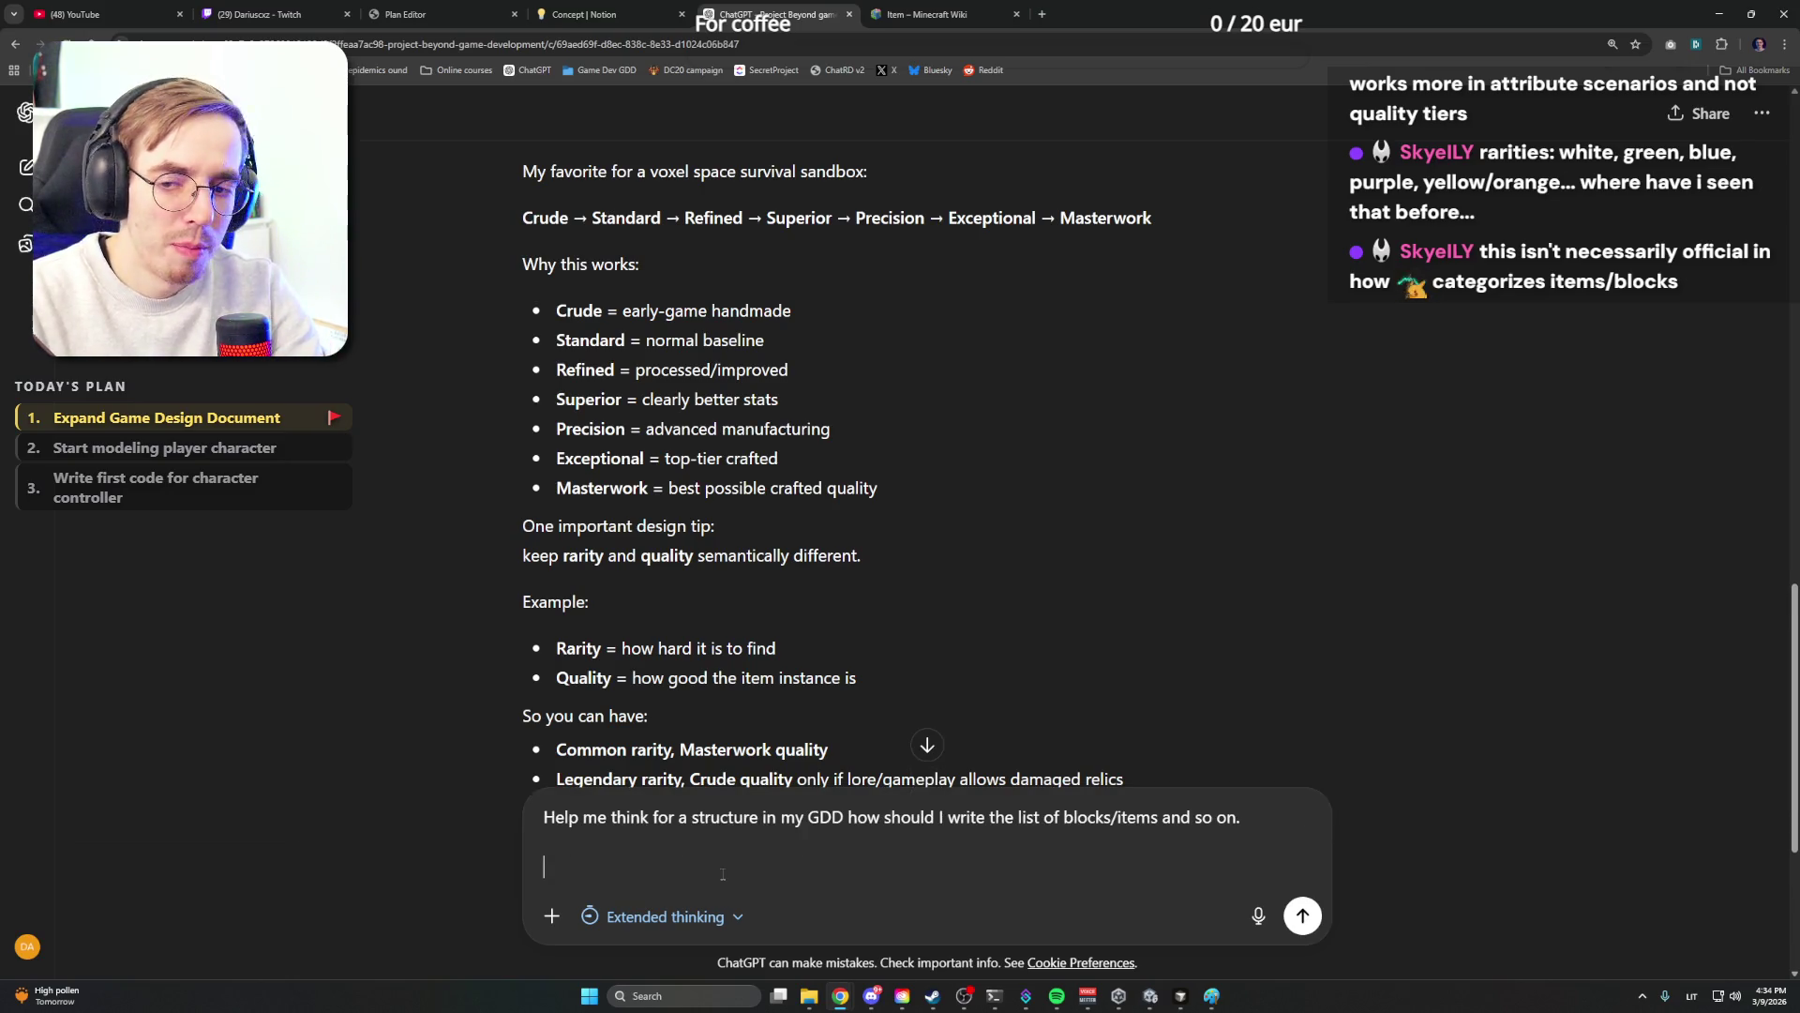
text(This is the core concepts)
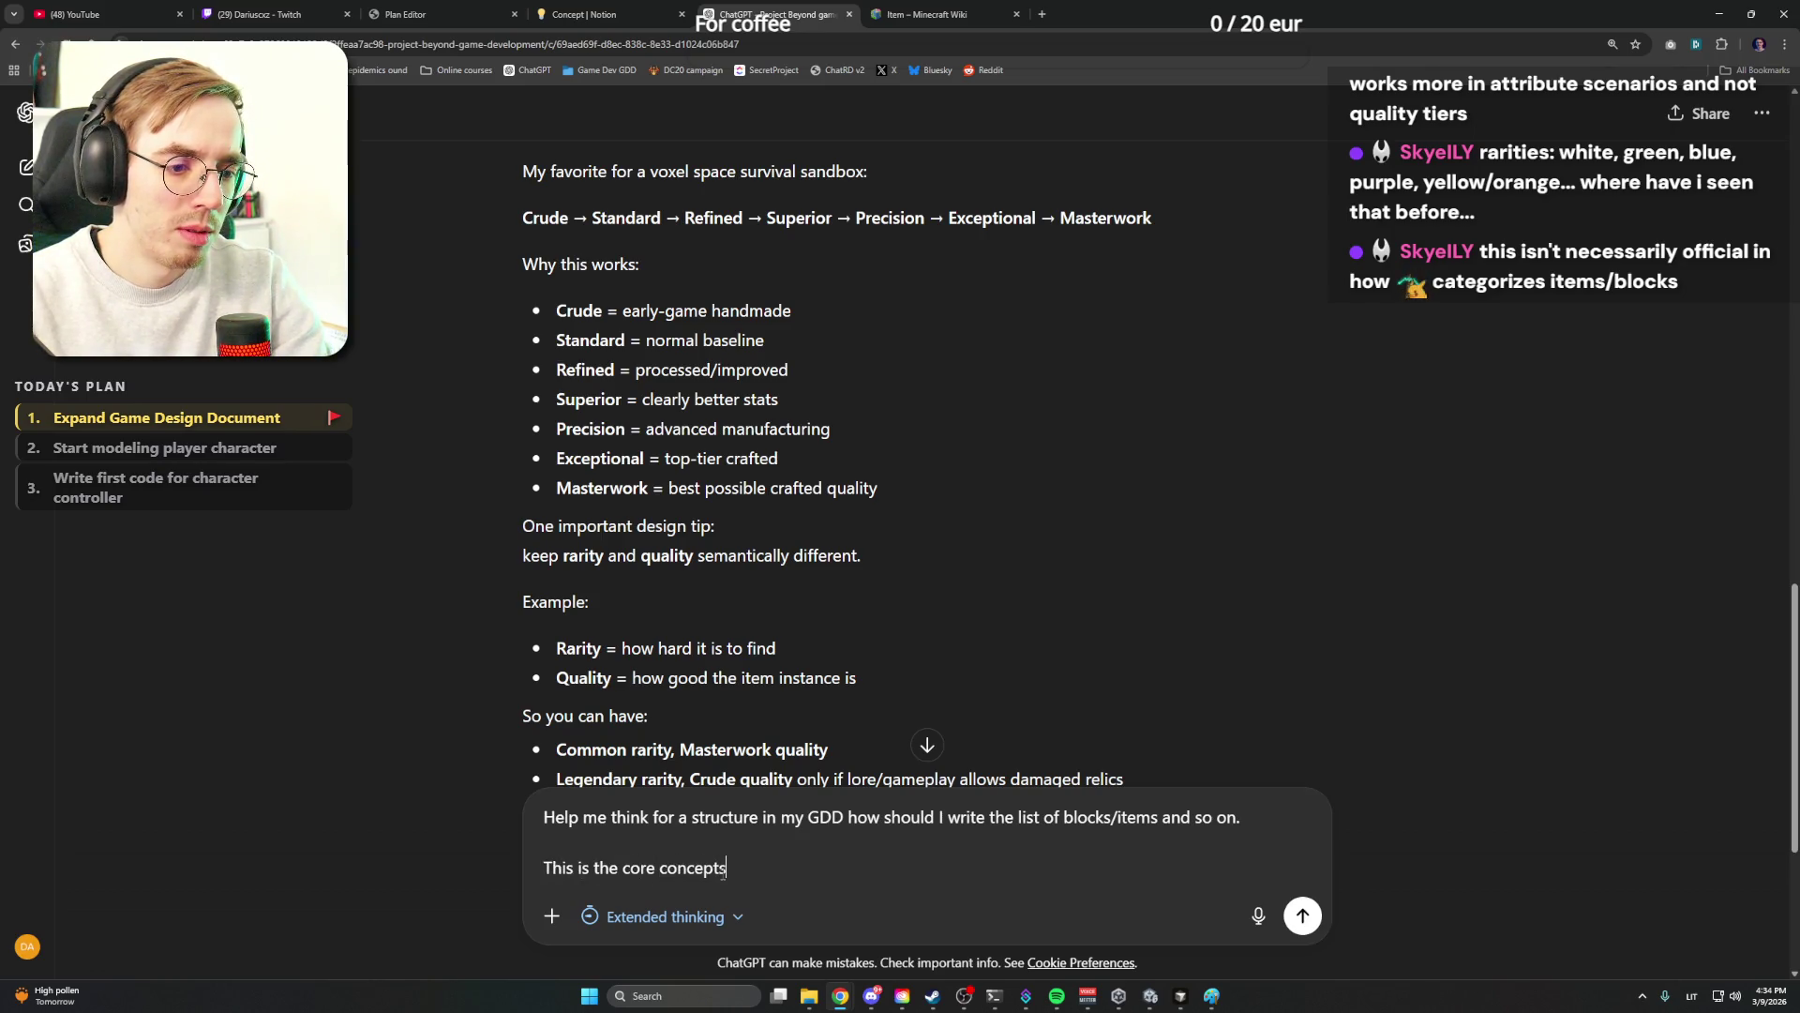
text( for item)
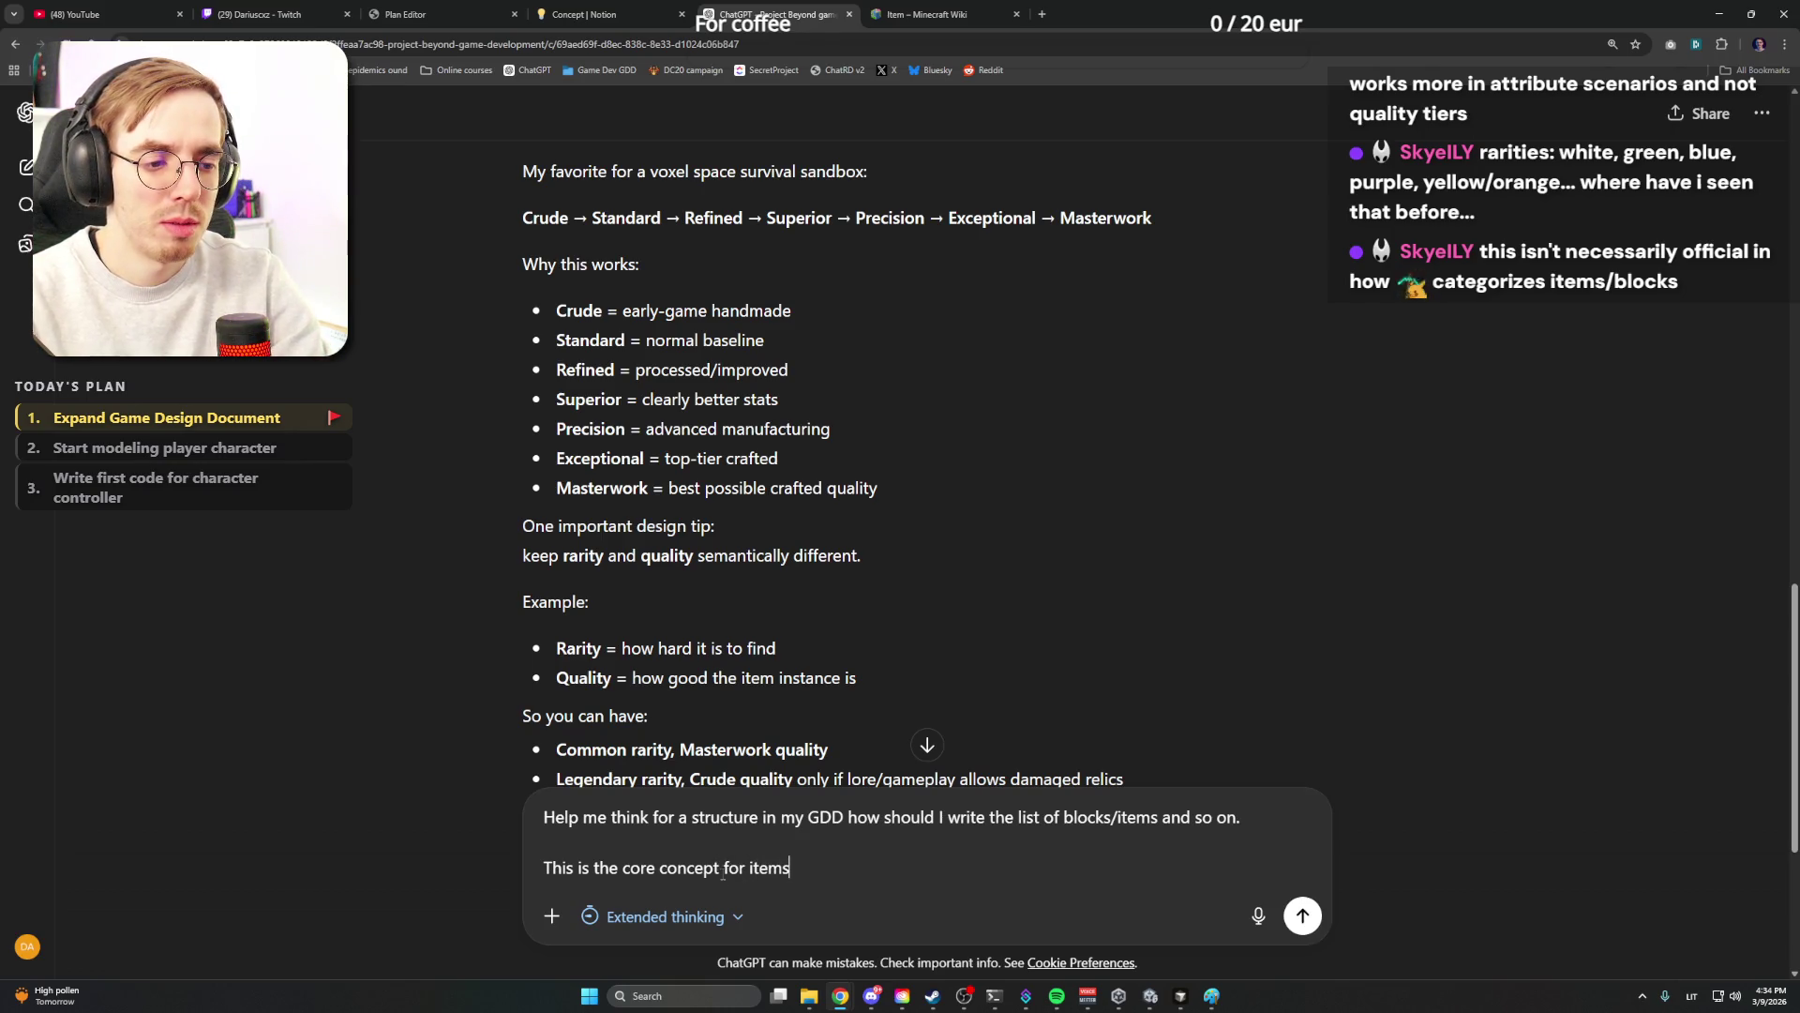
text(cks:)
key(shift+Return)
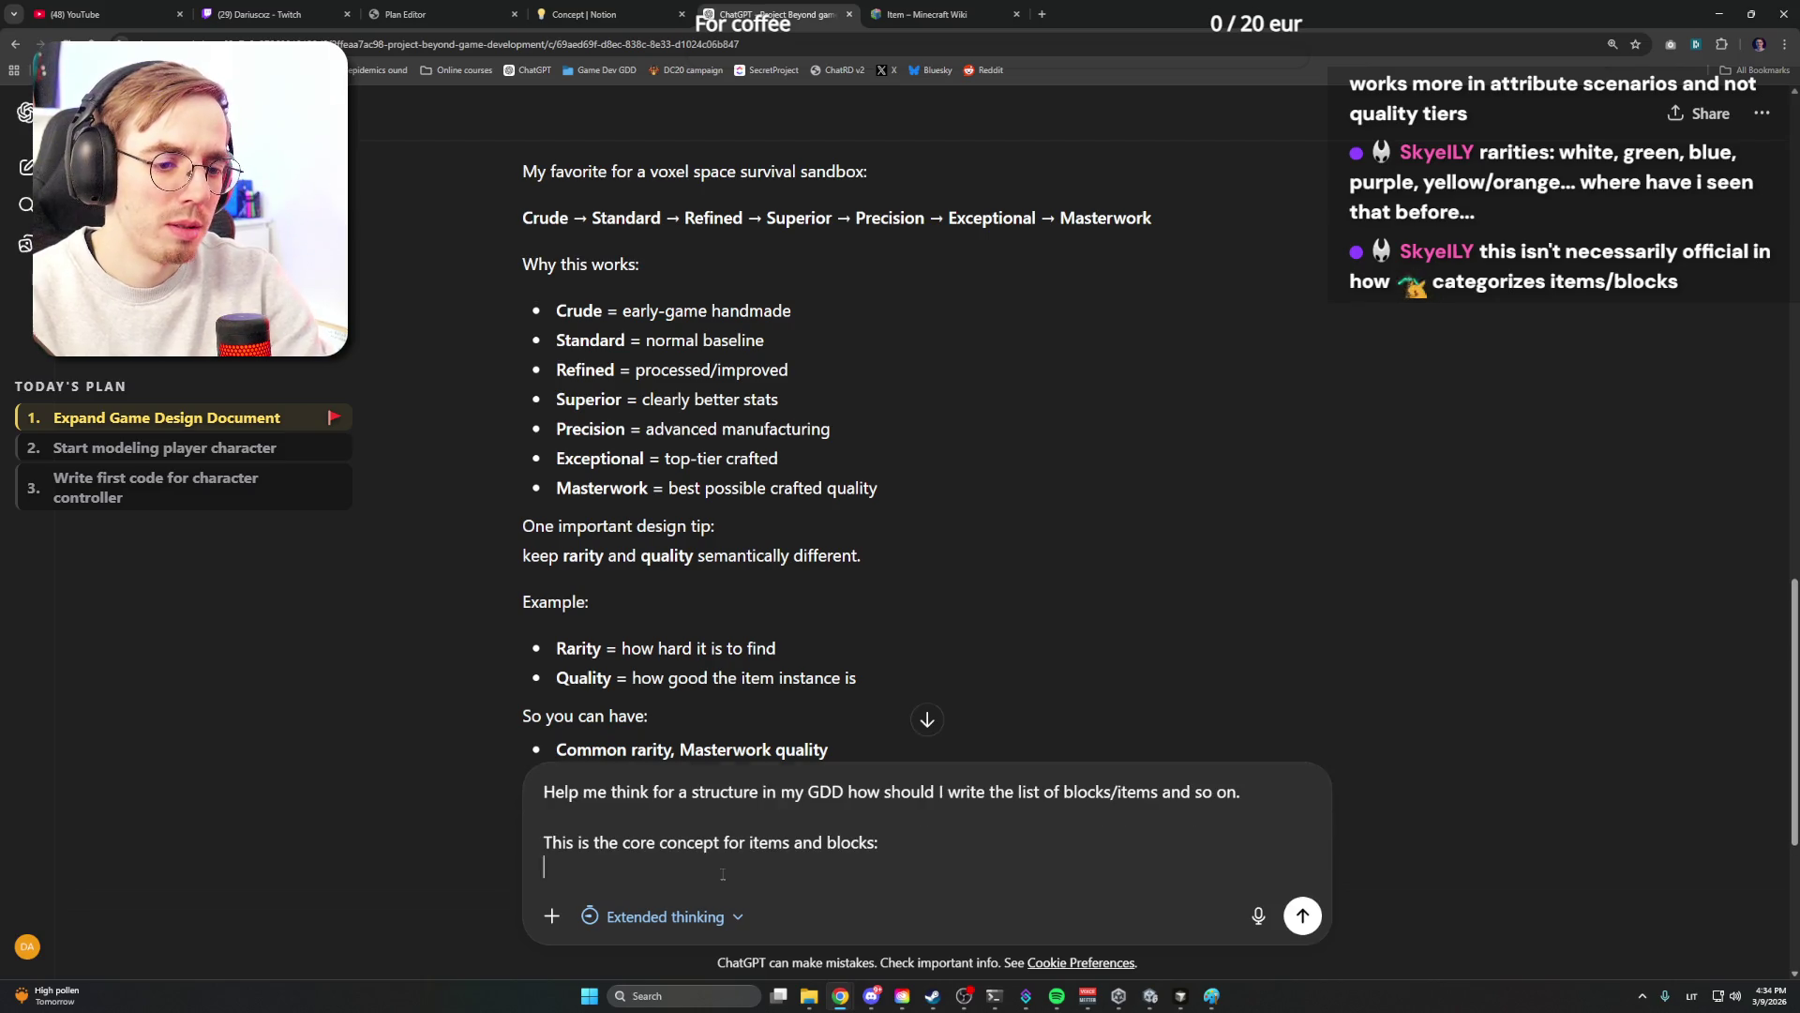
key(ctrl+v)
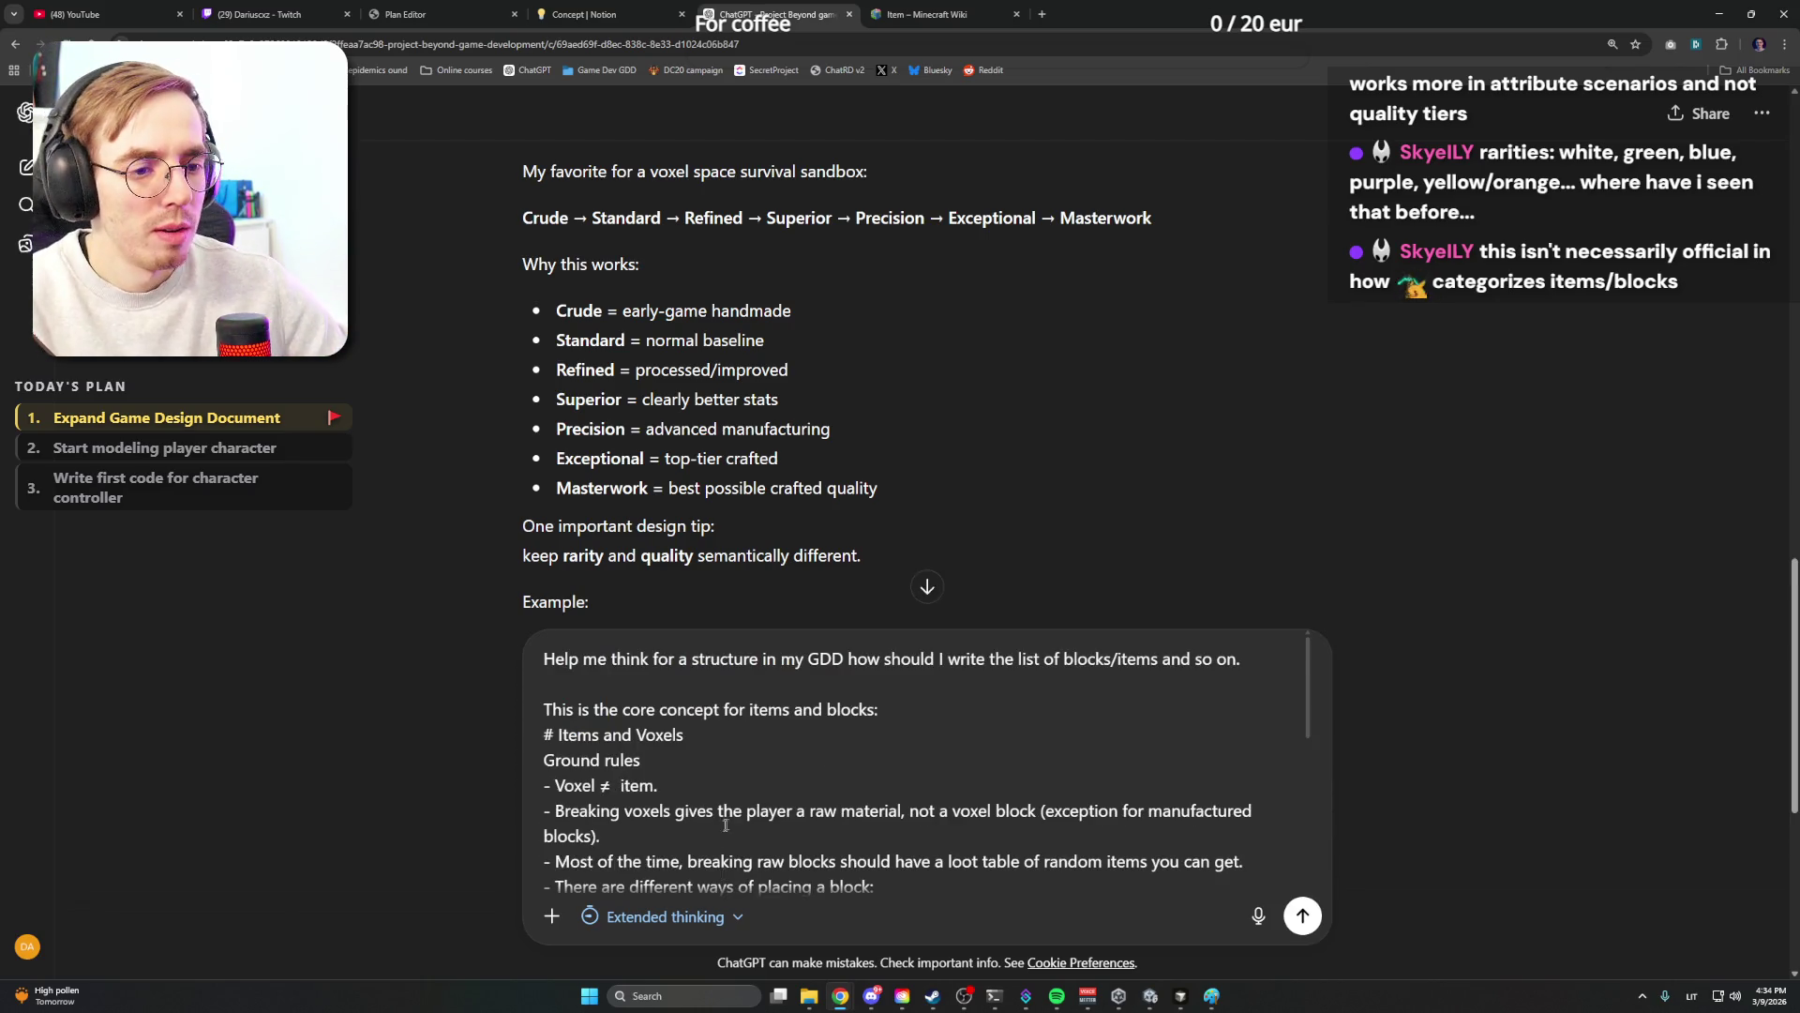
key(shift+Return)
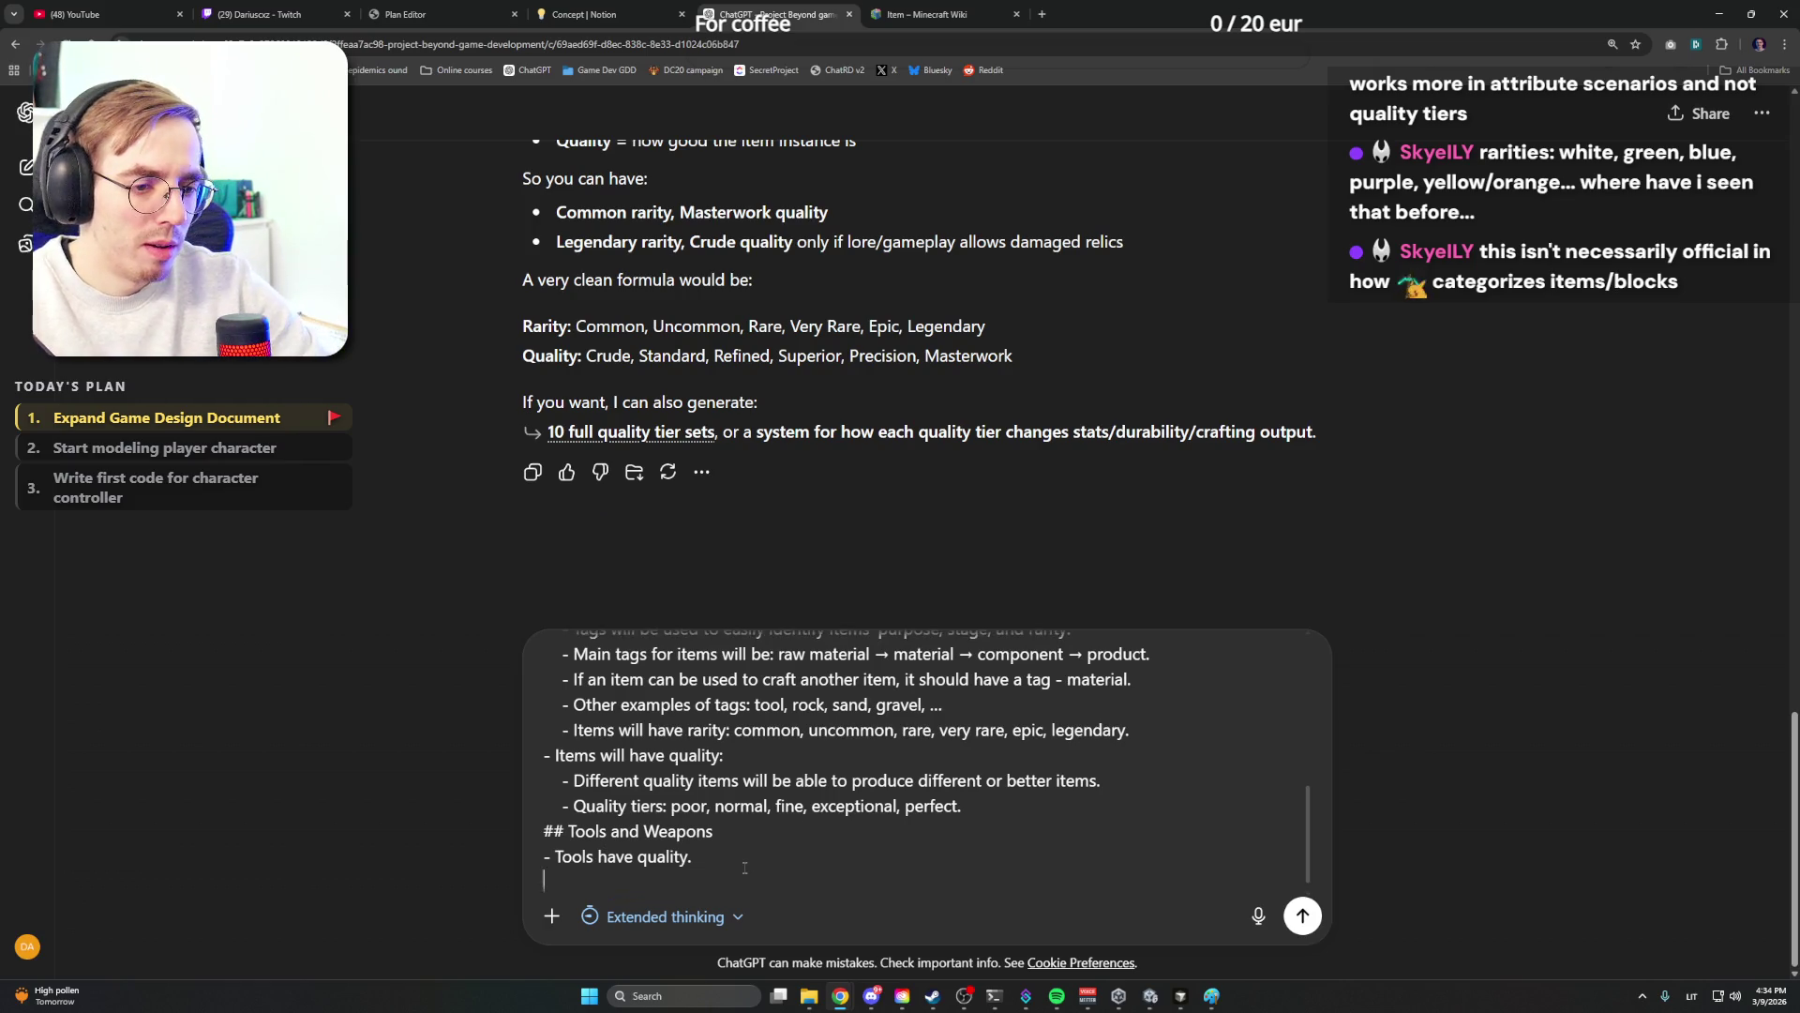
Copy the Notion Items page text and paste the Minecraft wiki categories at the end of the prompt
click(584, 14)
click(695, 369)
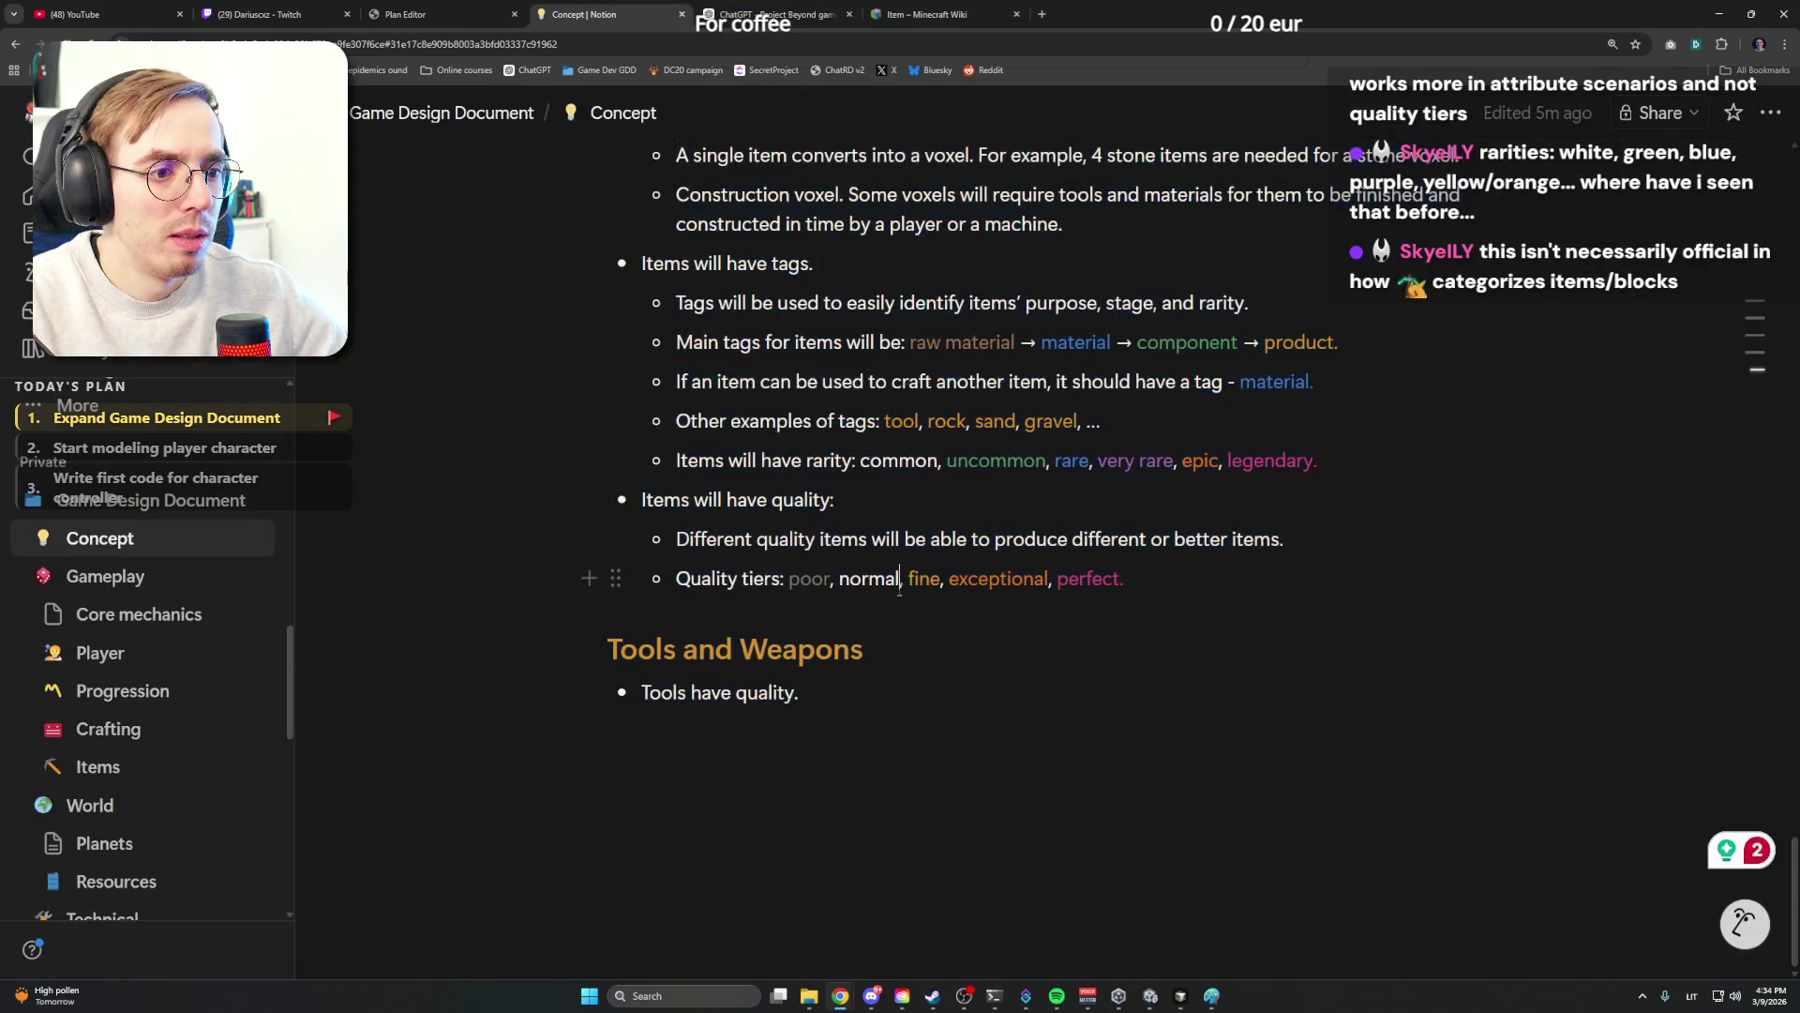
click(97, 696)
drag(605, 507, 1340, 739)
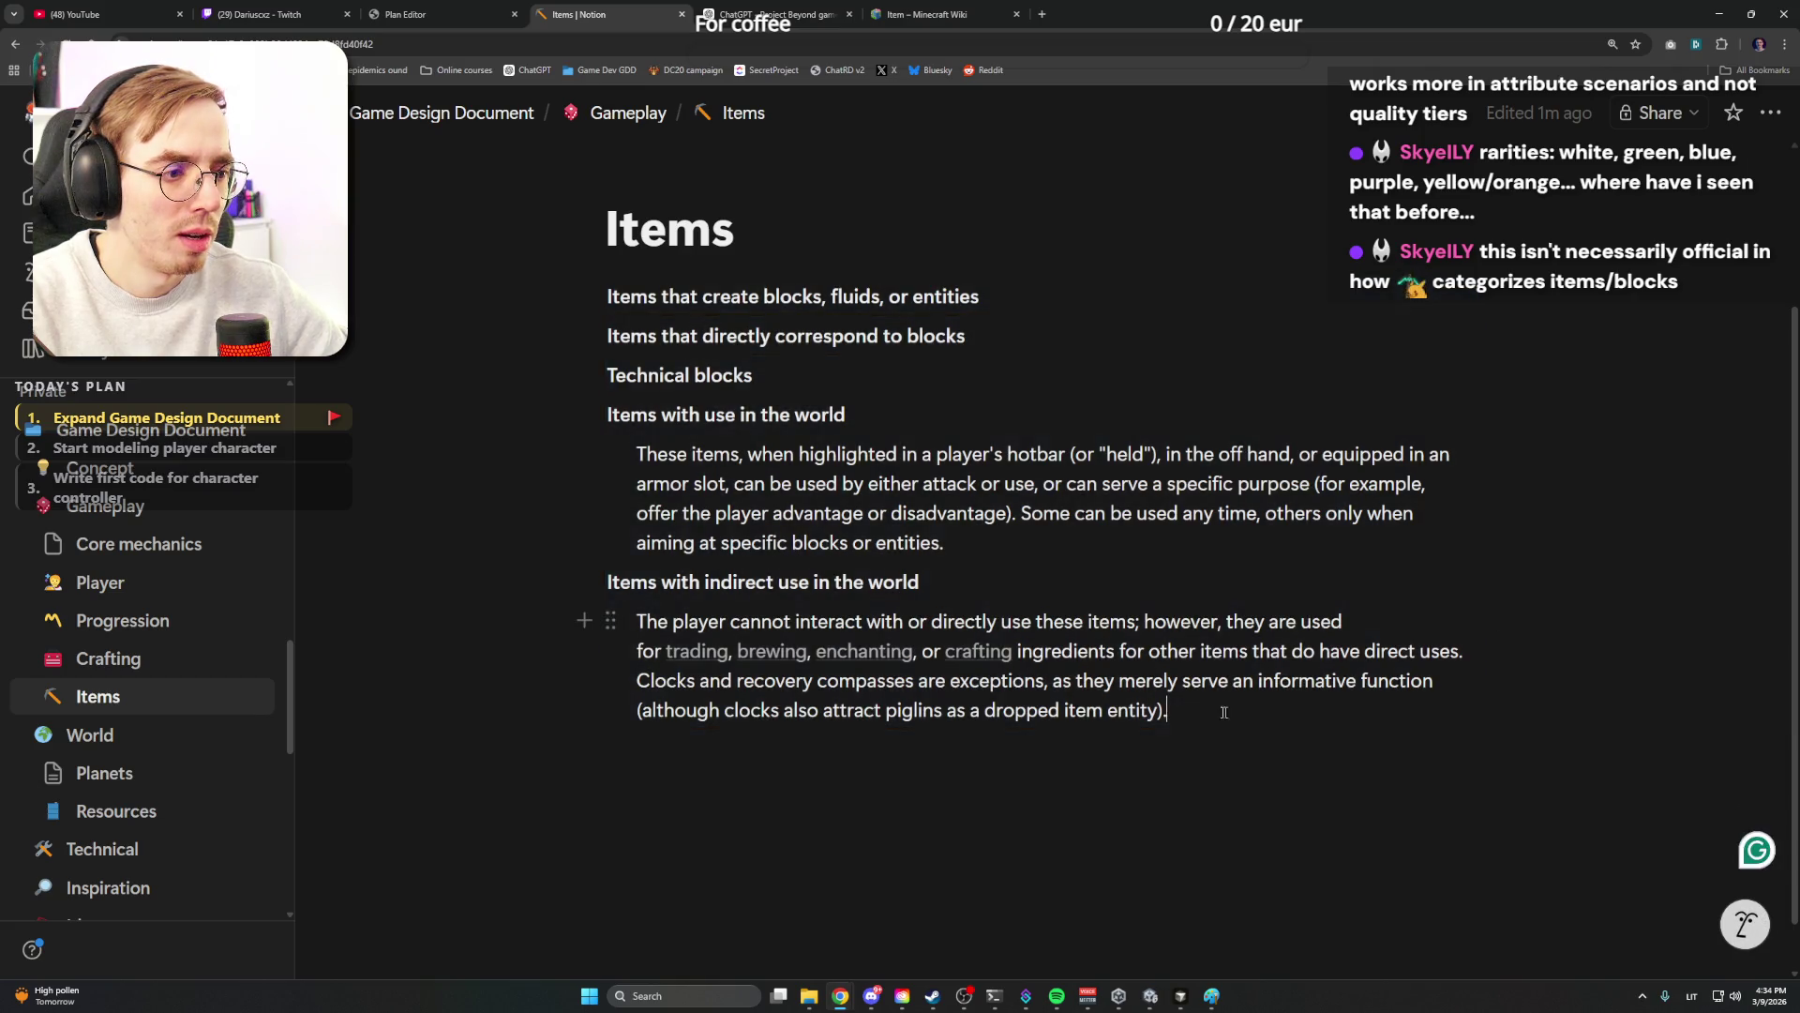
drag(1167, 717, 608, 295)
key(ctrl+c)
click(764, 14)
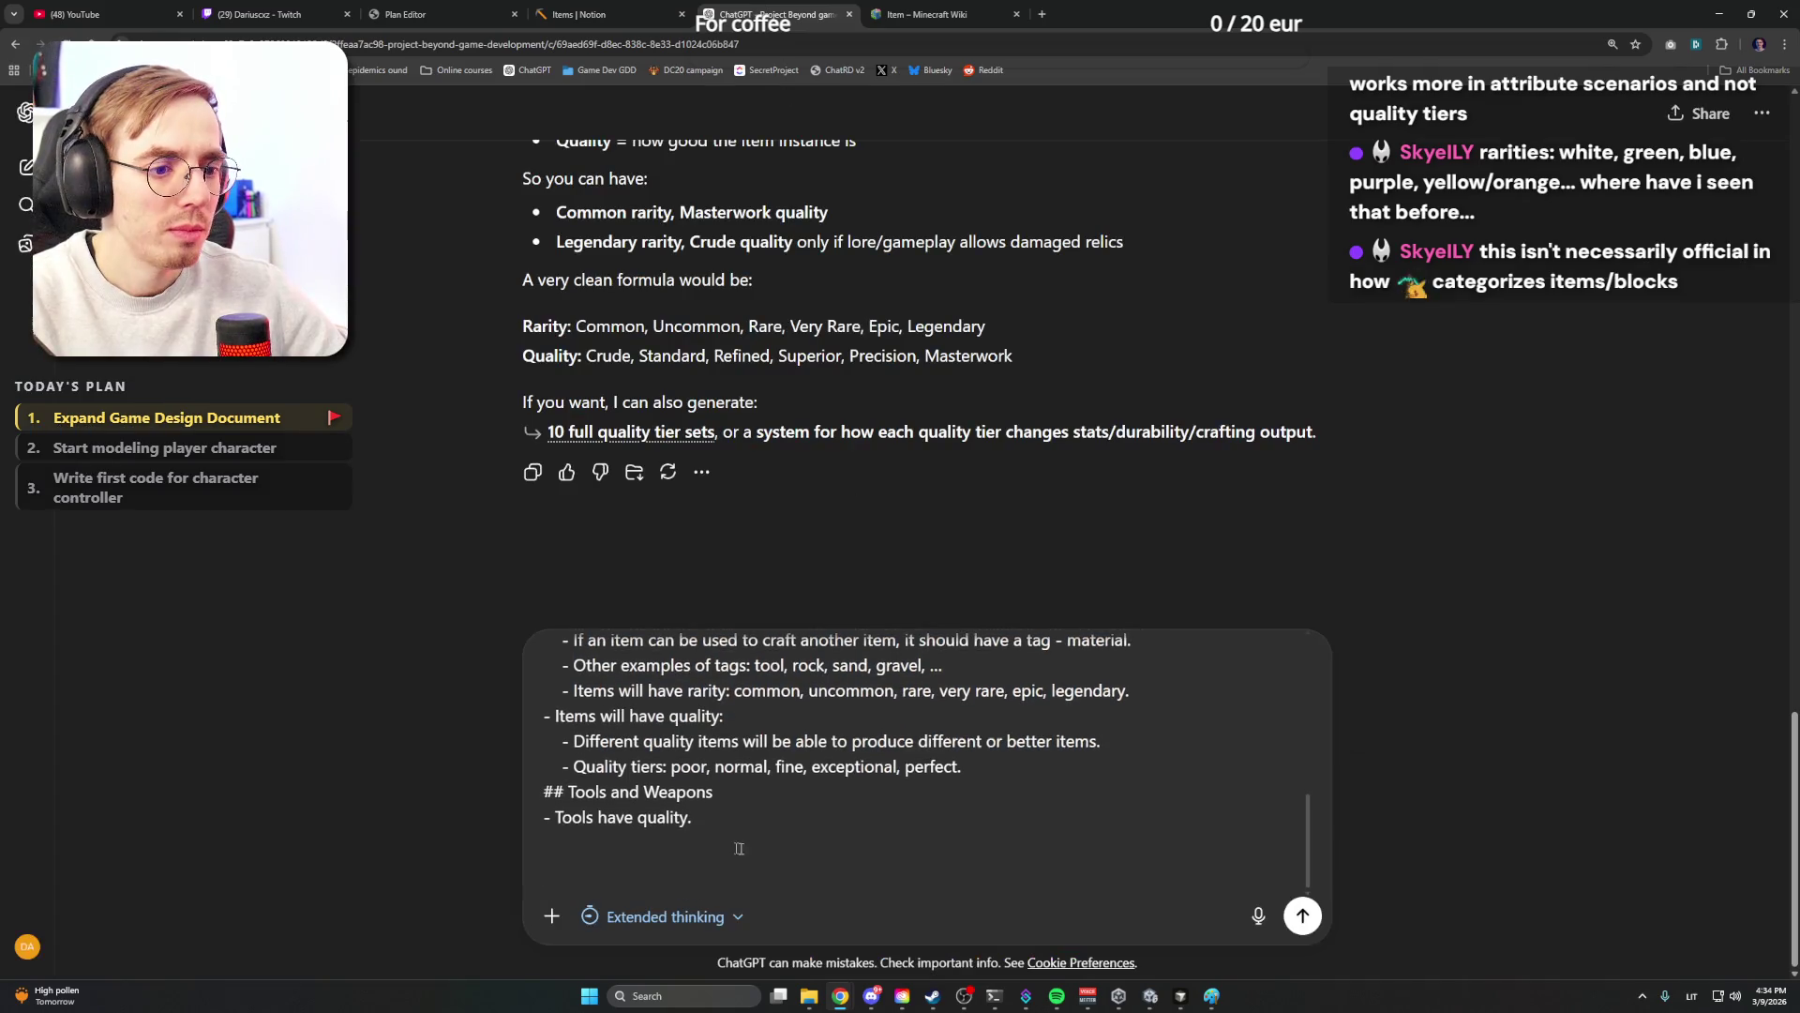
text(This is how Minecraft wiki does)
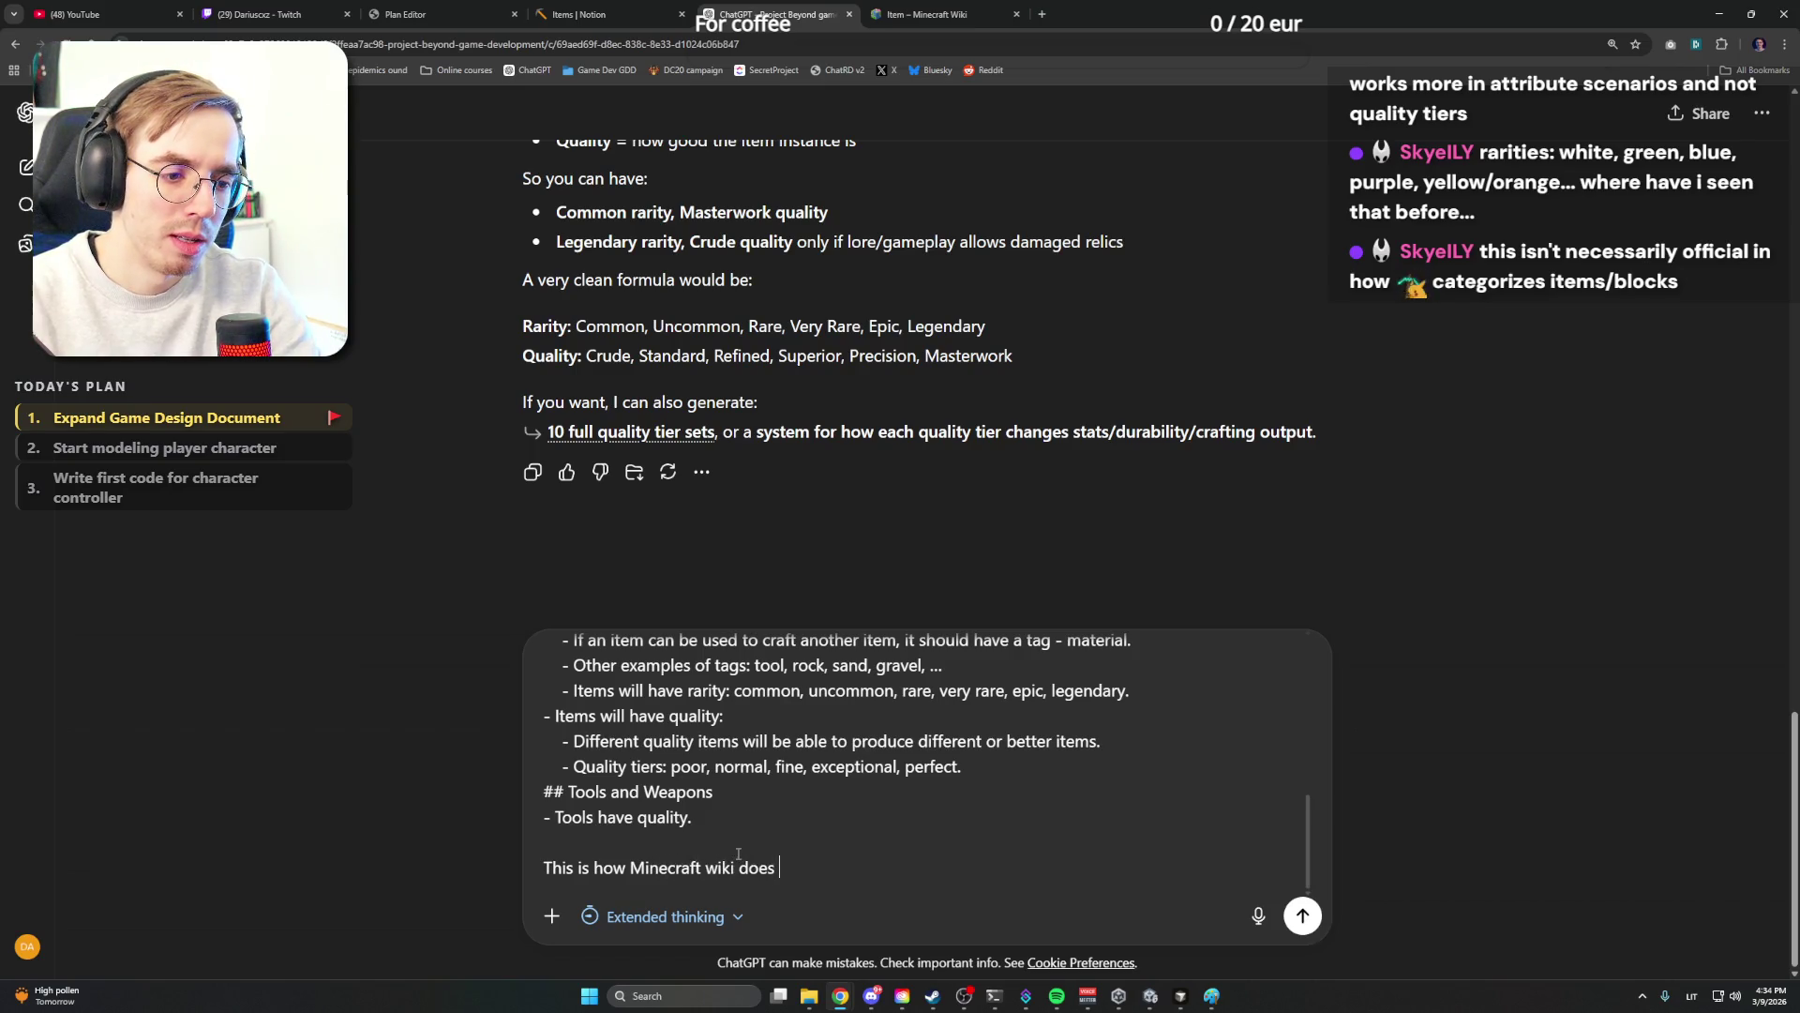
text(, but for my game it barely would work:)
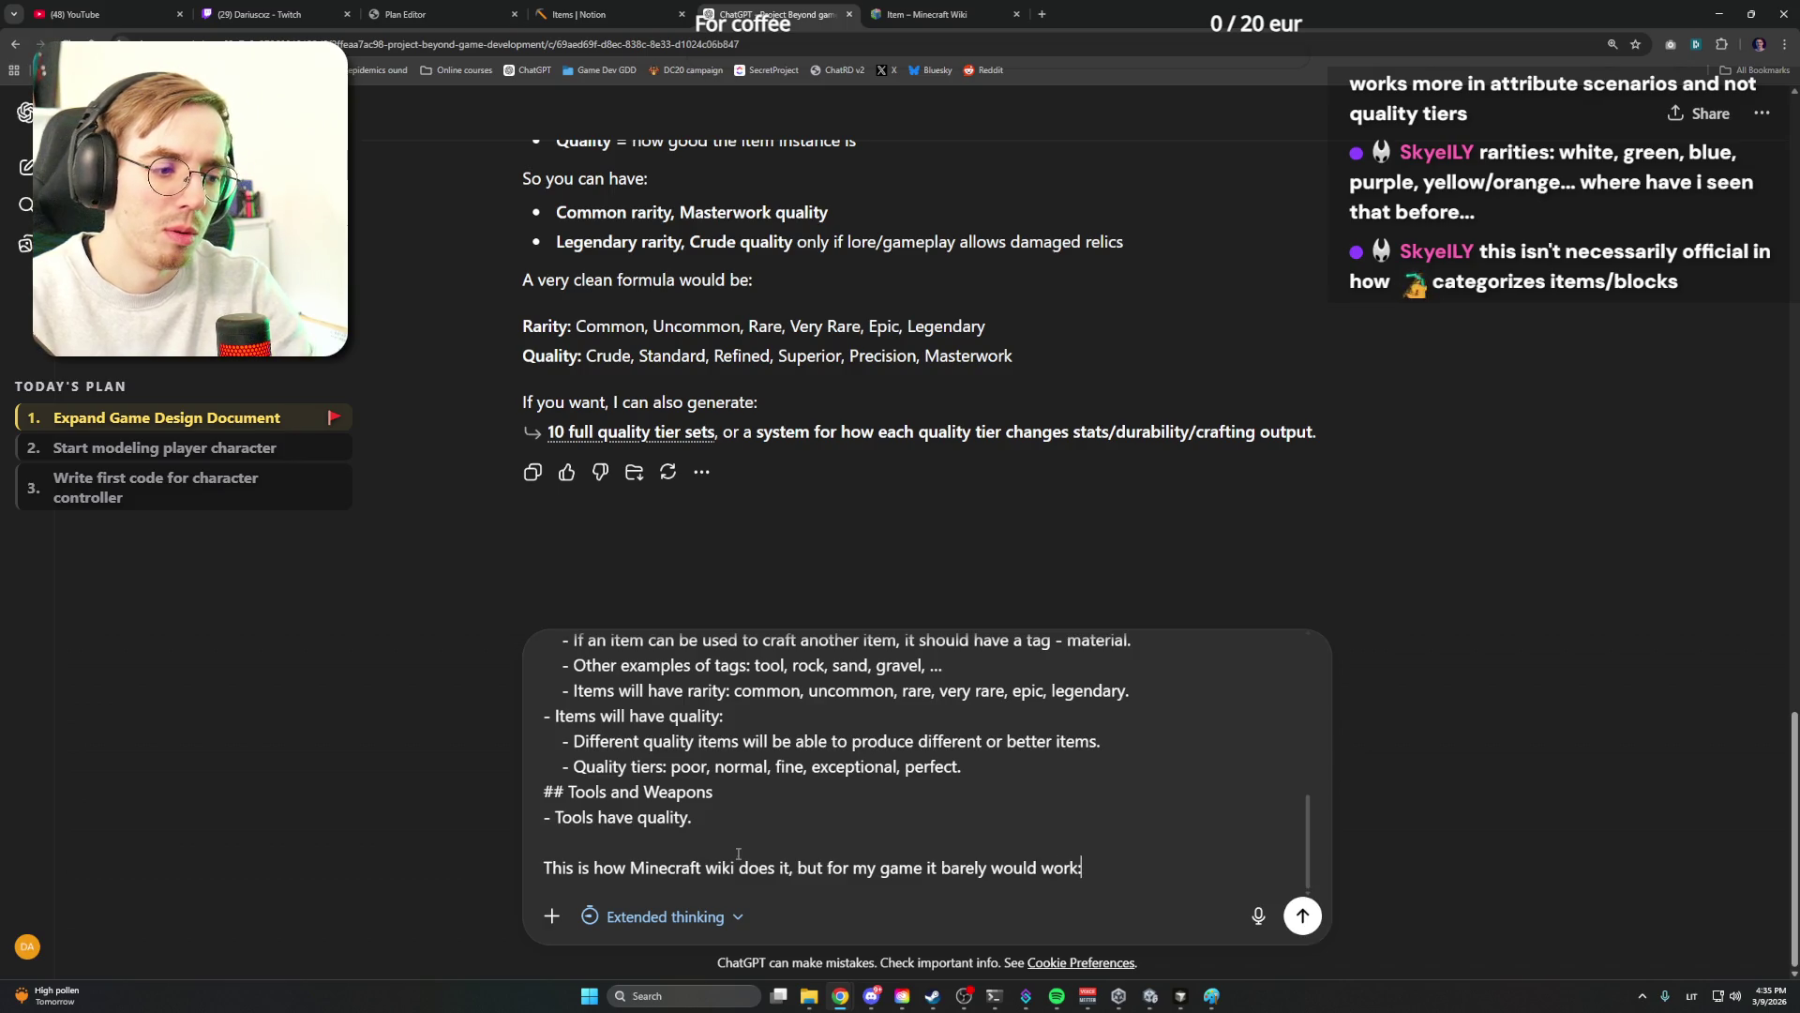
key(shift+Return)
key(ctrl+v)
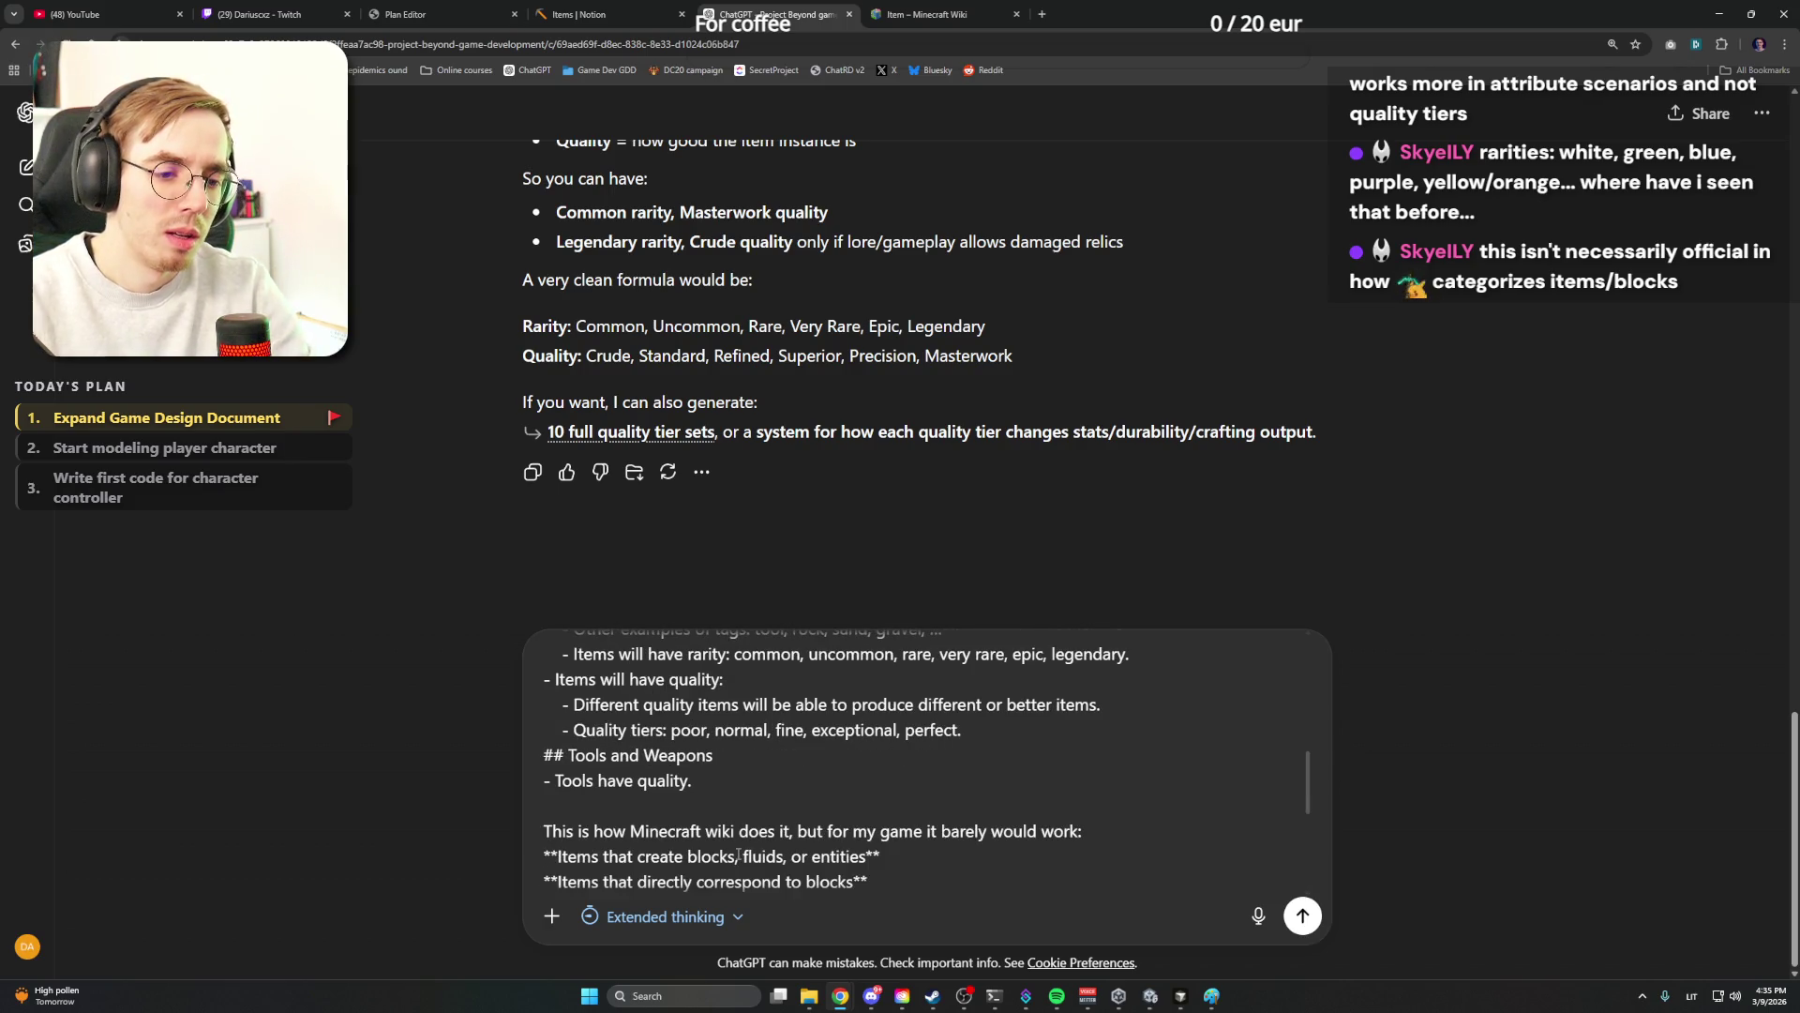
scroll(773, 757, up, 10)
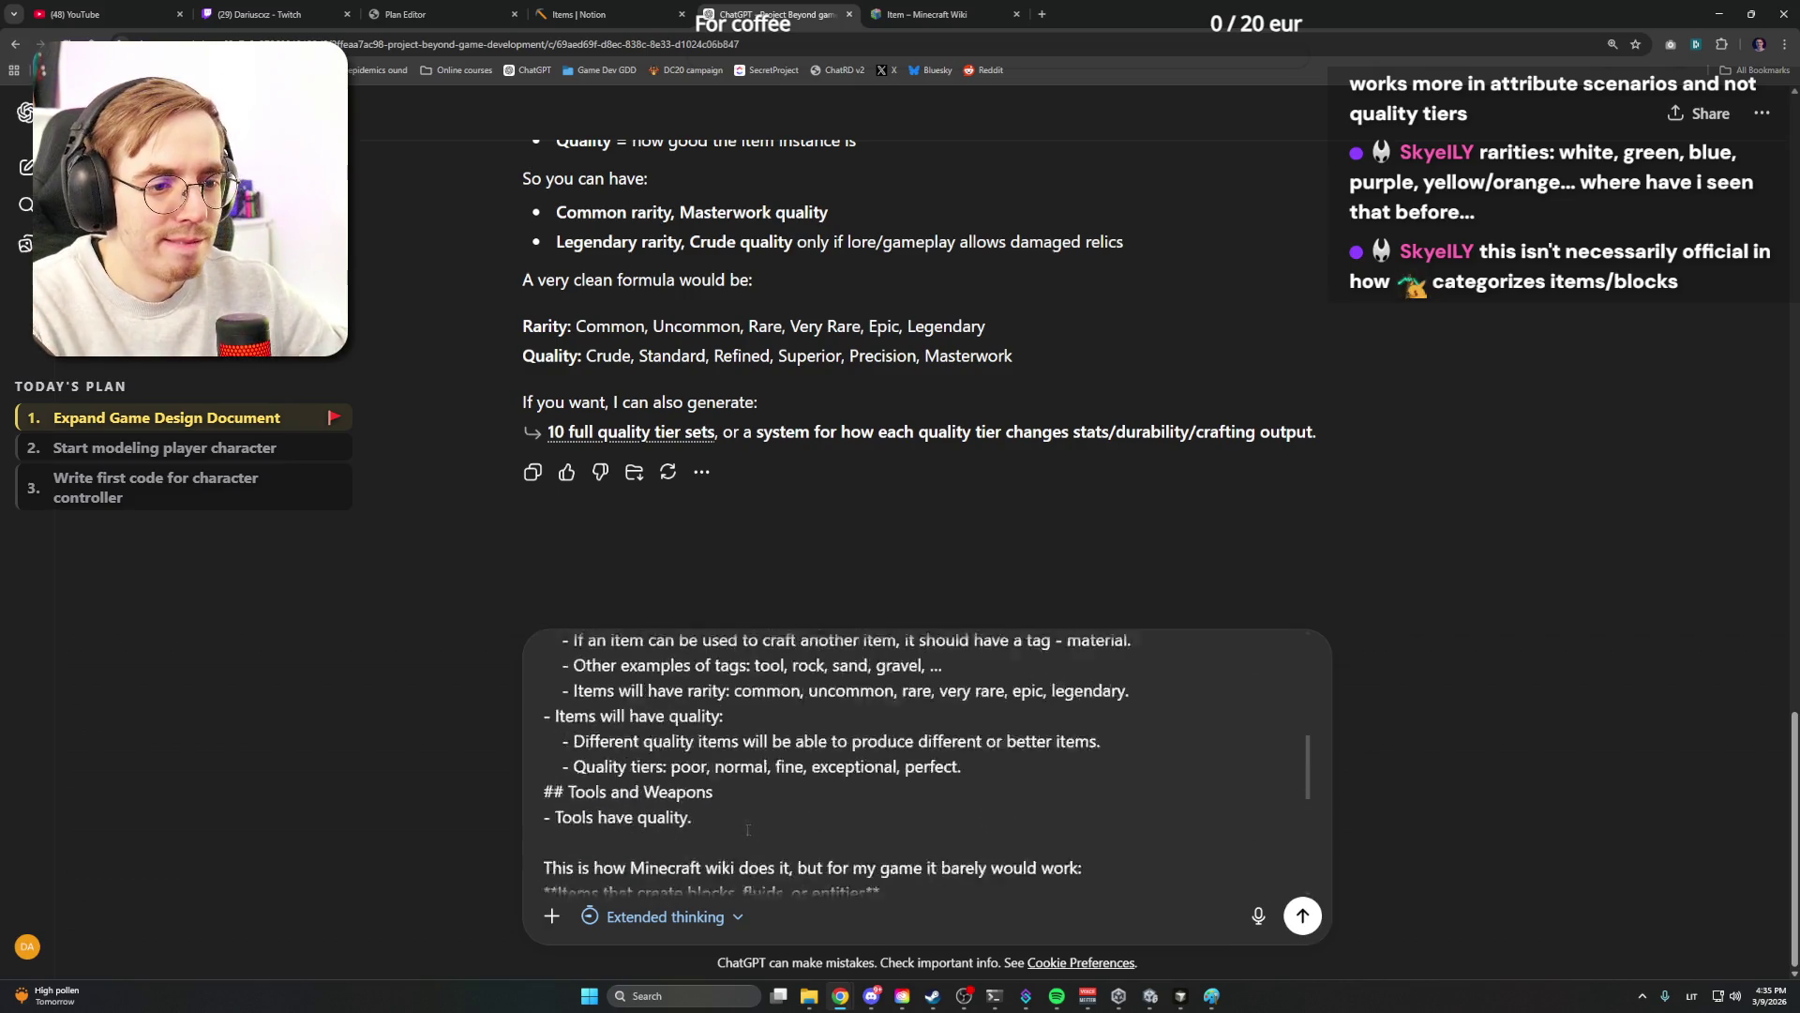
scroll(772, 757, up, 5)
scroll(772, 564, up, 3)
scroll(772, 563, up, 1)
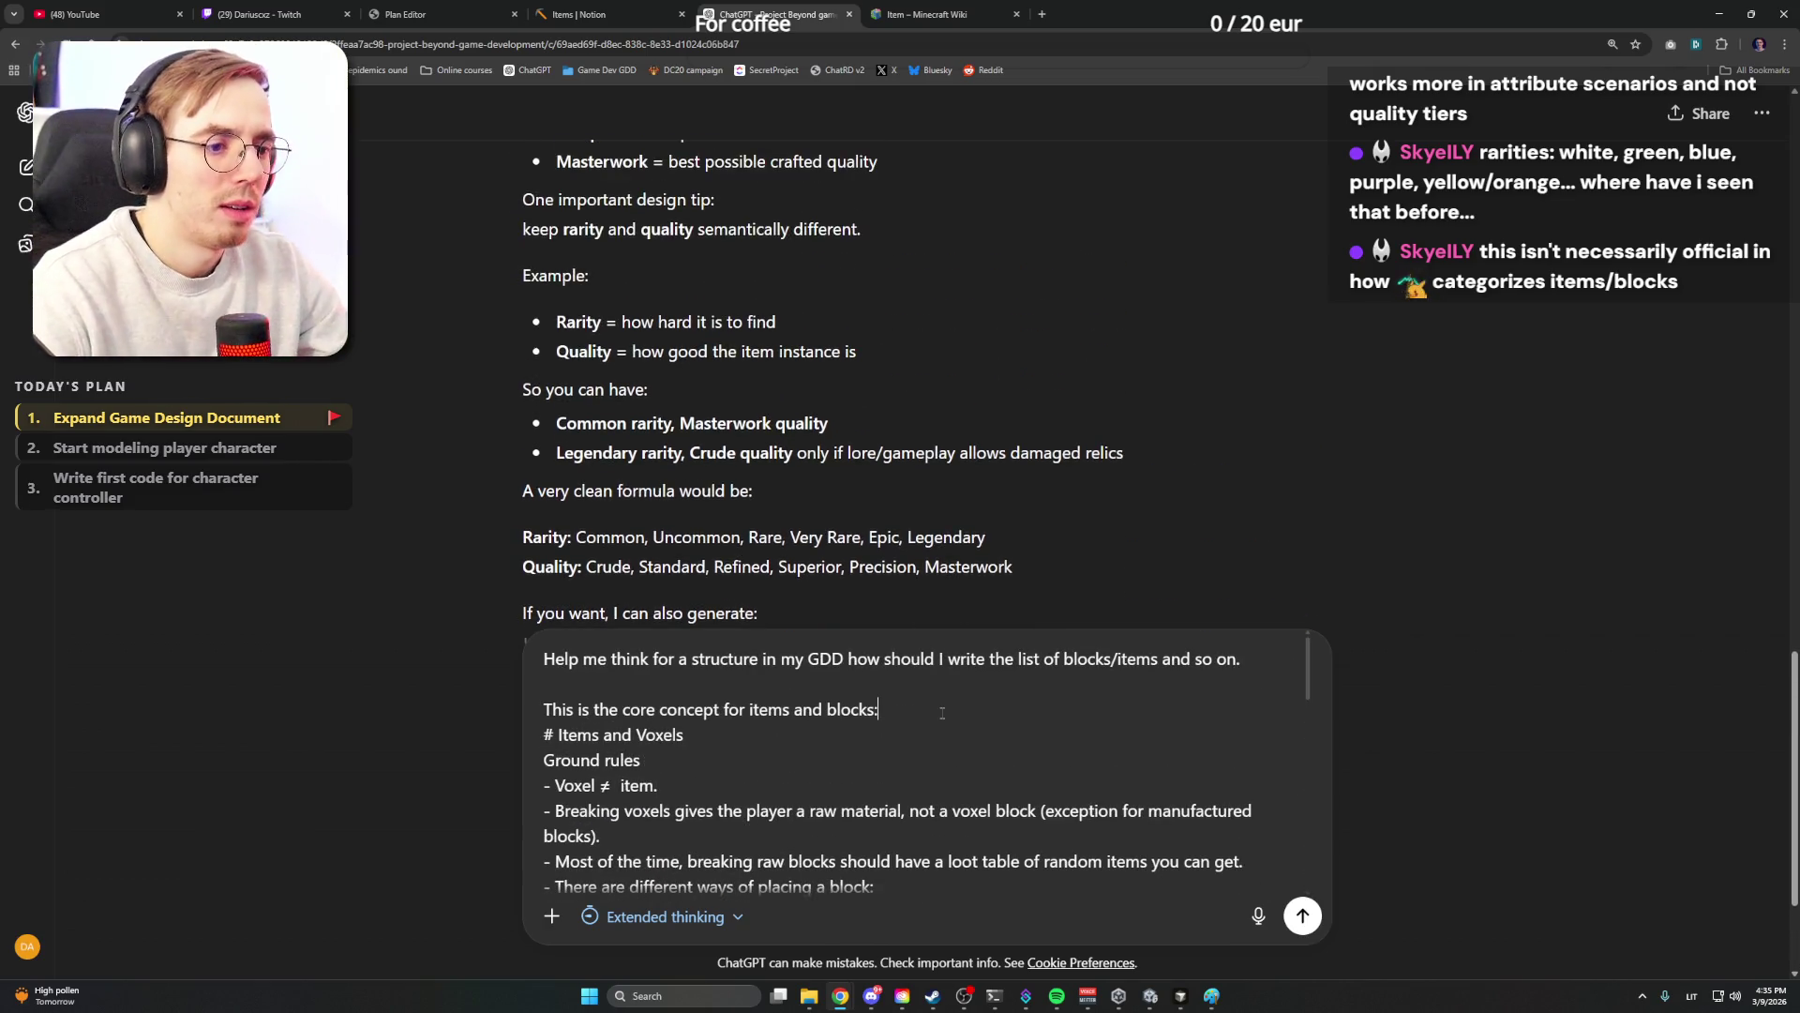
Send the question and read the reply's recommended GDD structure, noting the phrase 'raw voxels'
click(944, 713)
key(Return)
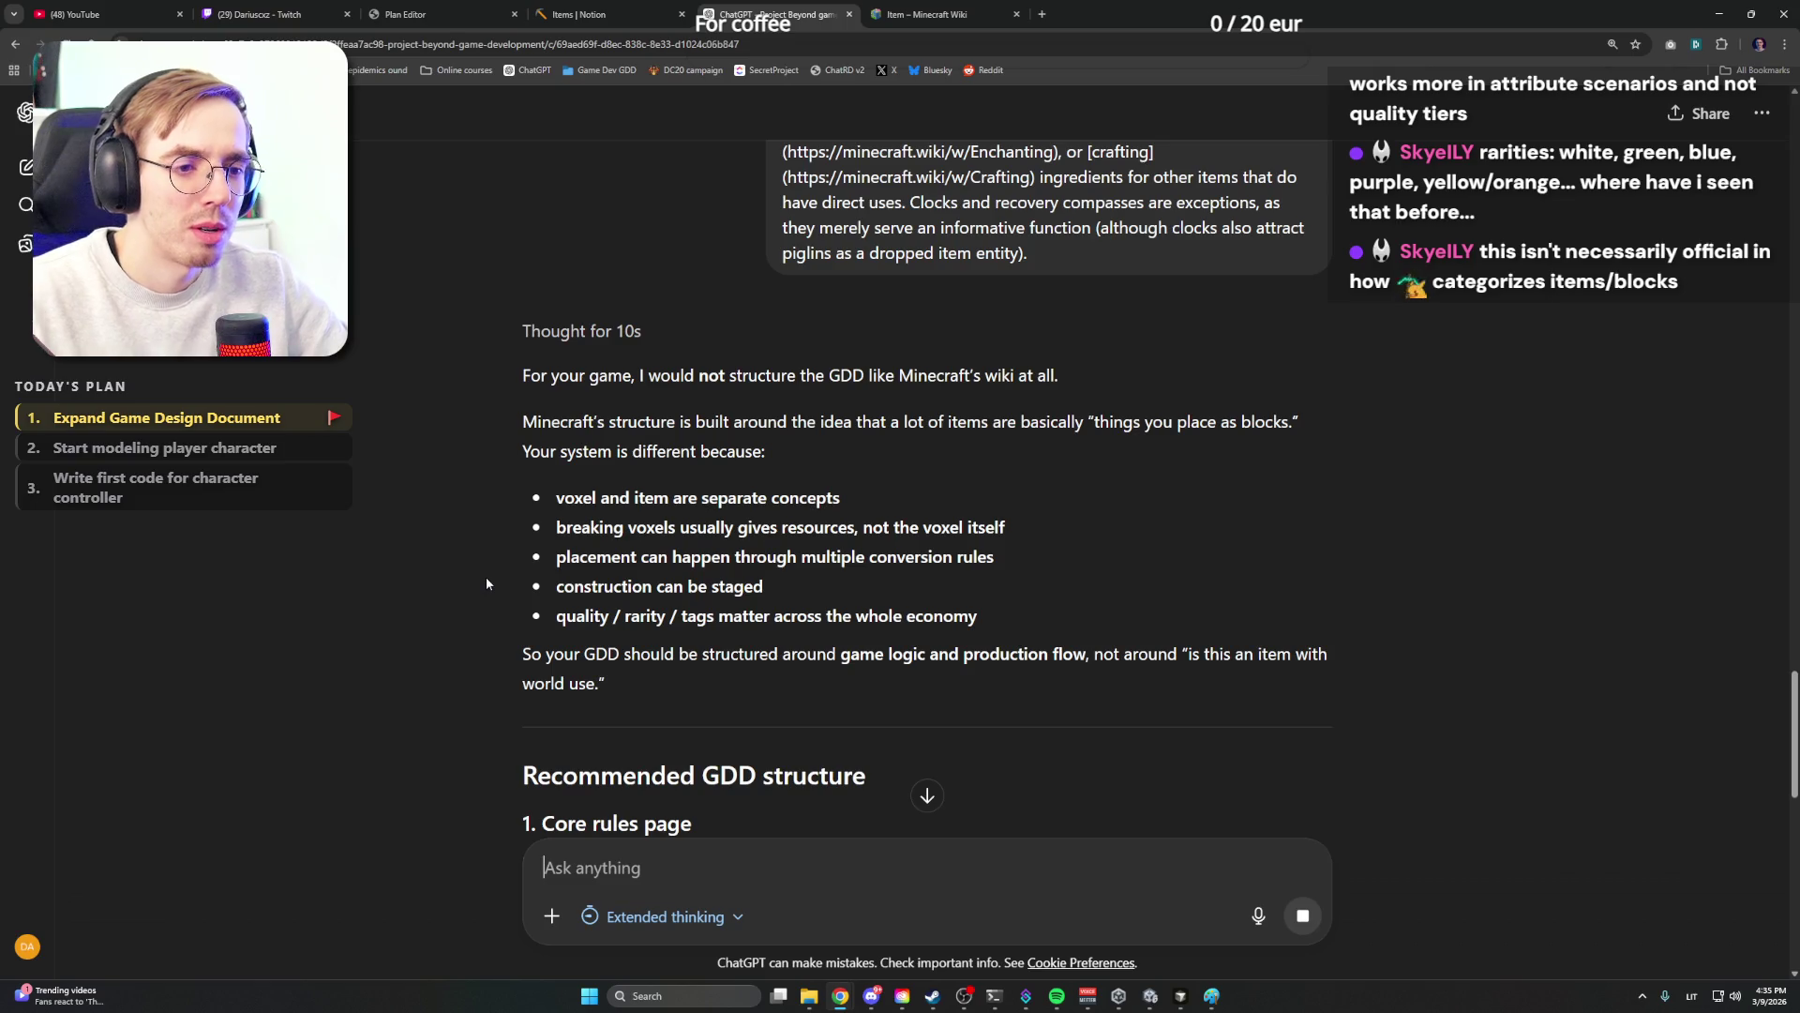
scroll(769, 589, down, 1)
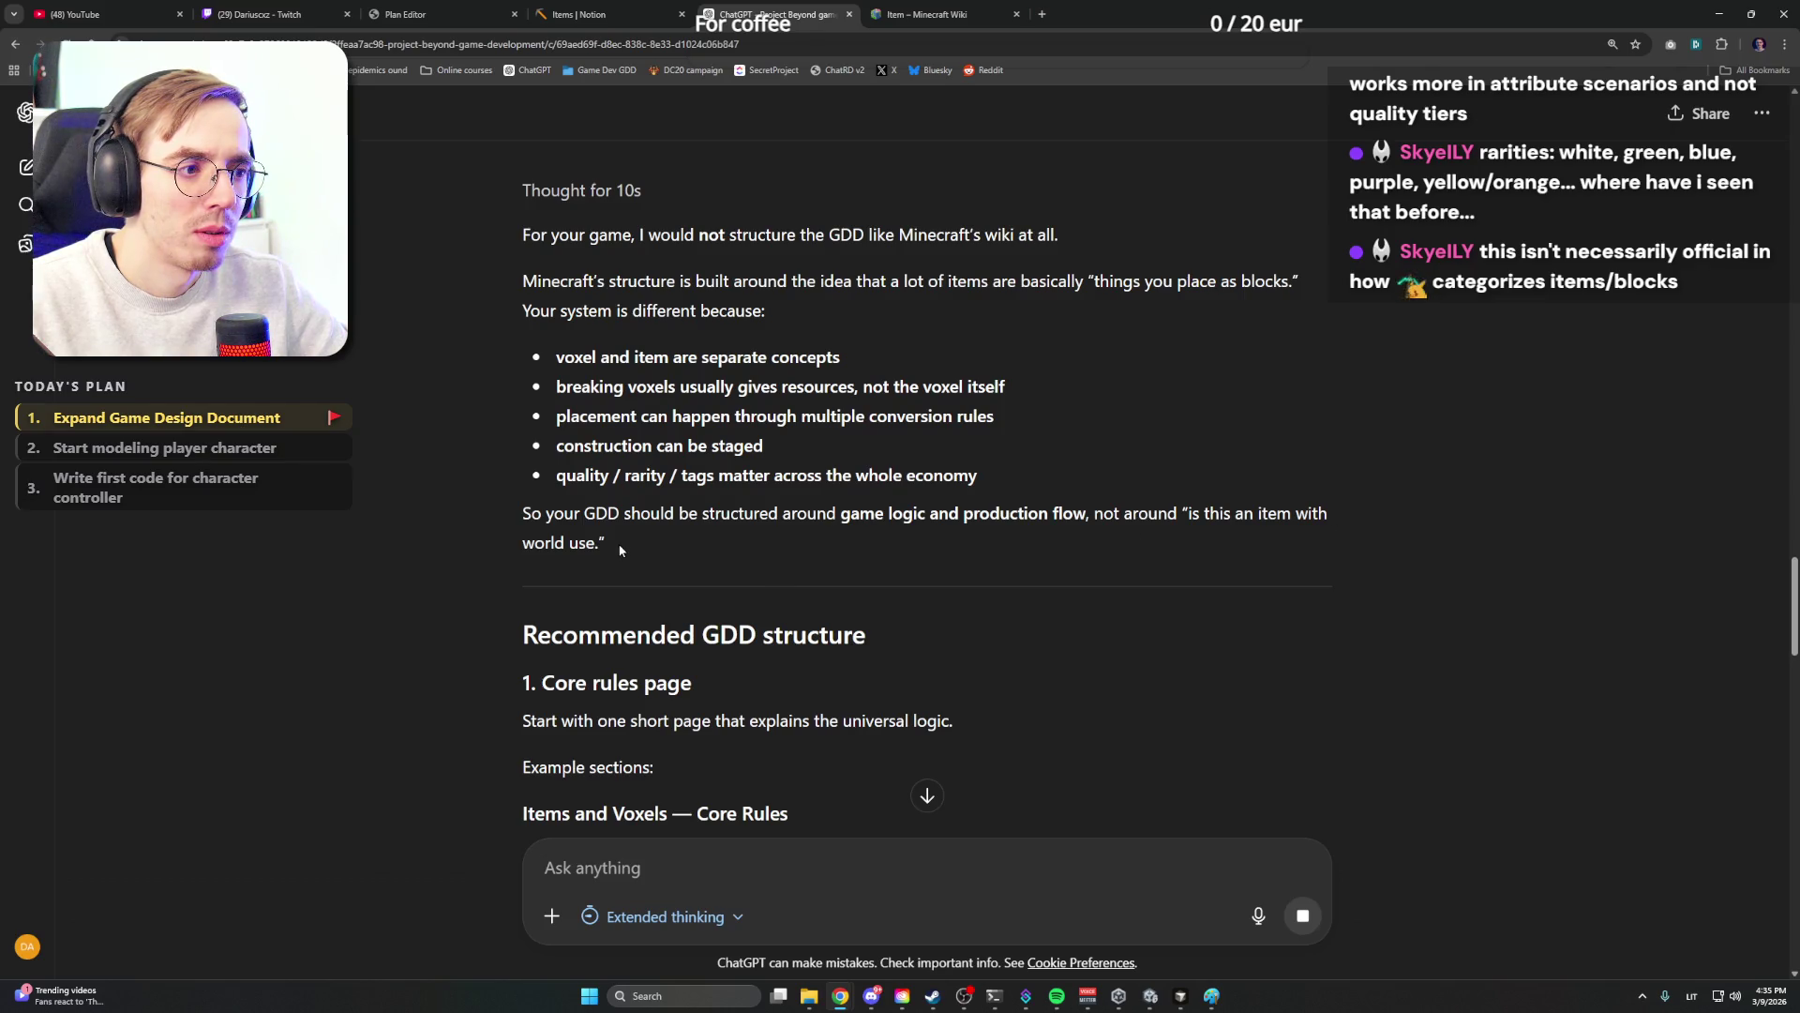
scroll(620, 548, down, 2)
scroll(676, 534, down, 2)
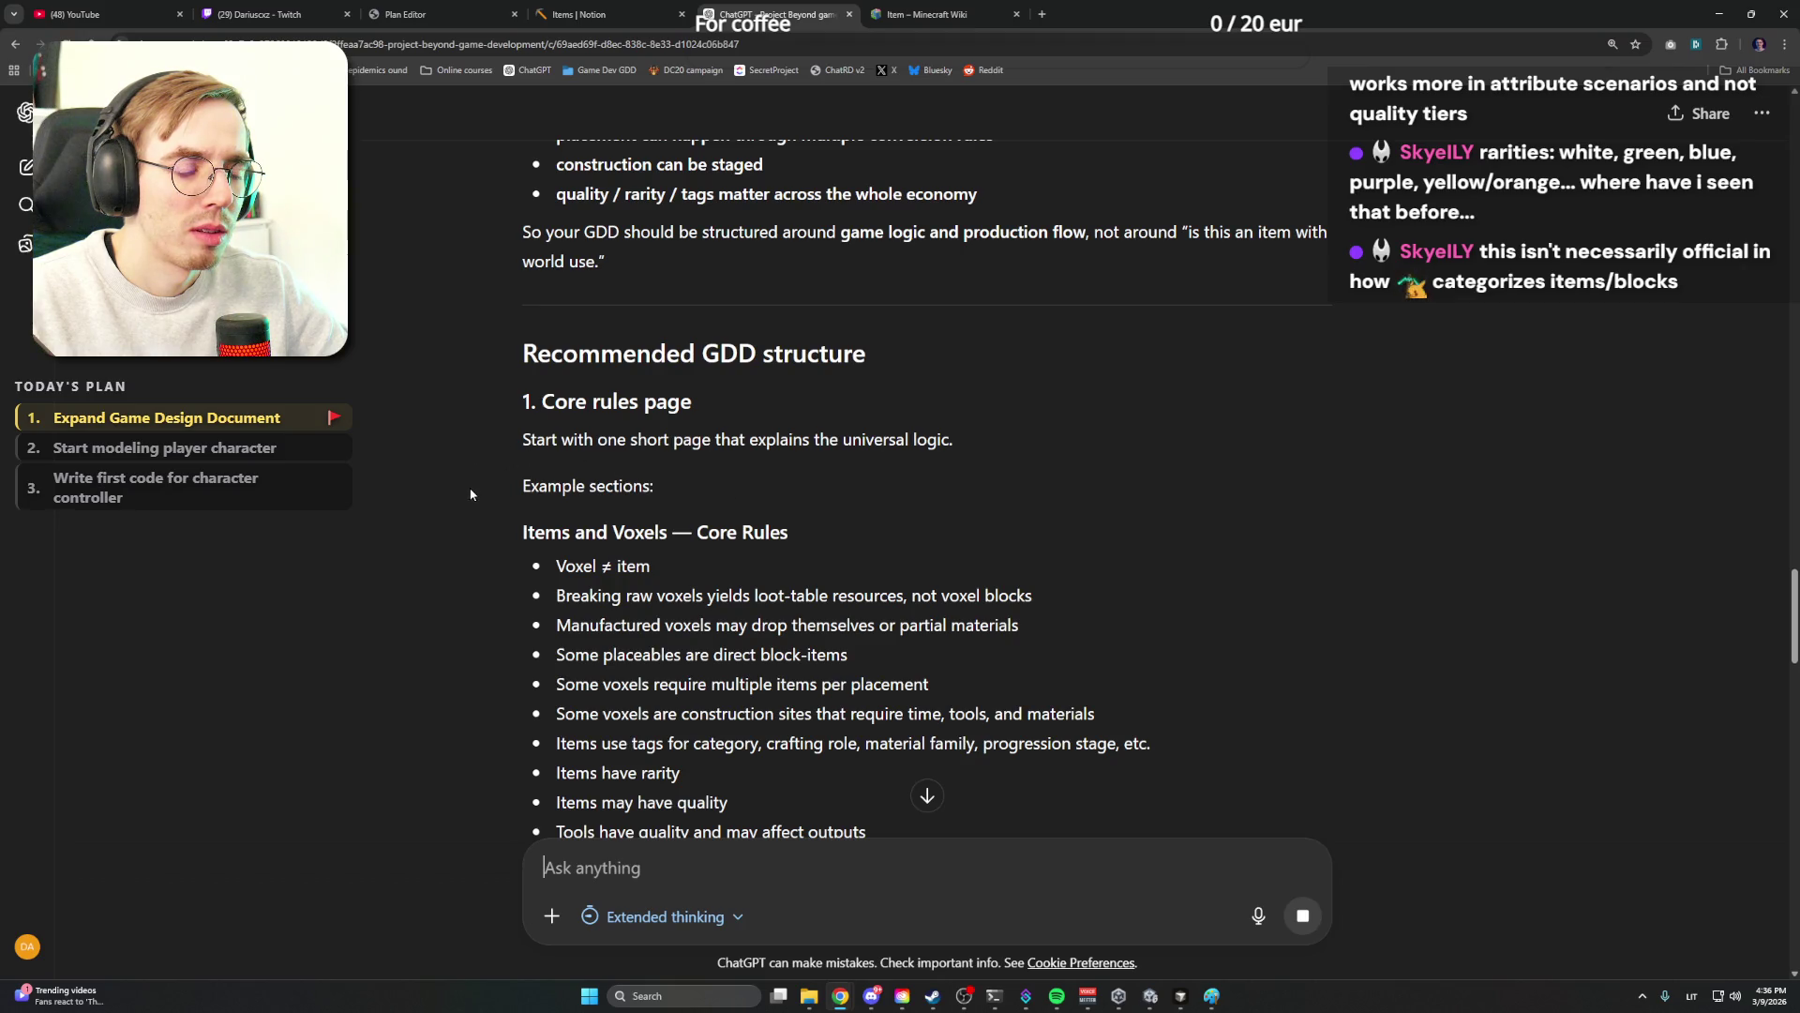
scroll(496, 486, down, 1)
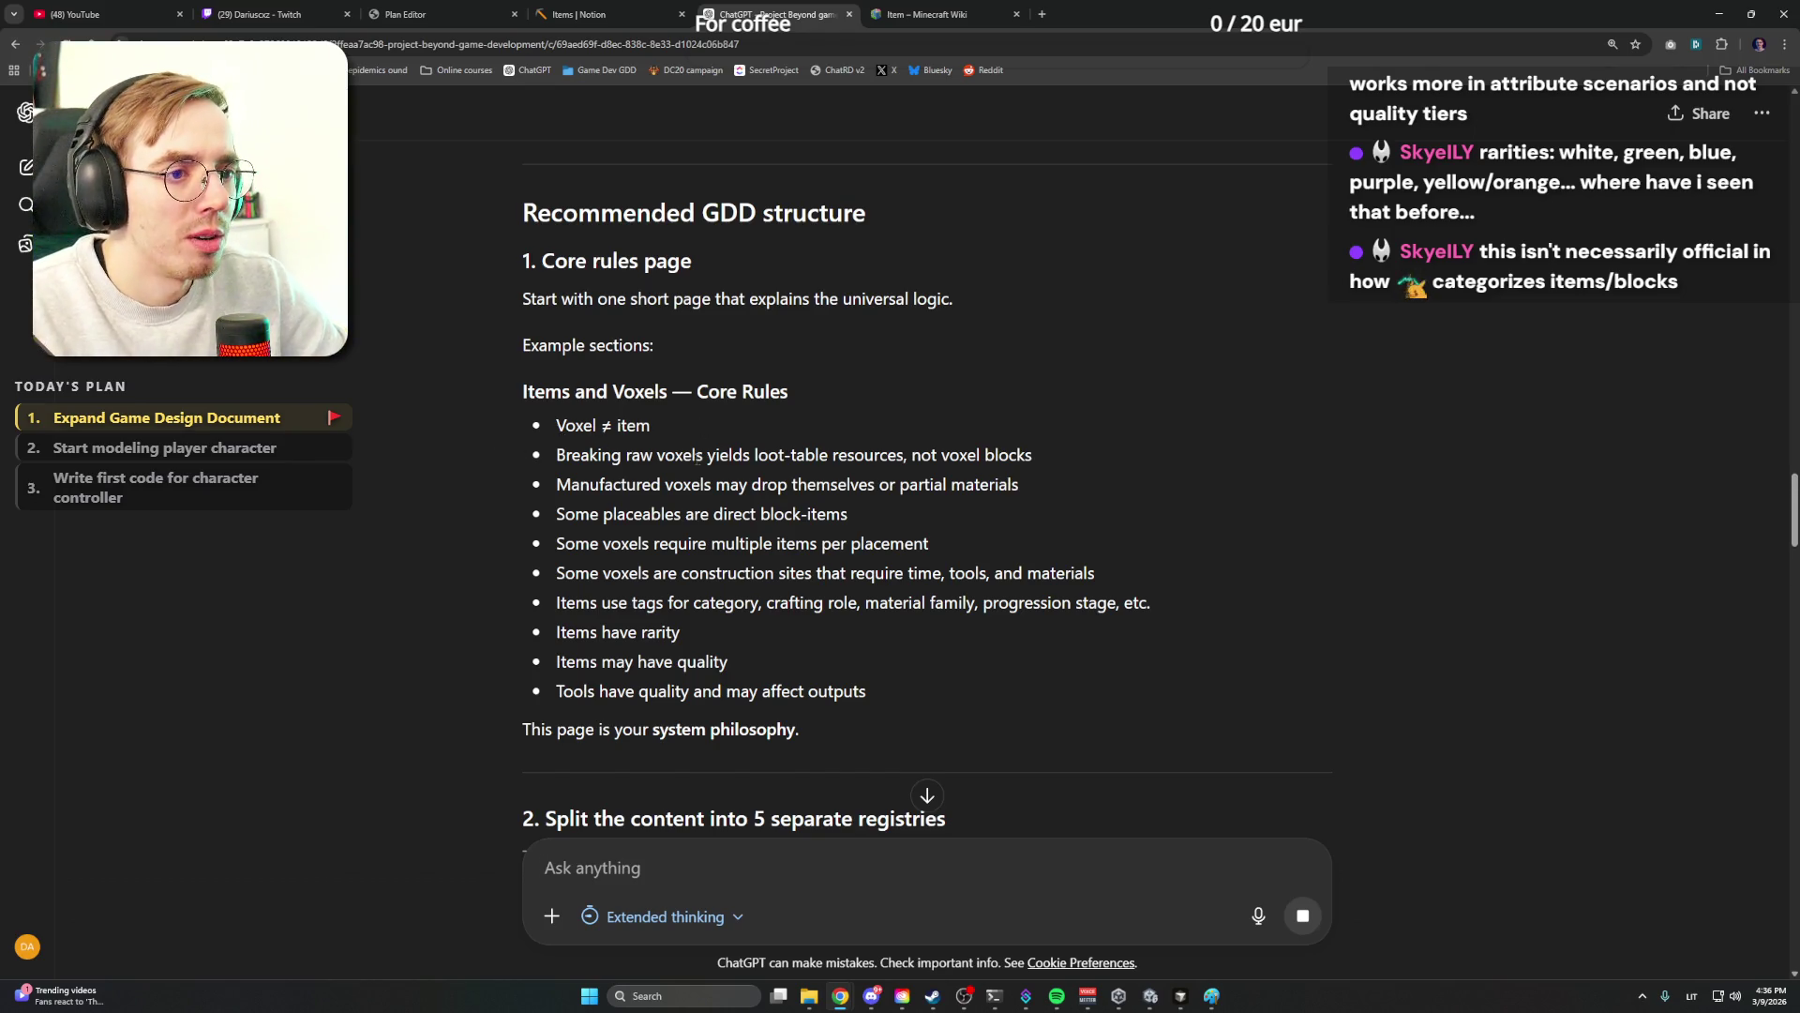
drag(626, 455, 707, 454)
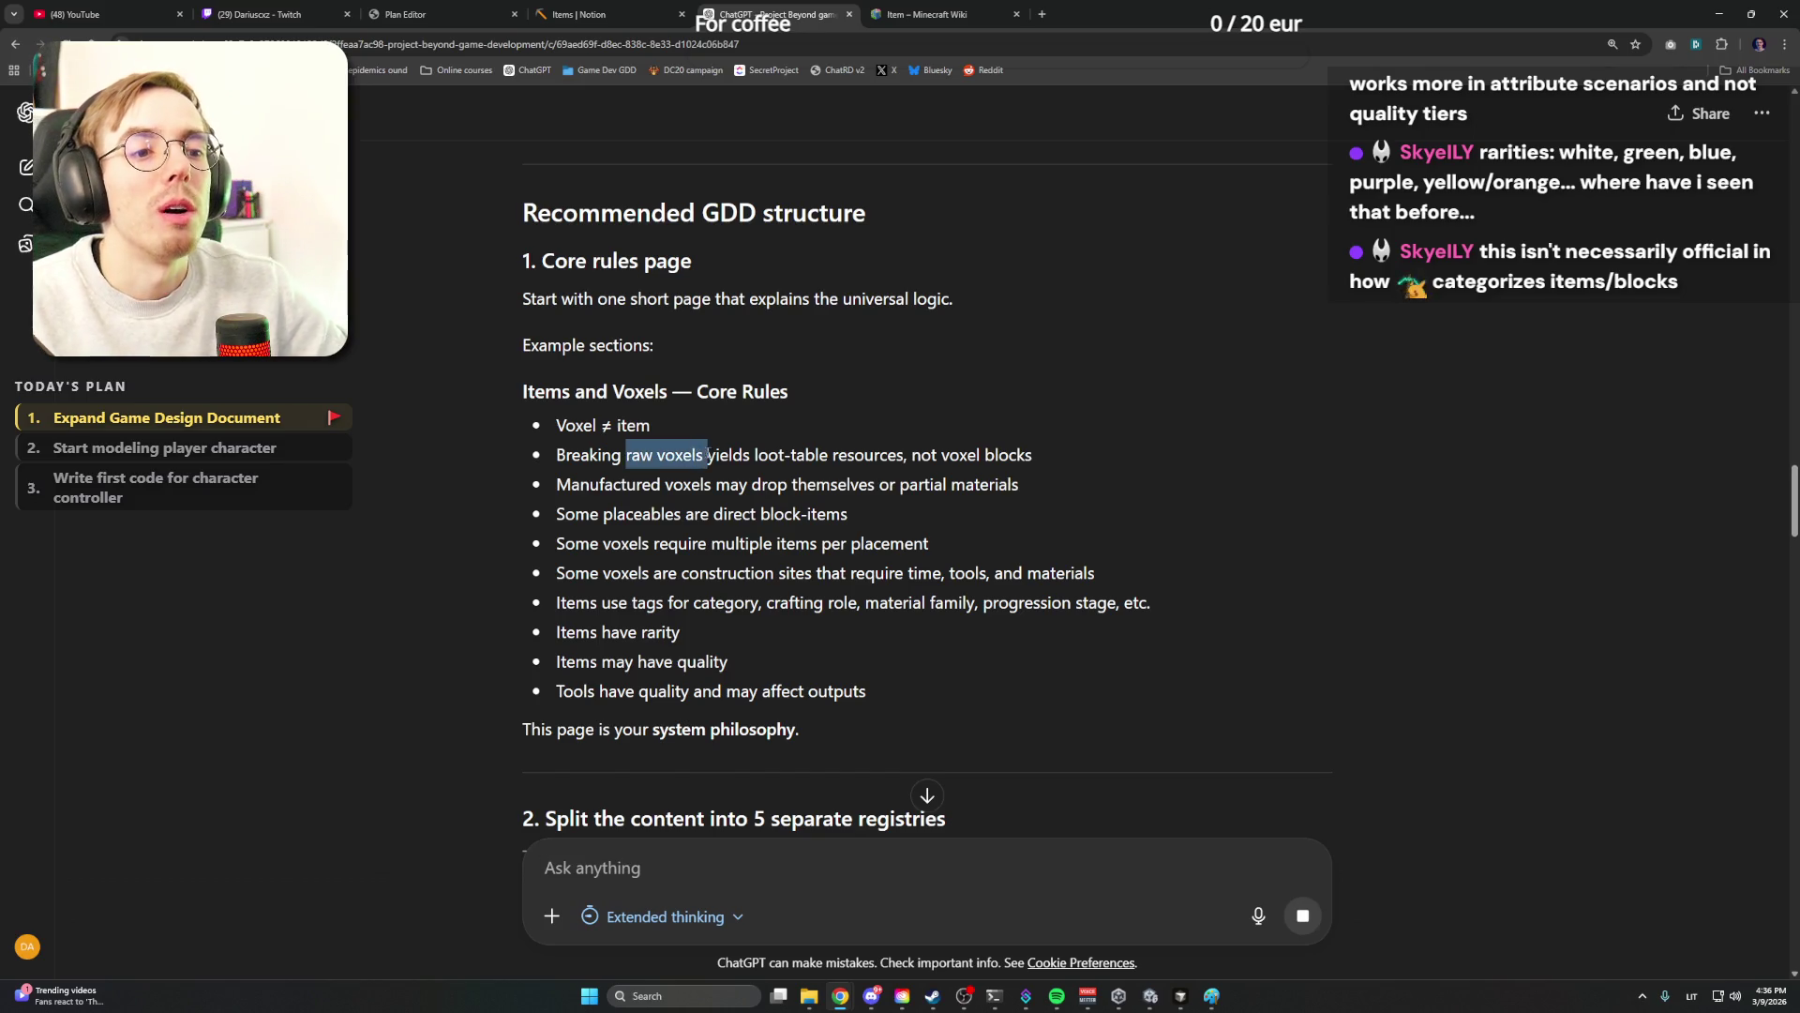
click(703, 455)
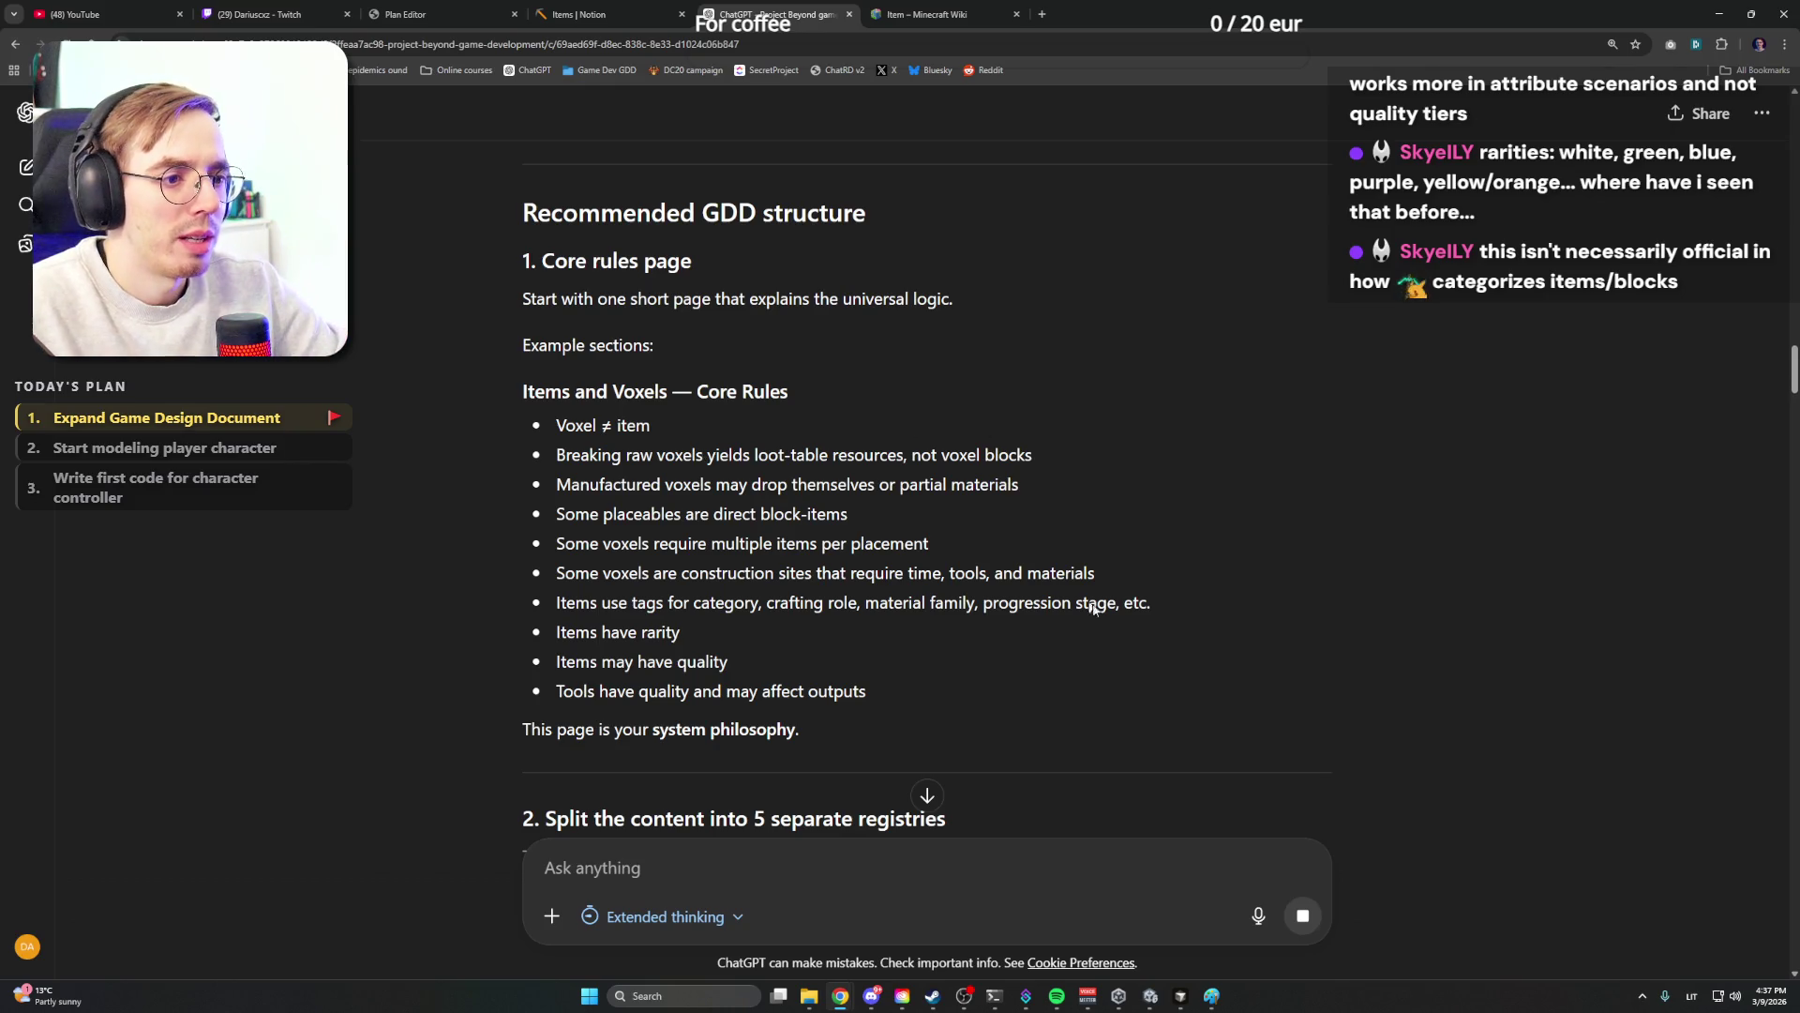
drag(557, 573, 1083, 573)
click(1107, 578)
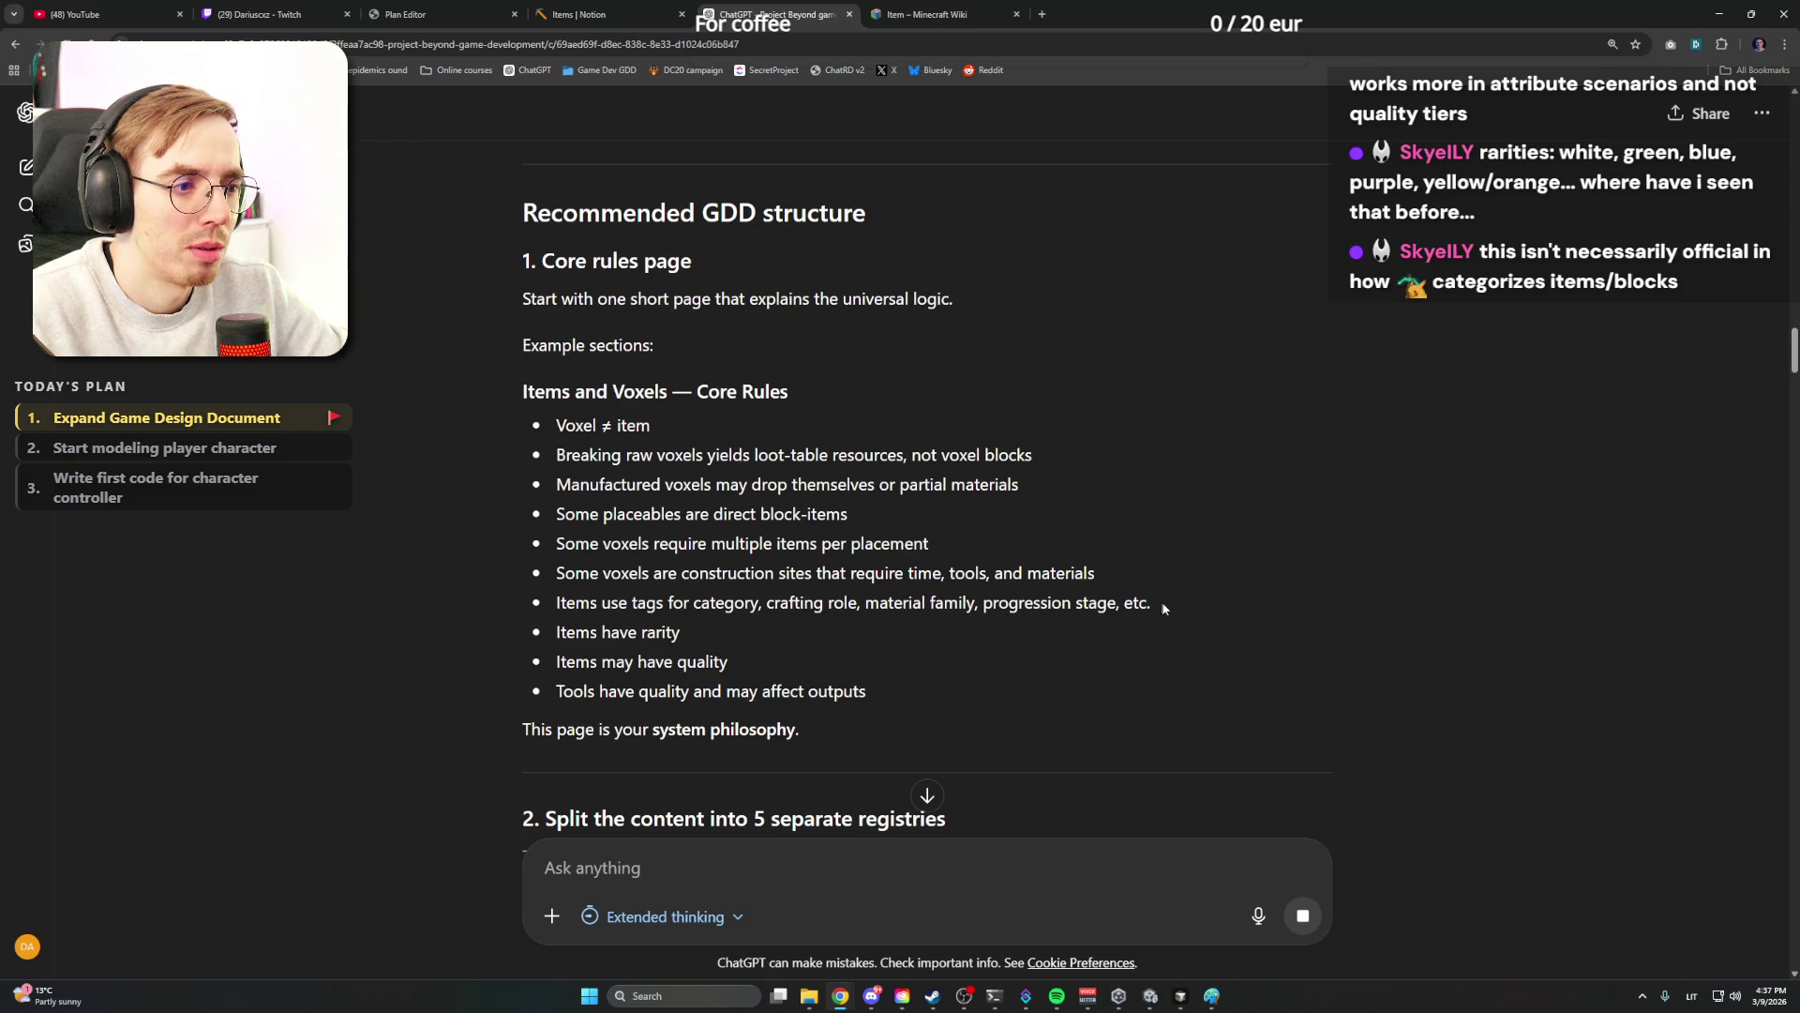
drag(557, 603, 1065, 602)
click(1070, 608)
scroll(905, 616, down, 2)
scroll(904, 616, down, 1)
scroll(731, 450, up, 1)
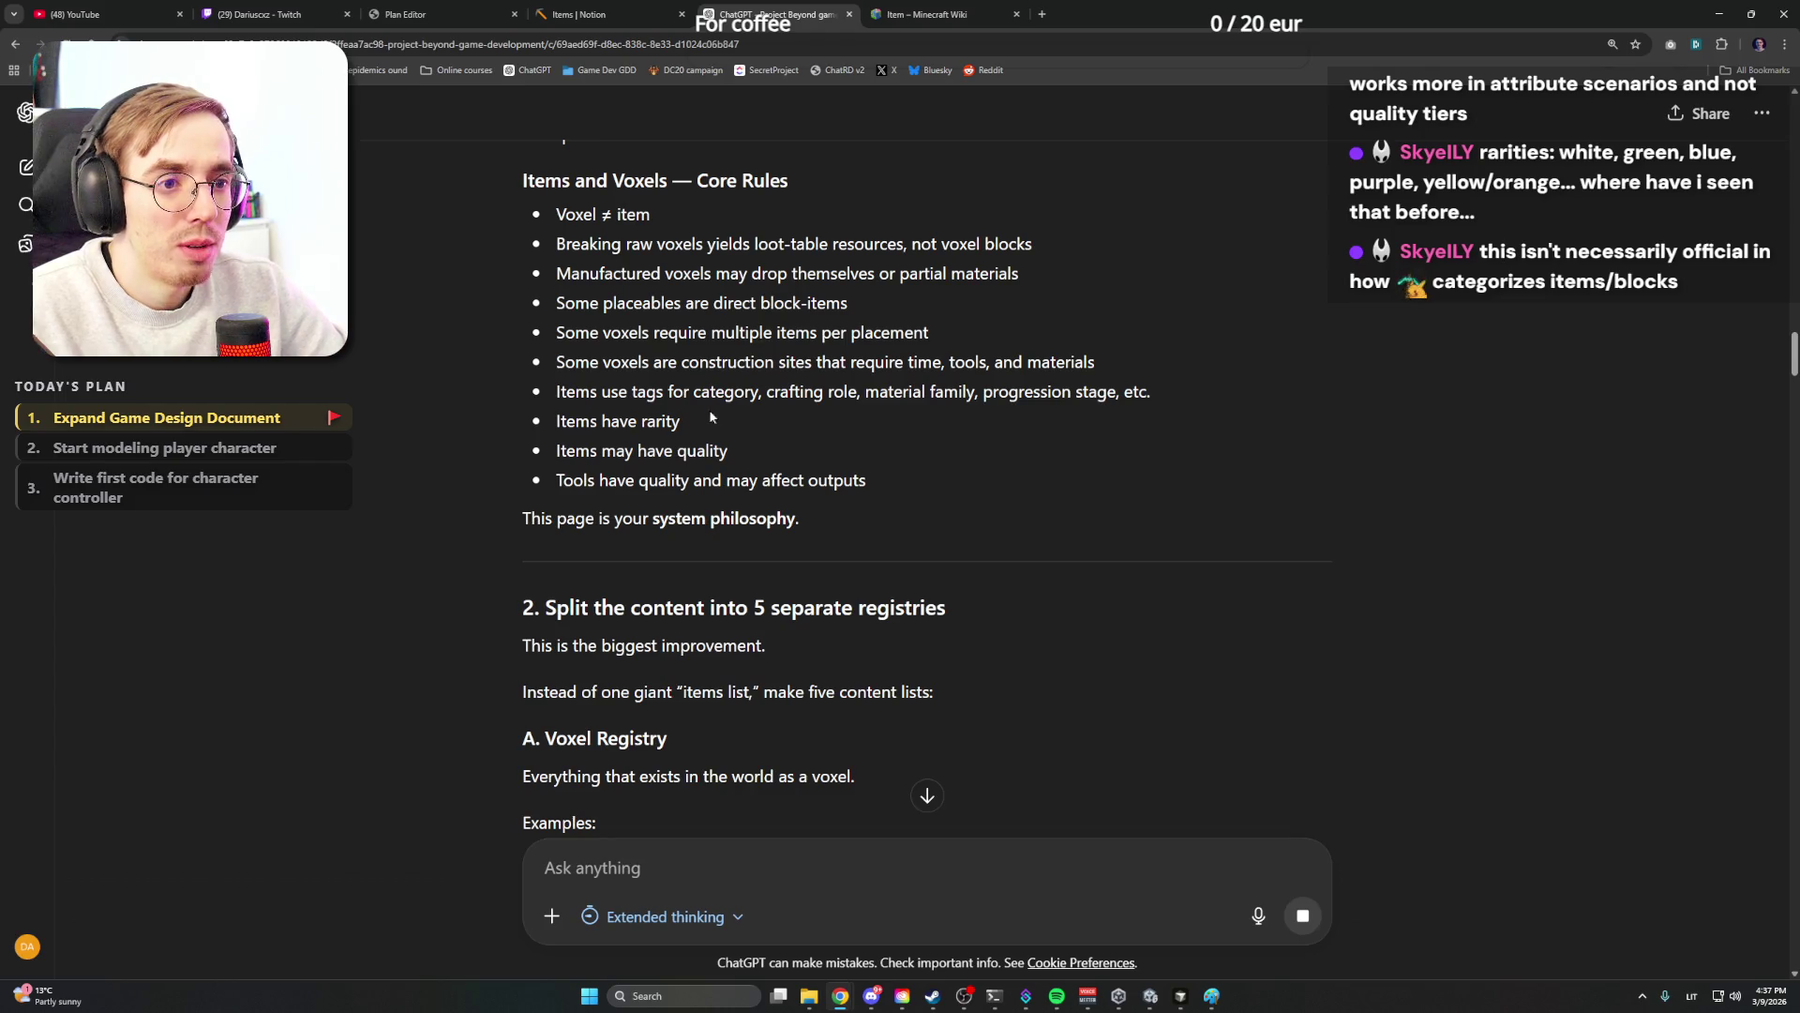
mouse_move(521, 171)
mouse_down()
mouse_move(991, 460)
mouse_move(1003, 511)
mouse_up()
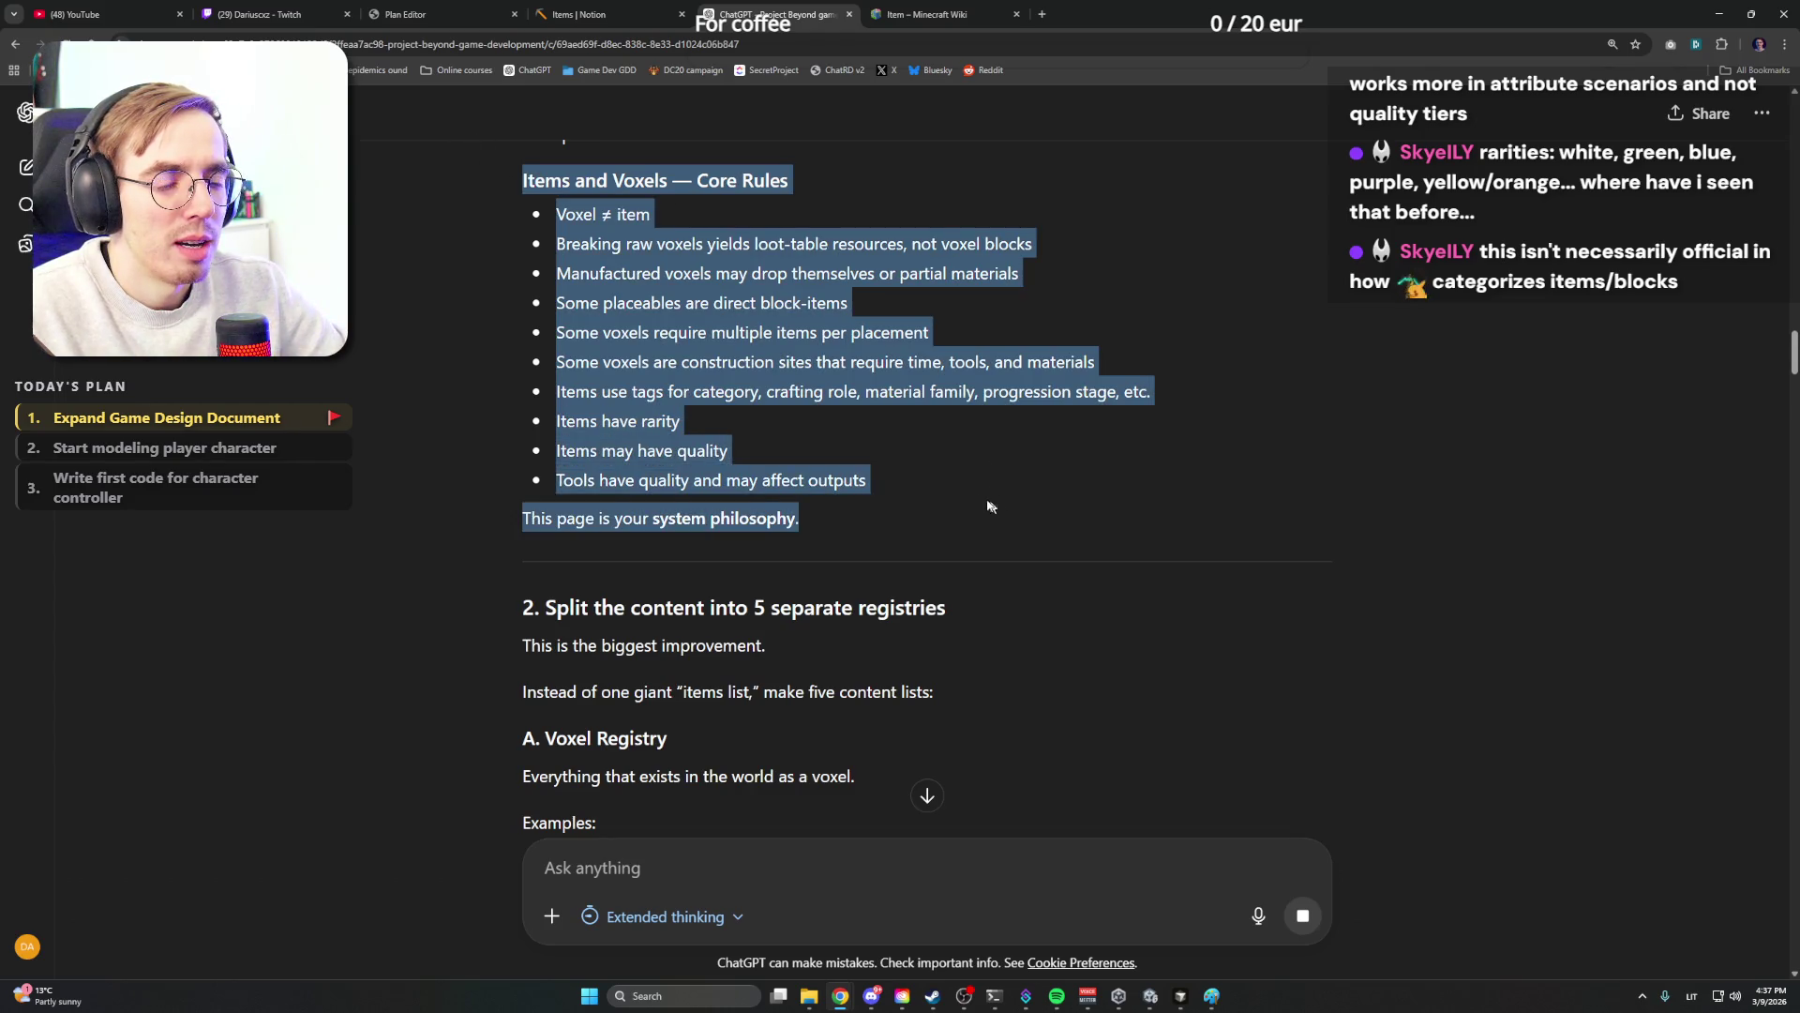
click(969, 497)
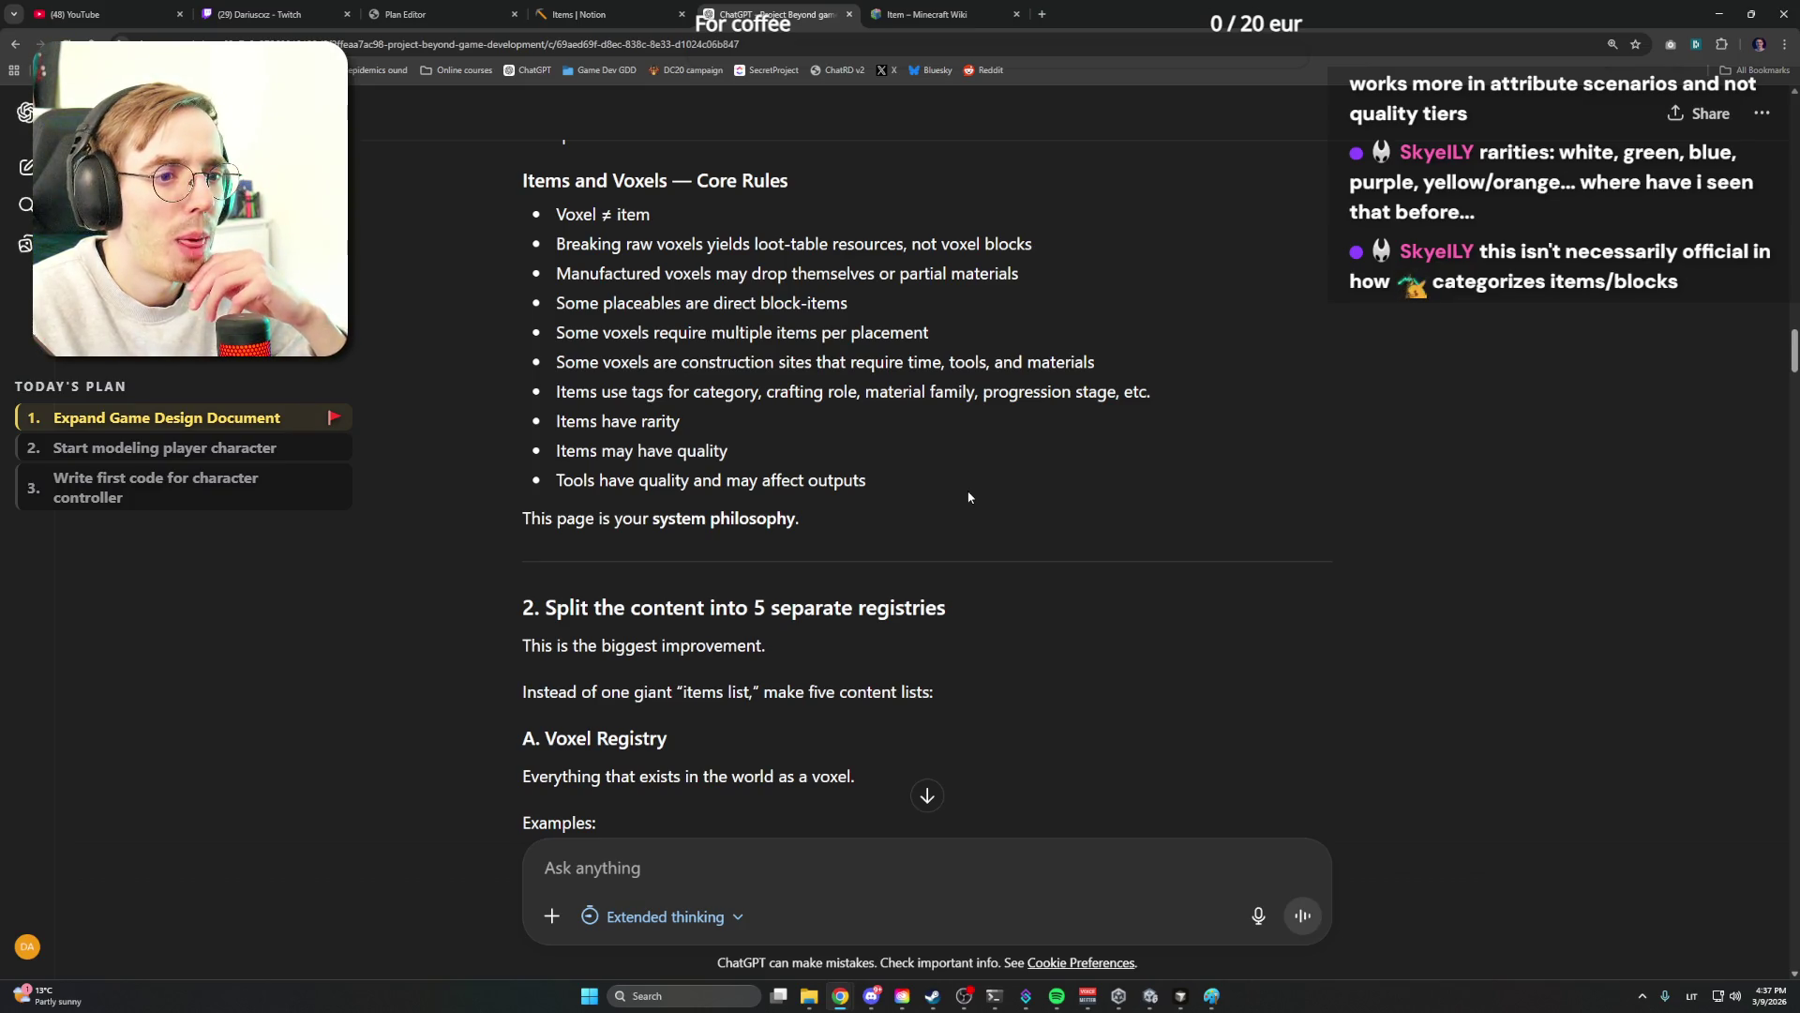
scroll(941, 491, down, 3)
scroll(928, 490, down, 2)
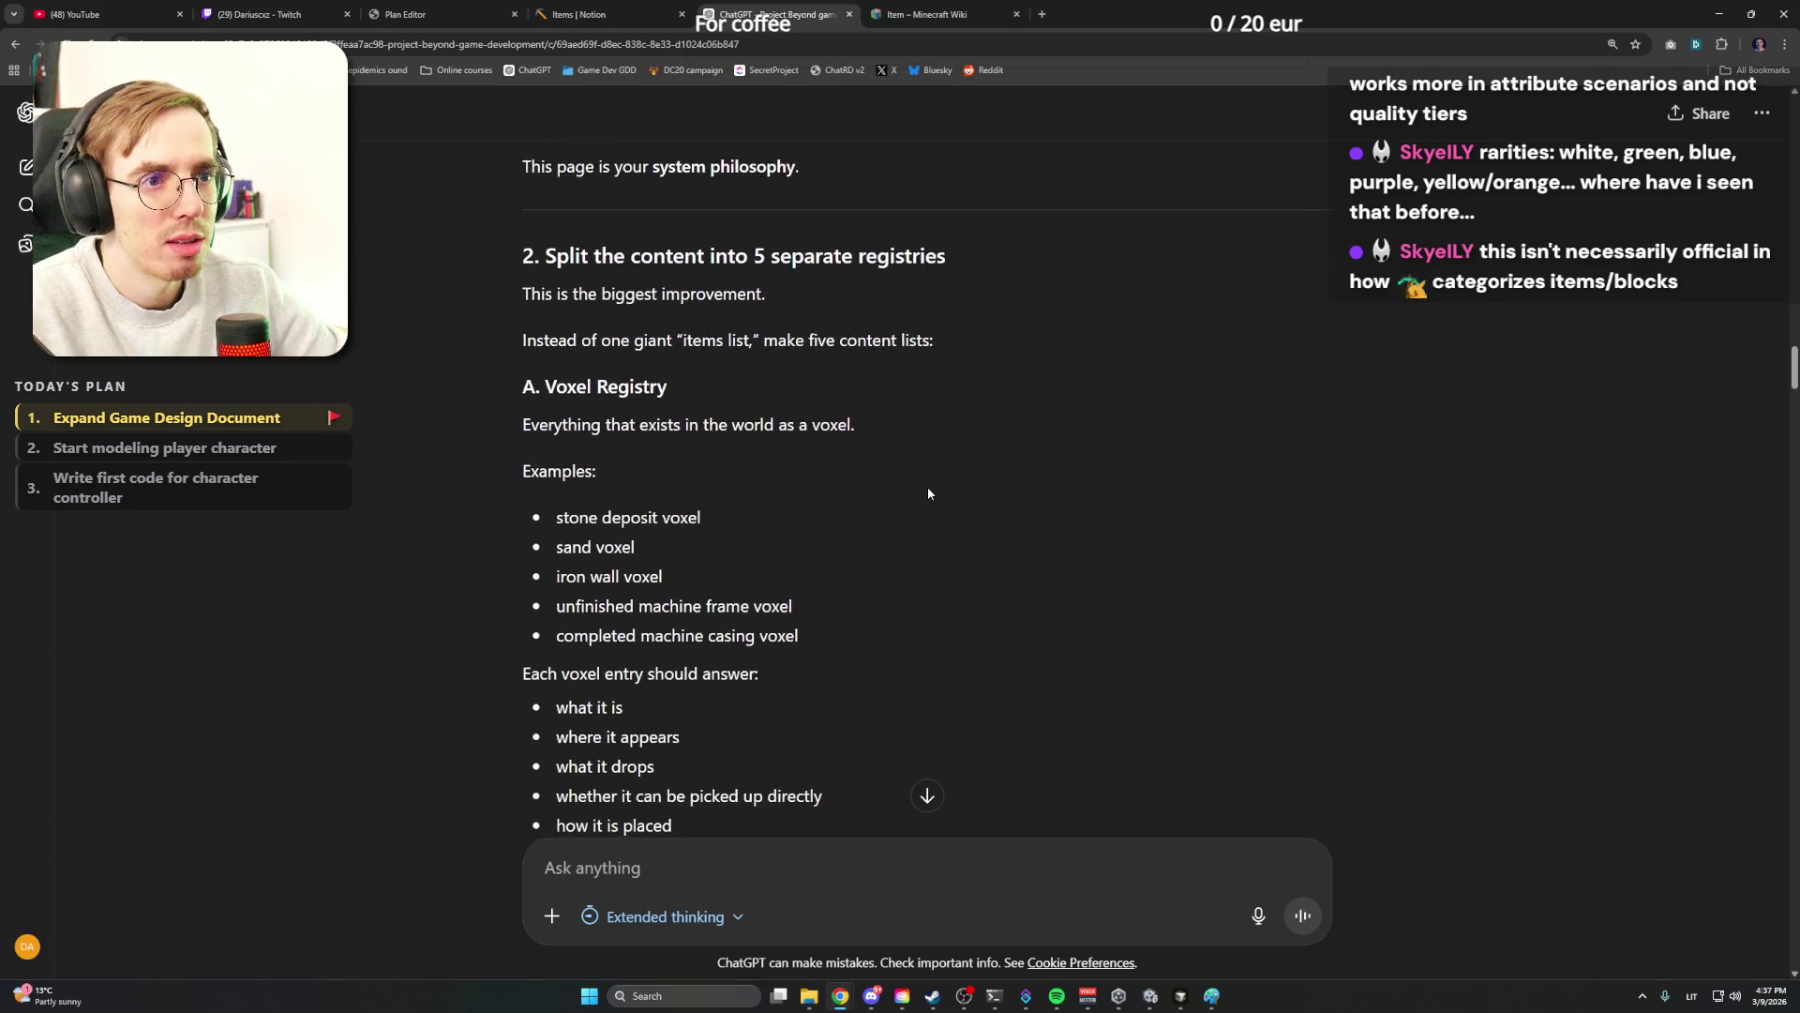
scroll(927, 488, down, 1)
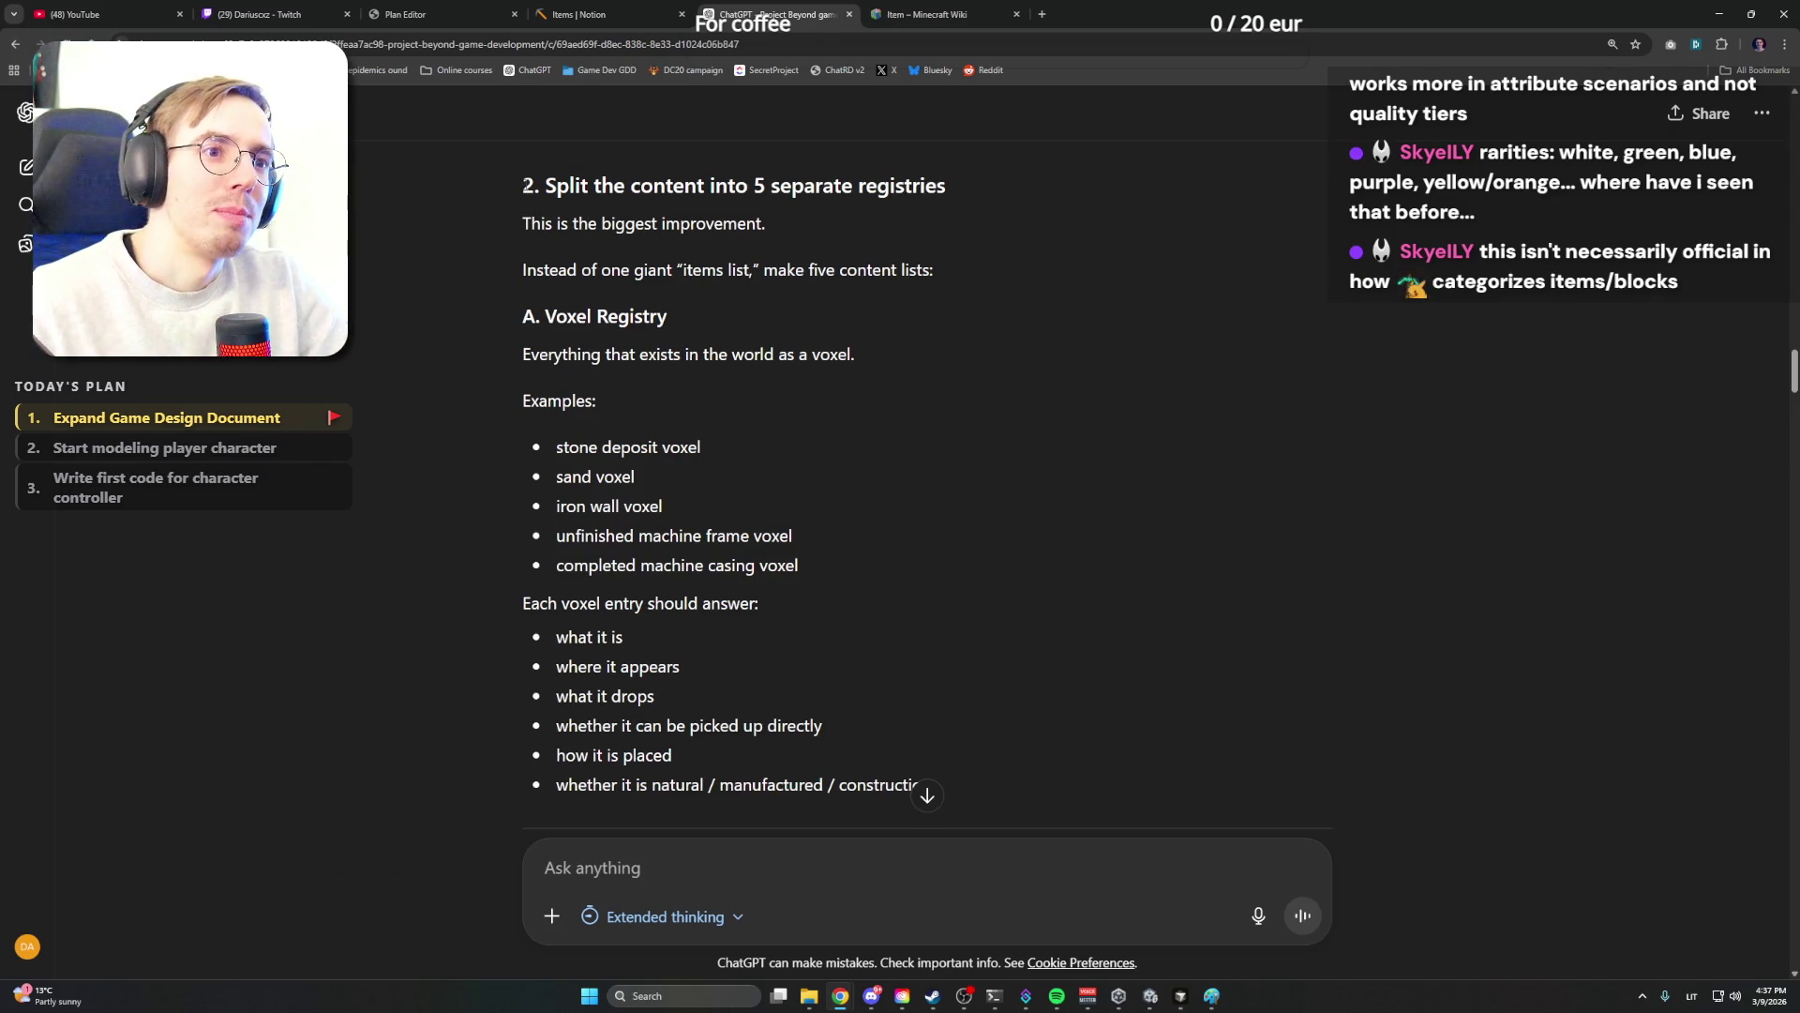
Read through the suggested registries and tag groups, highlighting the words 'registries' and 'spacegrade'
double_click(901, 183)
click(826, 209)
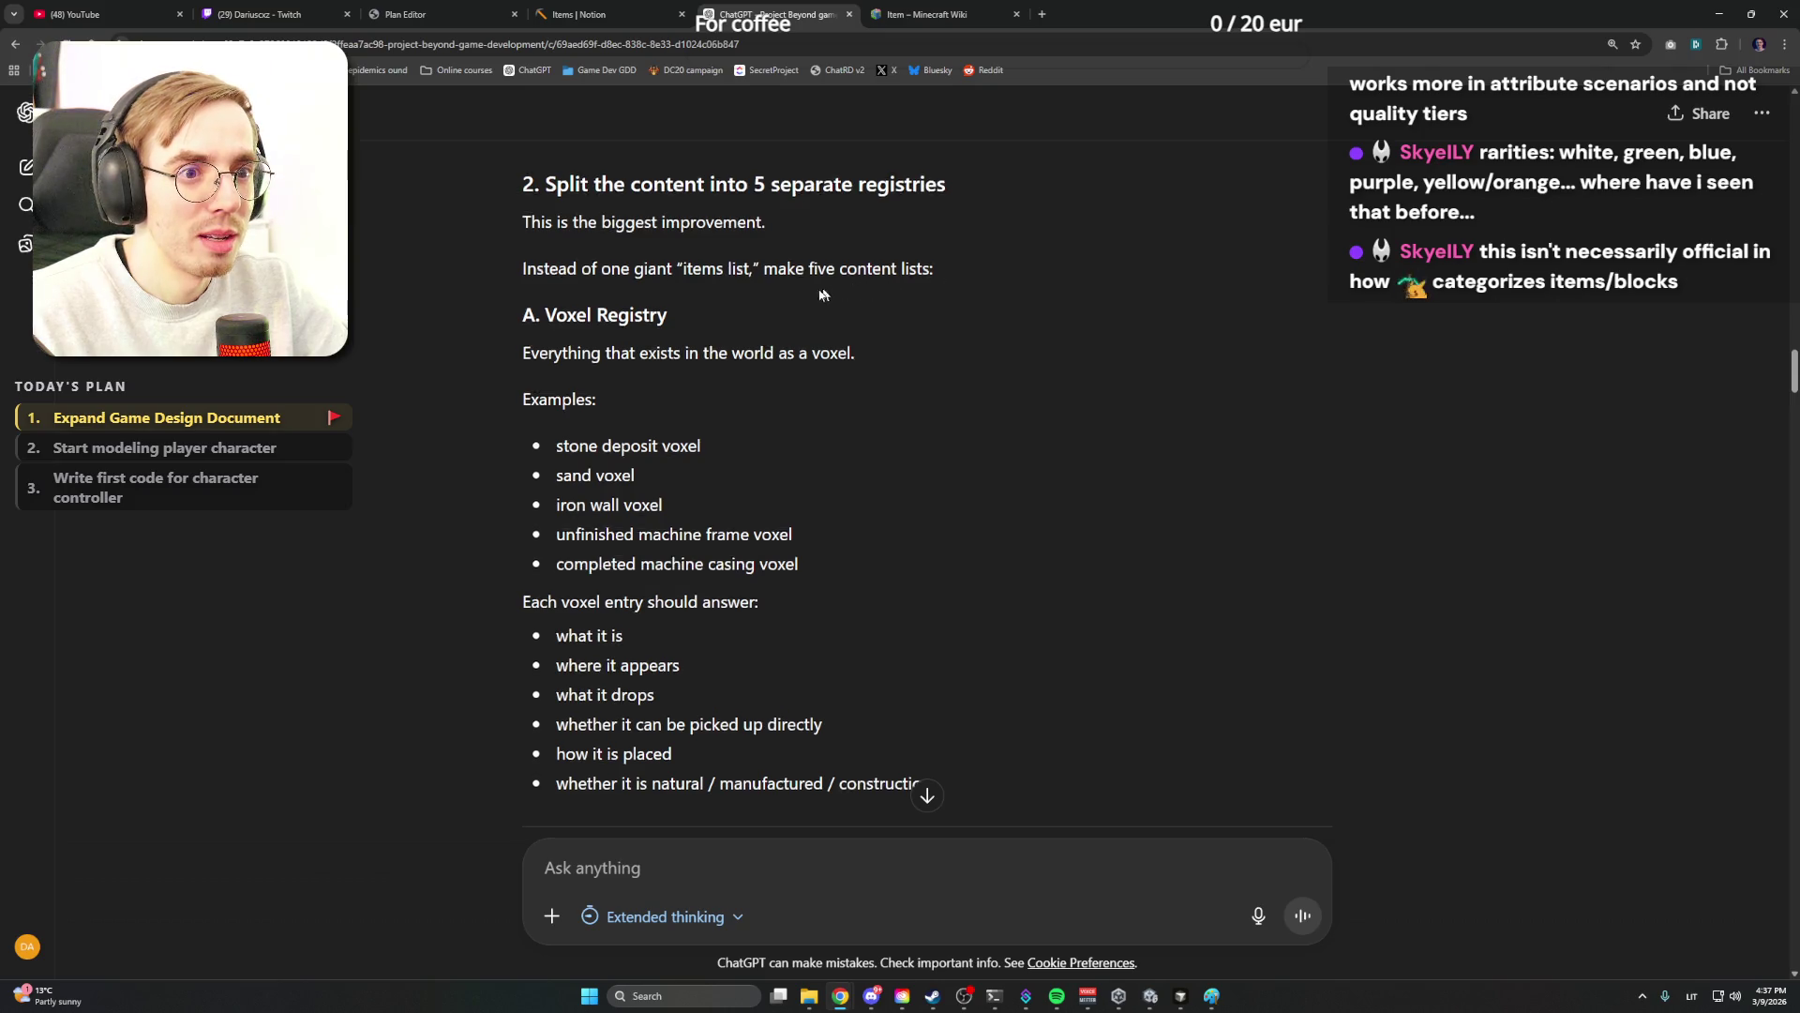
scroll(872, 291, down, 1)
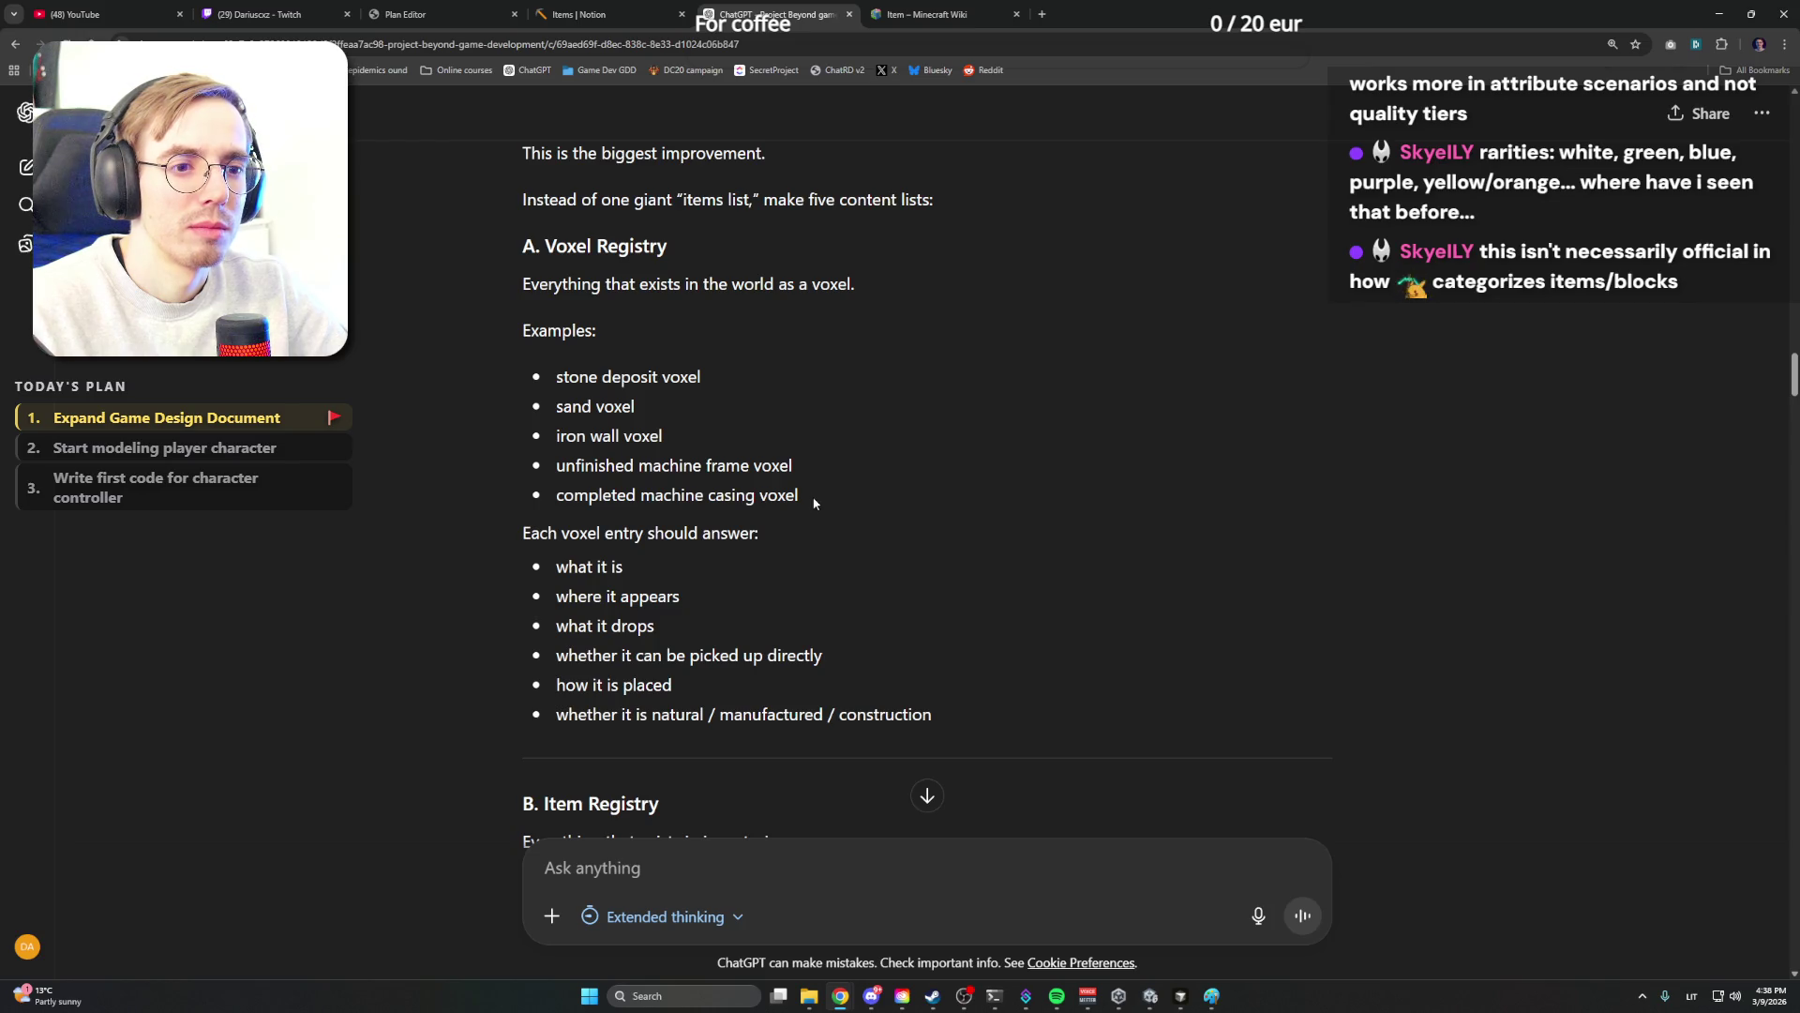
scroll(486, 495, down, 5)
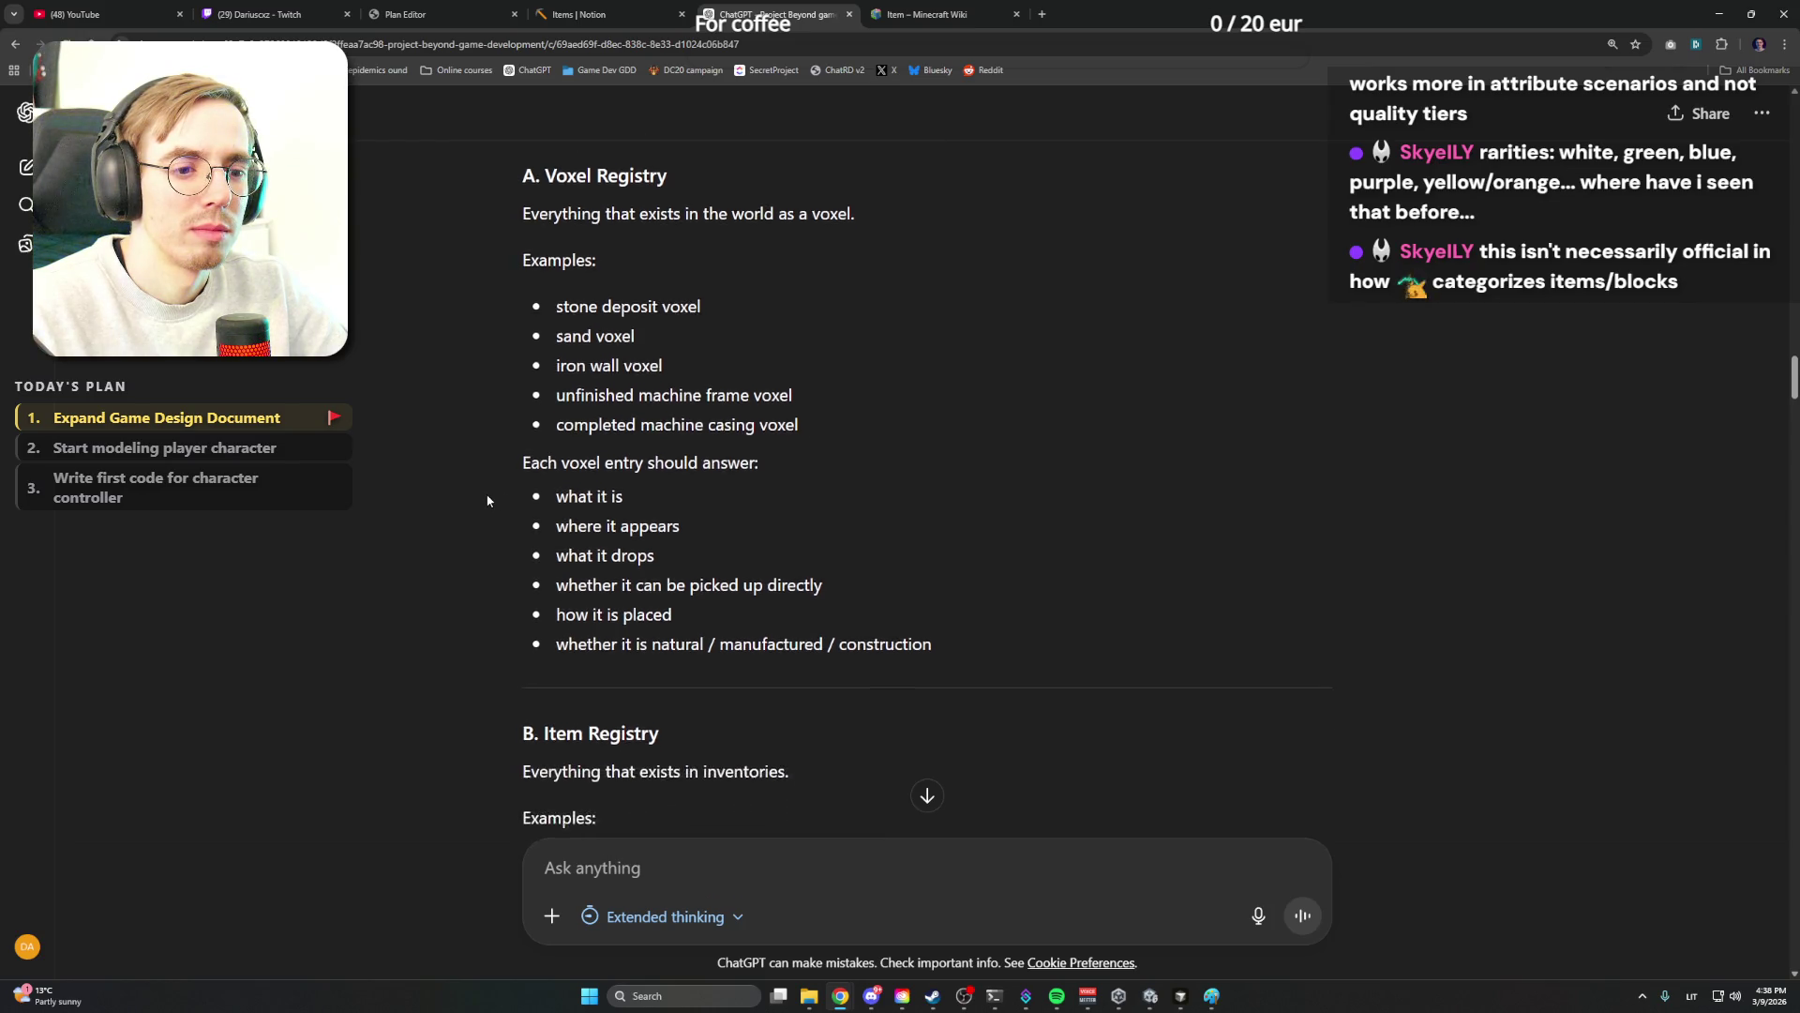
scroll(489, 500, down, 2)
scroll(488, 499, down, 2)
scroll(487, 499, down, 2)
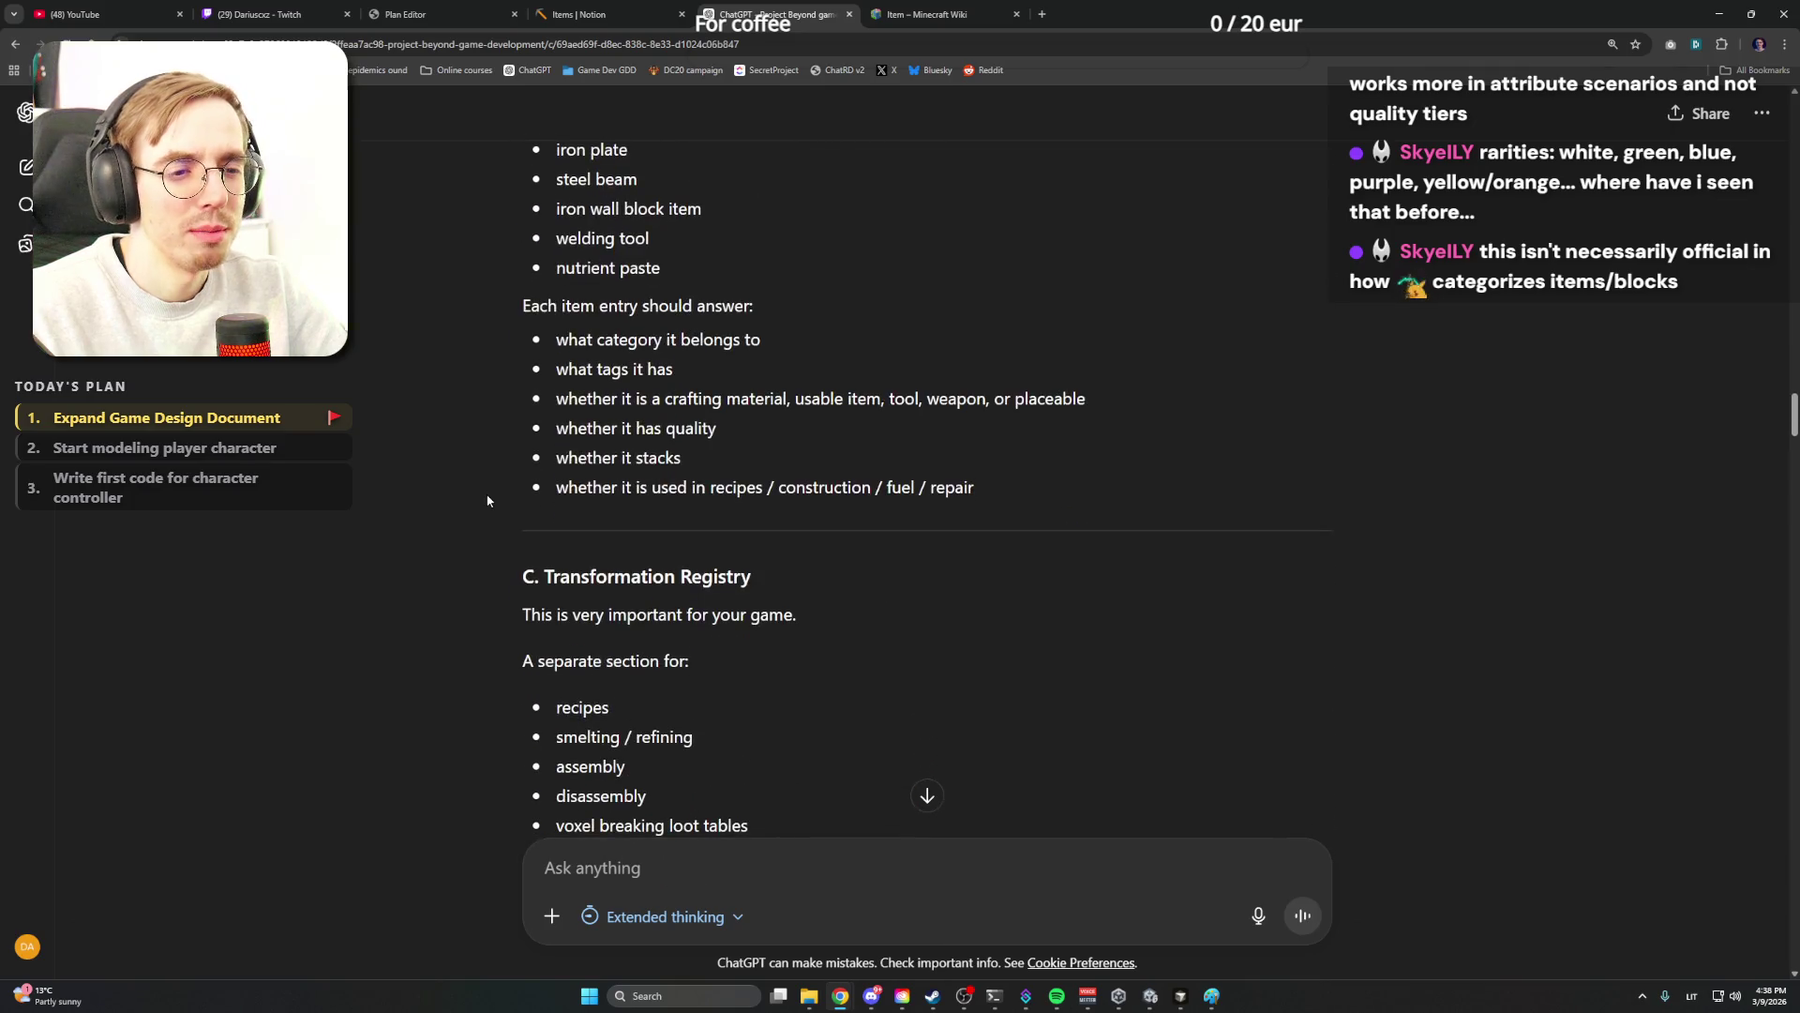
scroll(489, 500, down, 2)
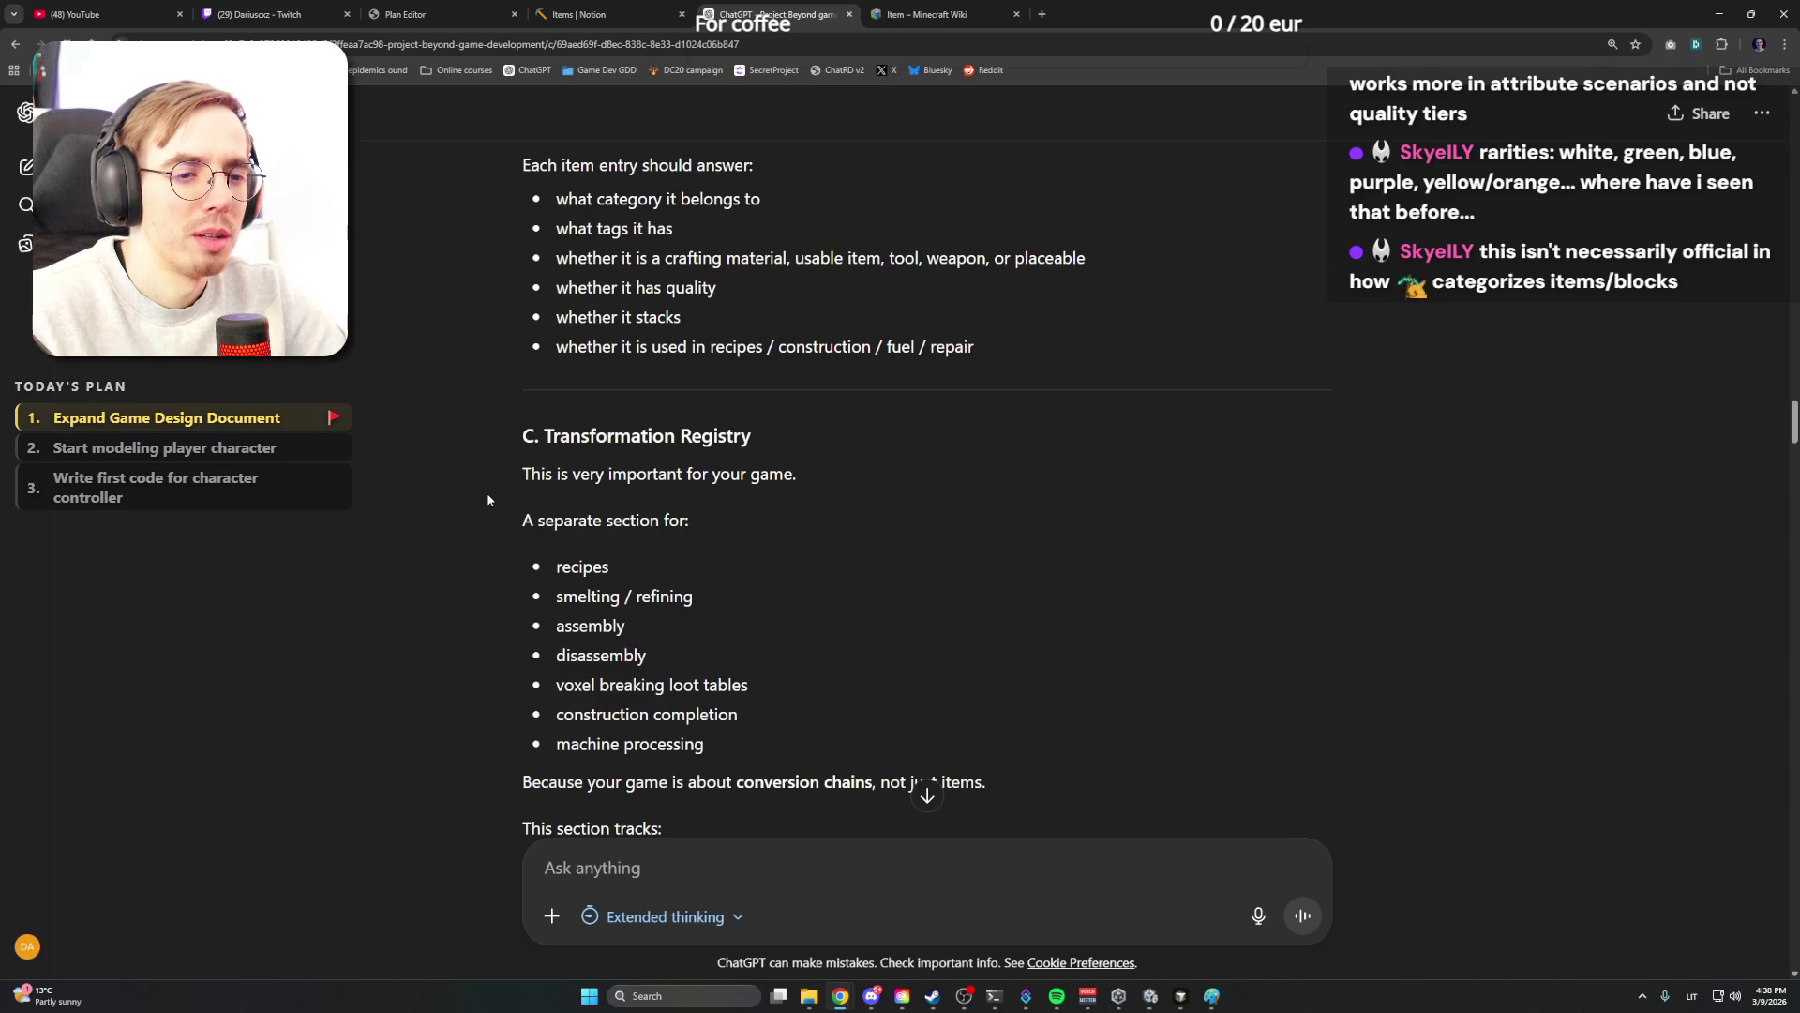
scroll(487, 494, down, 3)
scroll(488, 492, down, 3)
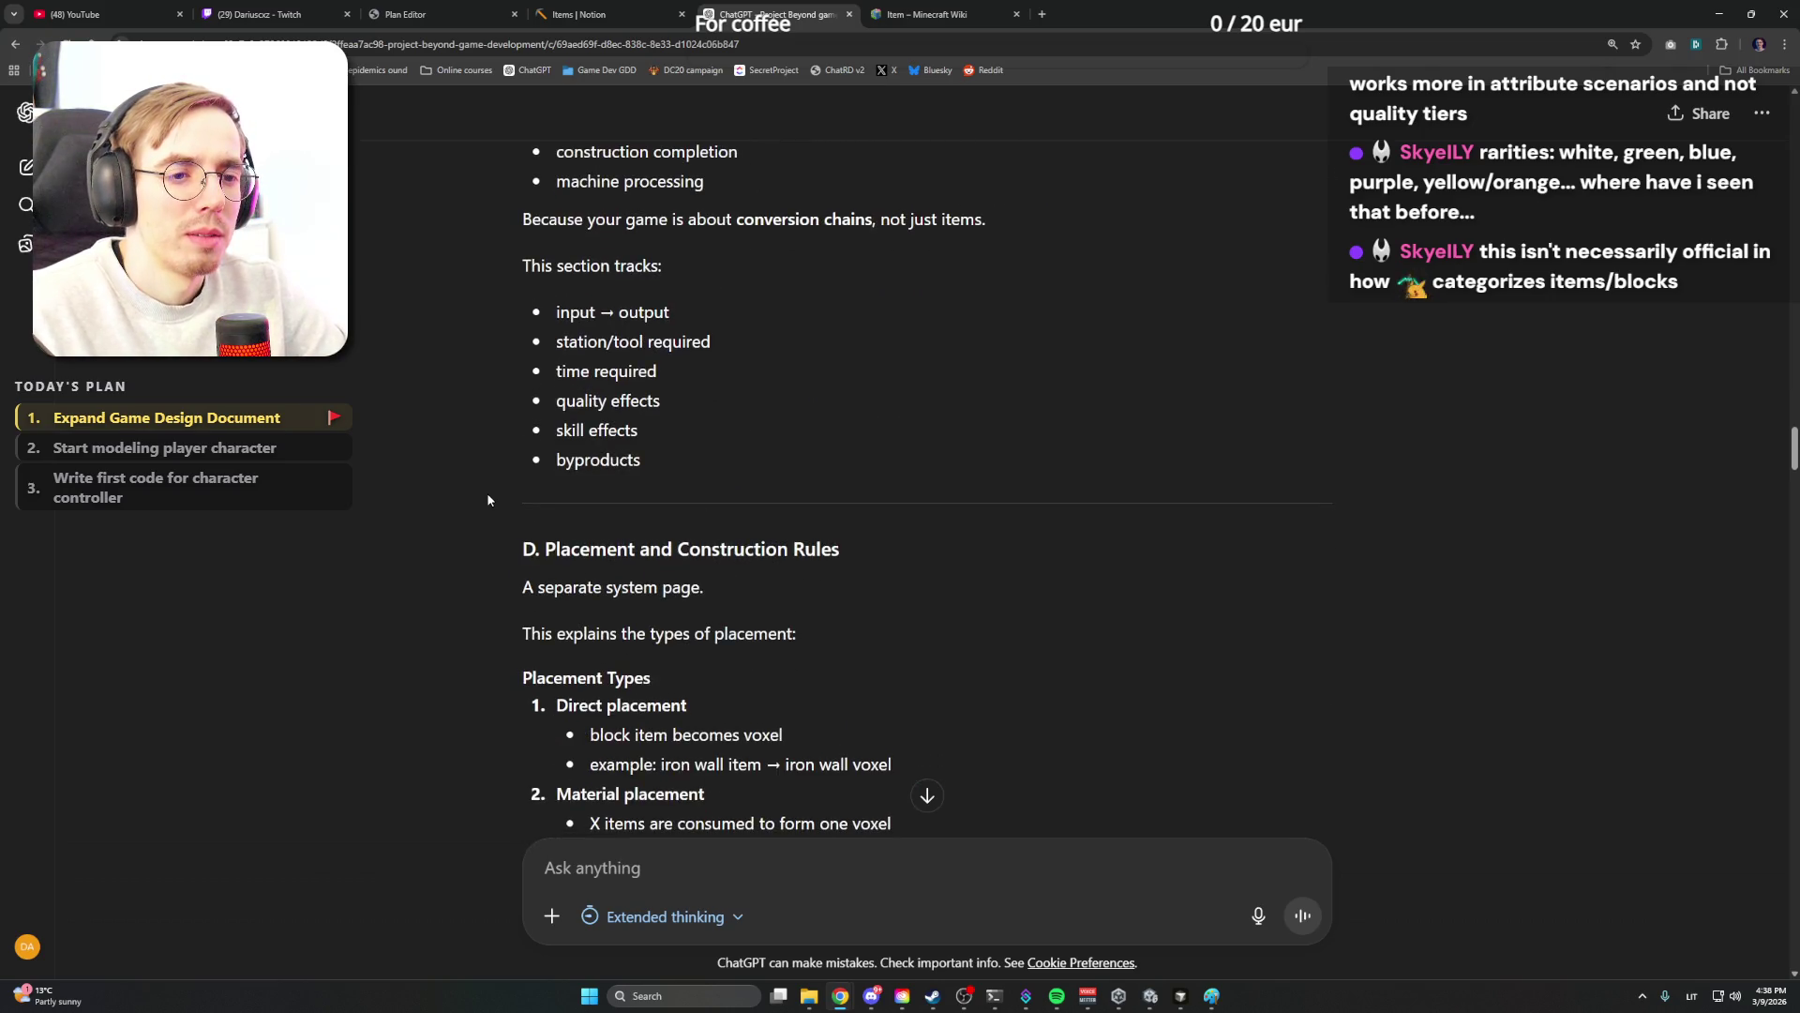
scroll(487, 492, down, 1)
scroll(487, 493, down, 1)
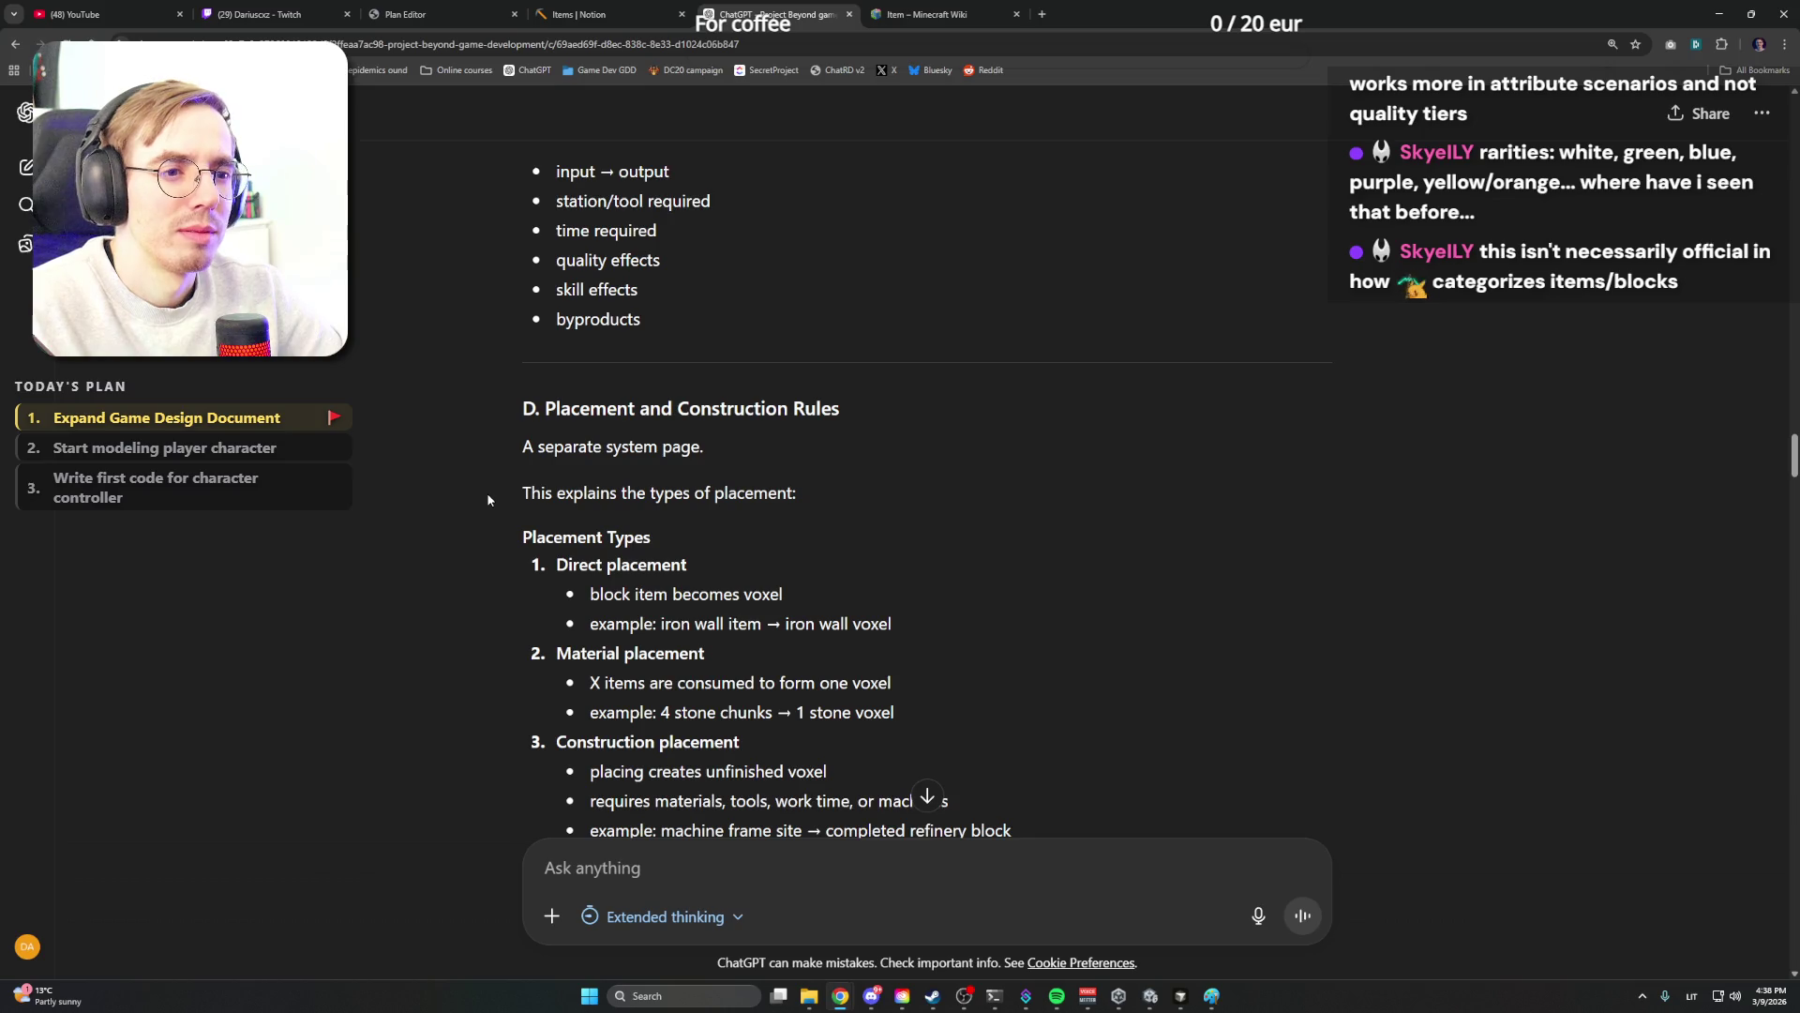
scroll(488, 493, down, 3)
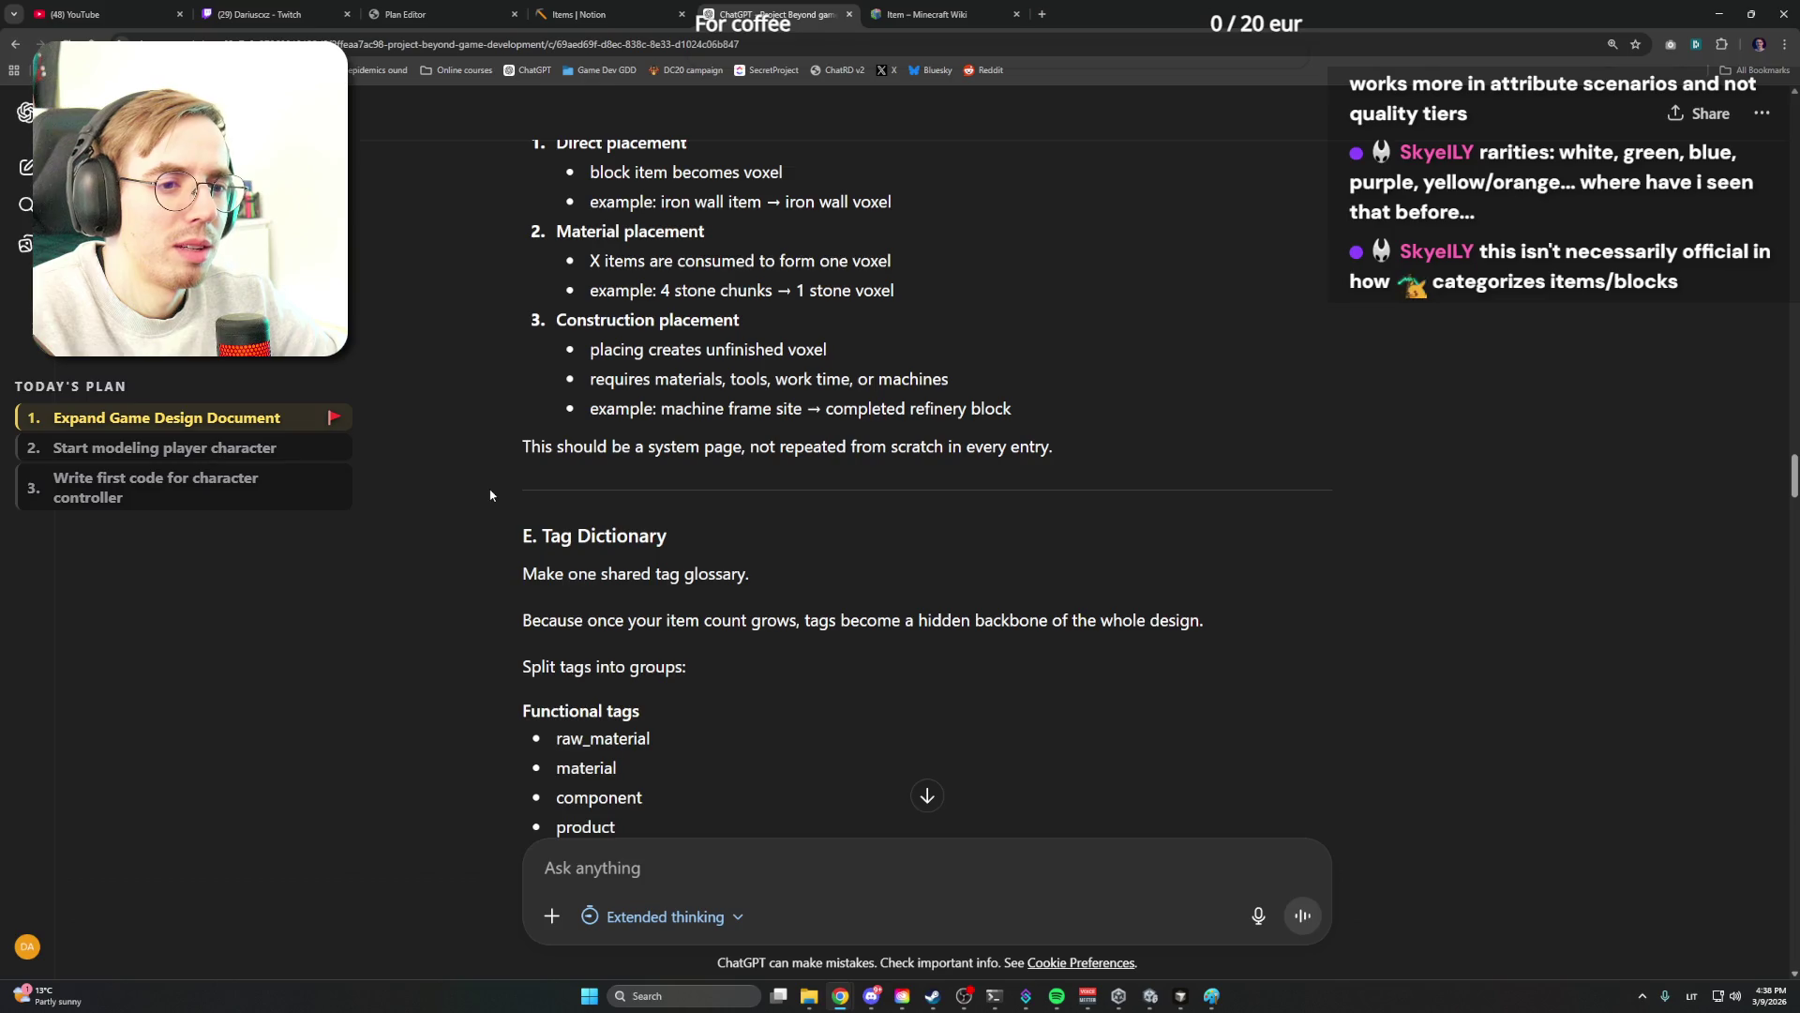
scroll(491, 494, down, 1)
scroll(491, 493, down, 1)
scroll(491, 494, down, 1)
scroll(491, 493, down, 1)
scroll(491, 494, down, 1)
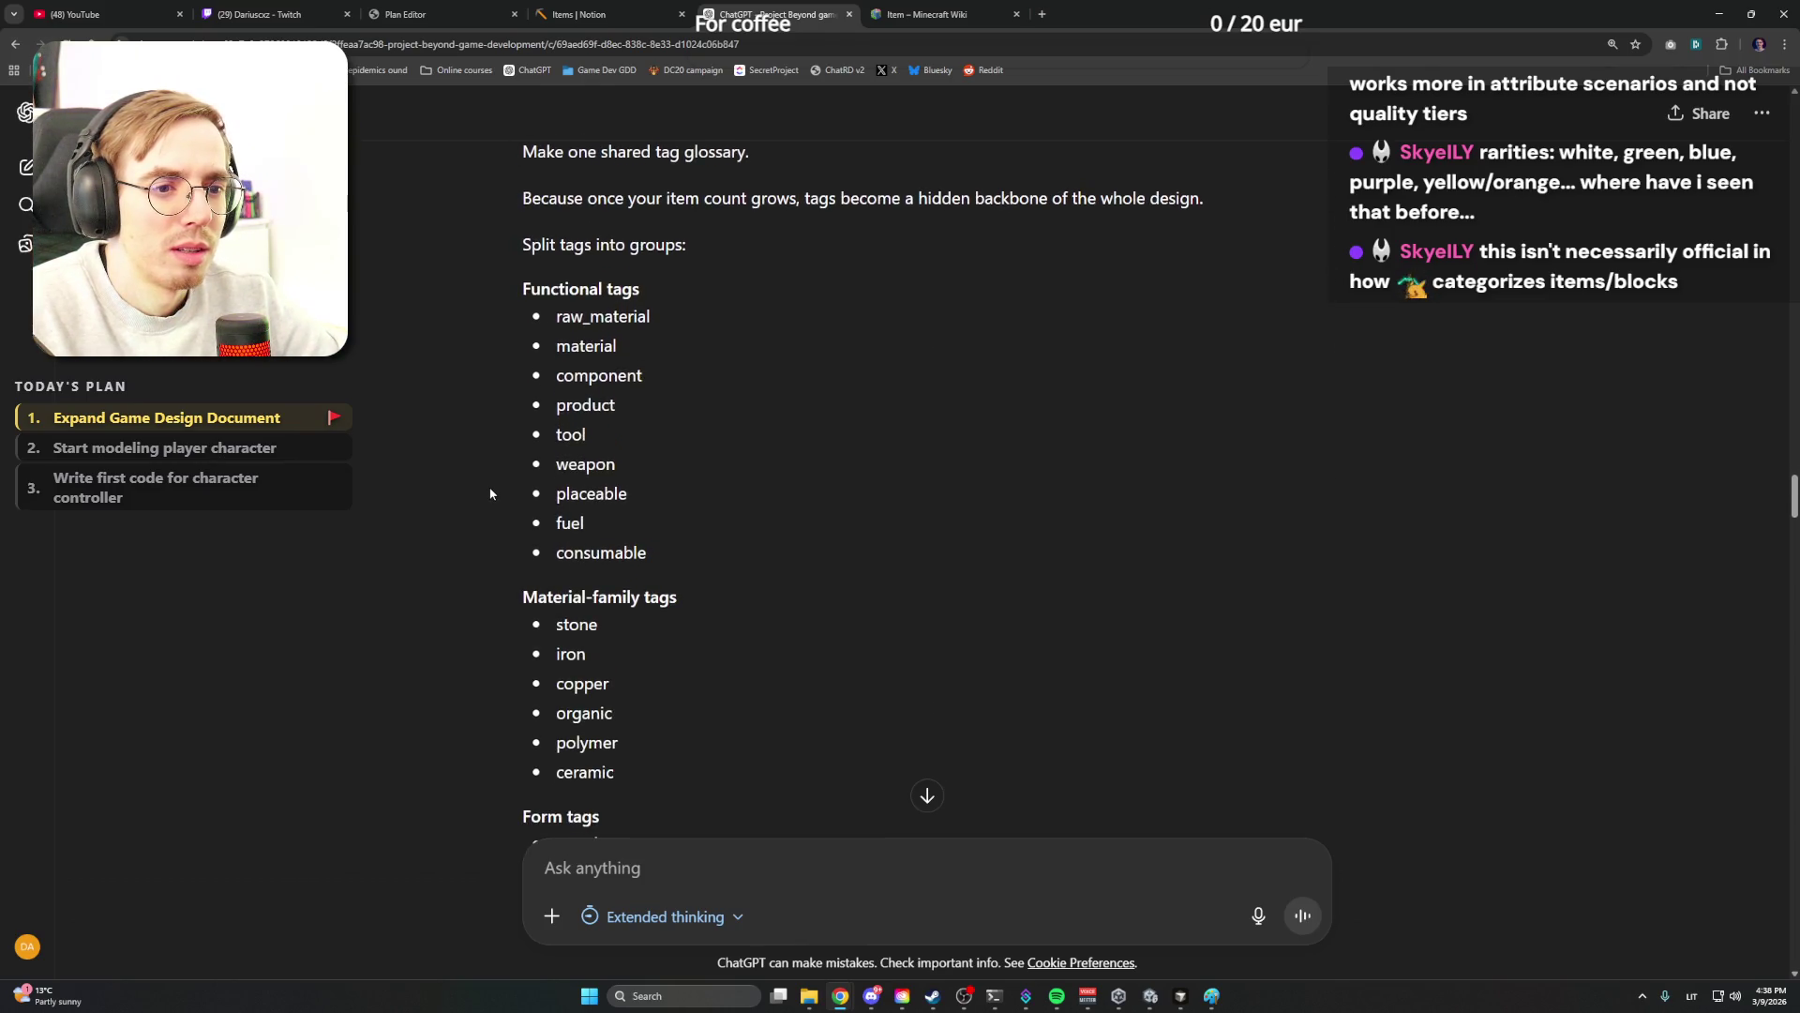
scroll(492, 494, down, 1)
scroll(492, 494, down, 1)
scroll(491, 493, down, 1)
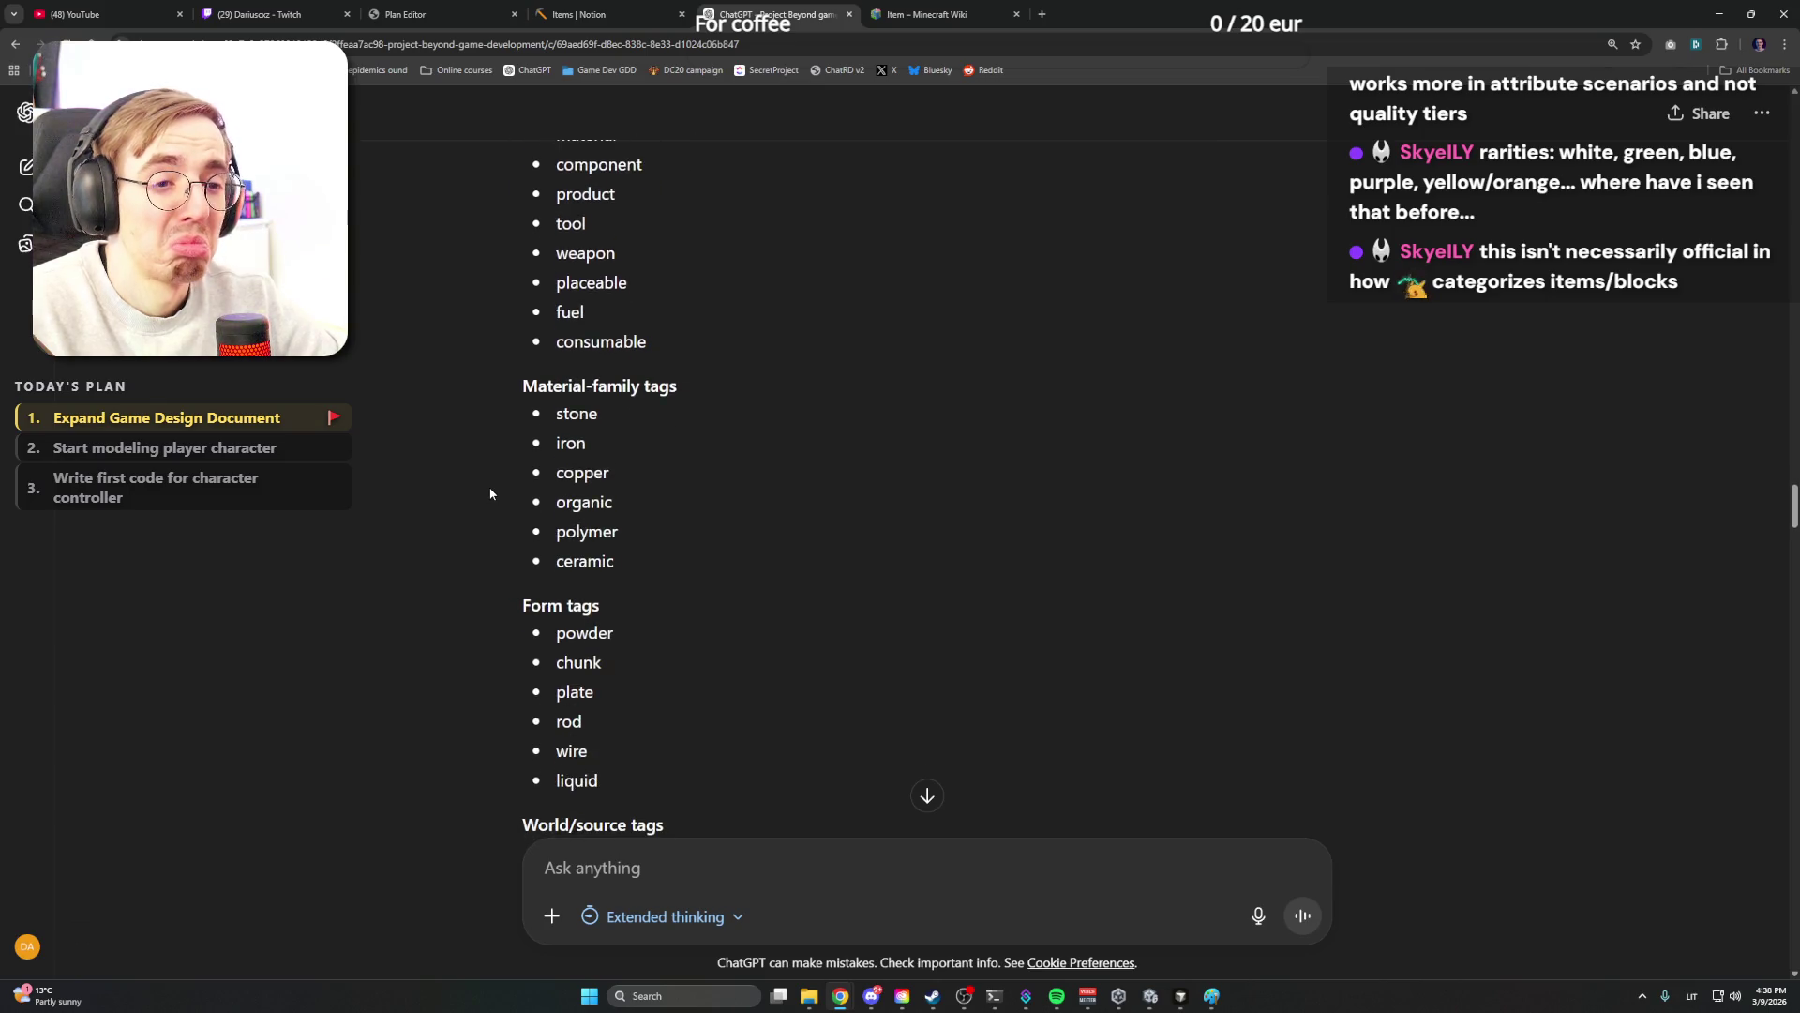
scroll(490, 493, down, 2)
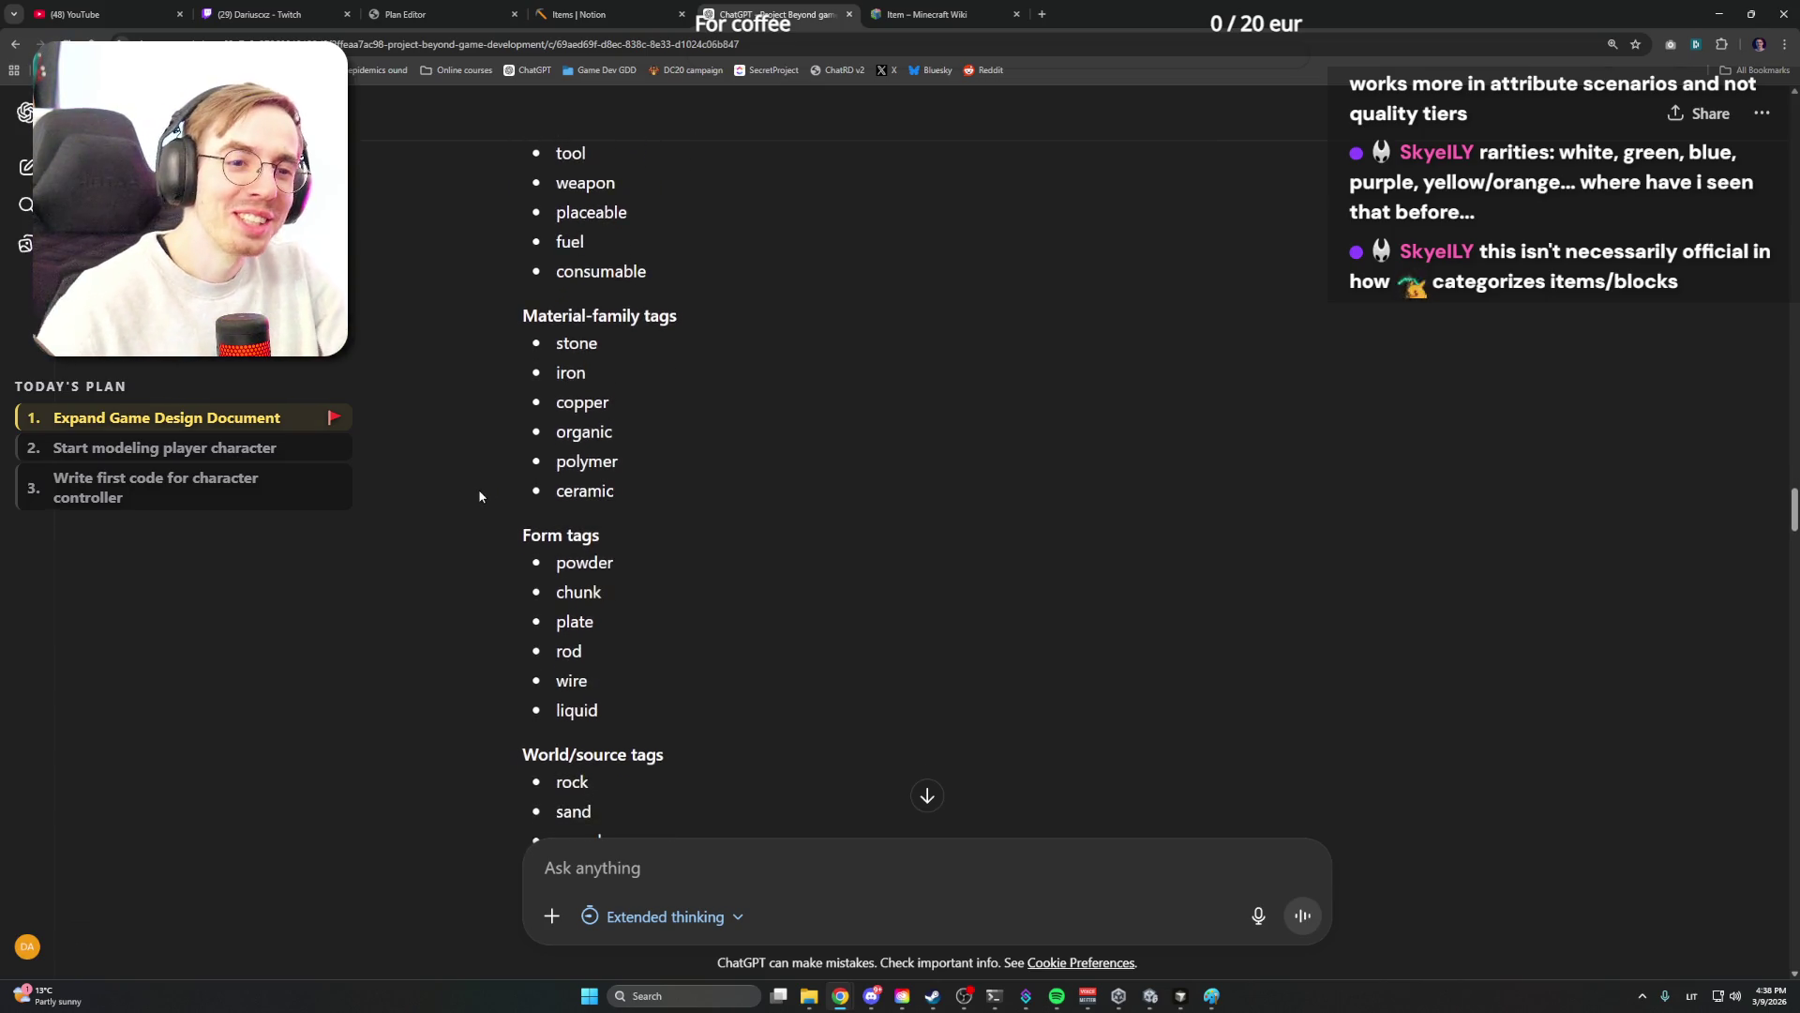
scroll(478, 488, down, 3)
scroll(481, 506, up, 2)
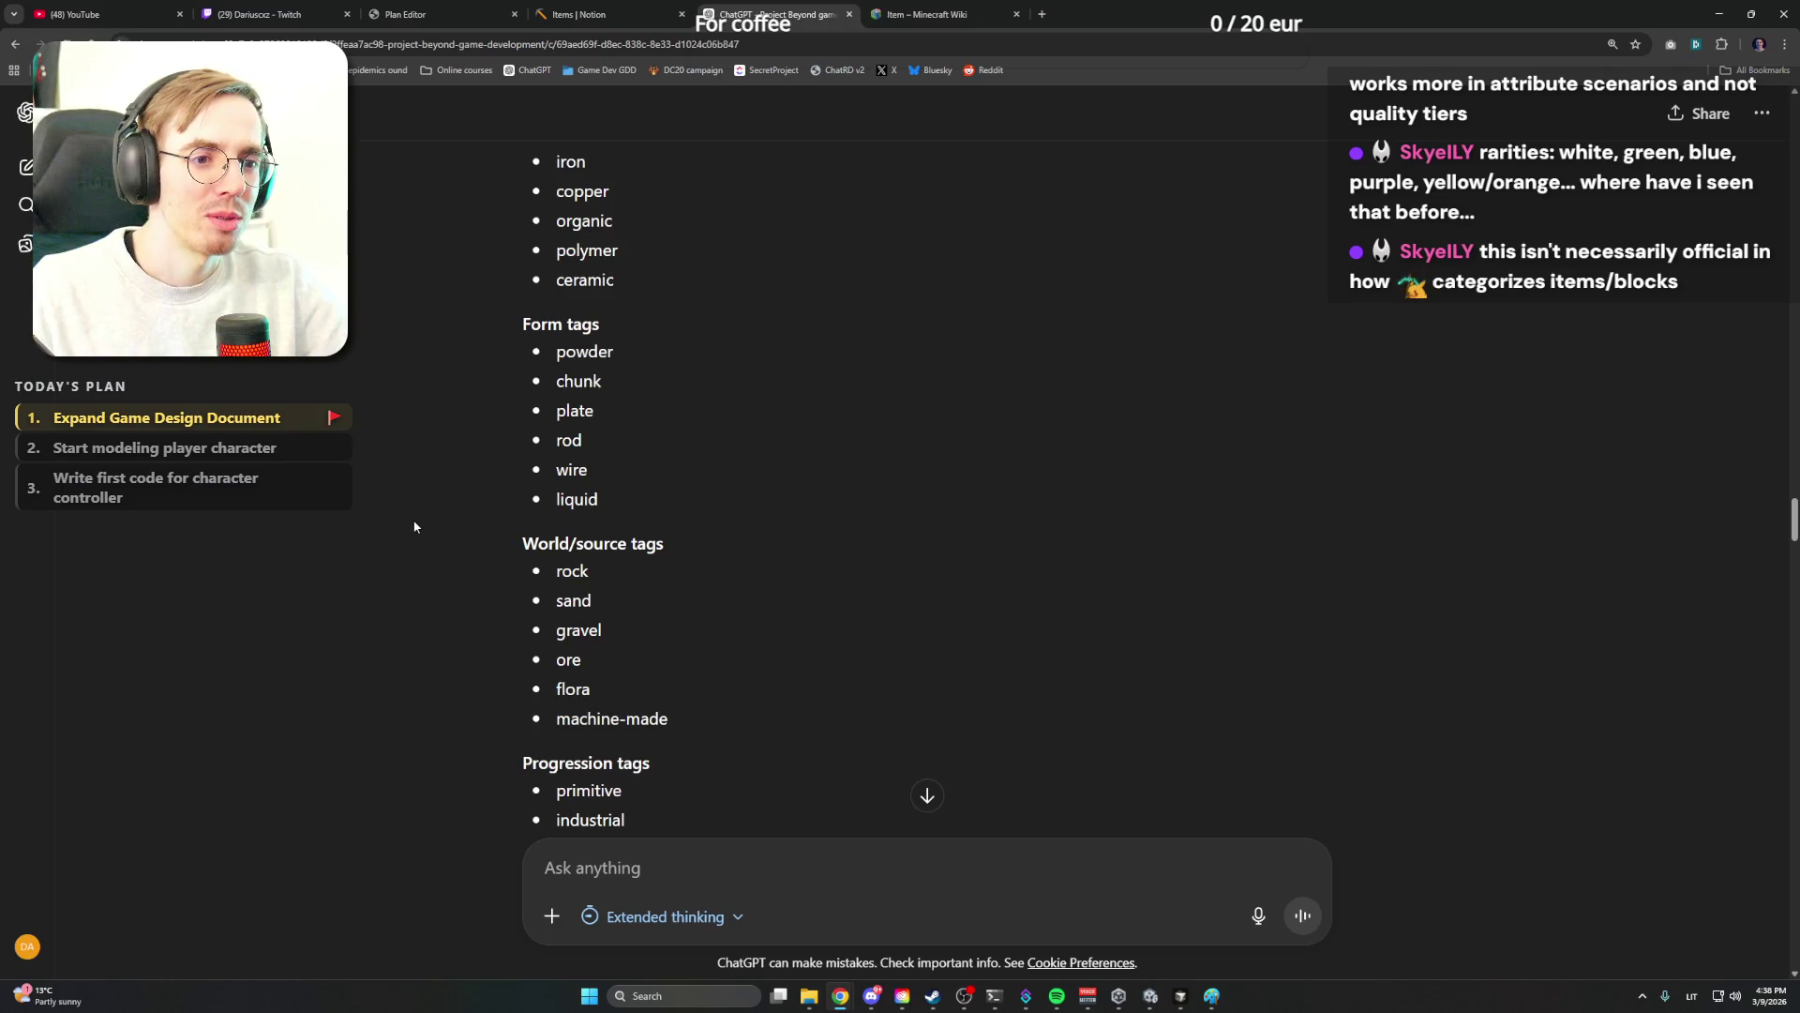
scroll(416, 526, down, 4)
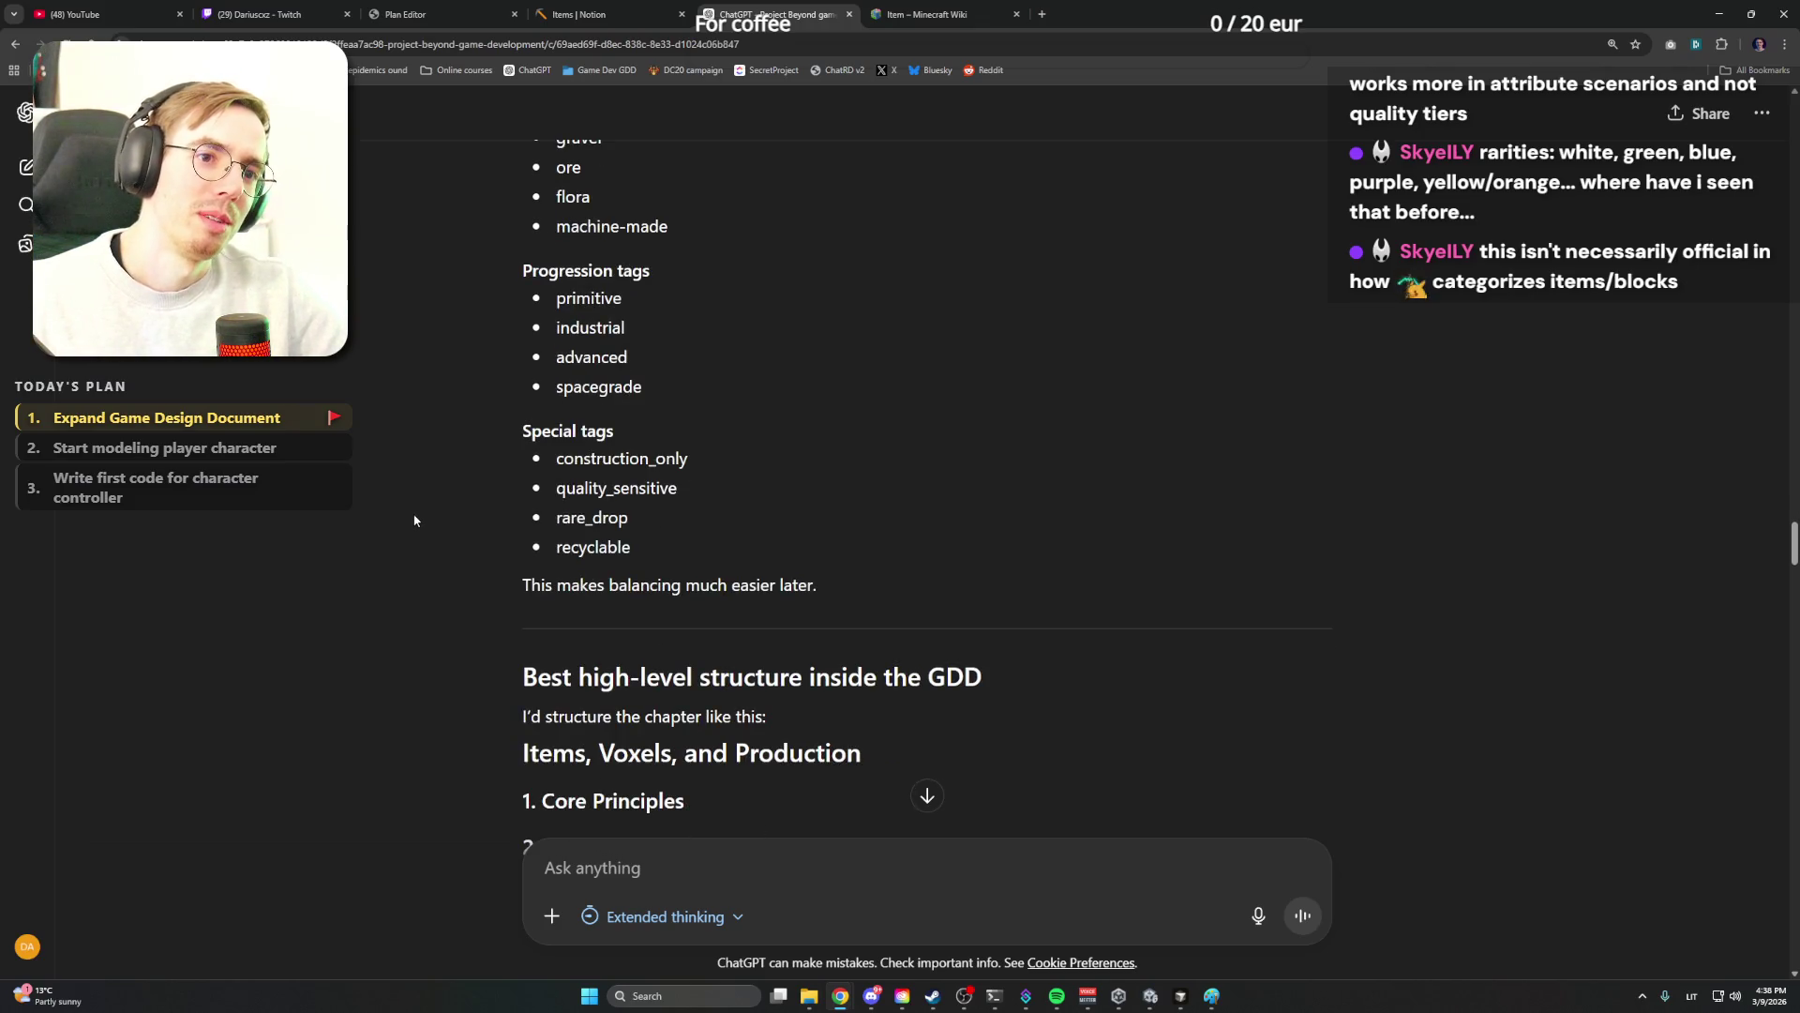
double_click(606, 388)
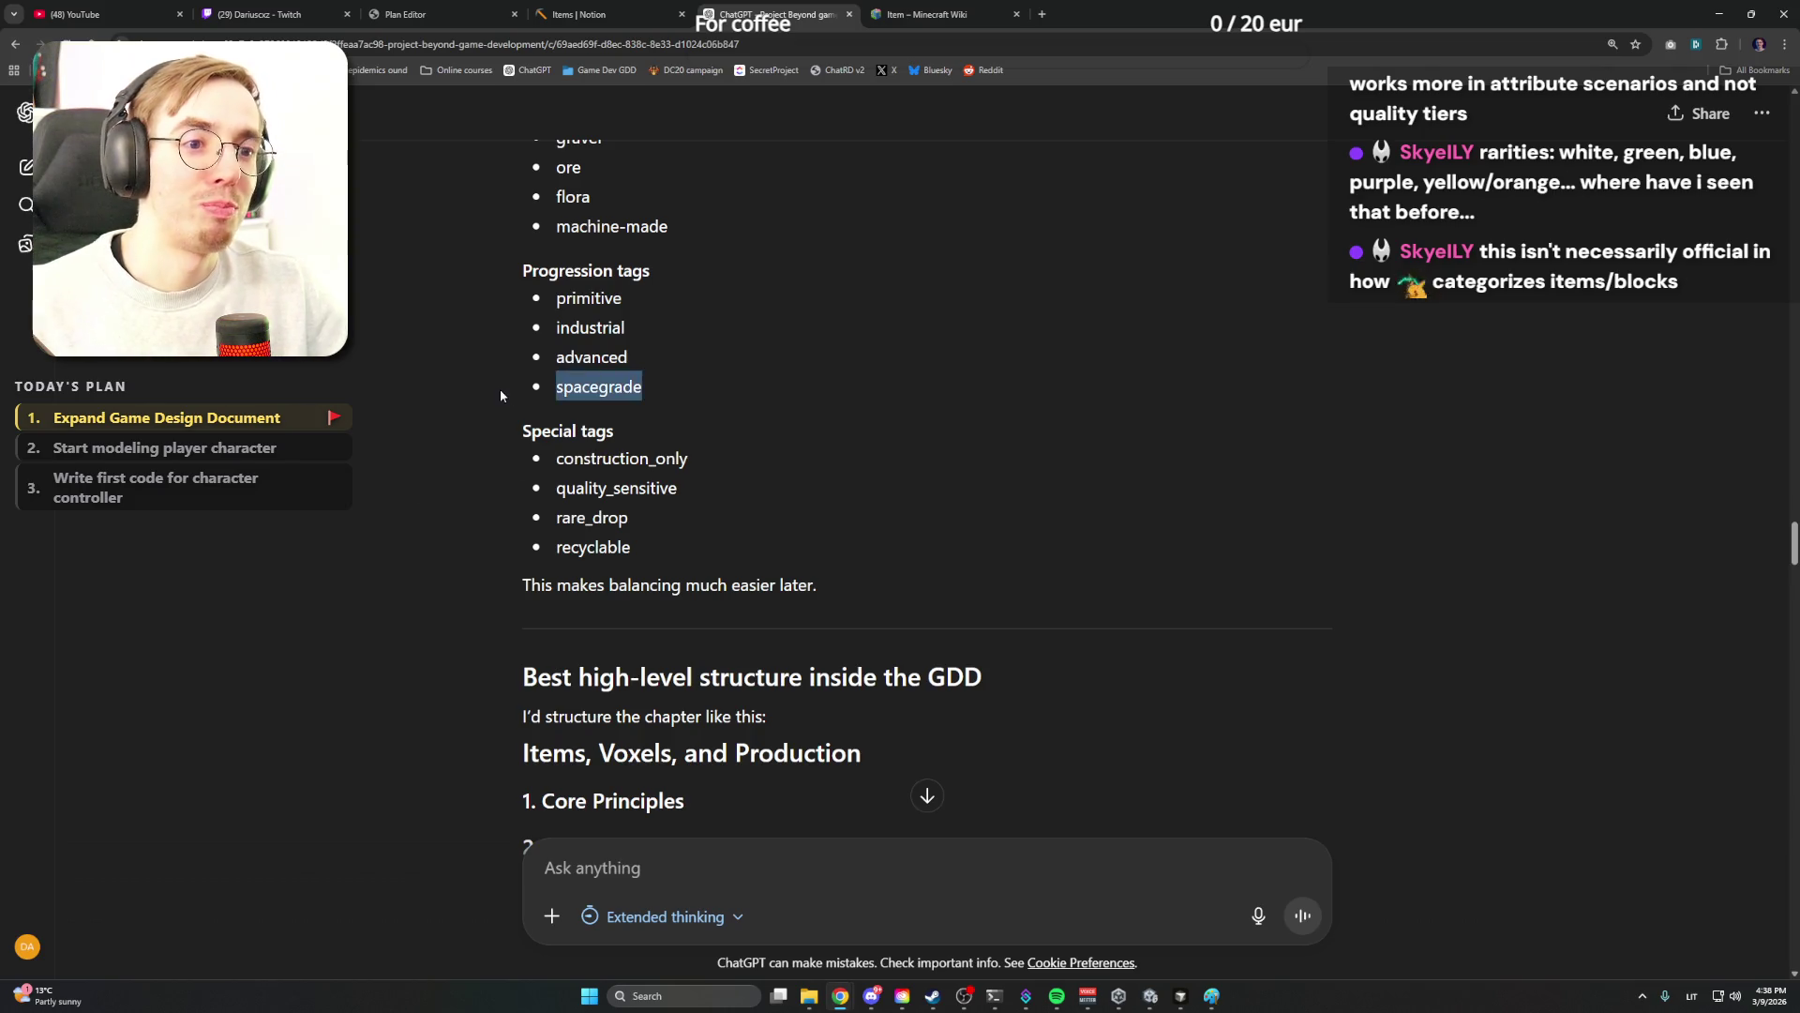
click(651, 389)
double_click(648, 388)
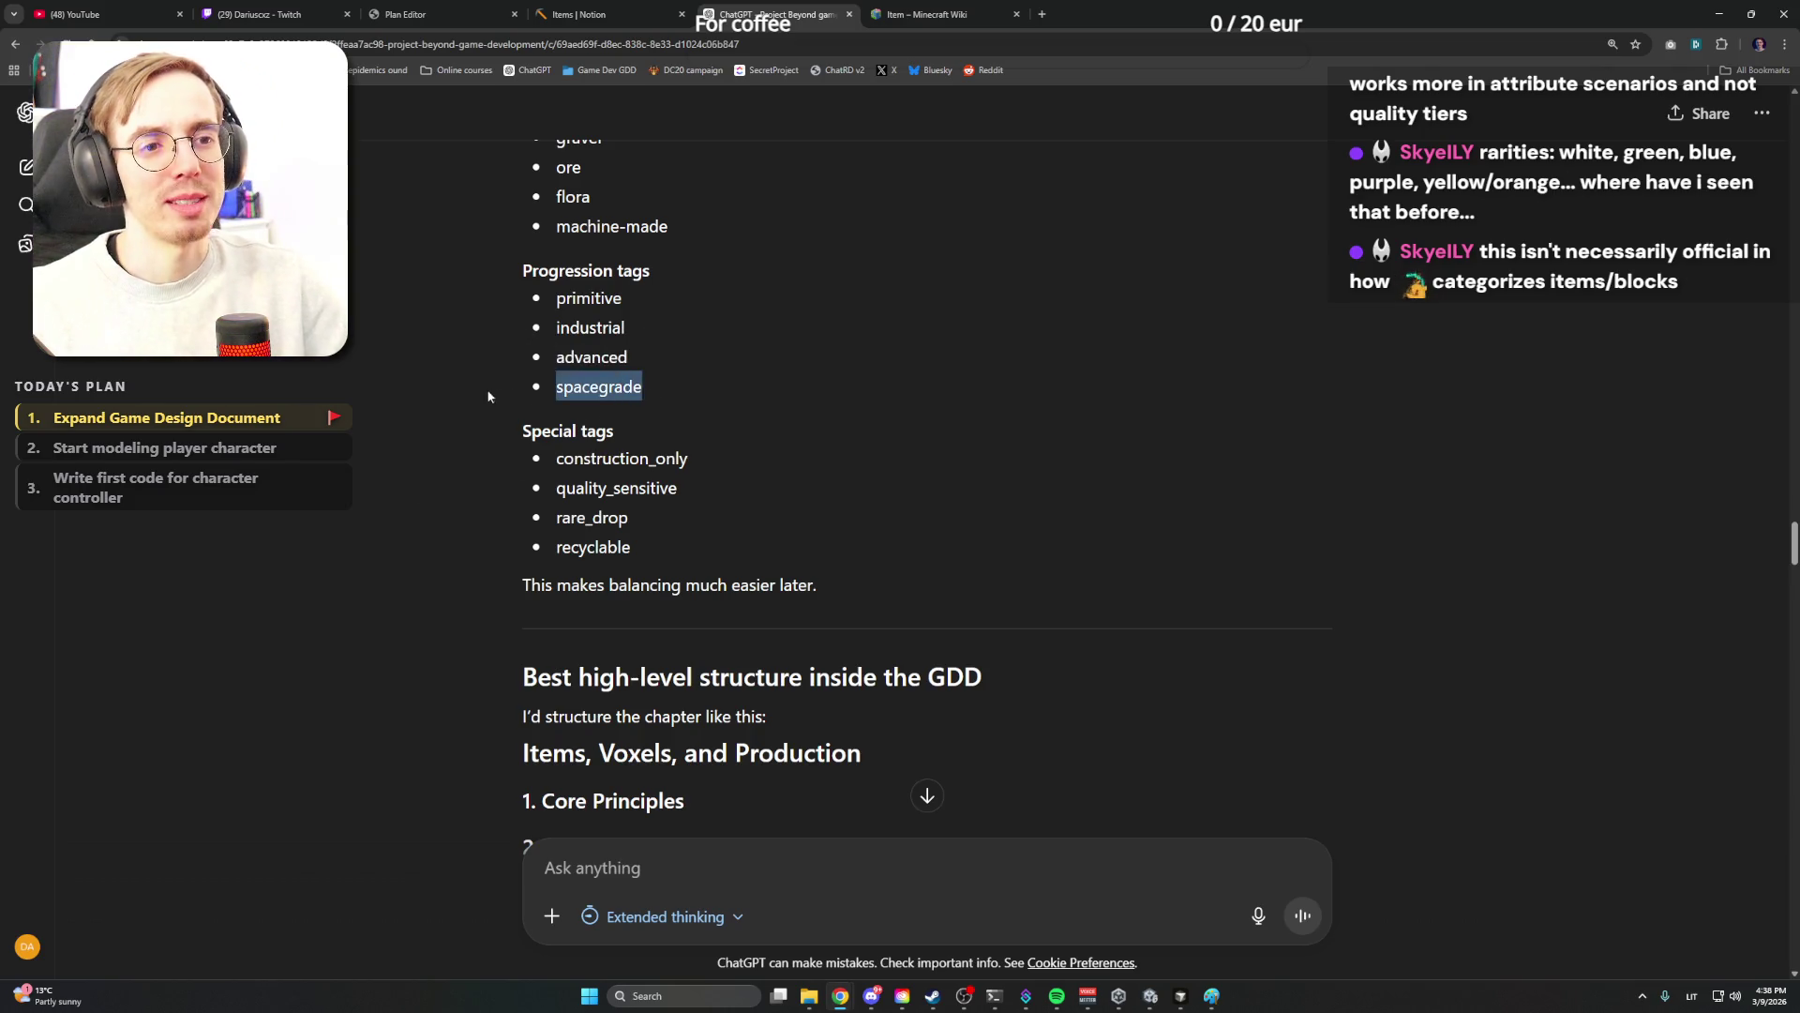
click(650, 389)
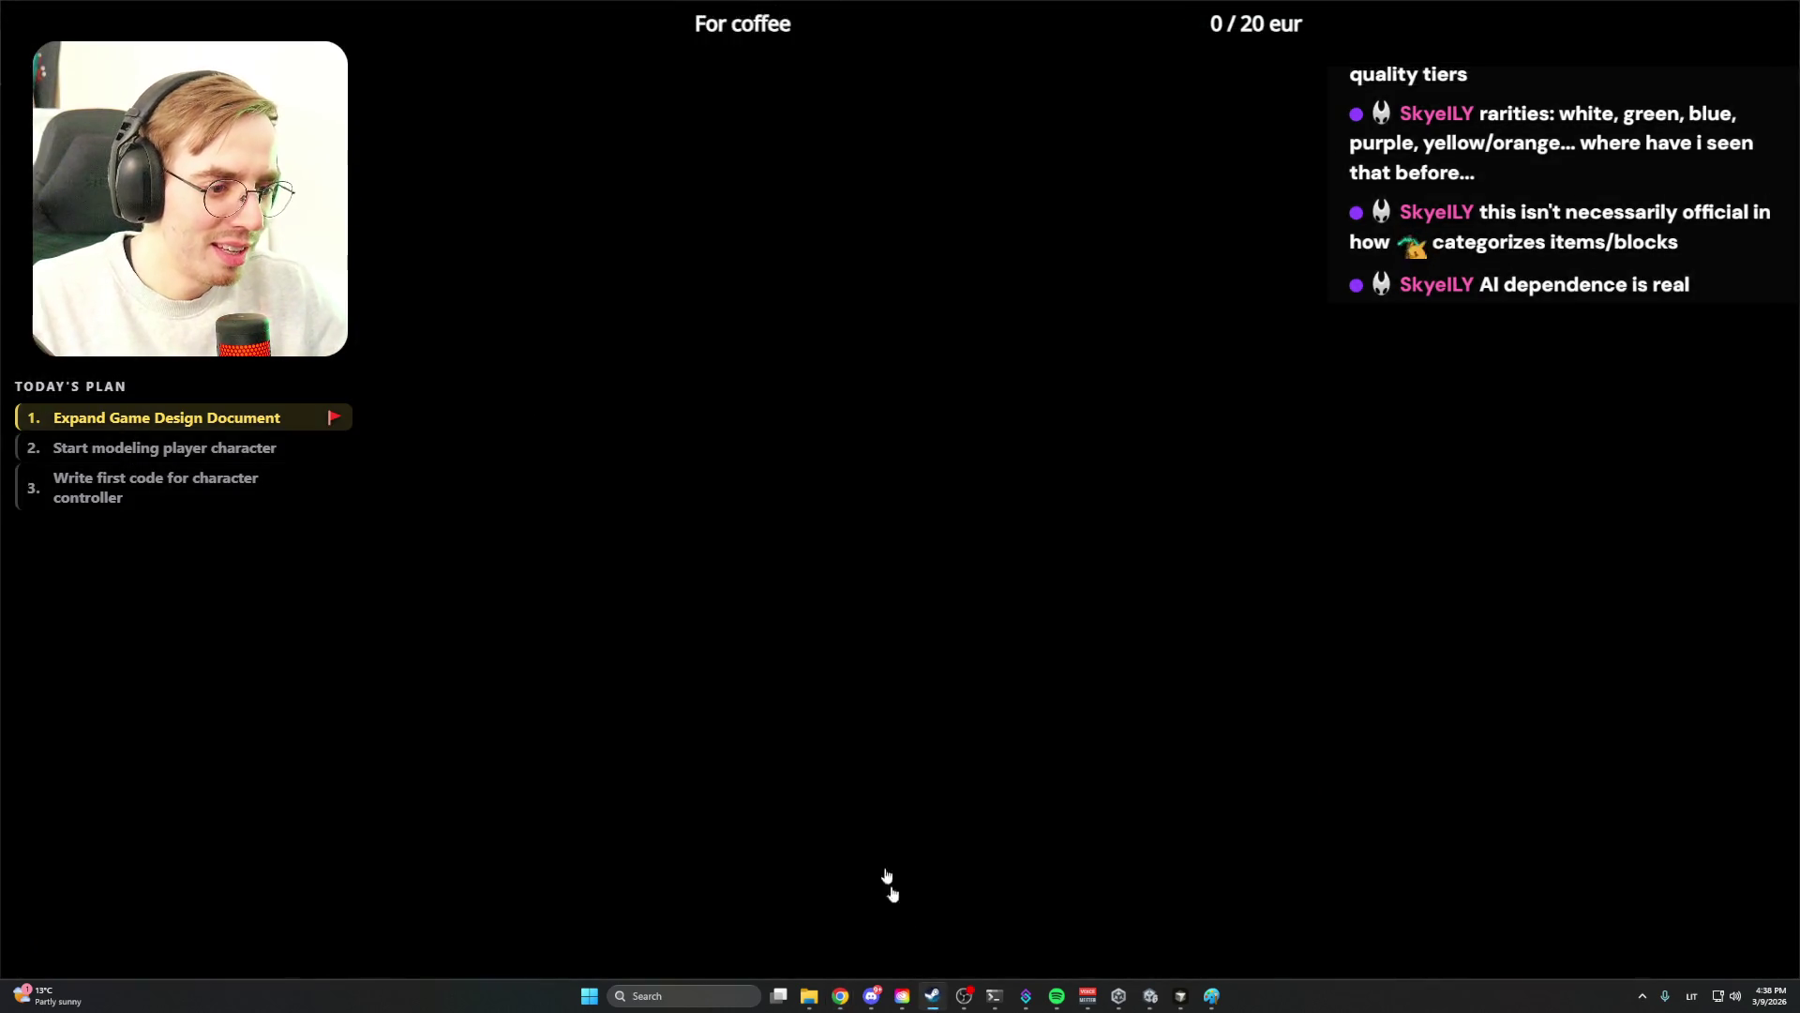
Bring up the Kogama store page in Steam and step through its enlarged screenshots to the trailer
click(931, 996)
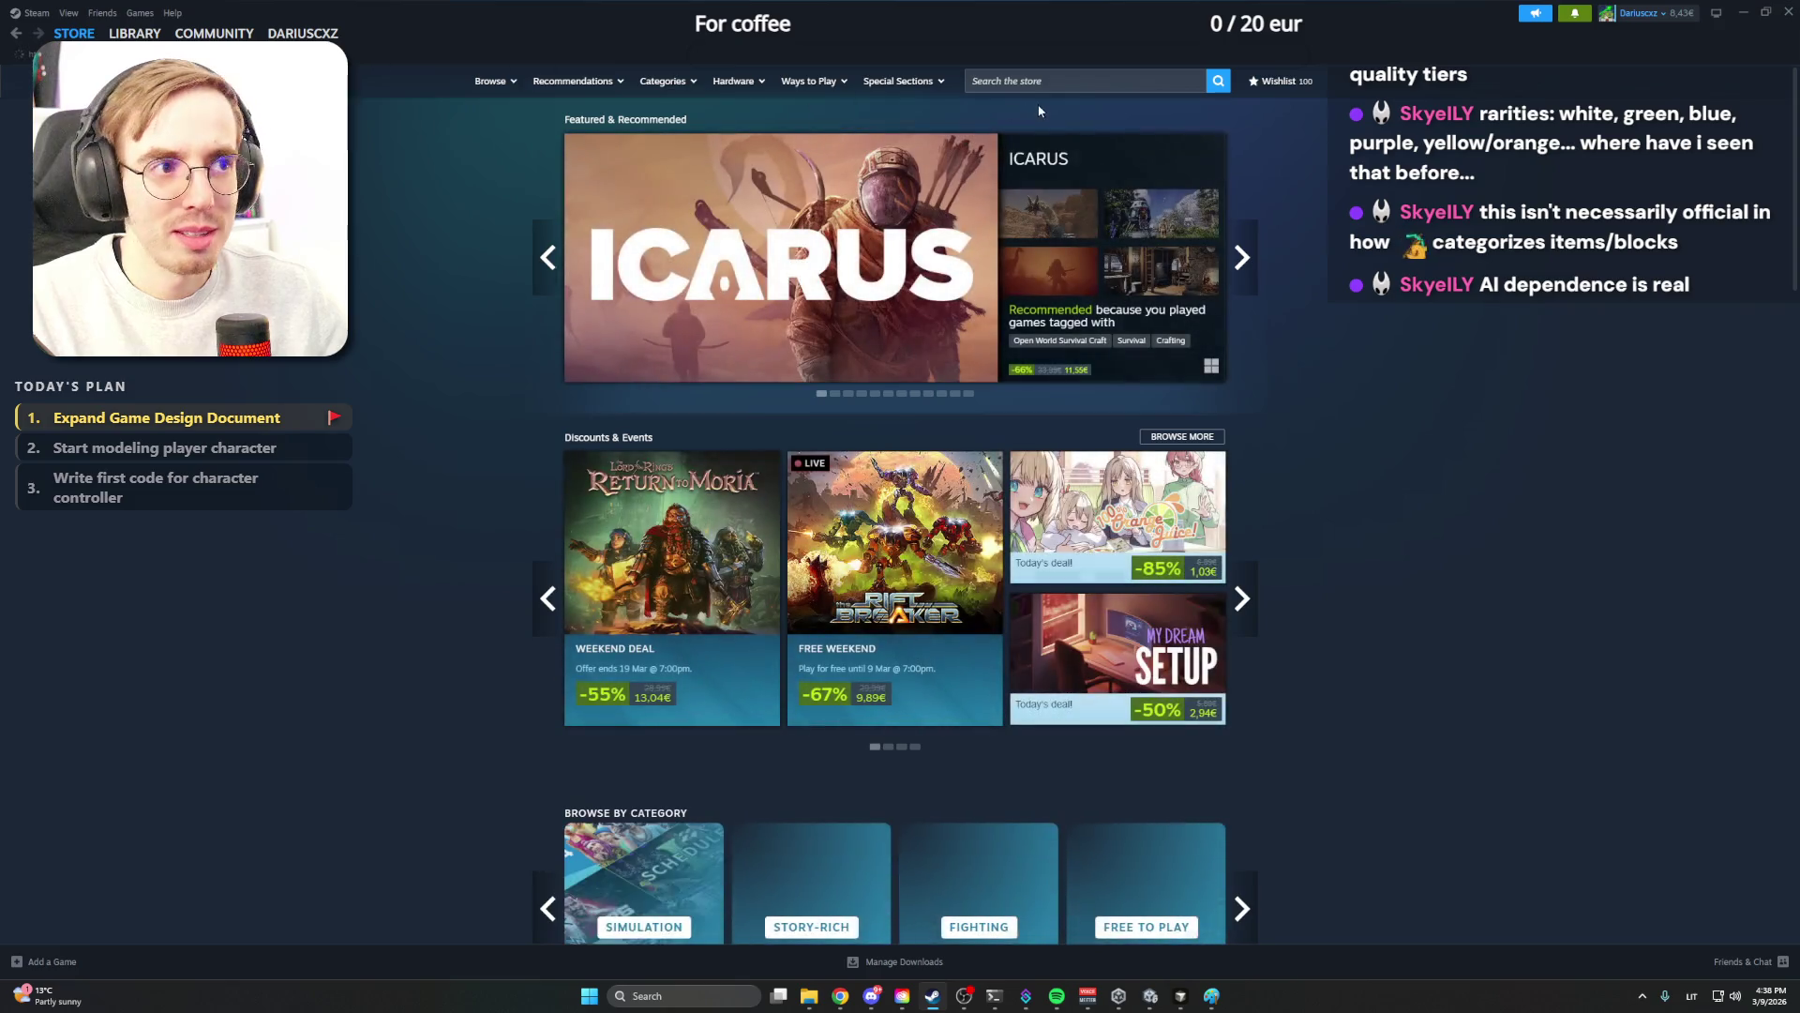
click(1048, 79)
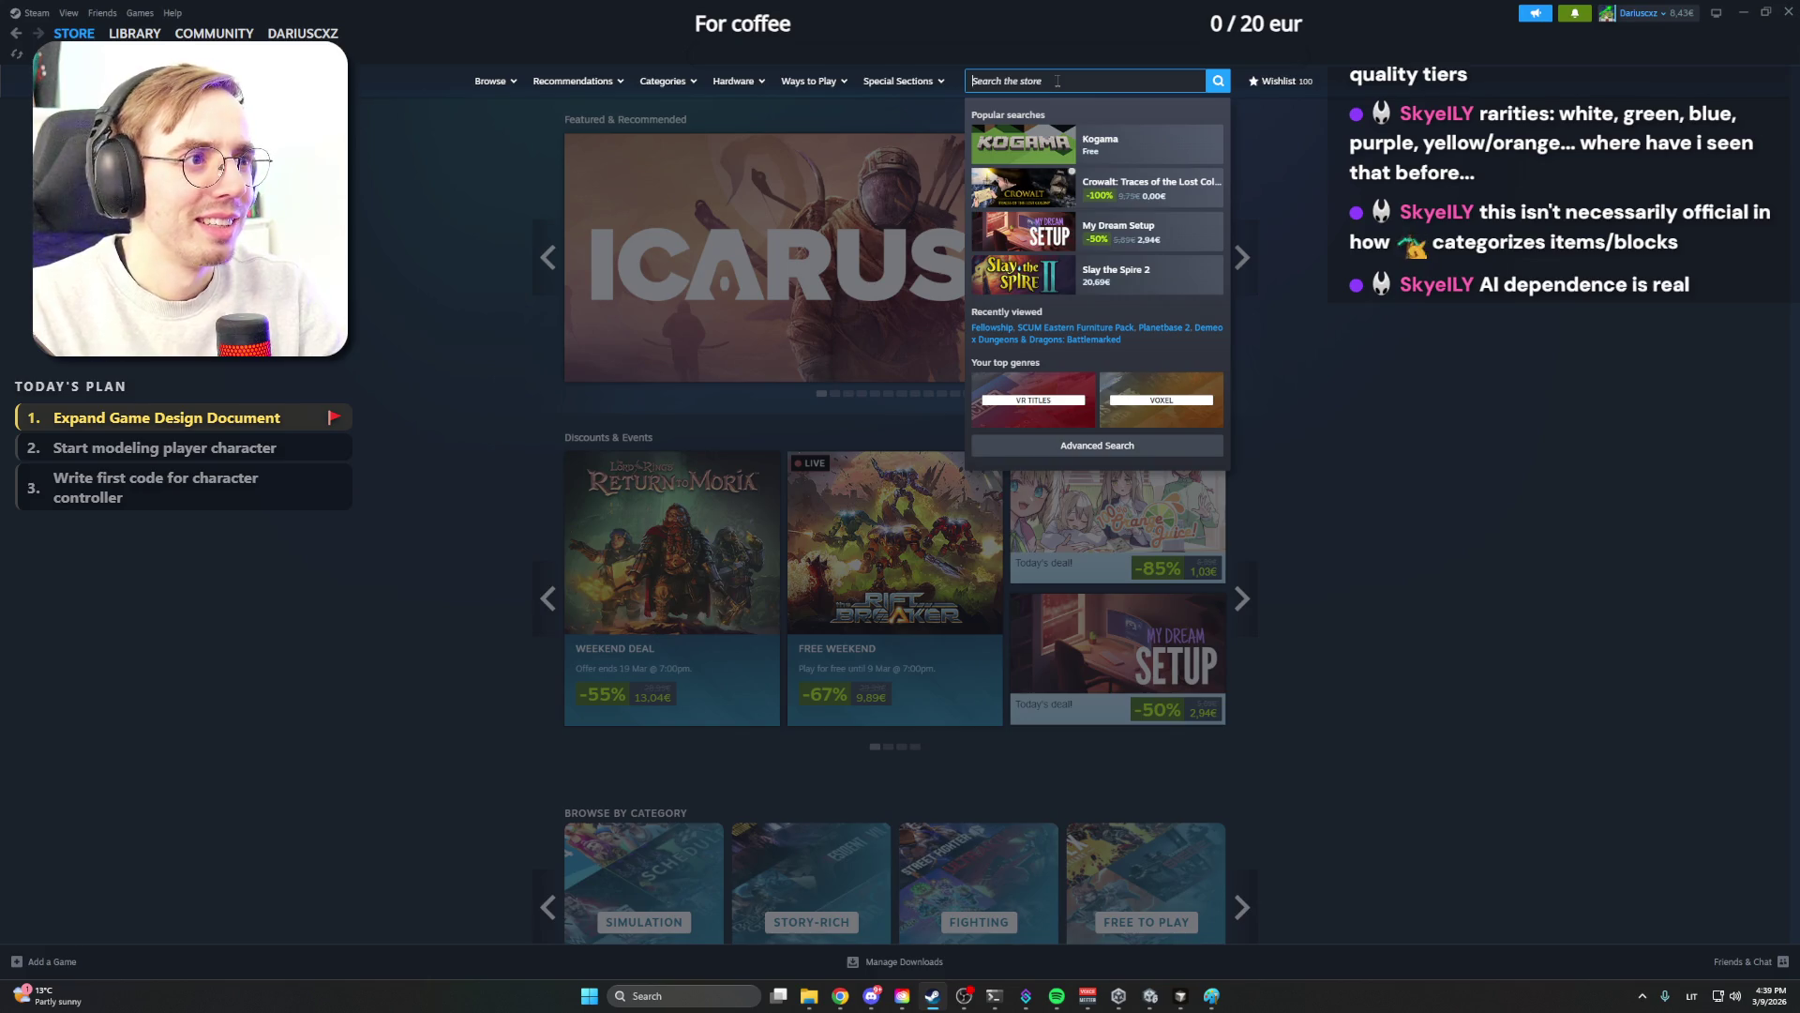
click(1101, 148)
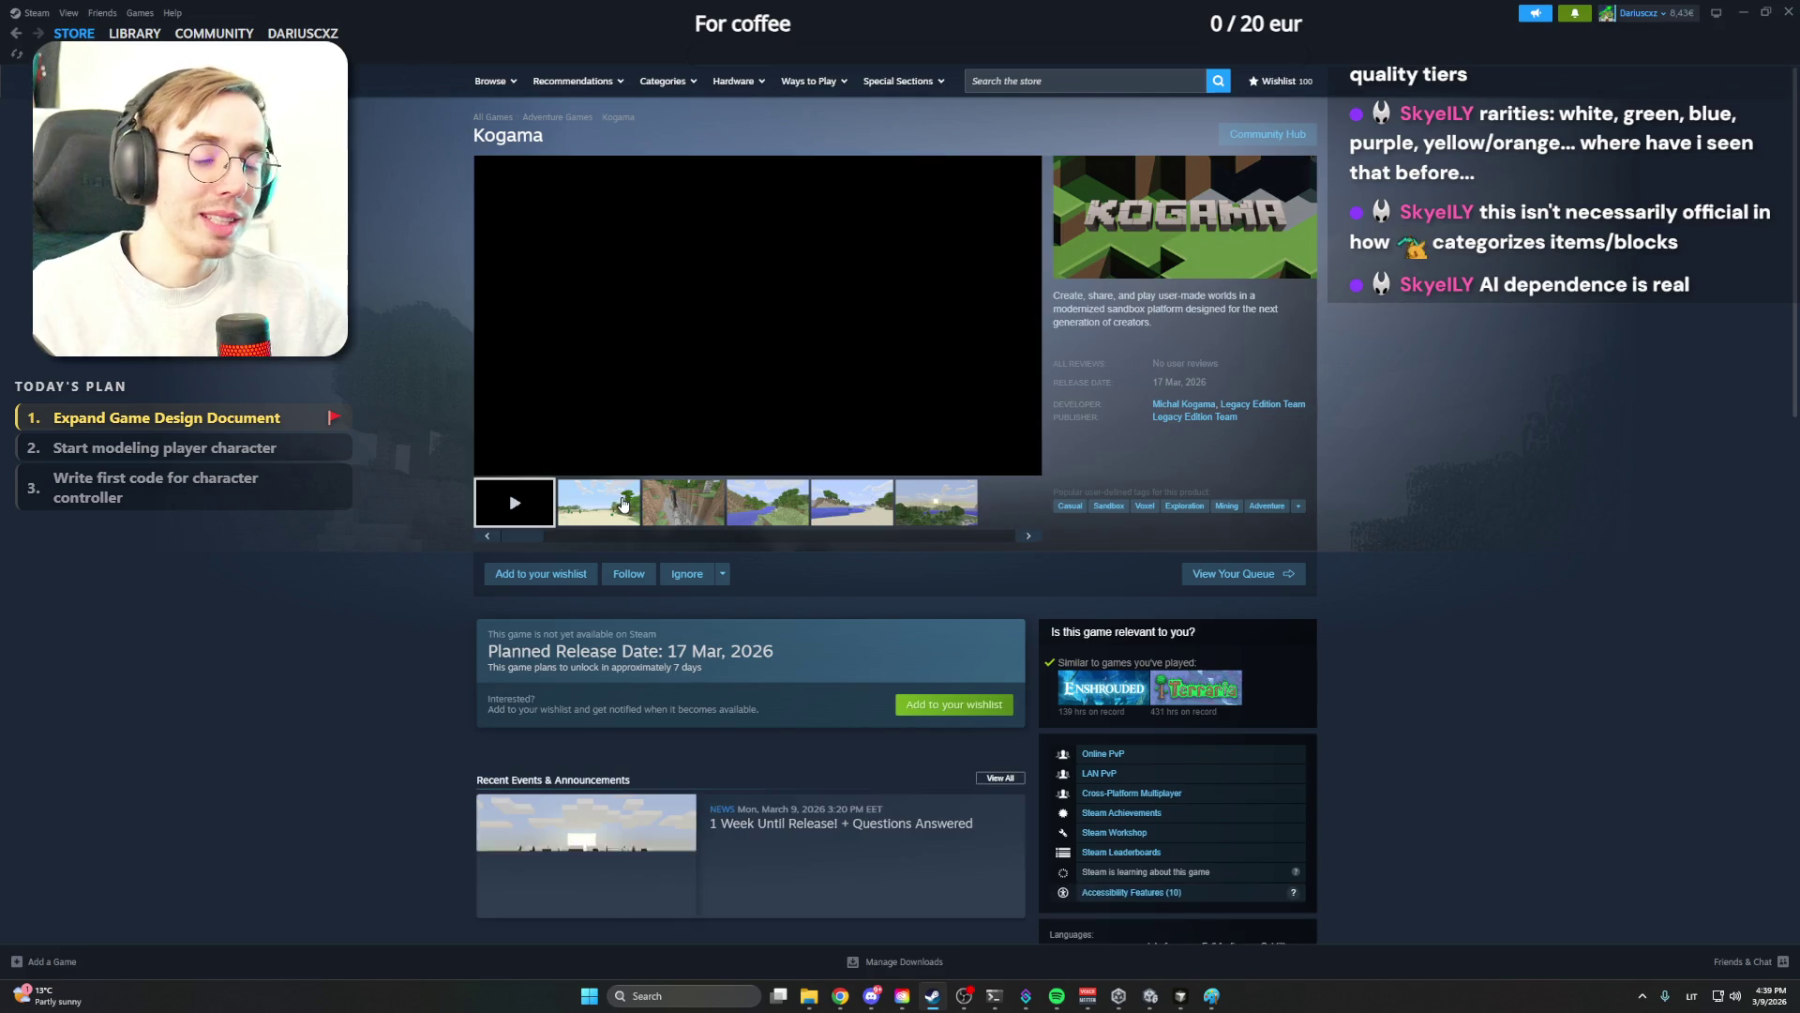
click(804, 365)
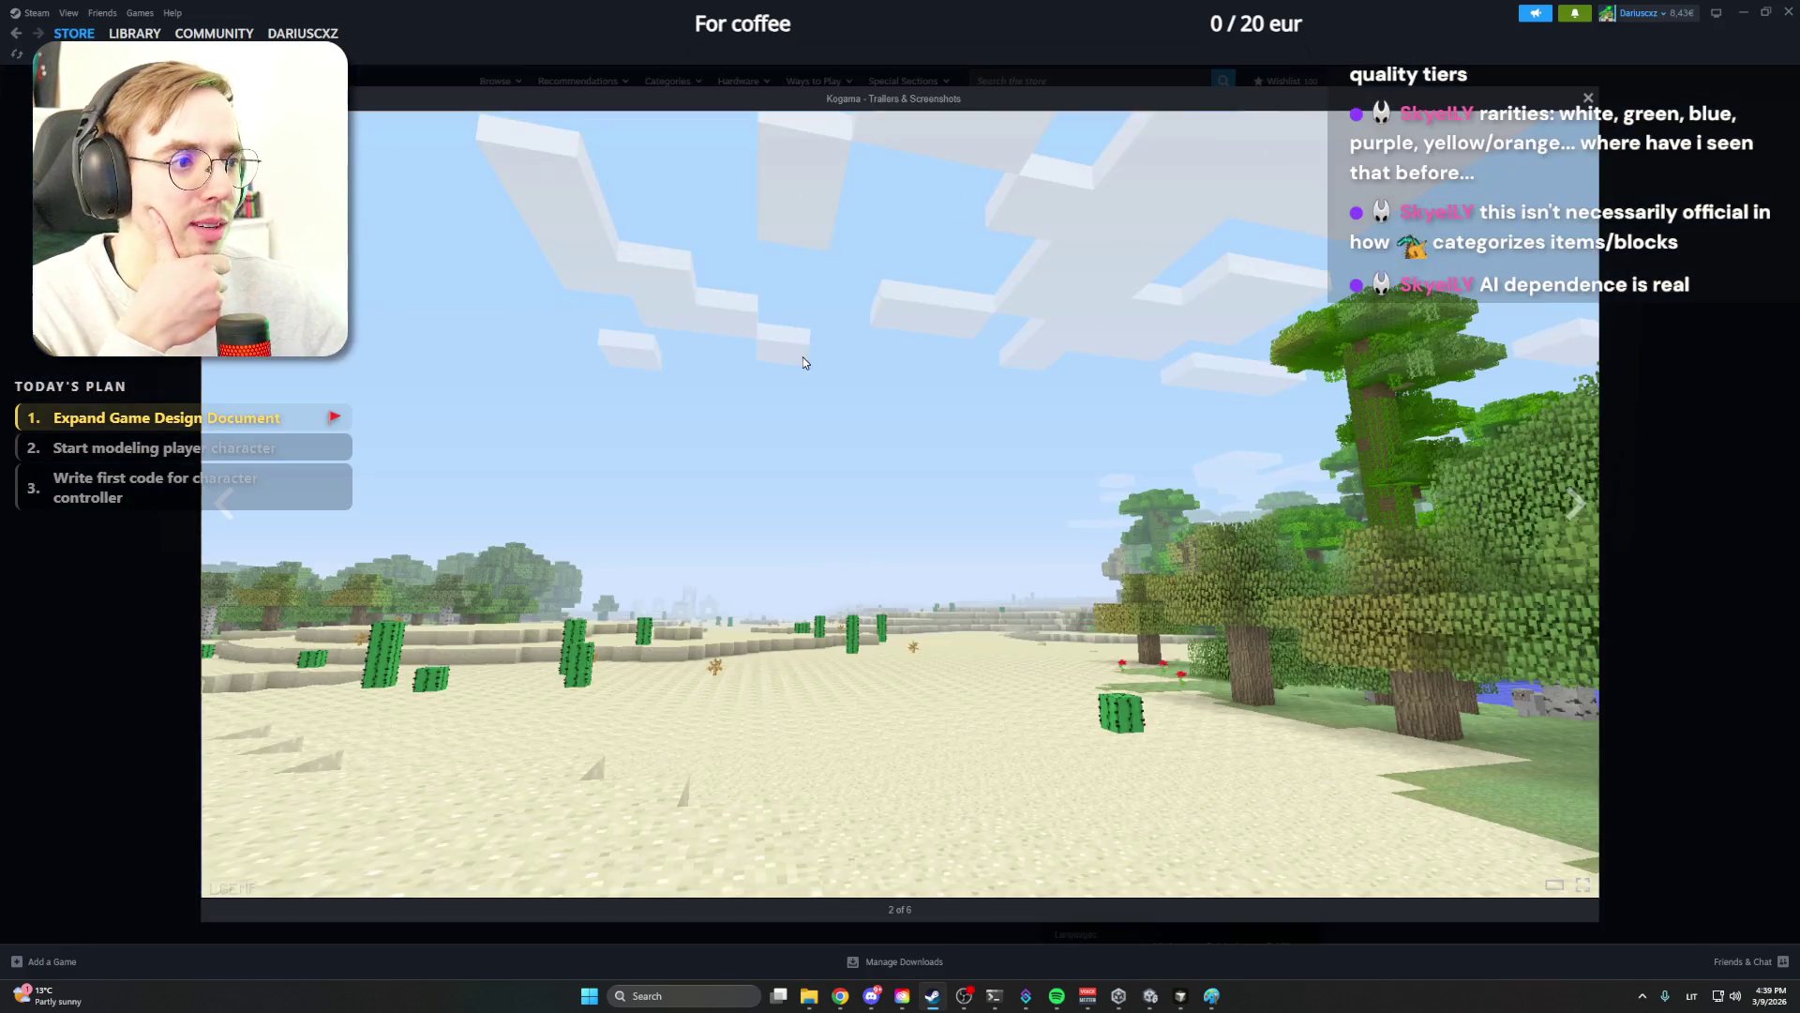
key(Right)
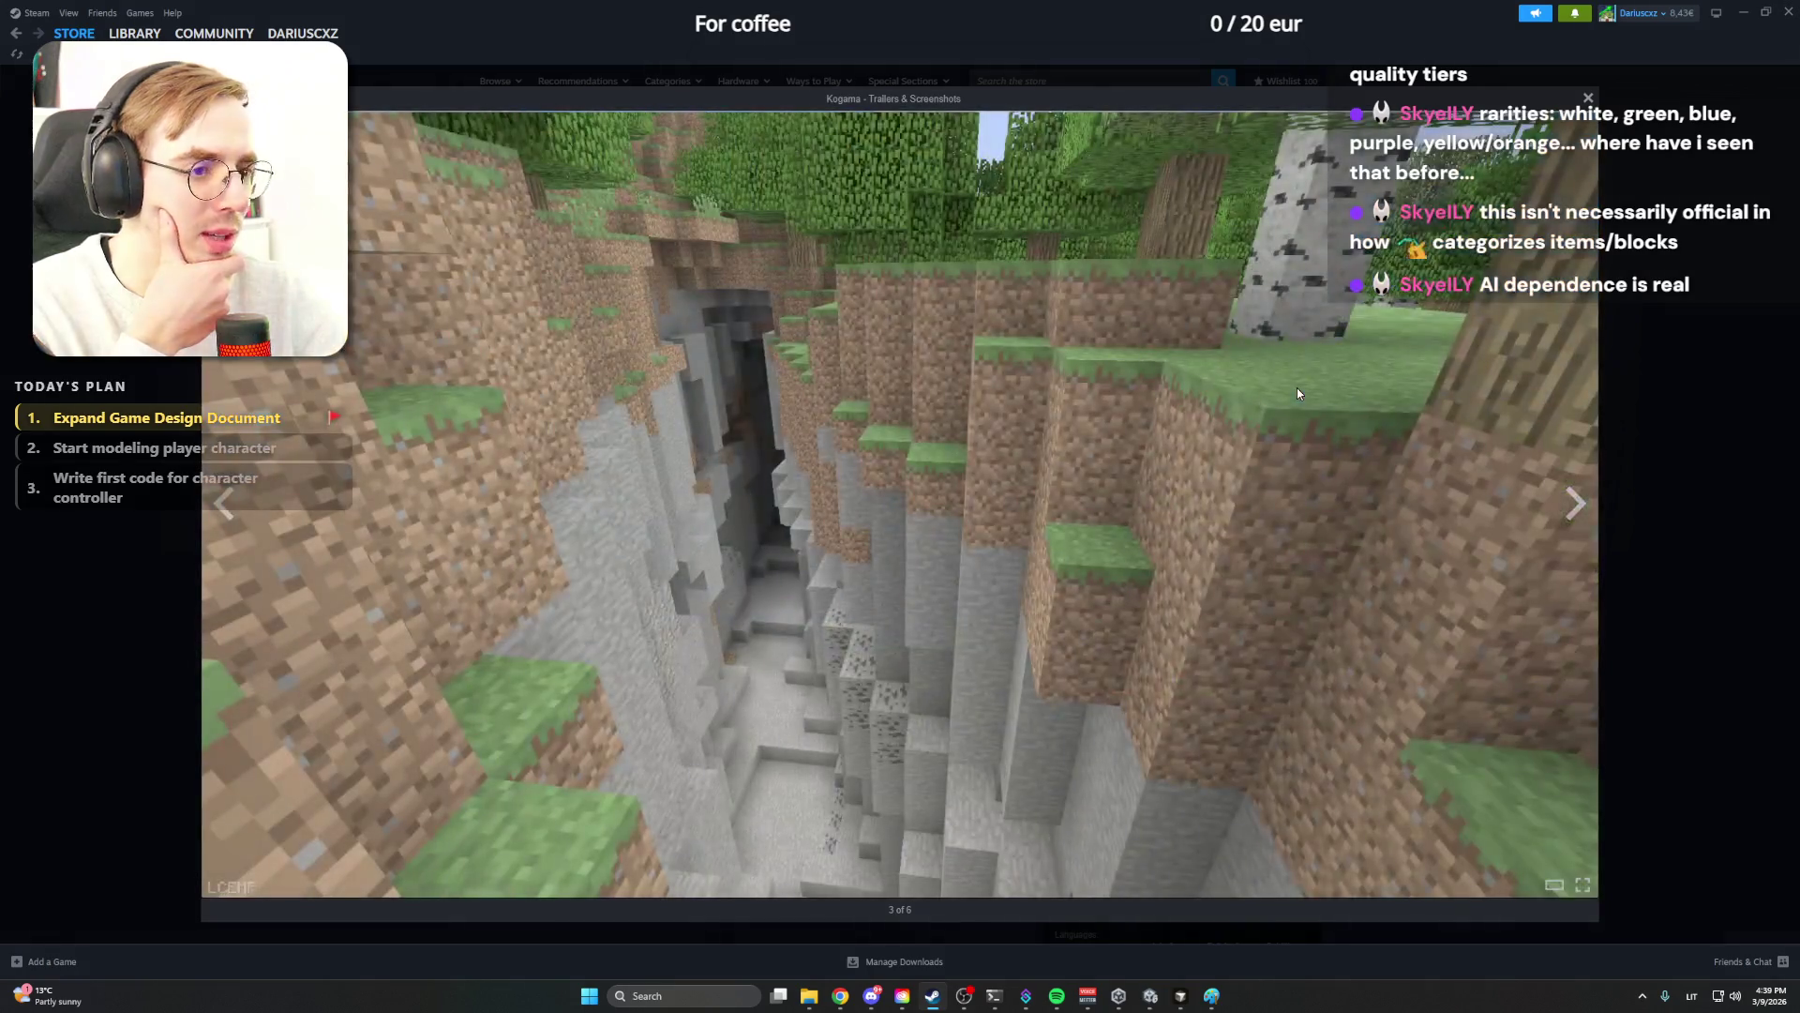
key(Right)
key(Right)
key(Right)
key(Right)
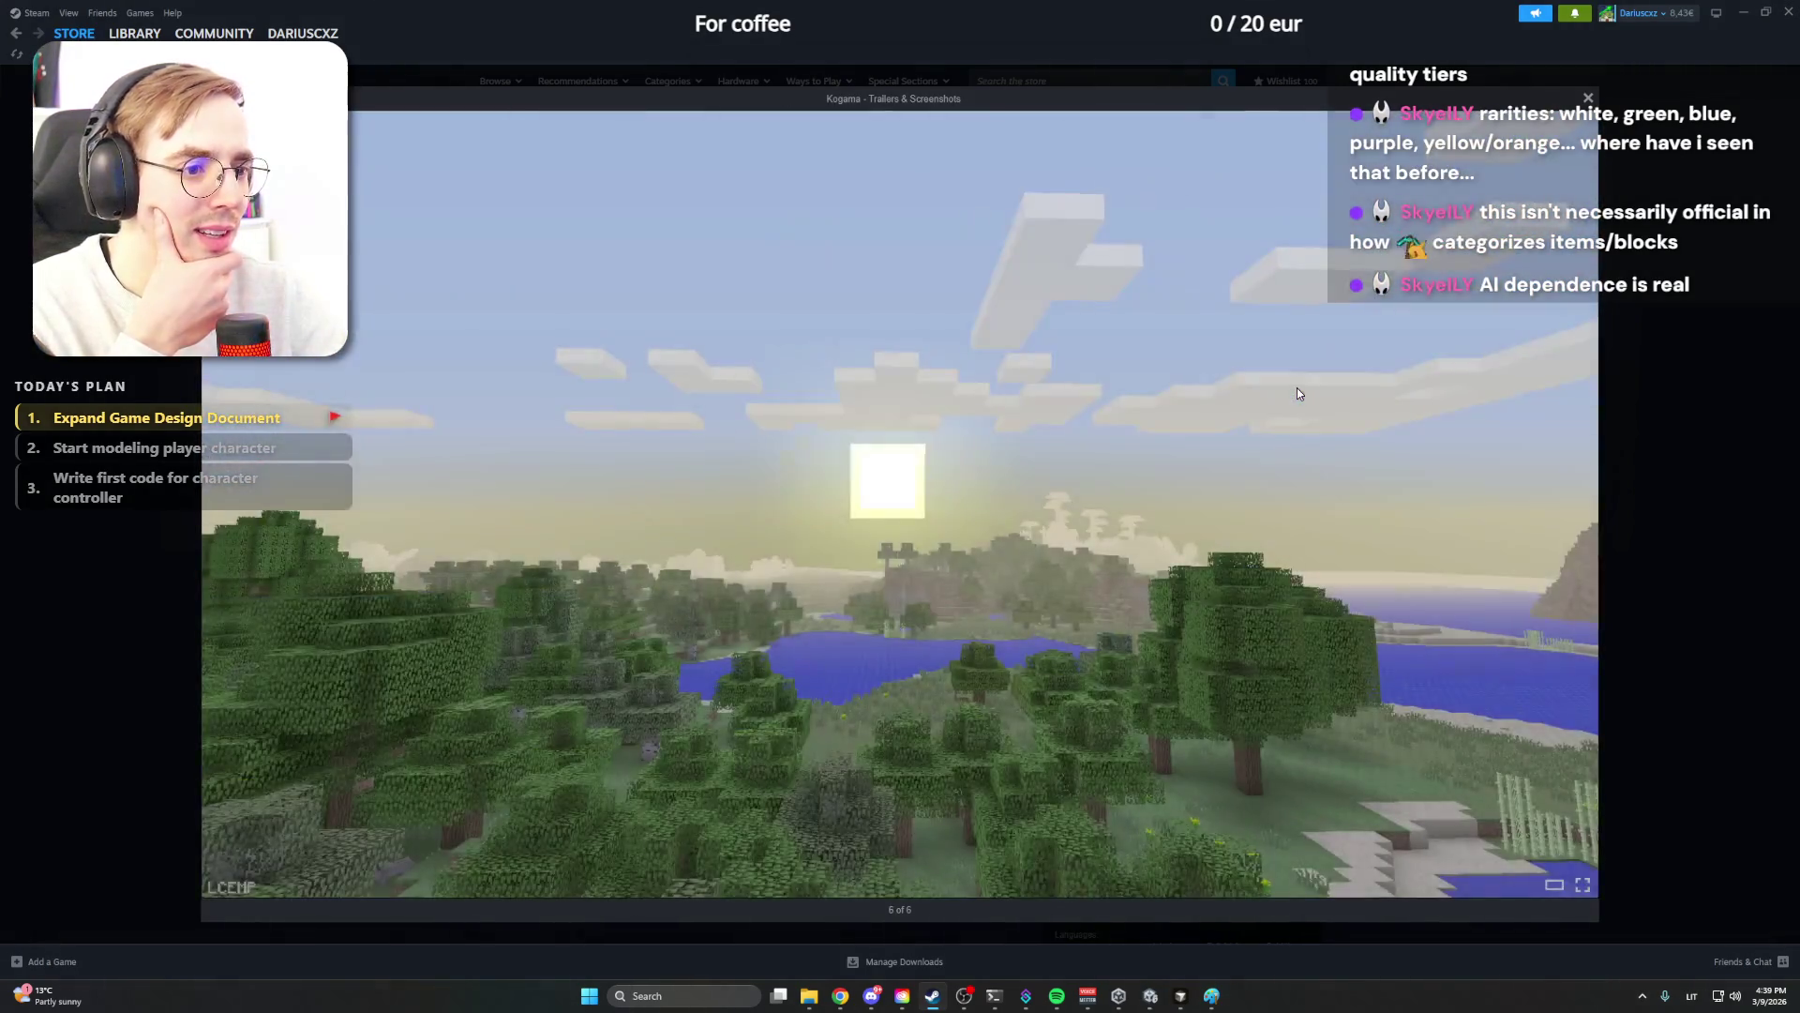
key(Right)
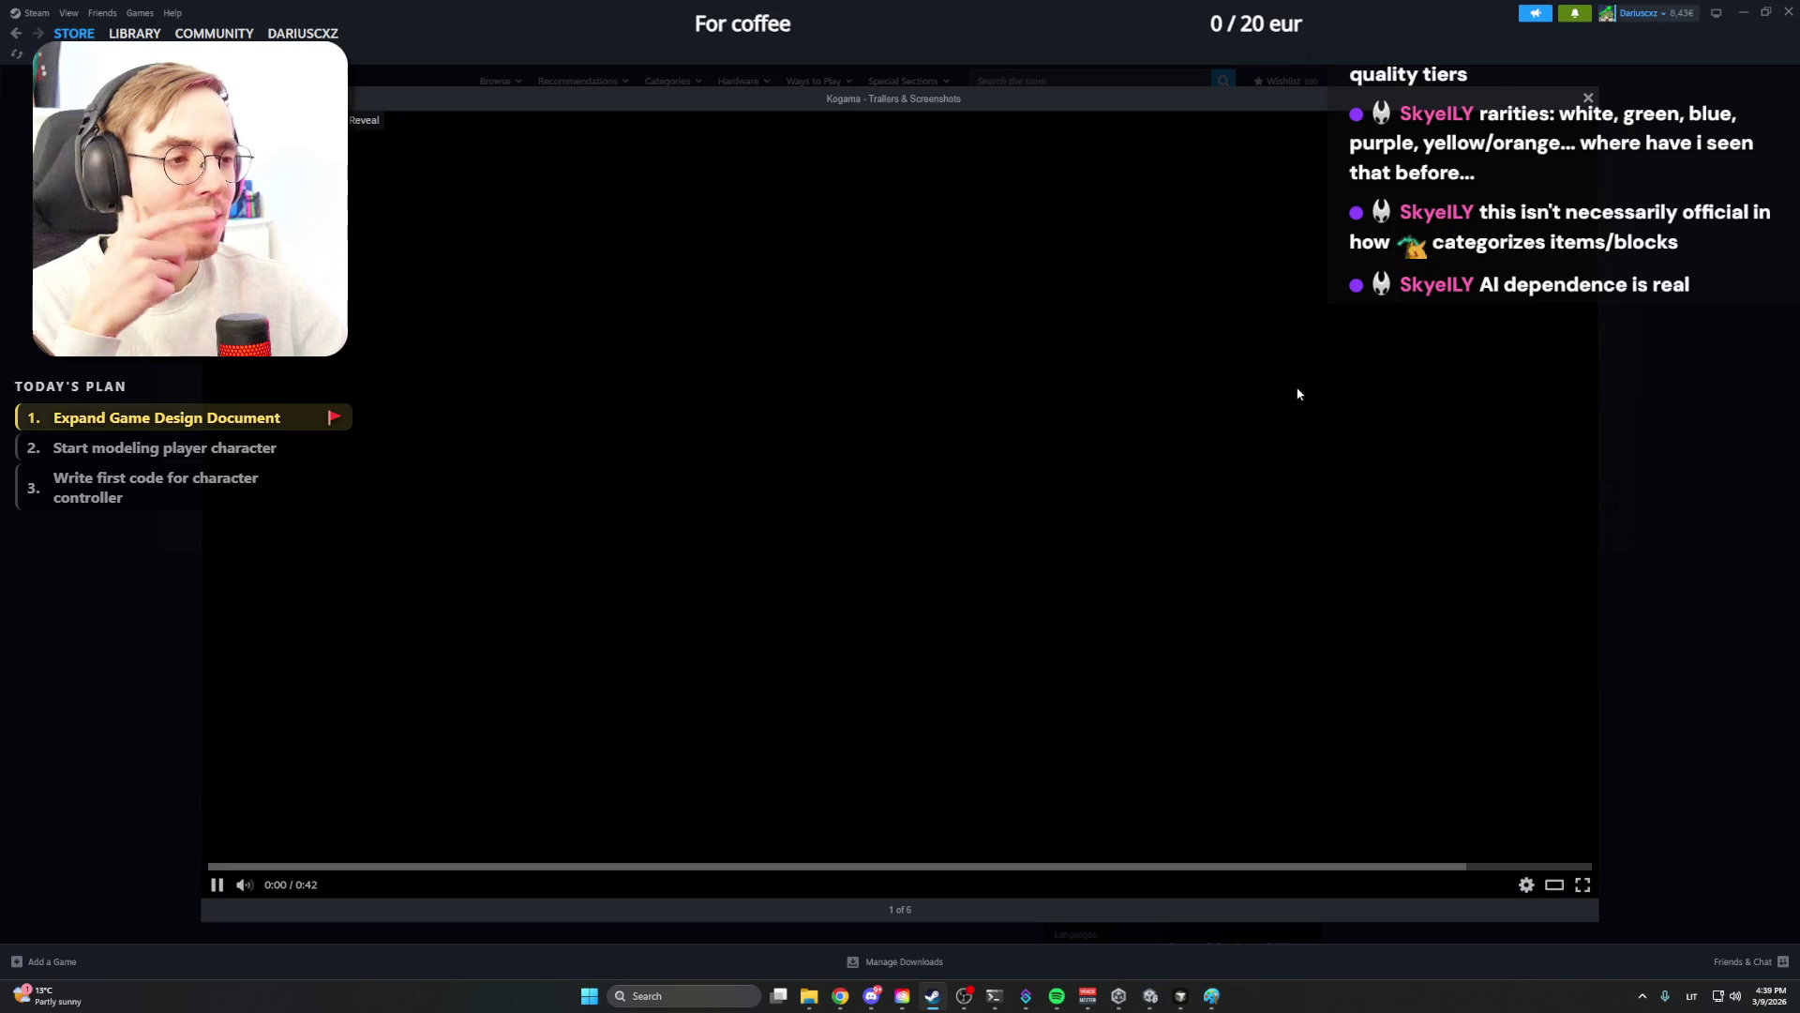
mouse_move(900, 492)
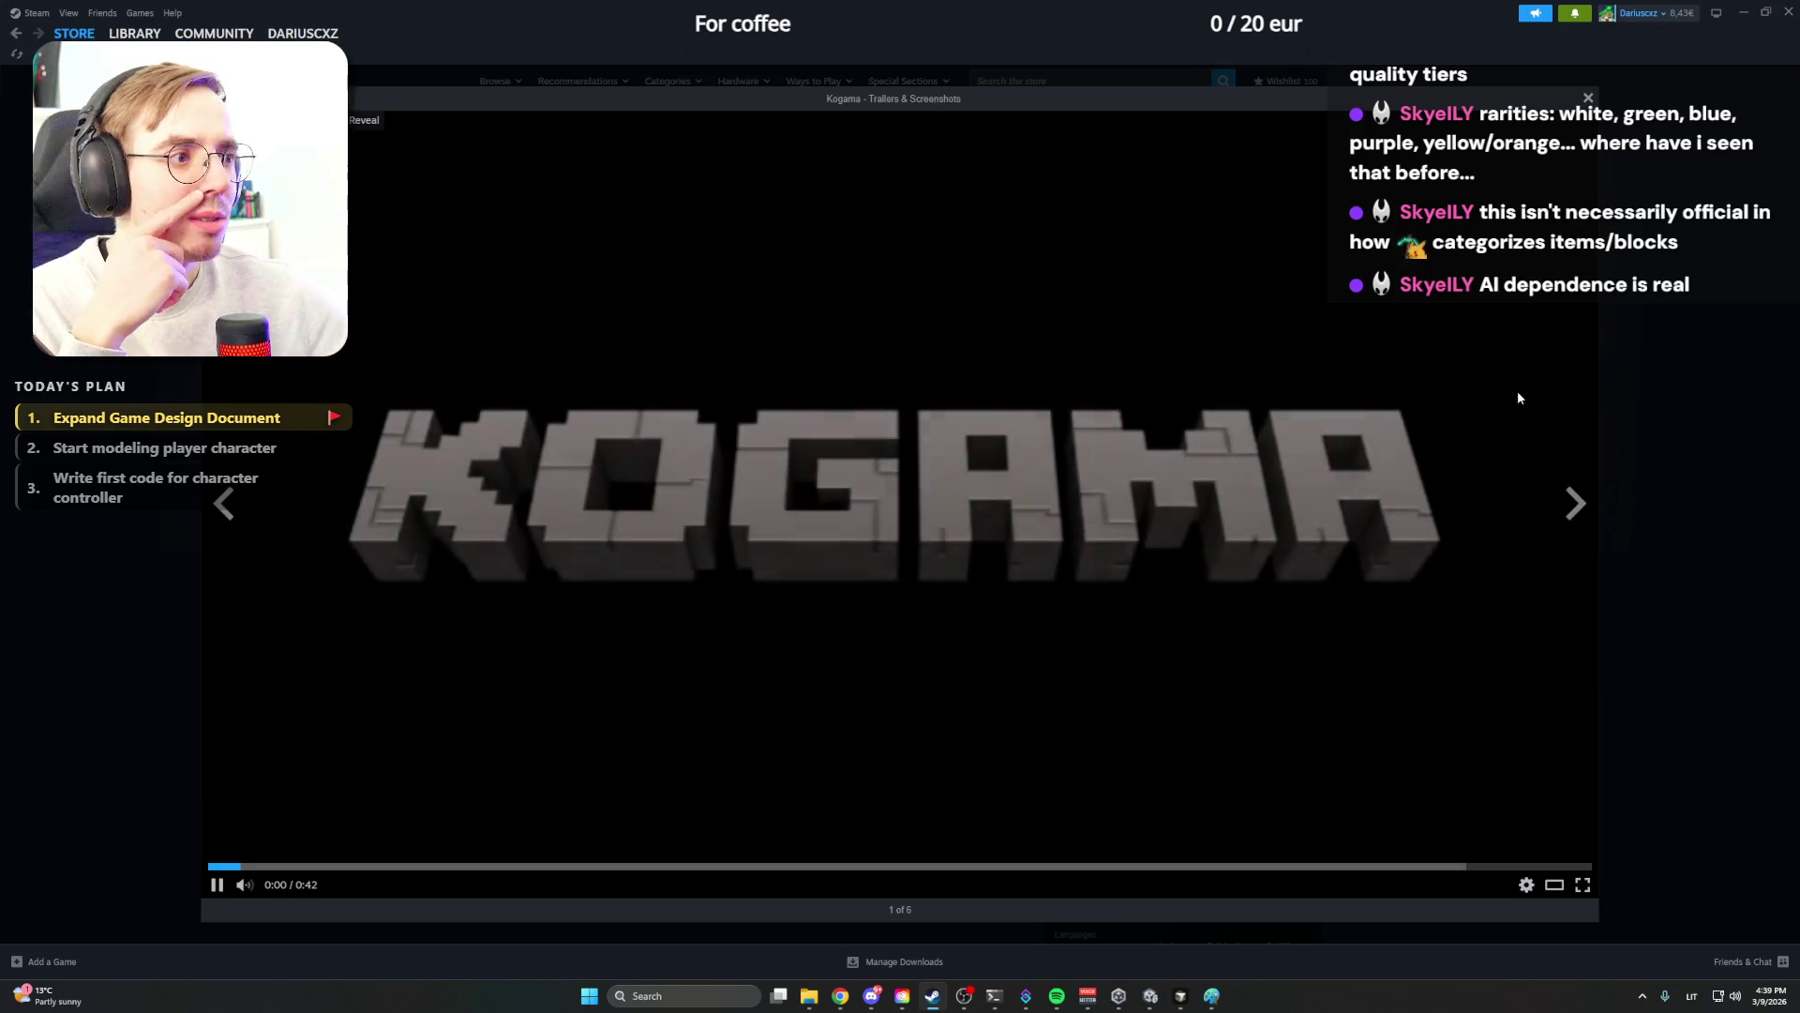
click(1659, 396)
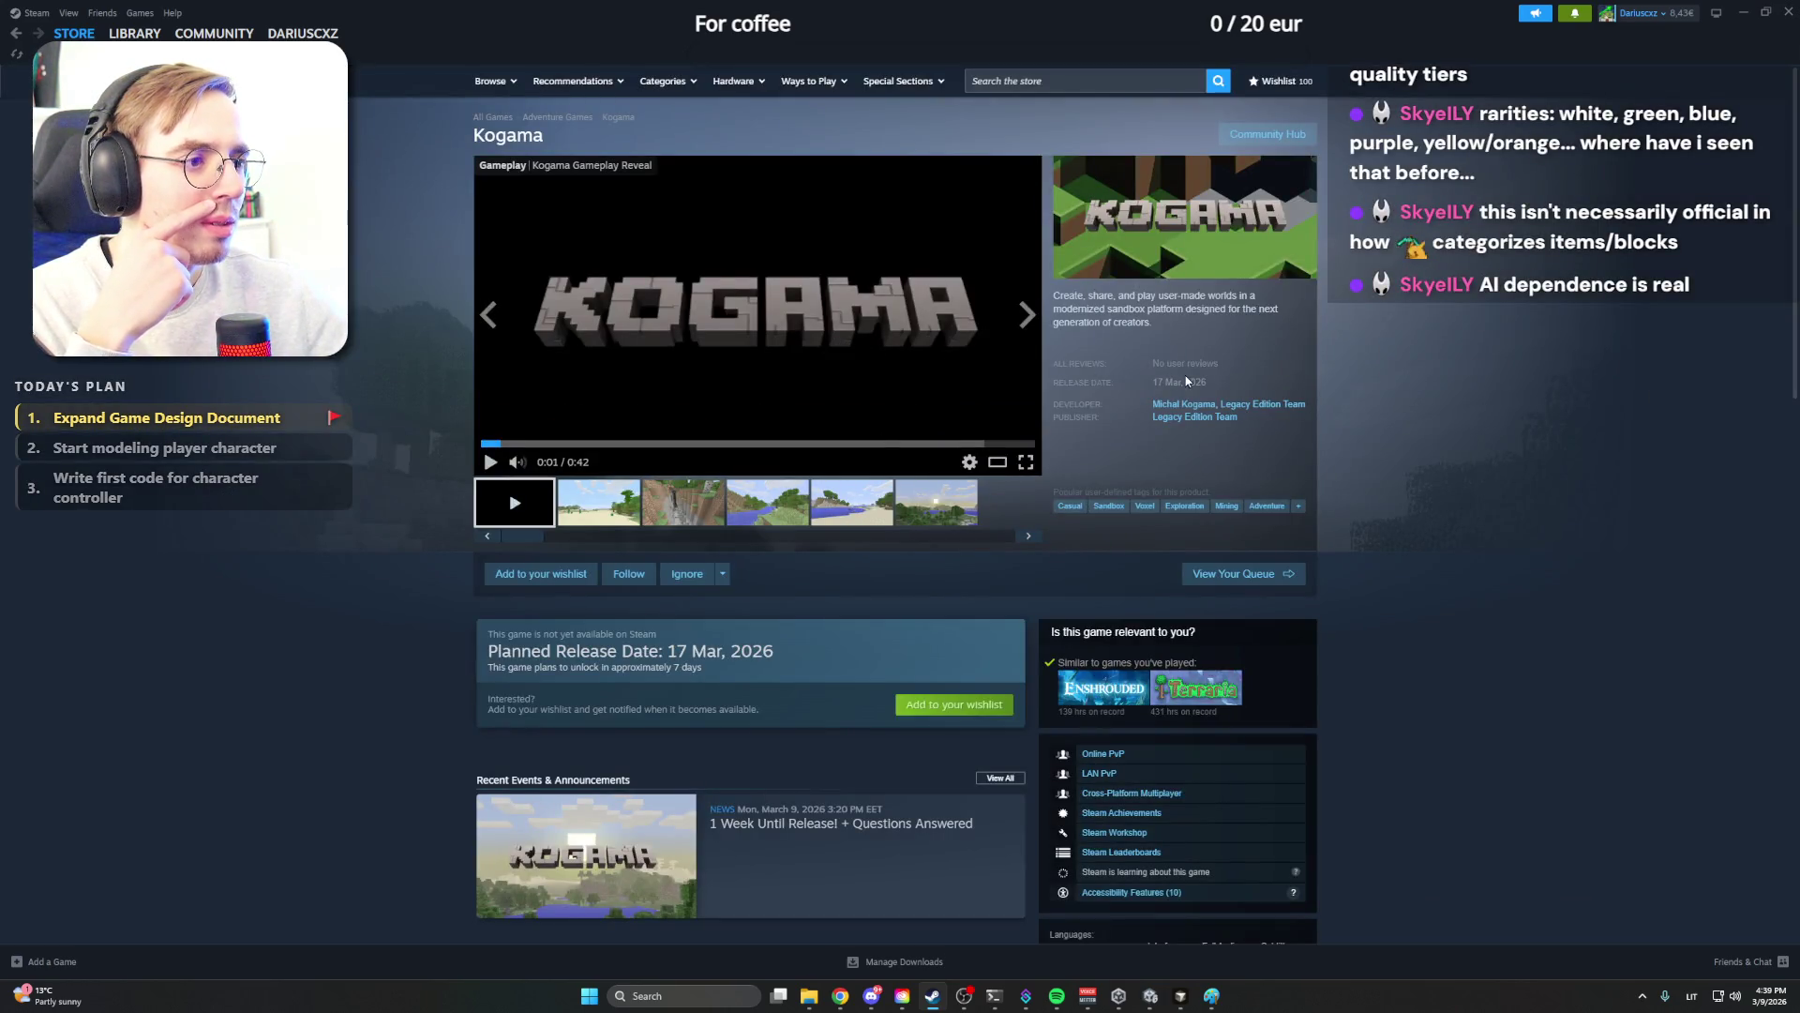
mouse_move(758, 312)
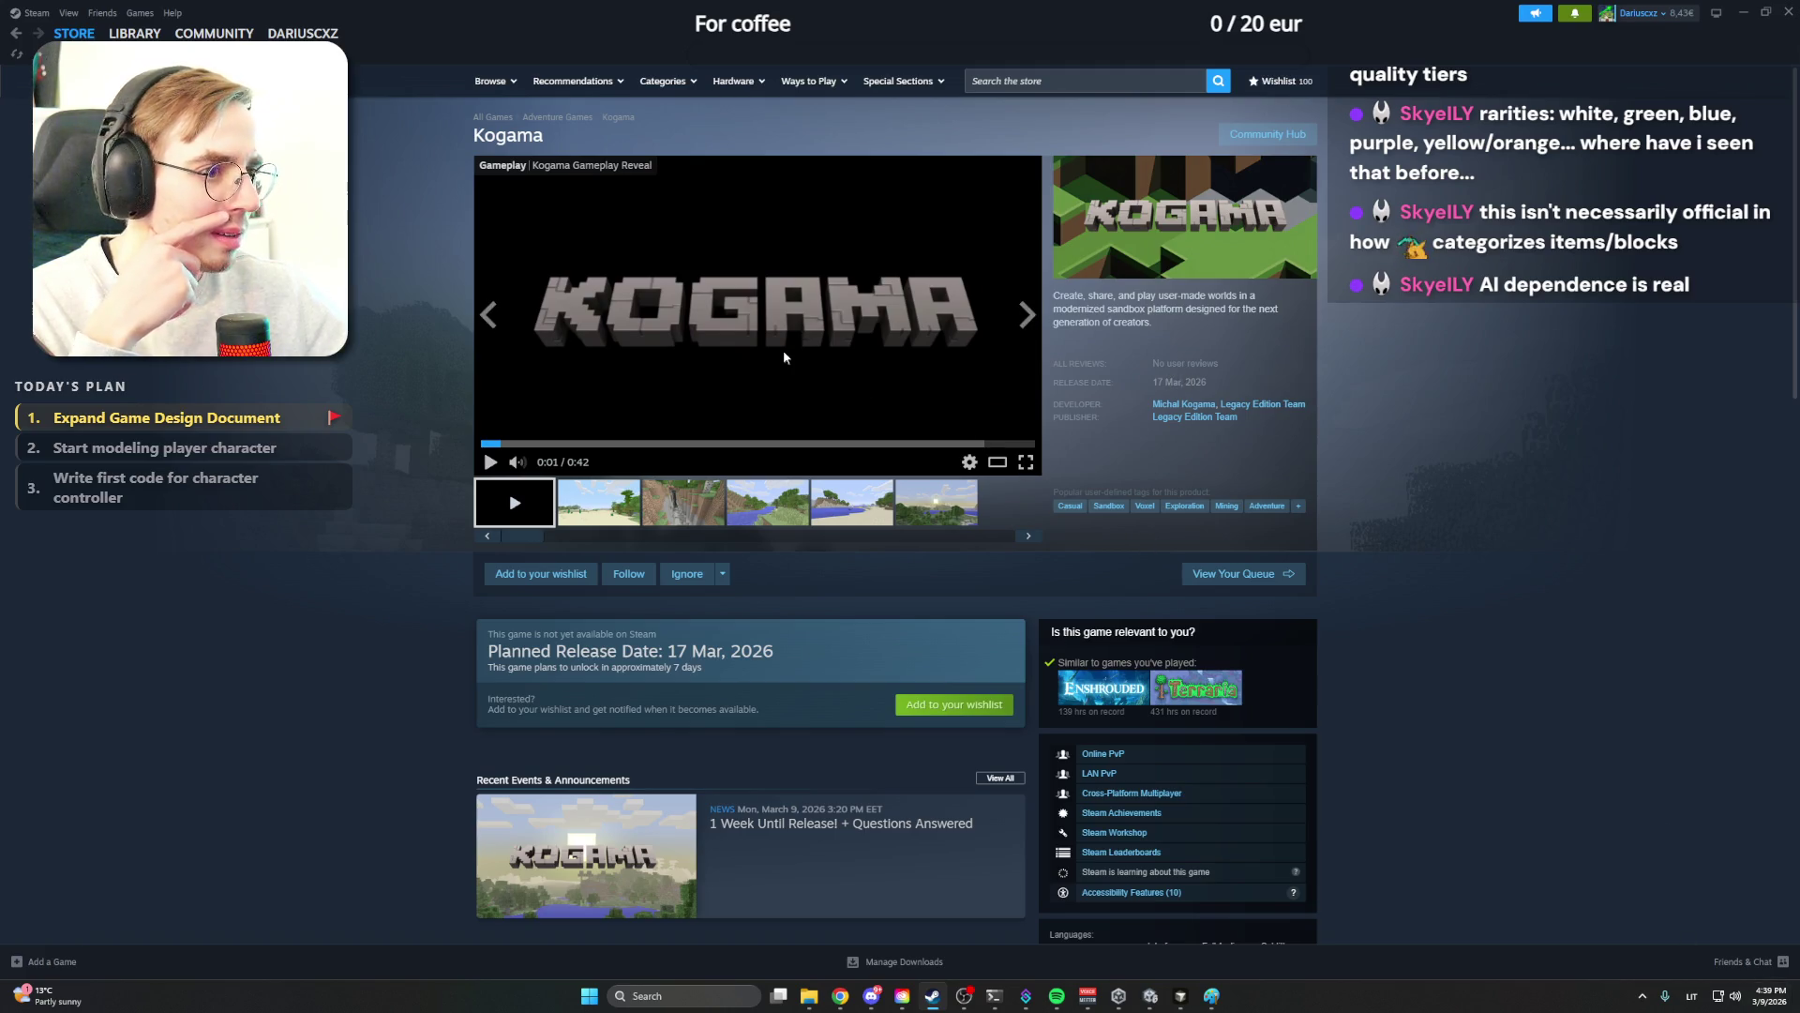
Look over the first Kogama screenshots again, then go back to the Steam store front page
click(598, 507)
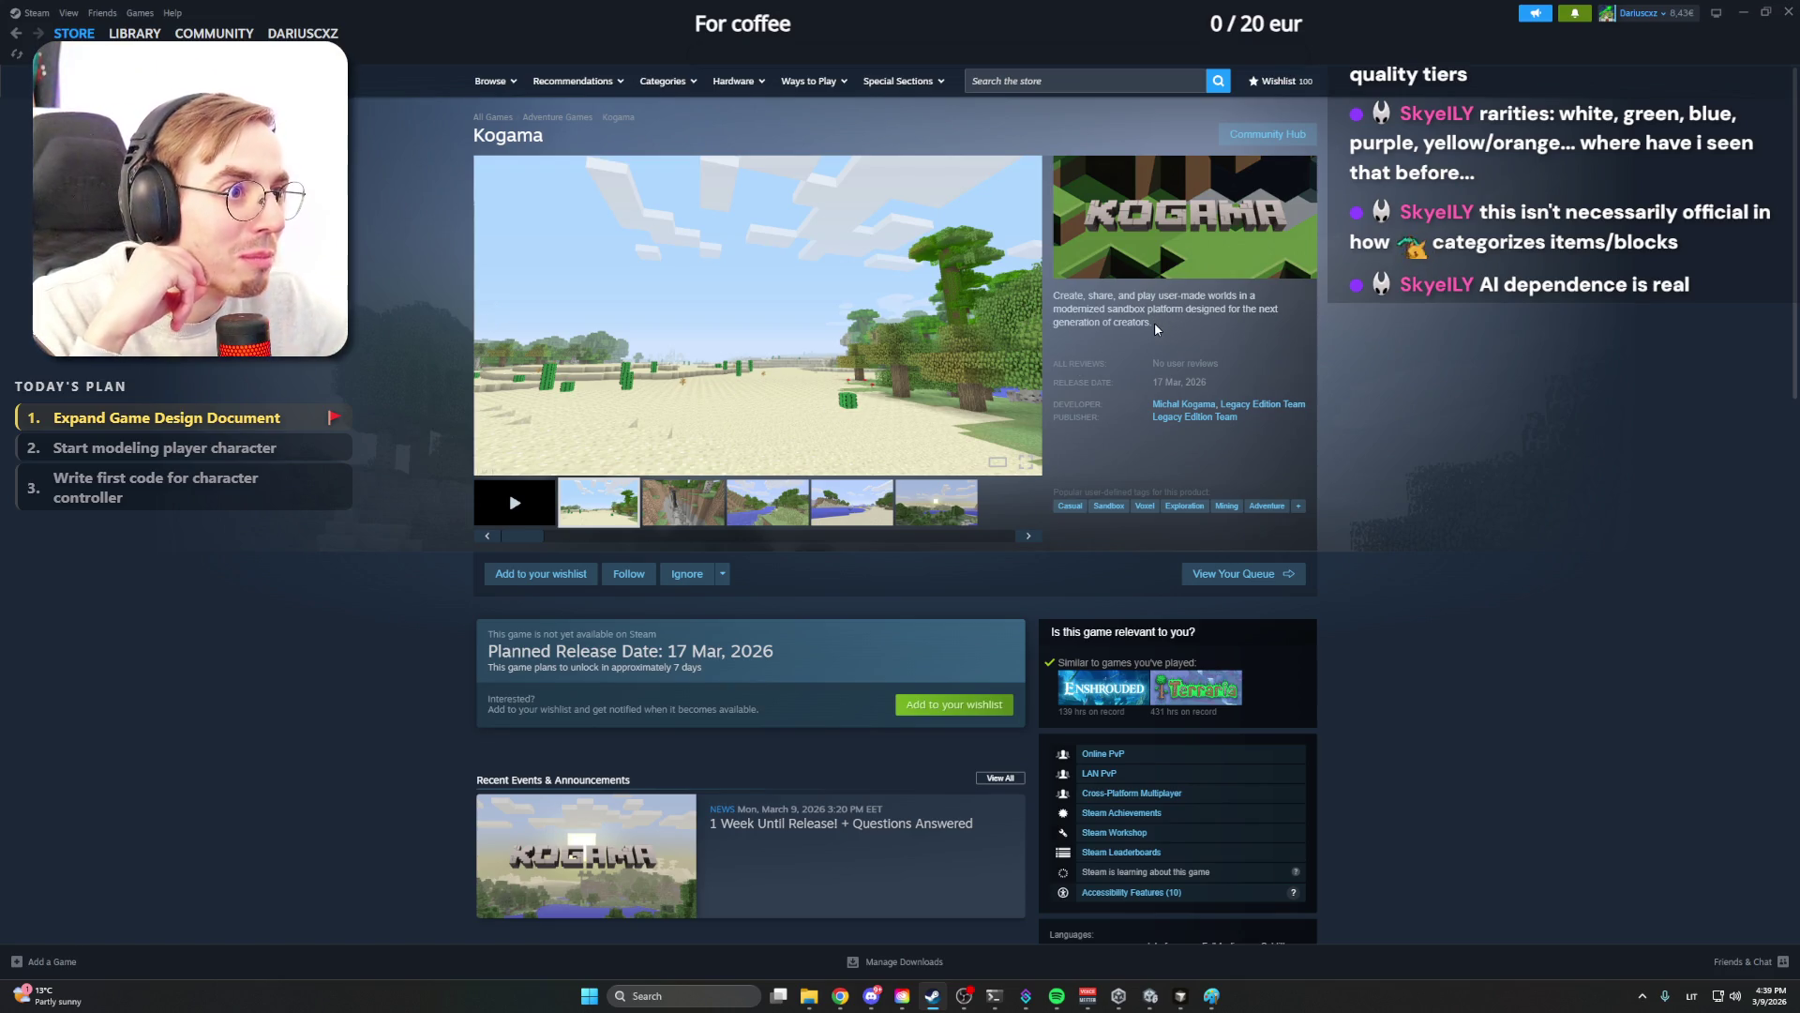
click(767, 331)
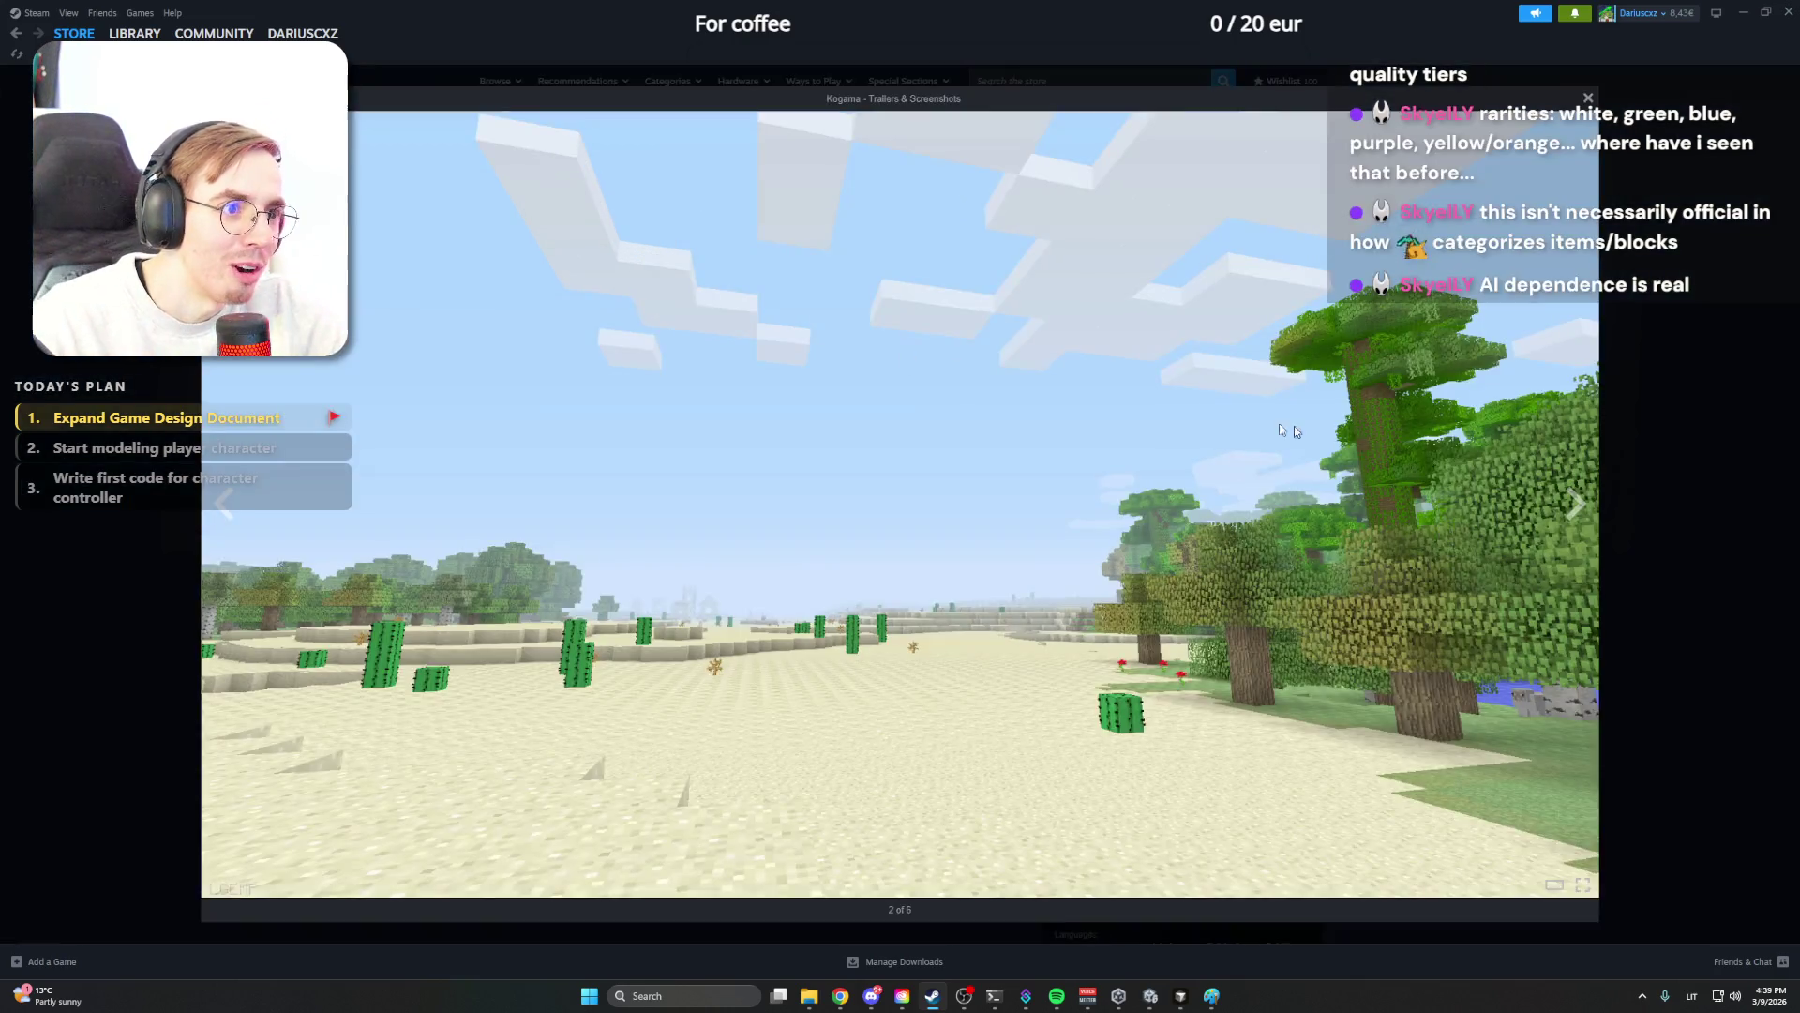
click(1369, 441)
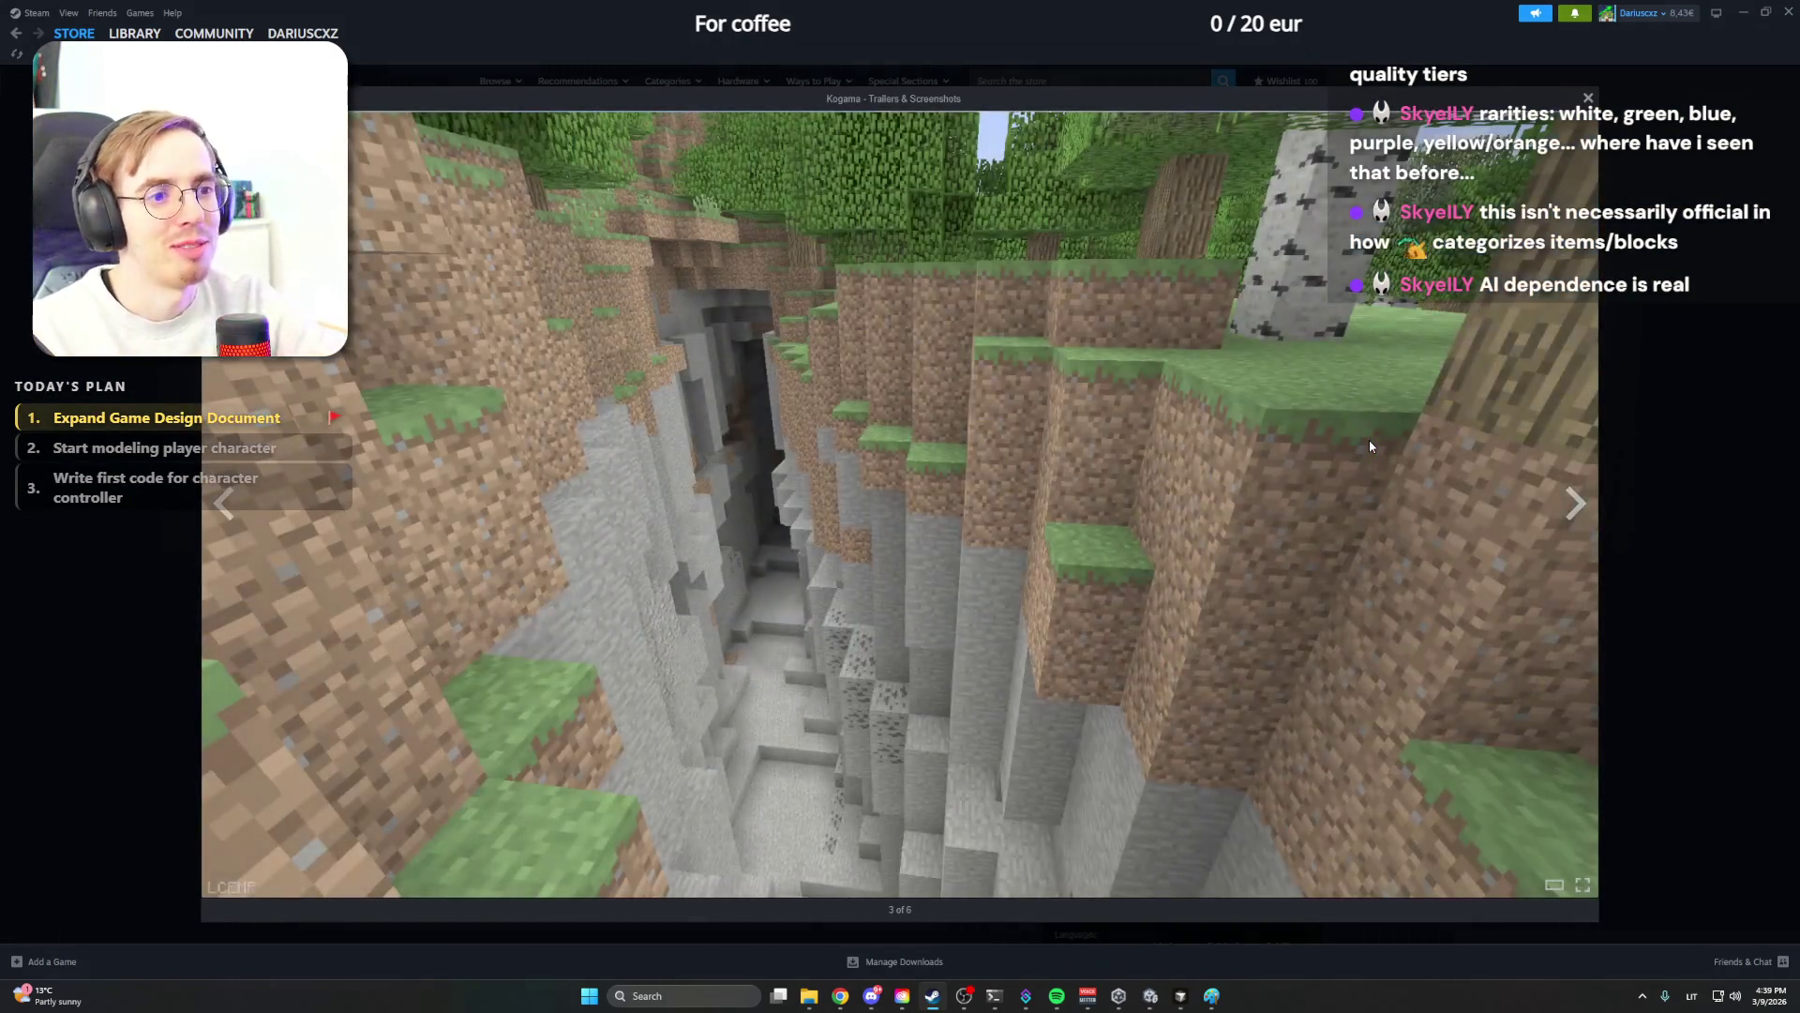
click(1727, 457)
scroll(887, 542, down, 5)
scroll(888, 542, down, 5)
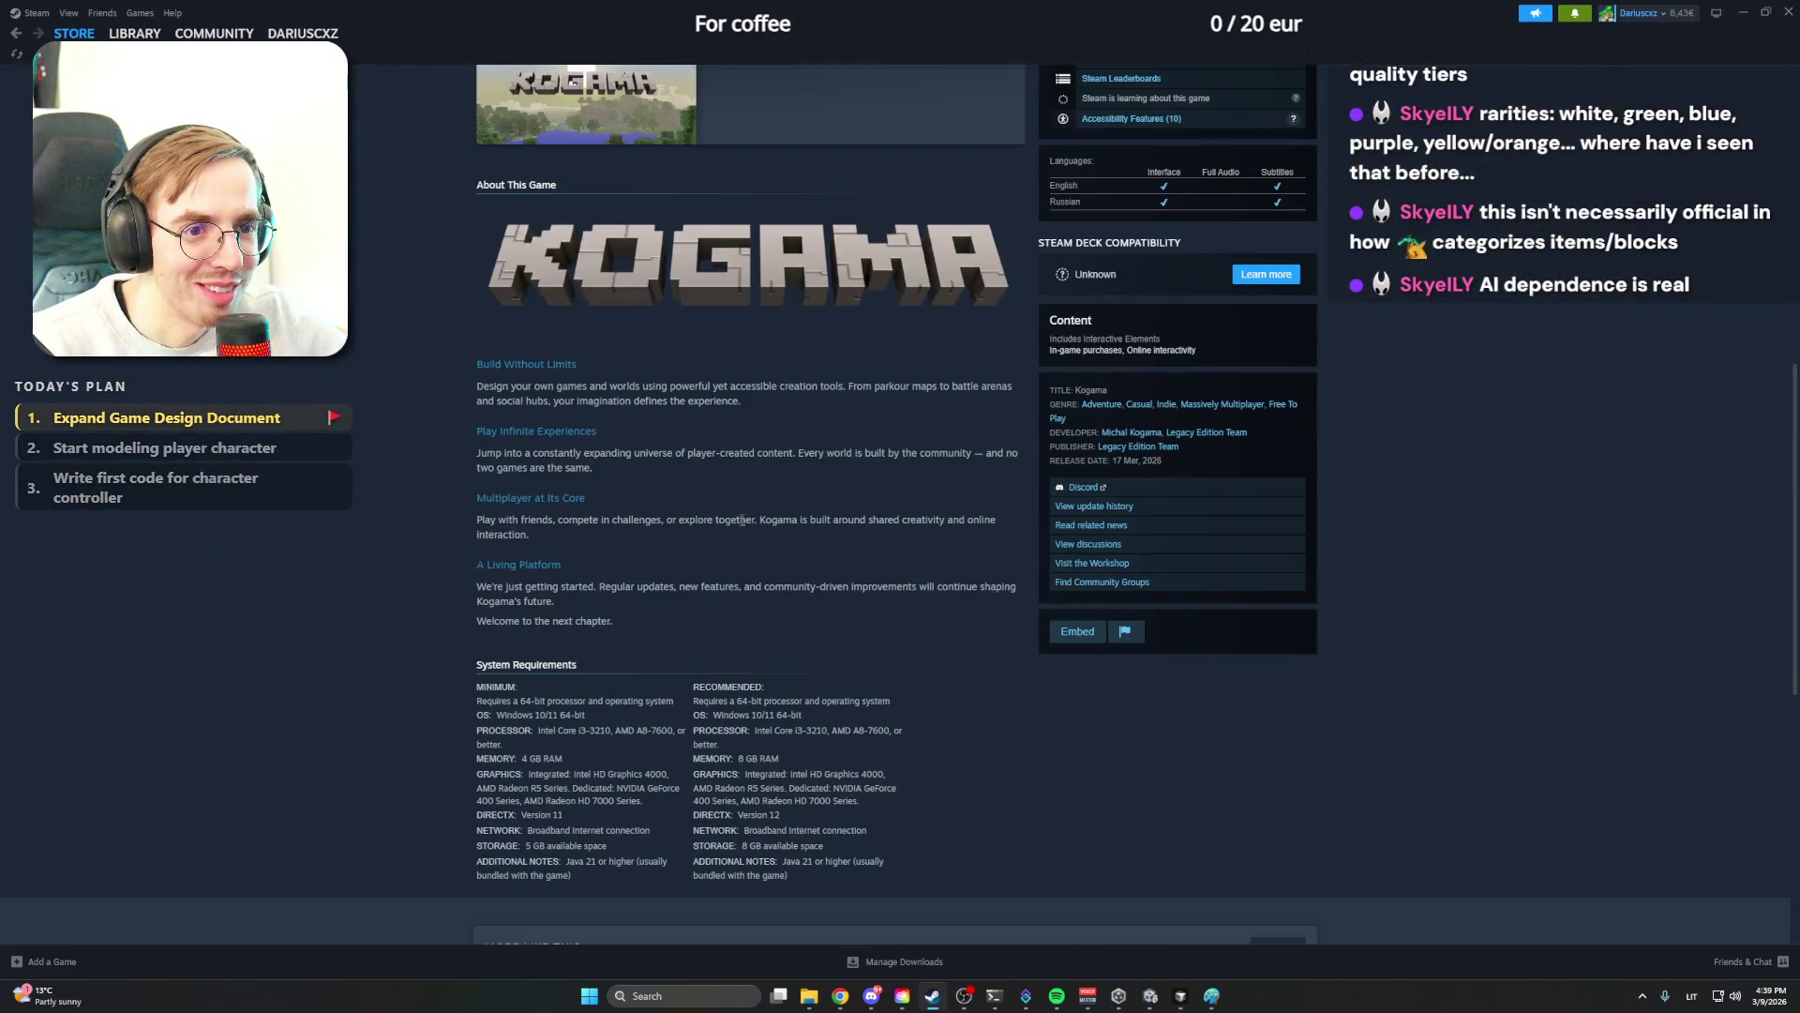
scroll(741, 523, down, 8)
scroll(741, 524, down, 2)
scroll(985, 535, up, 10)
scroll(1266, 549, up, 5)
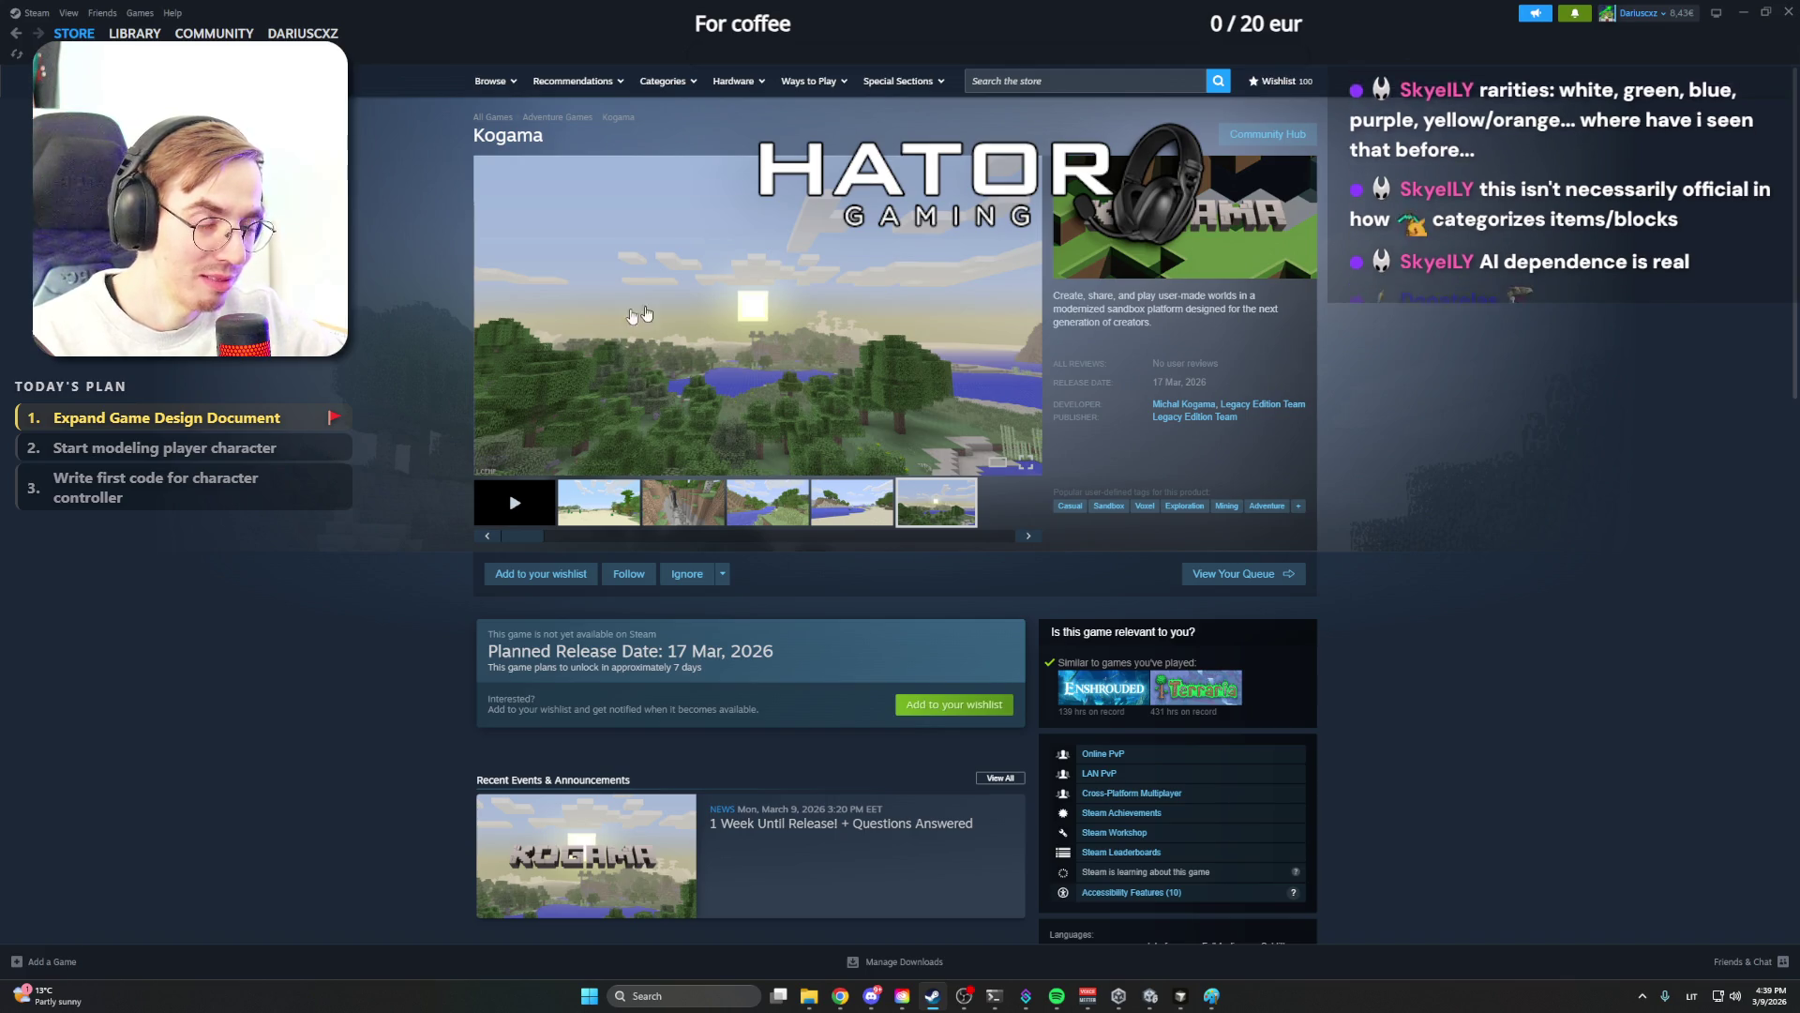
key(alt+Left)
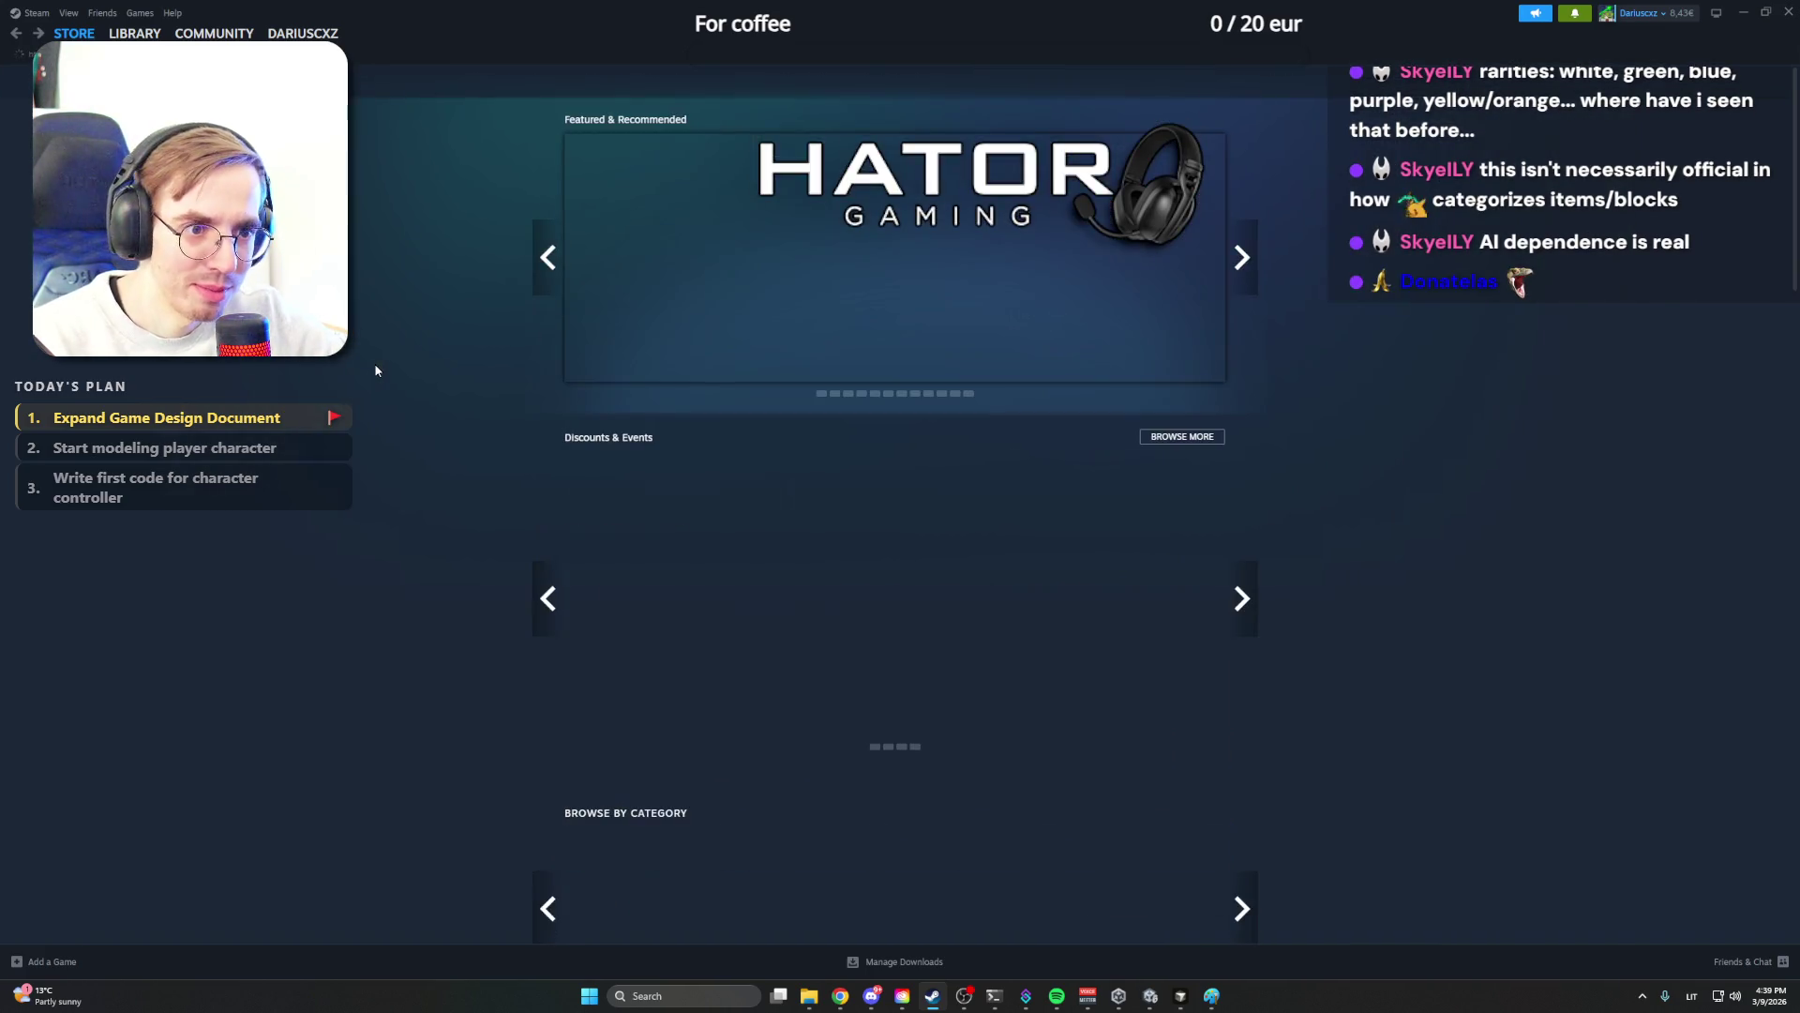
Search the store for 'cubic', bring up Cubic Odyssey's page and enlarge its space screenshot
click(1083, 81)
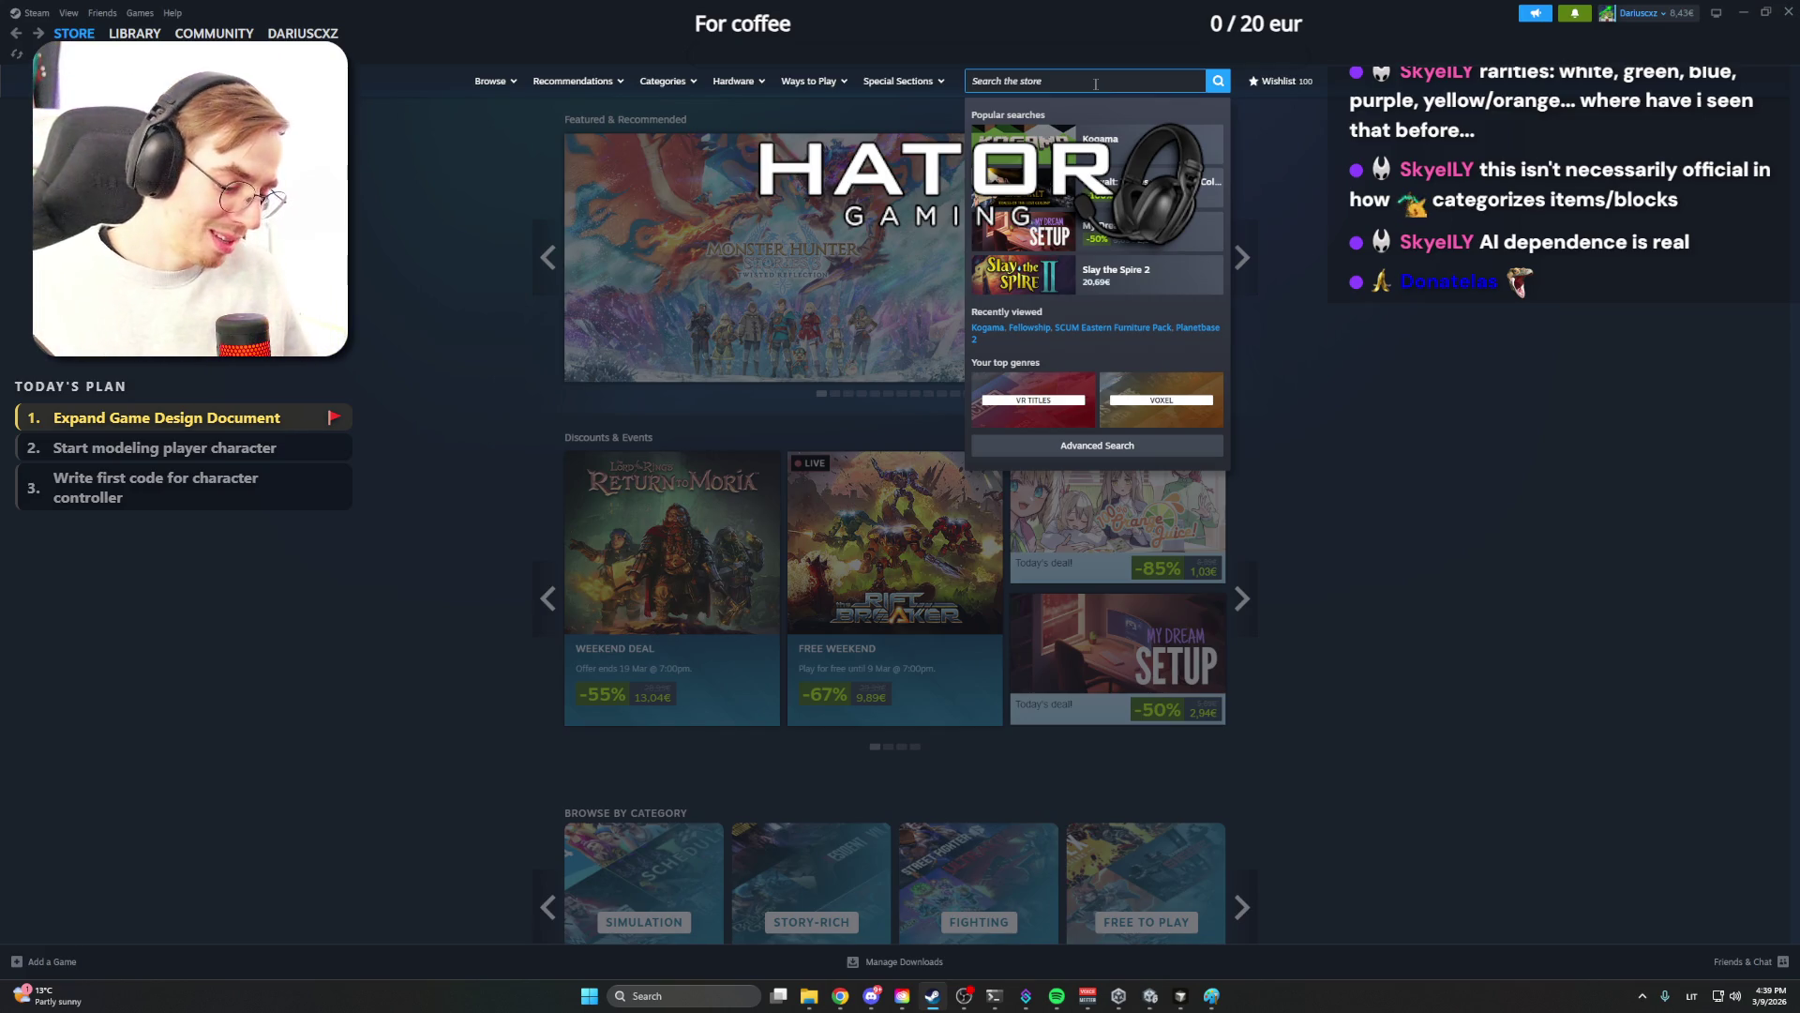
text(cubic)
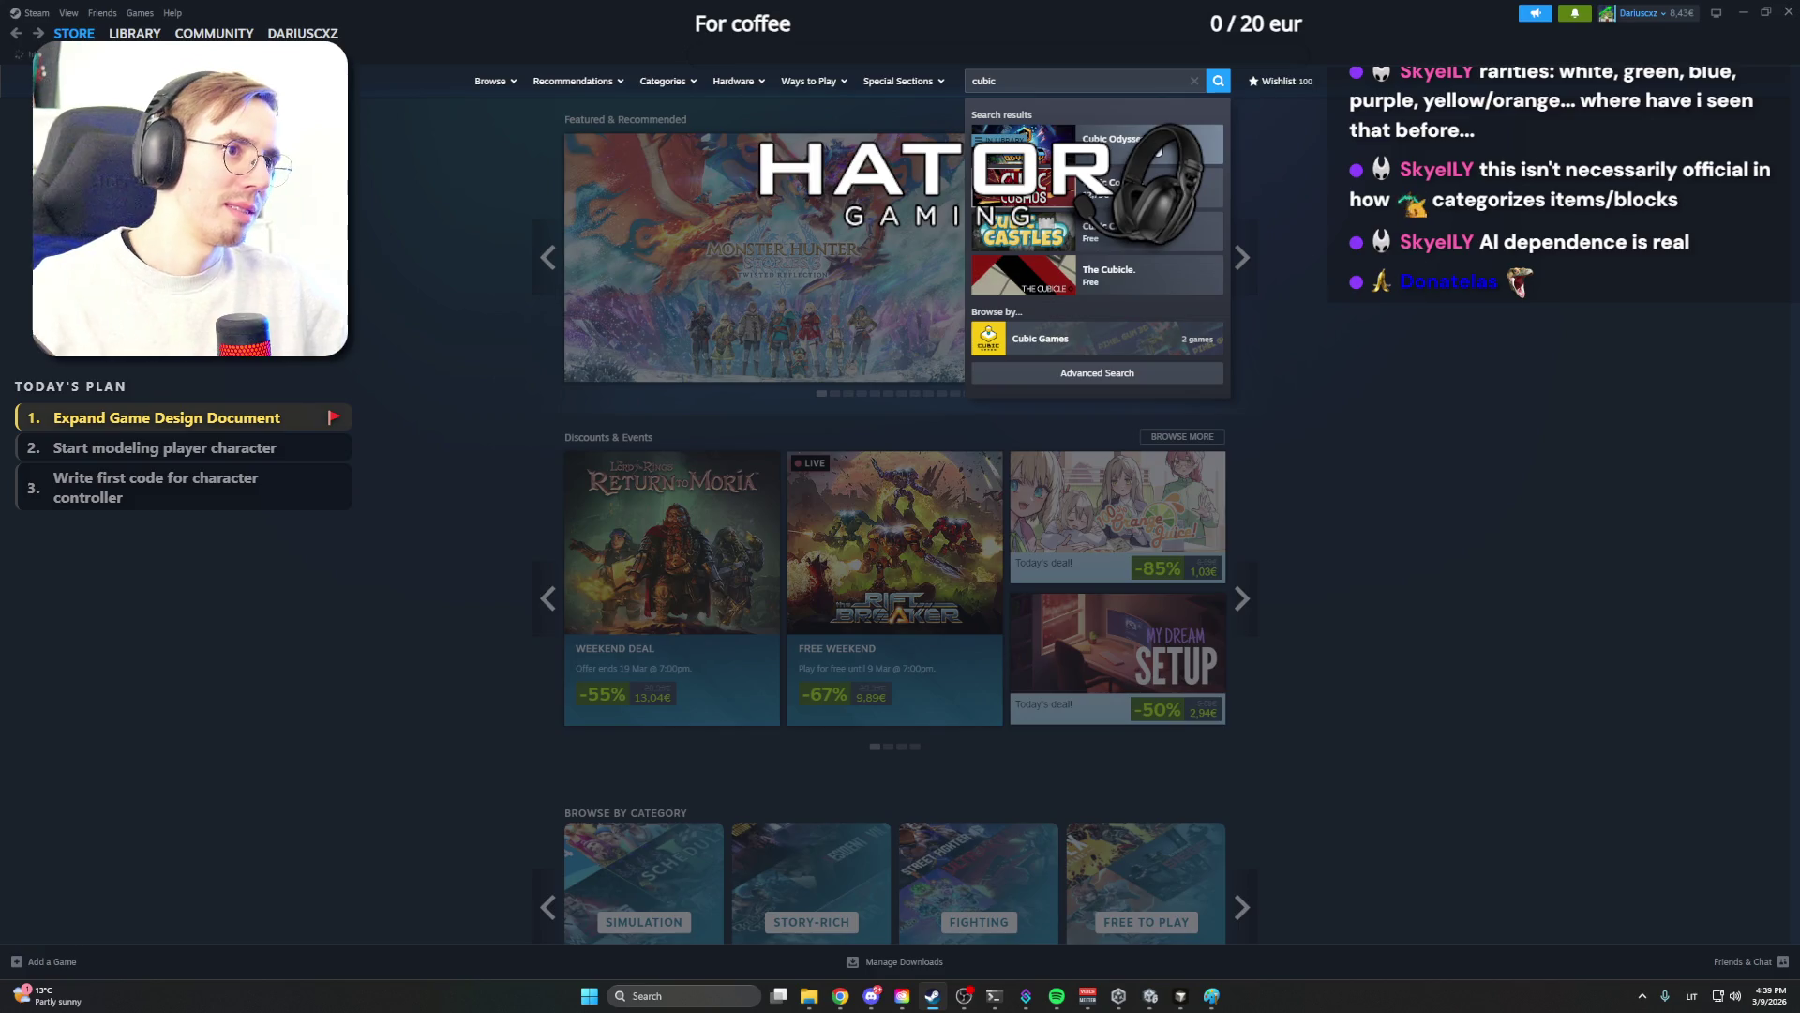
click(1041, 139)
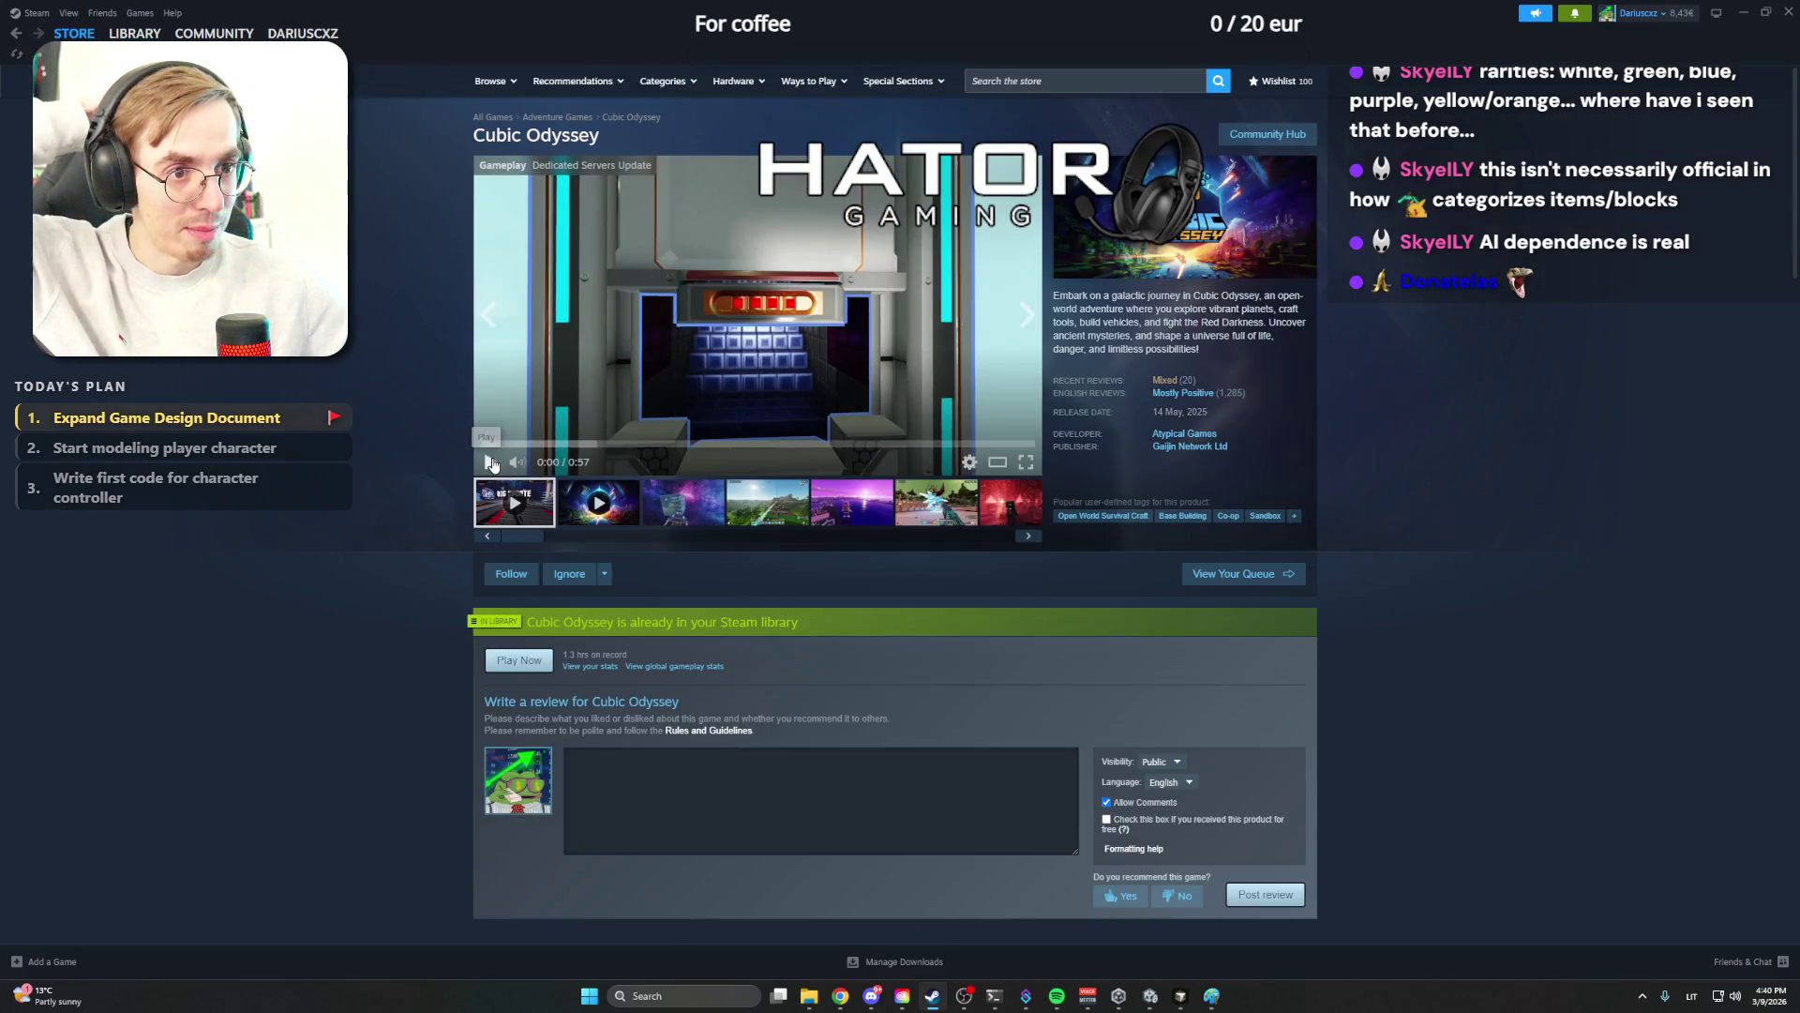
click(682, 502)
click(767, 383)
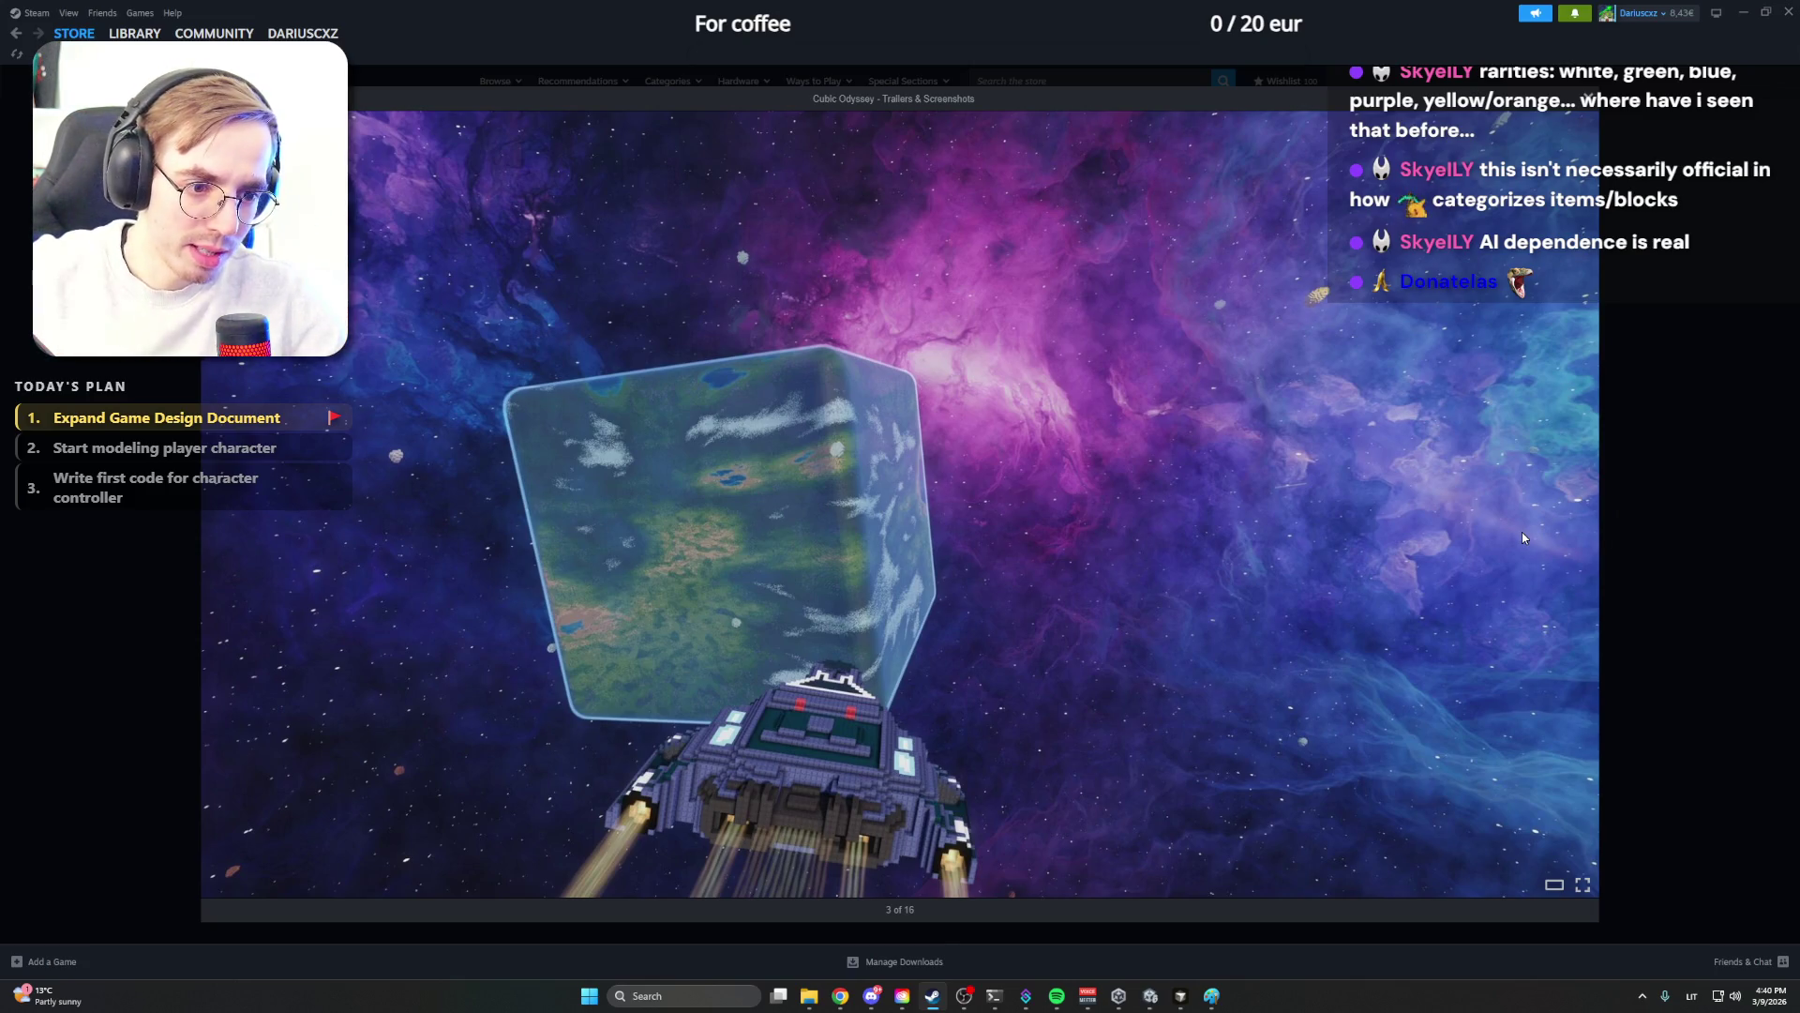
key(Right)
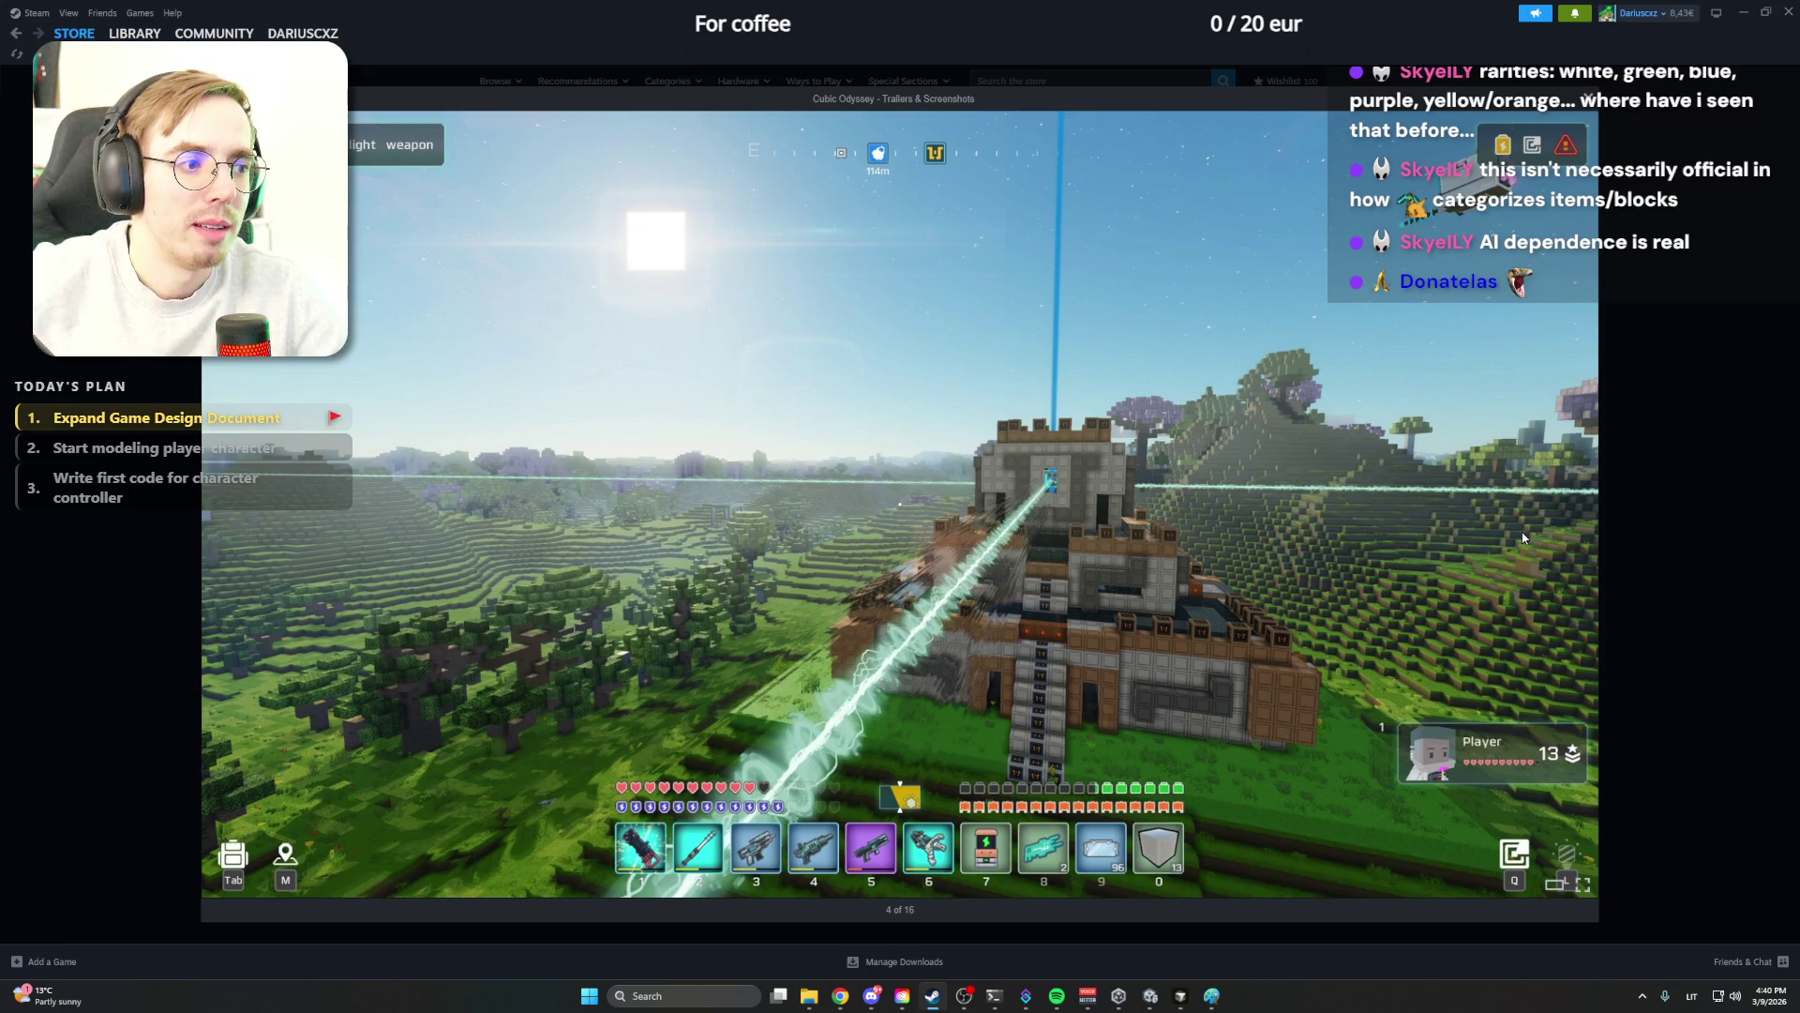
key(Right)
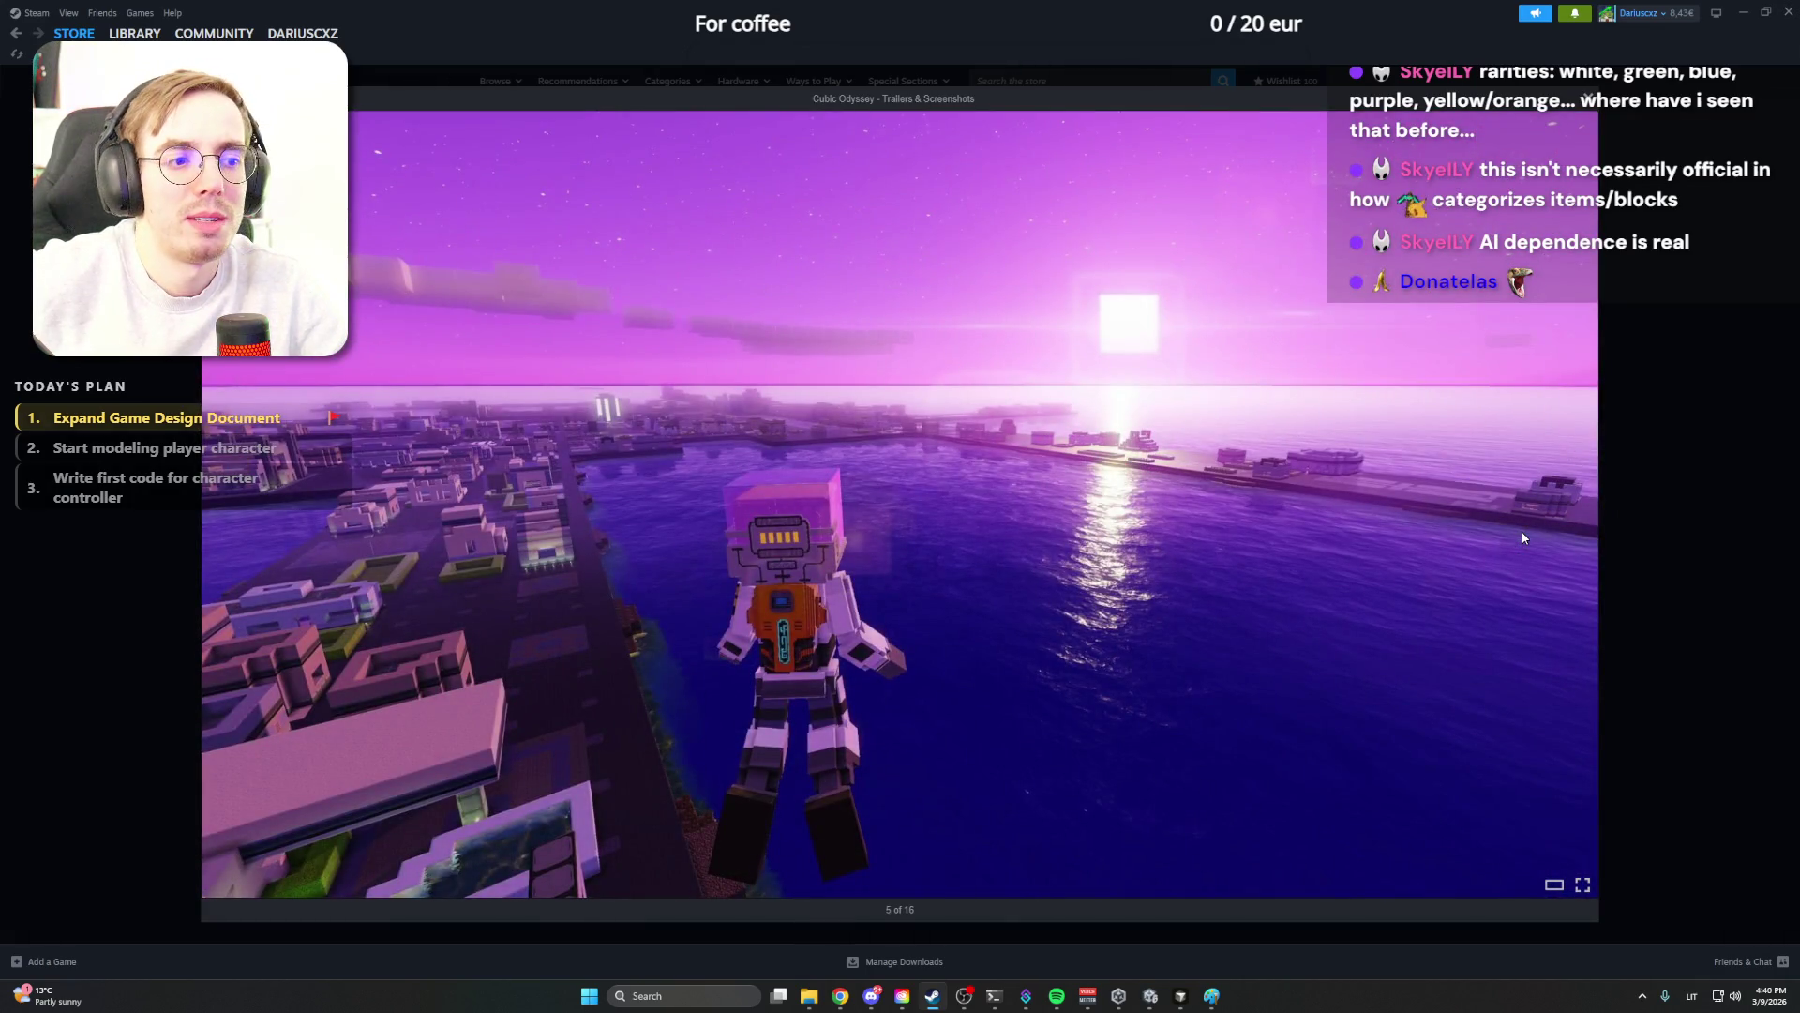
key(Right)
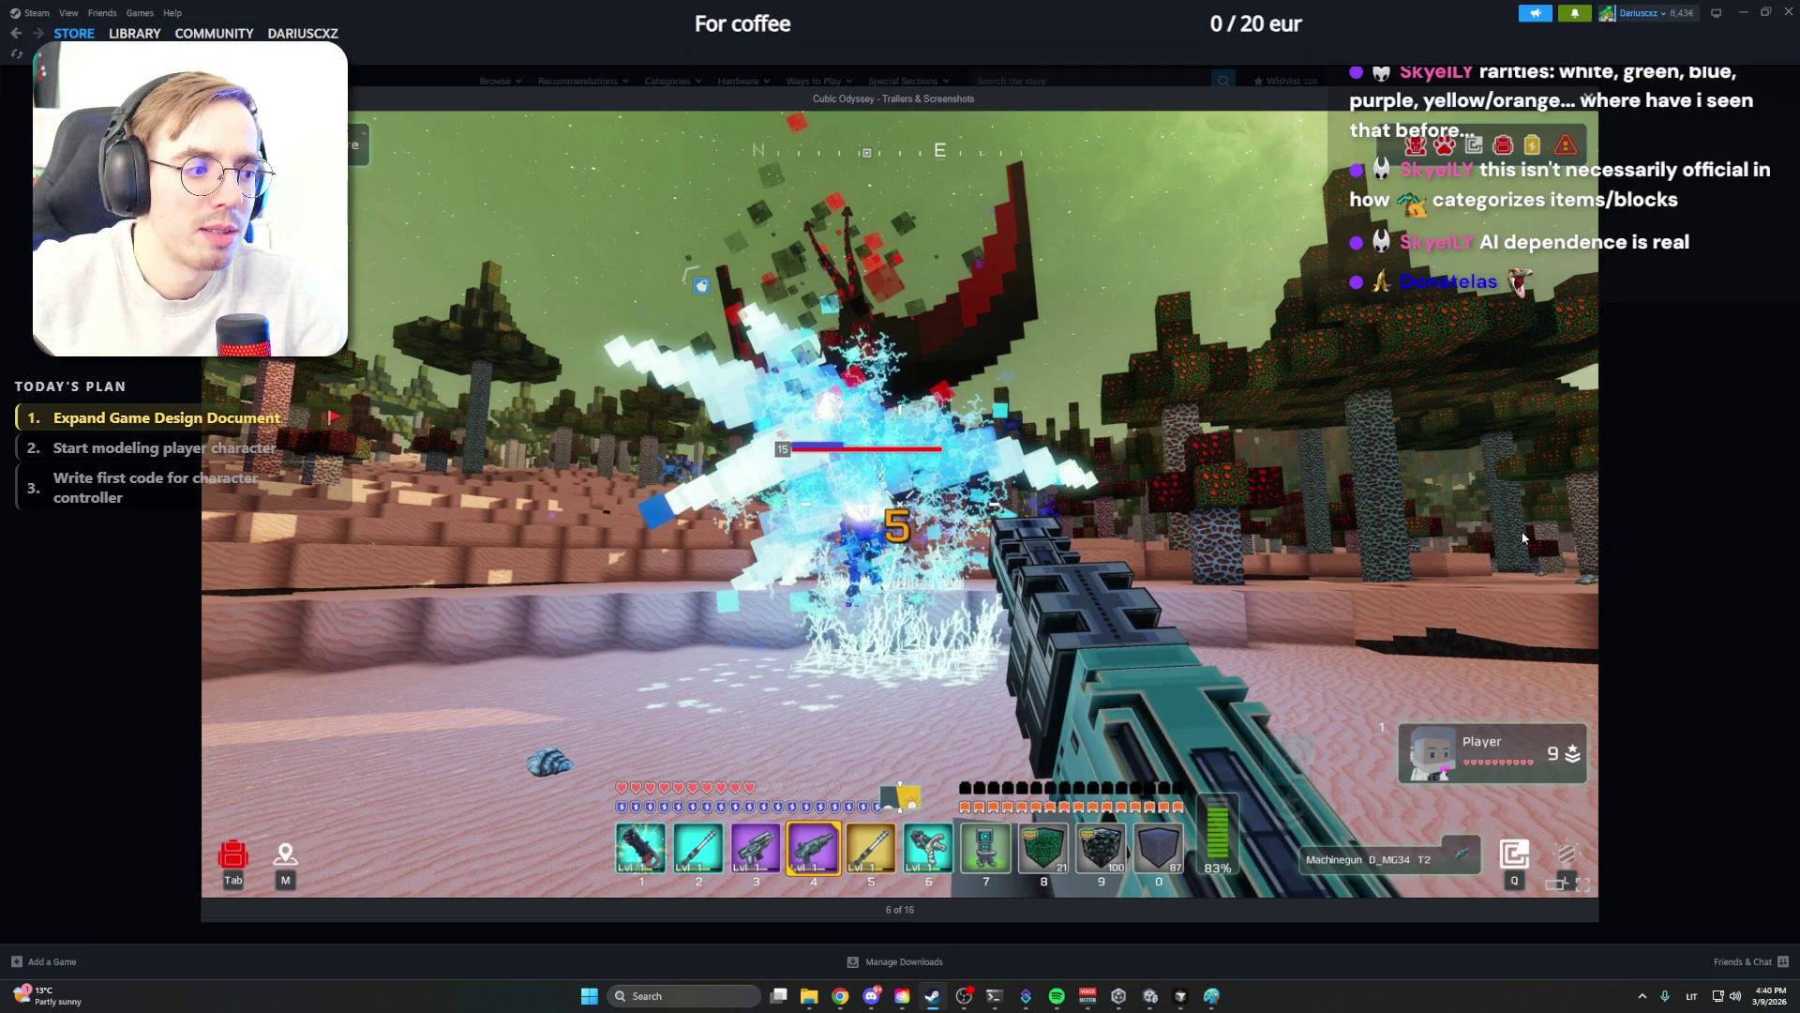
key(Right)
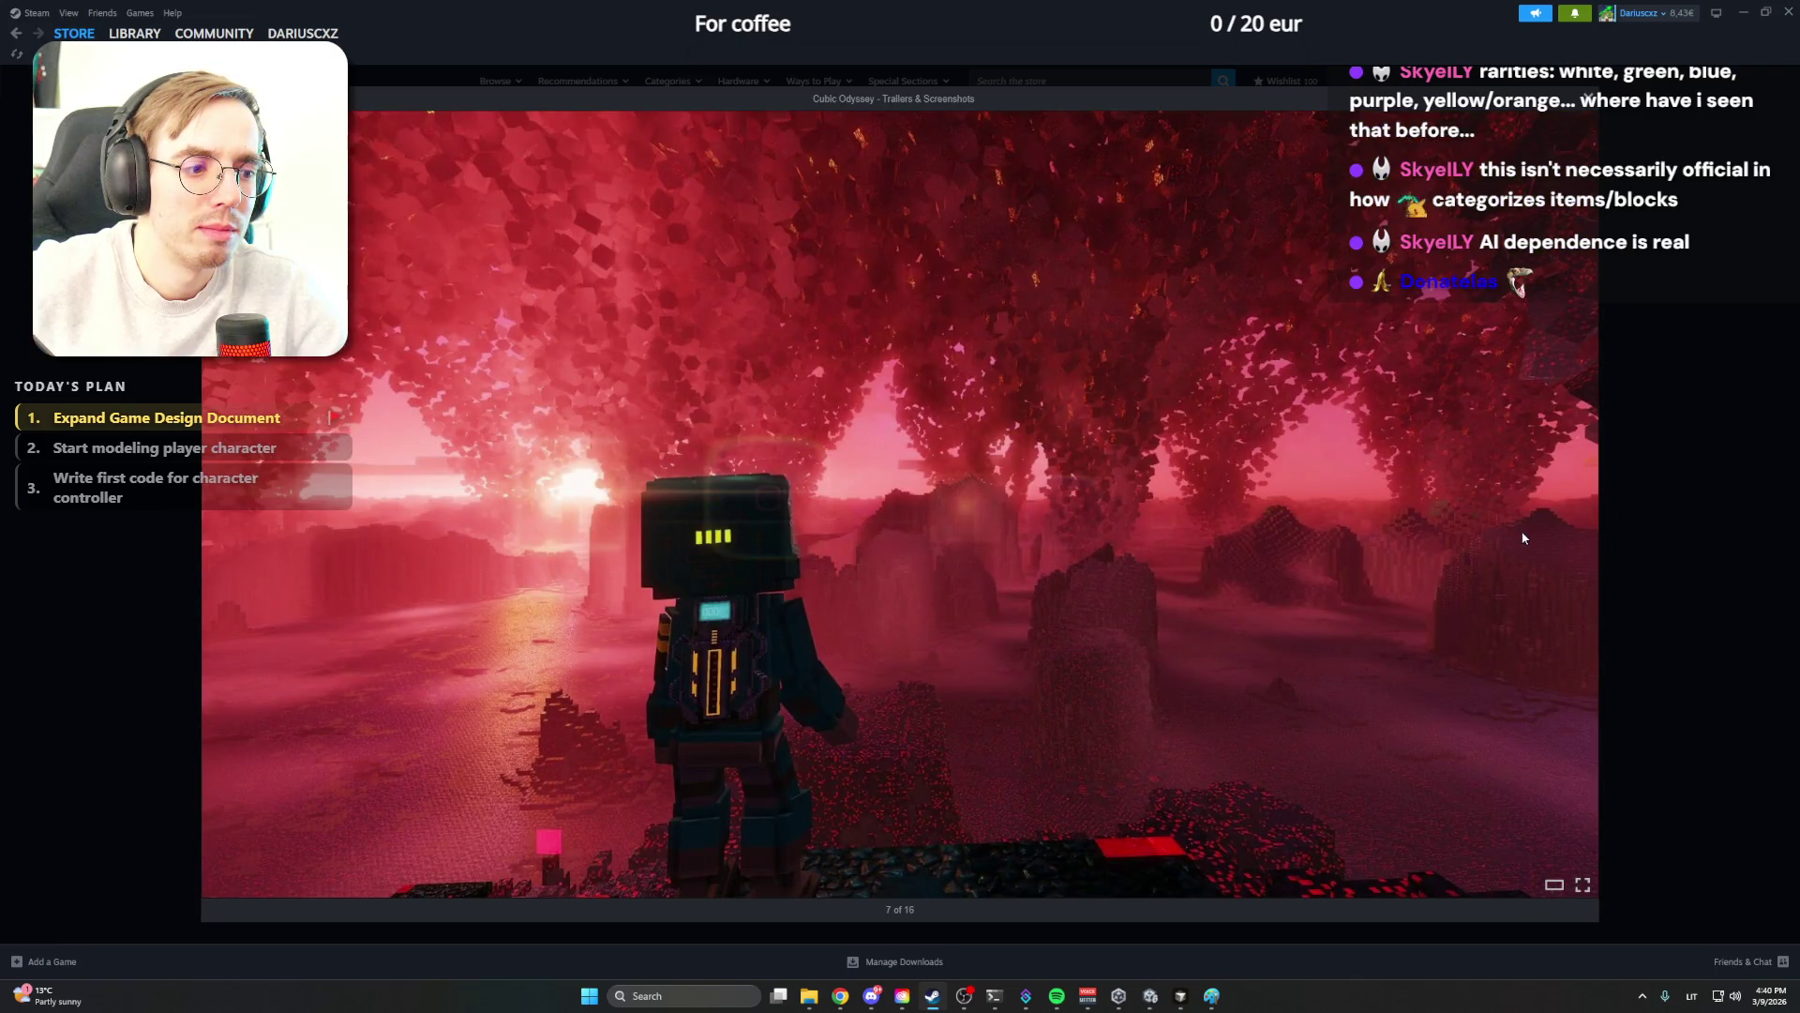
key(Right)
key(Right)
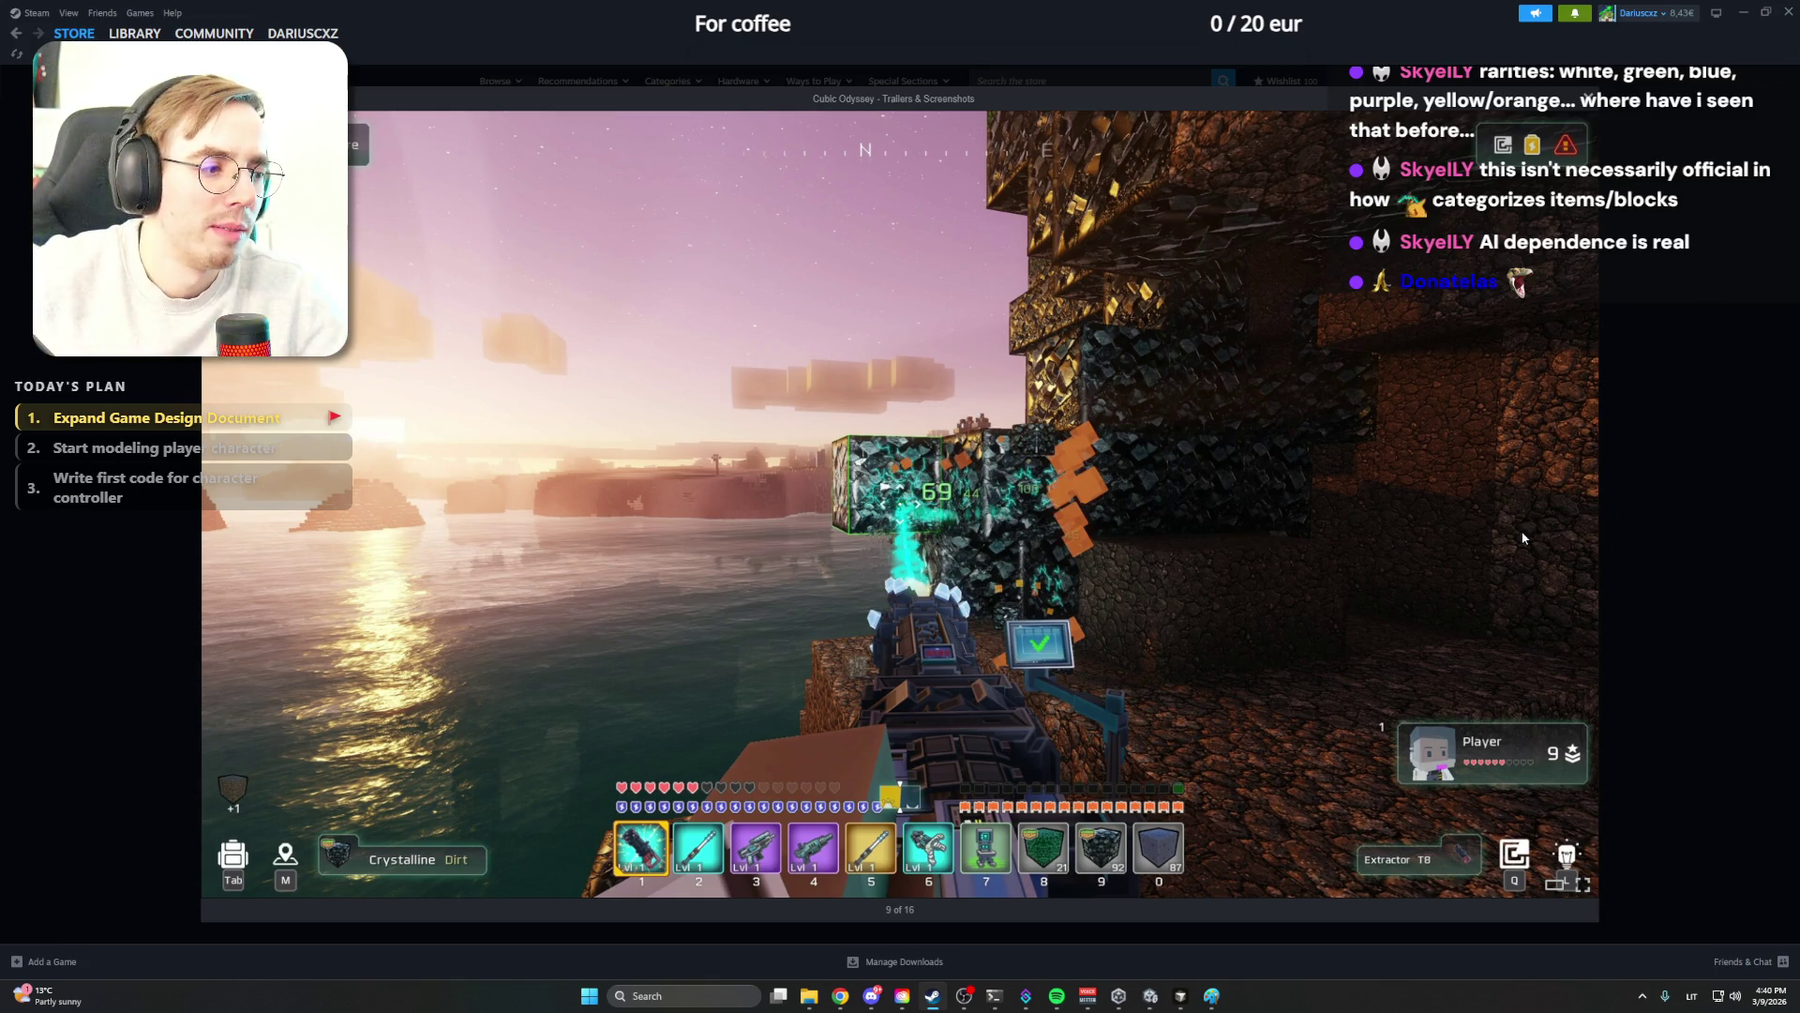
key(Right)
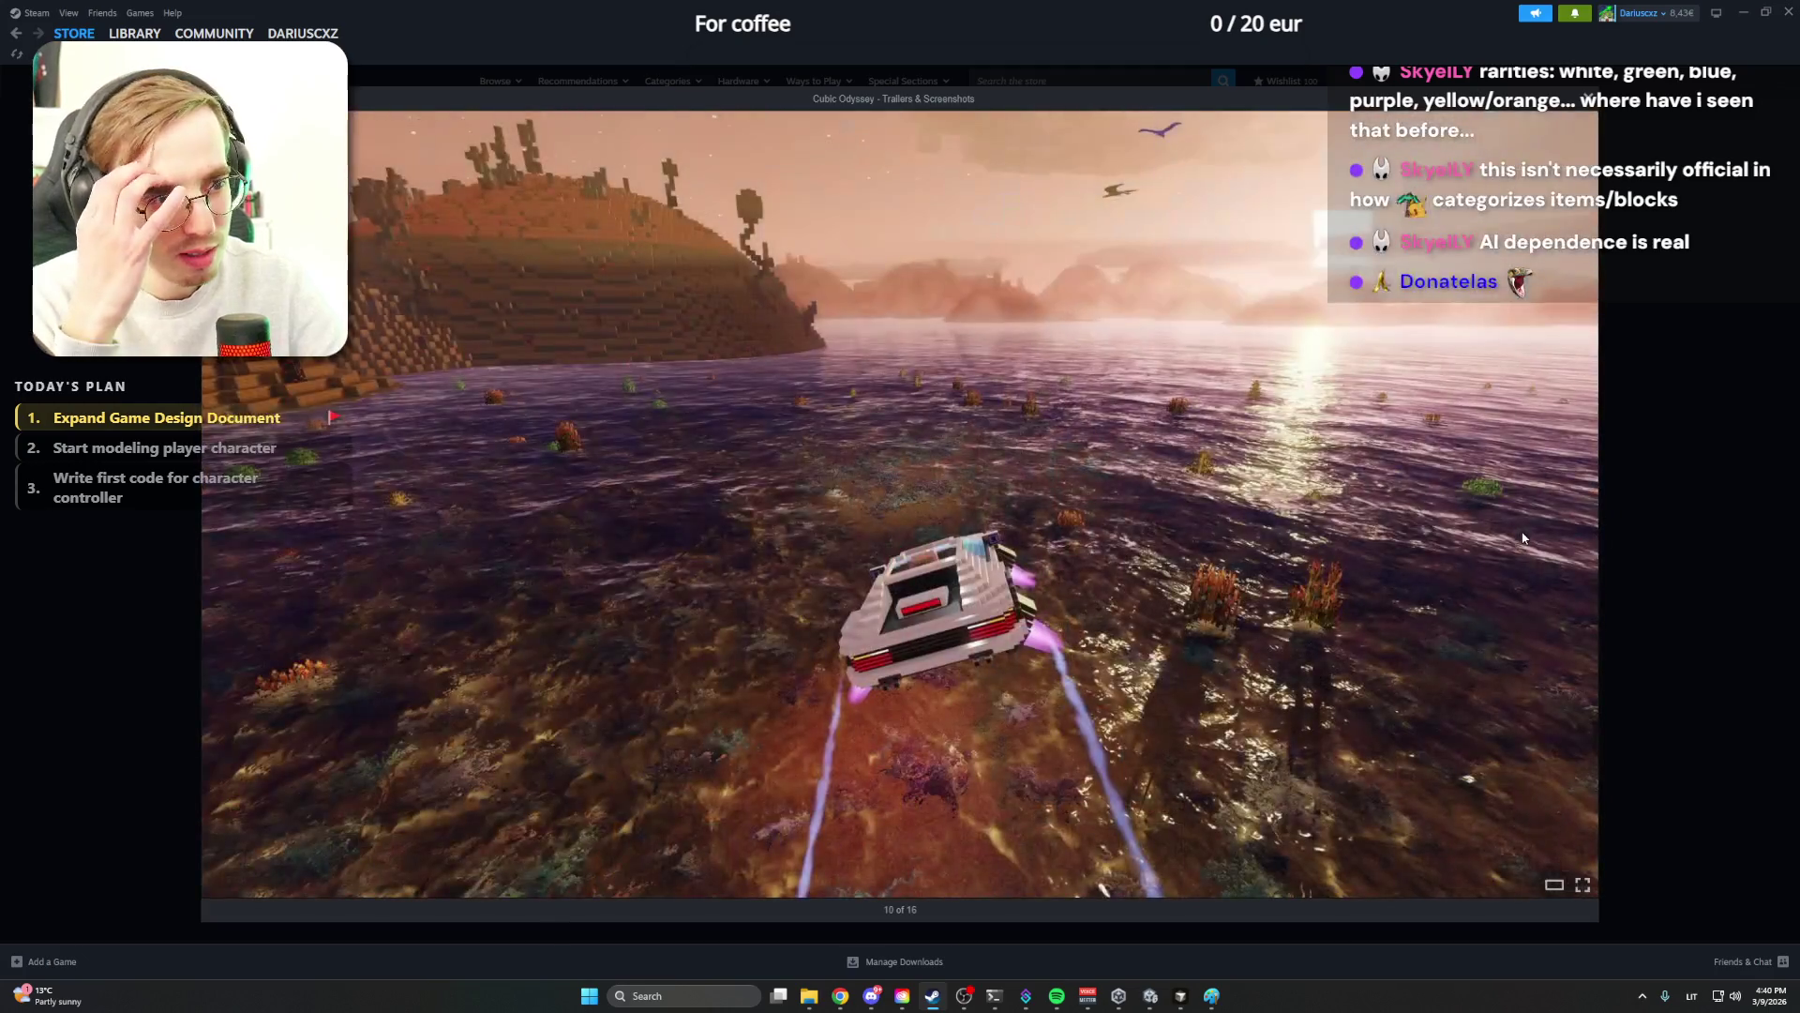
key(Right)
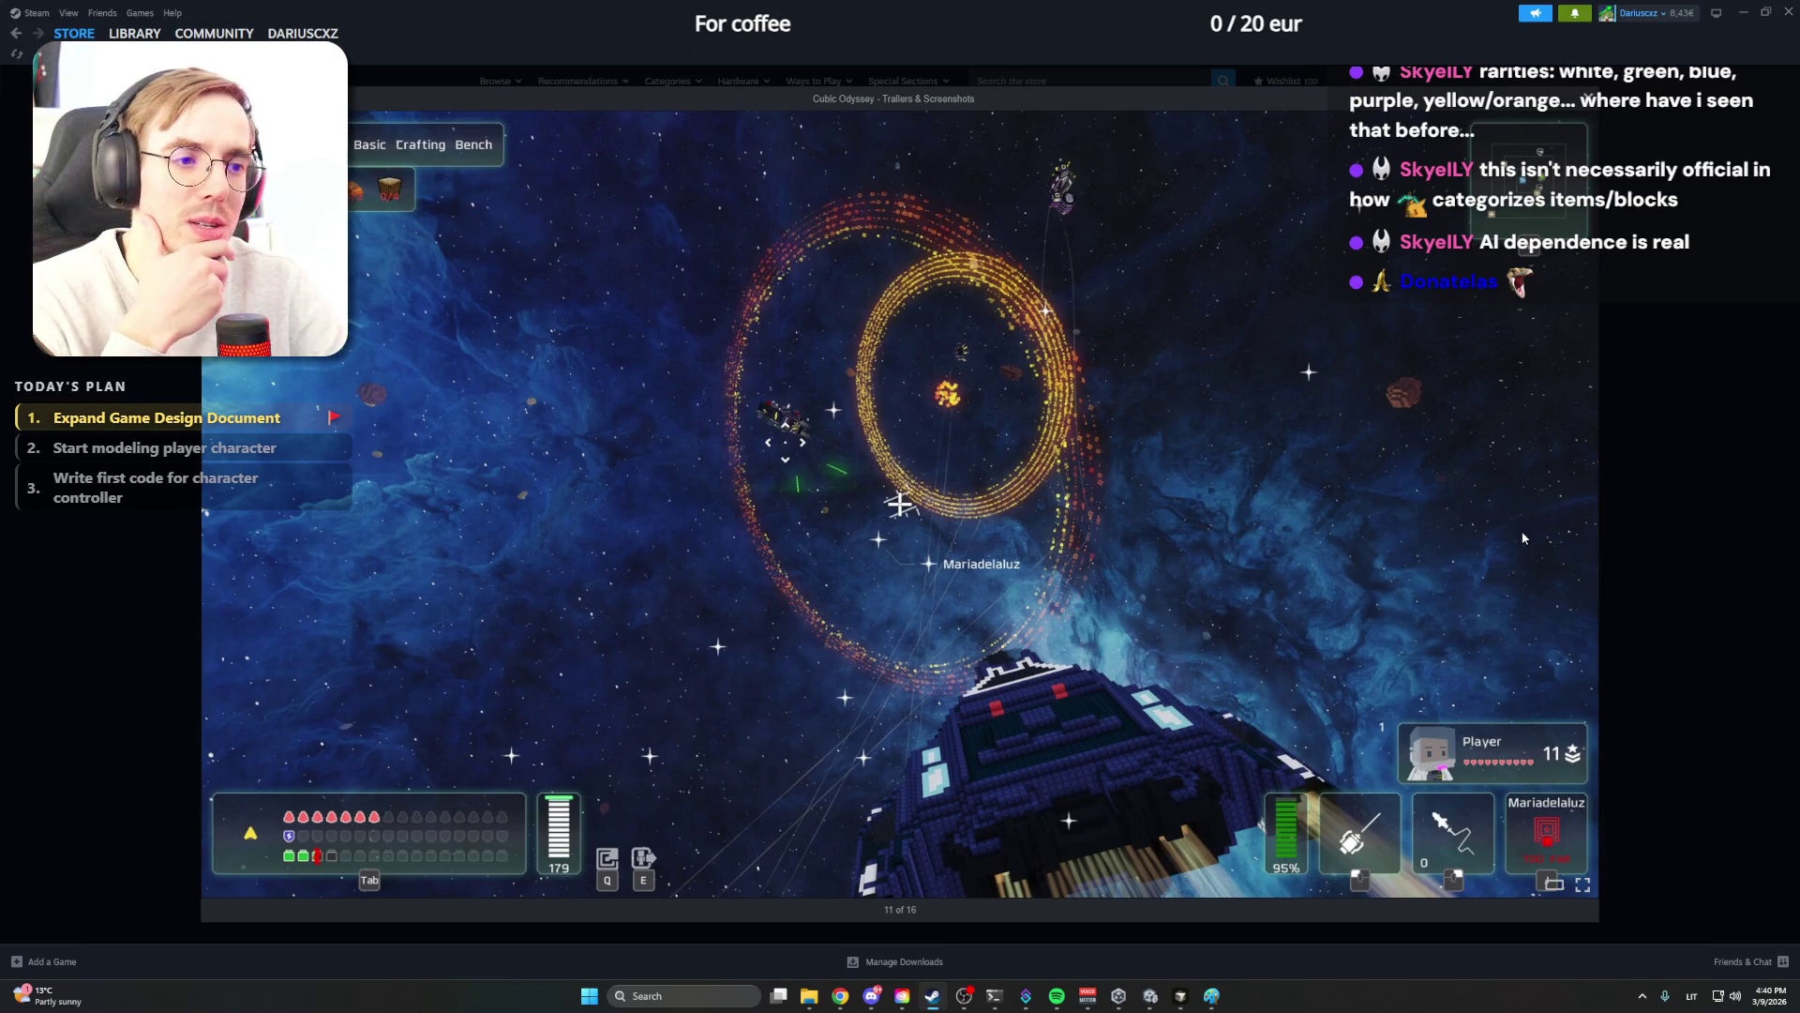
key(Right)
key(Right)
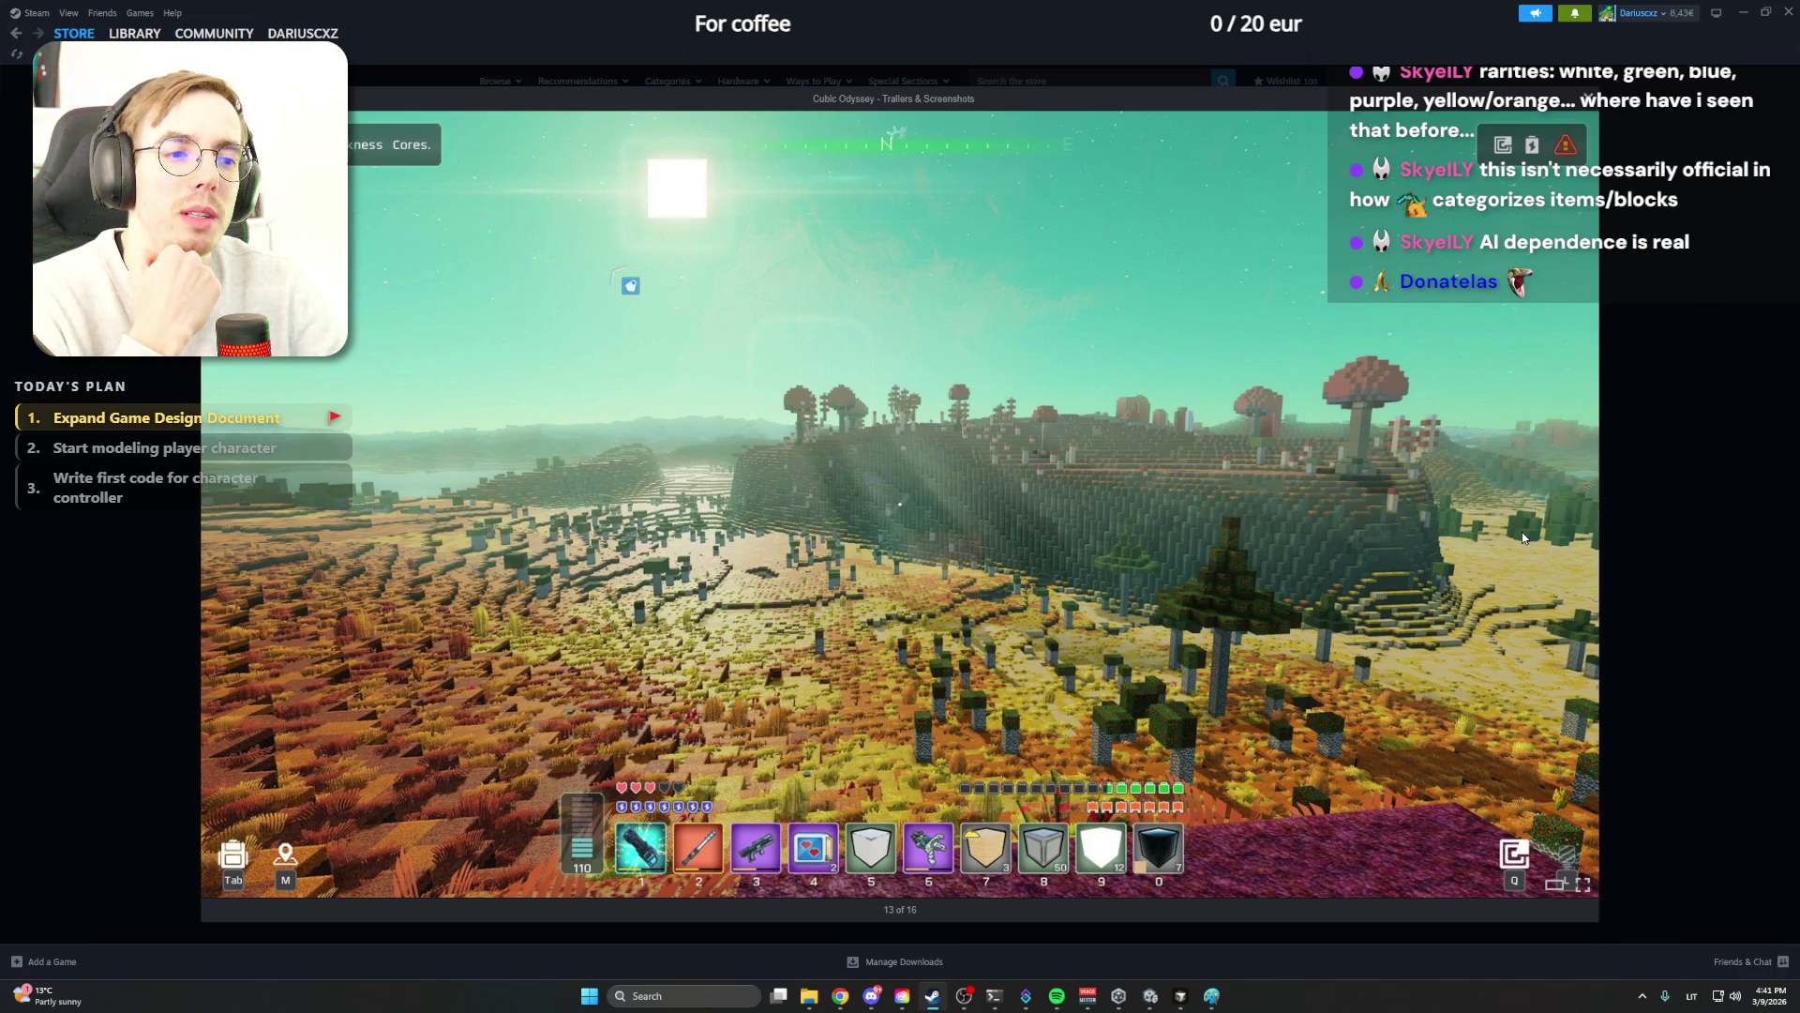
key(Right)
key(Right)
key(Right)
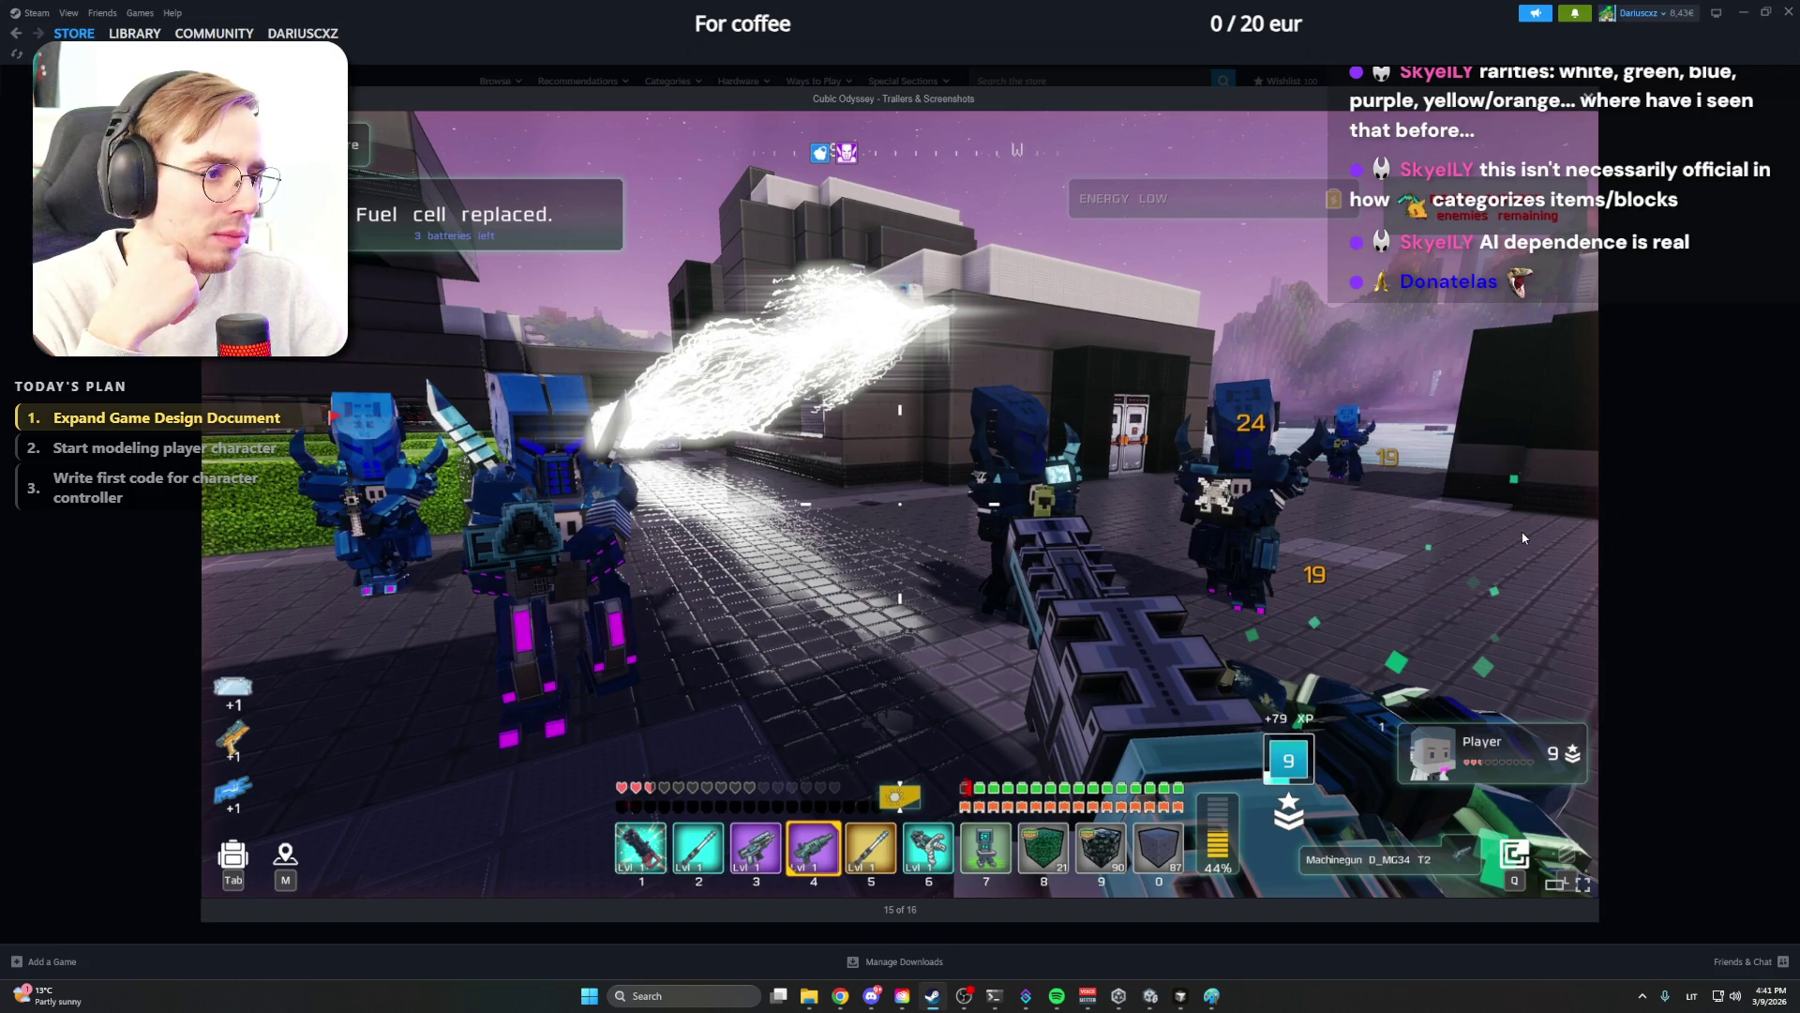
key(Right)
key(Right)
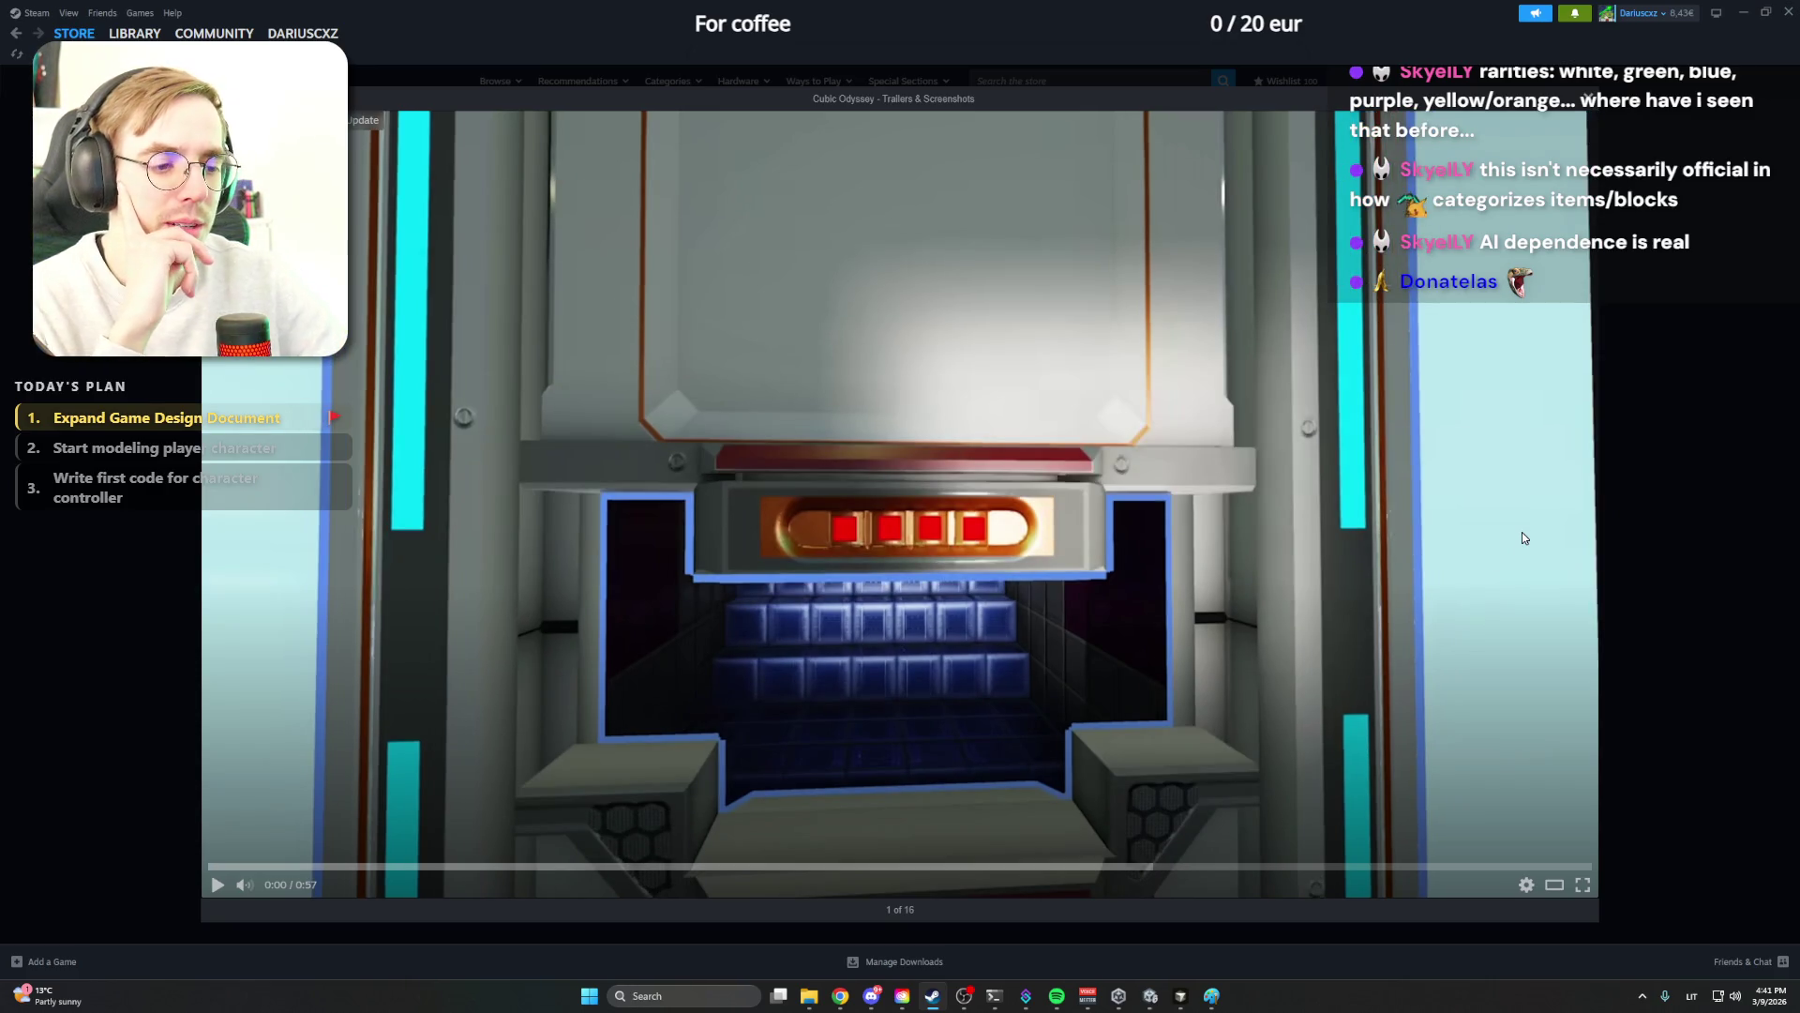
click(1740, 442)
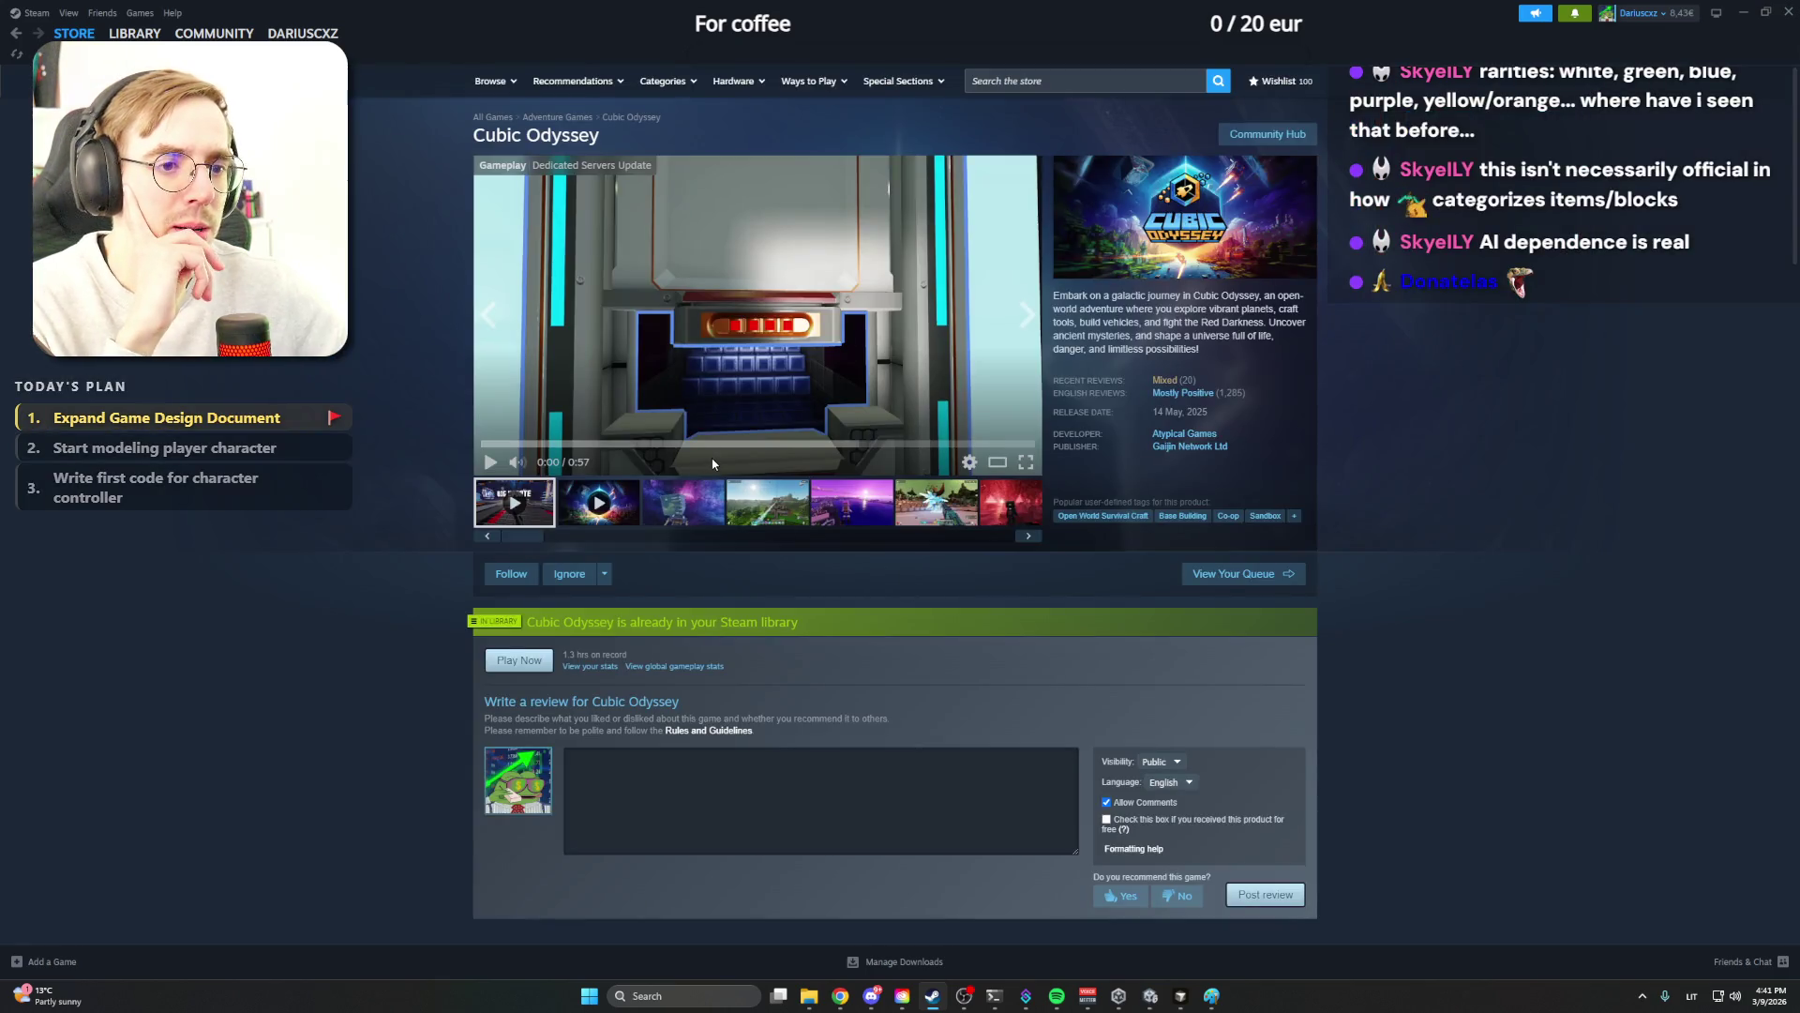
Page through the remaining Cubic Odyssey screenshots, then minimise Steam to reveal the ChatGPT reply
click(685, 504)
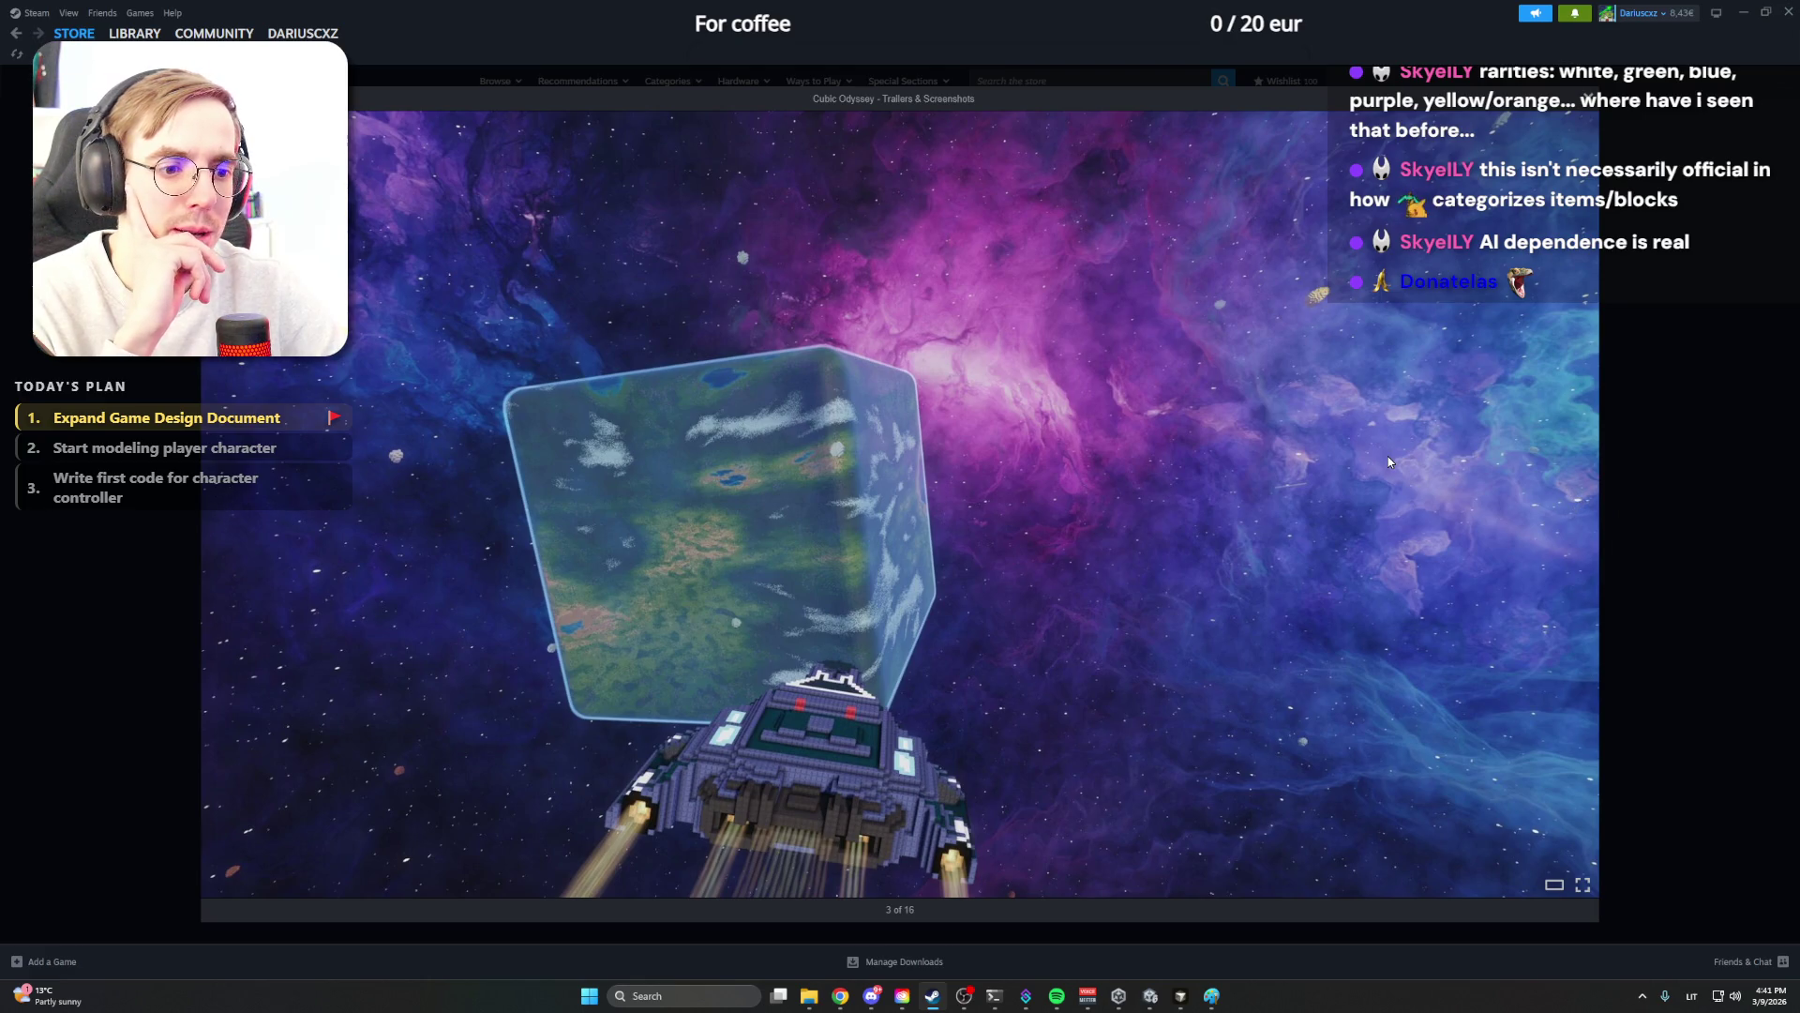
key(Right)
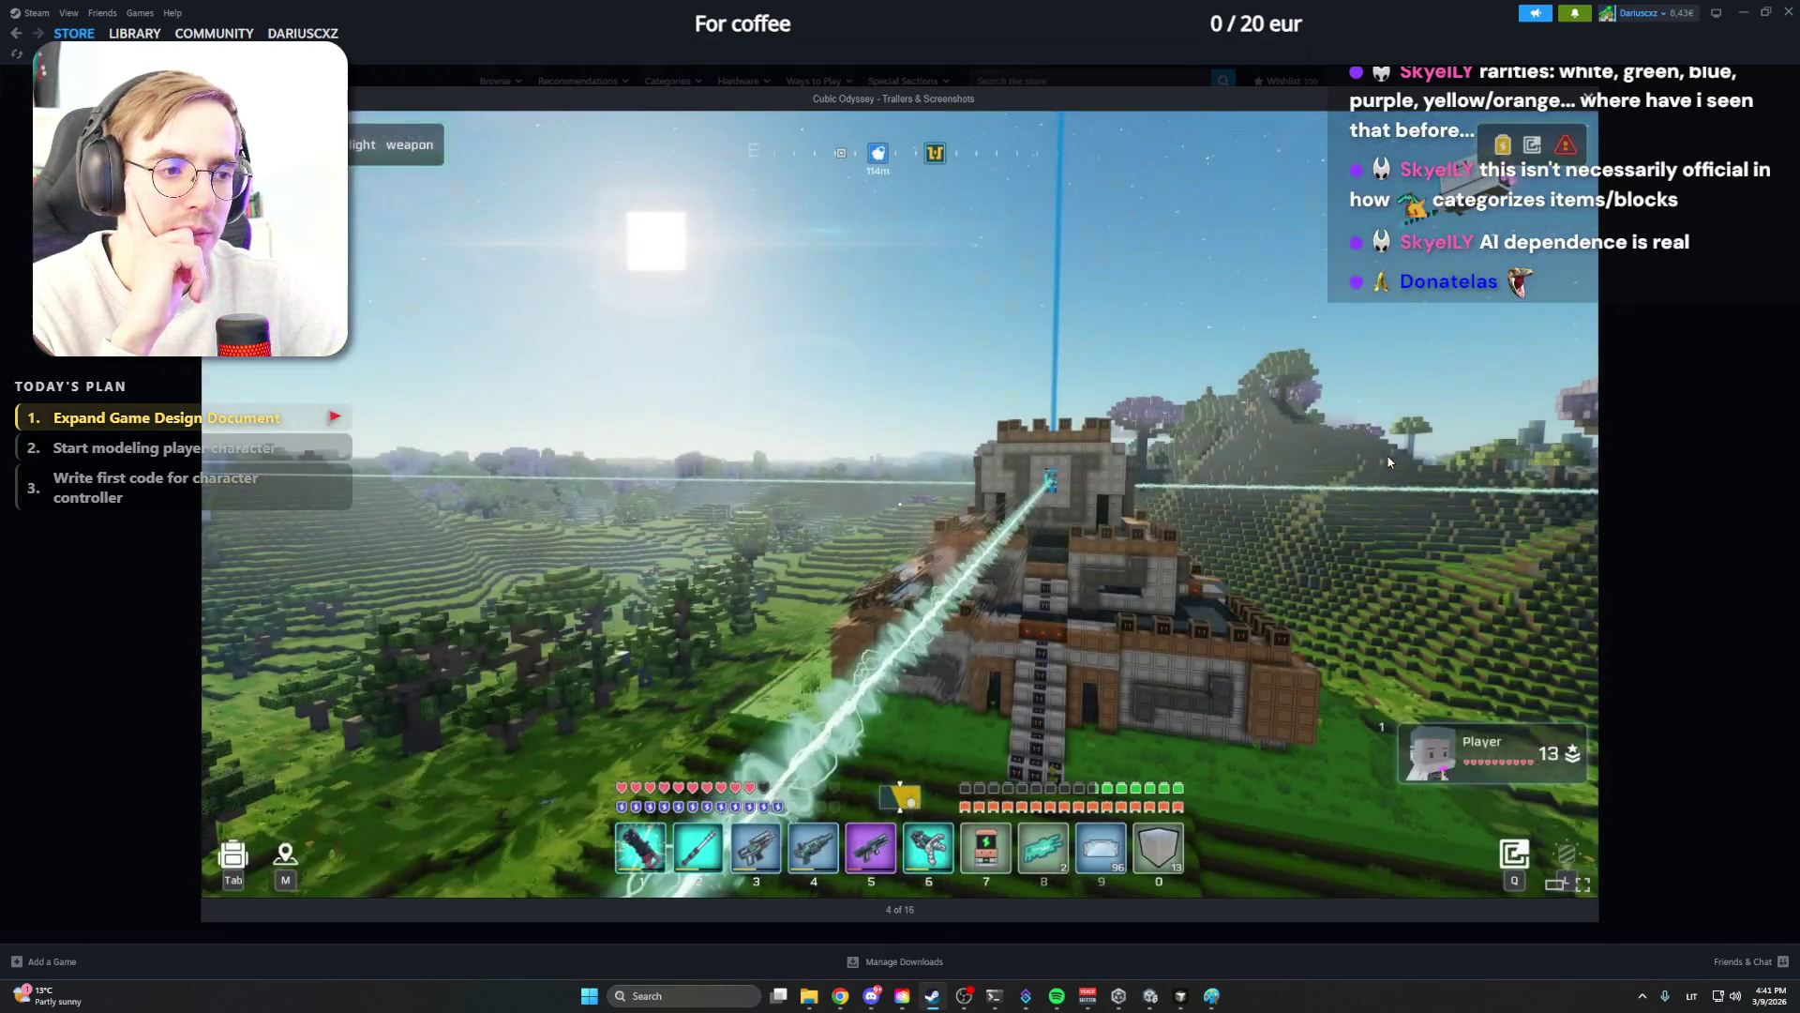
key(Right)
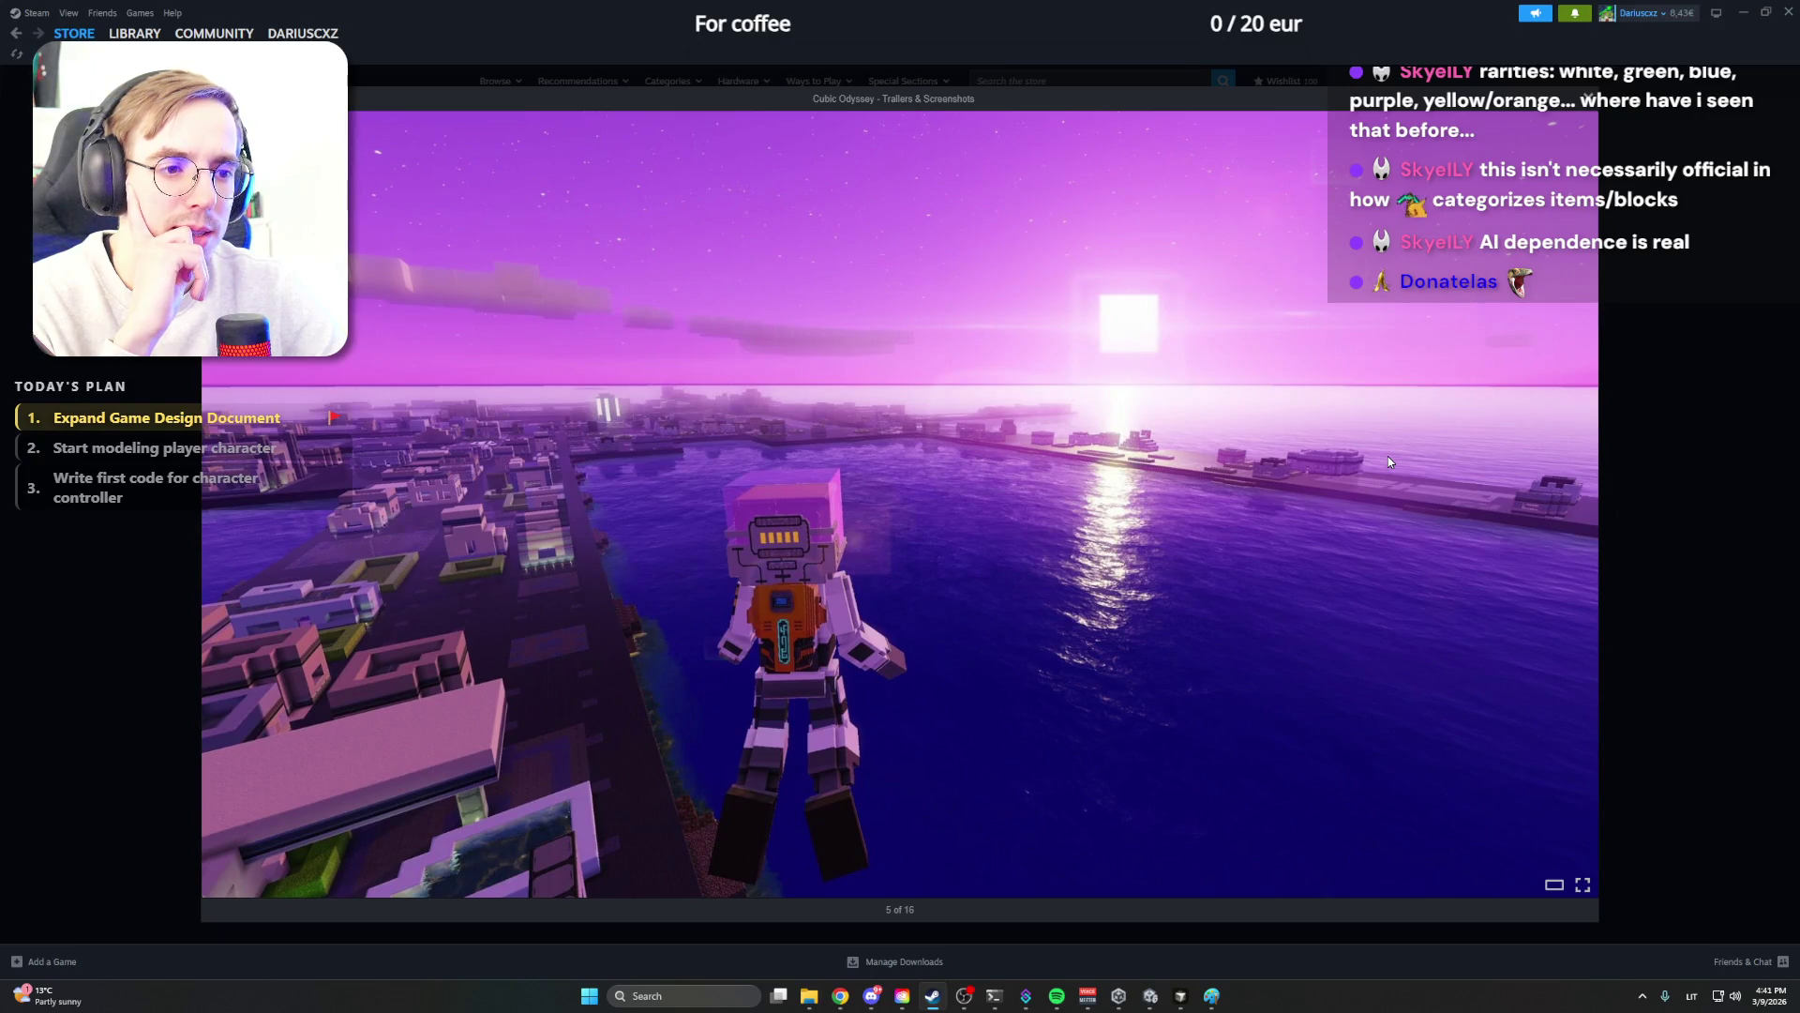
key(Right)
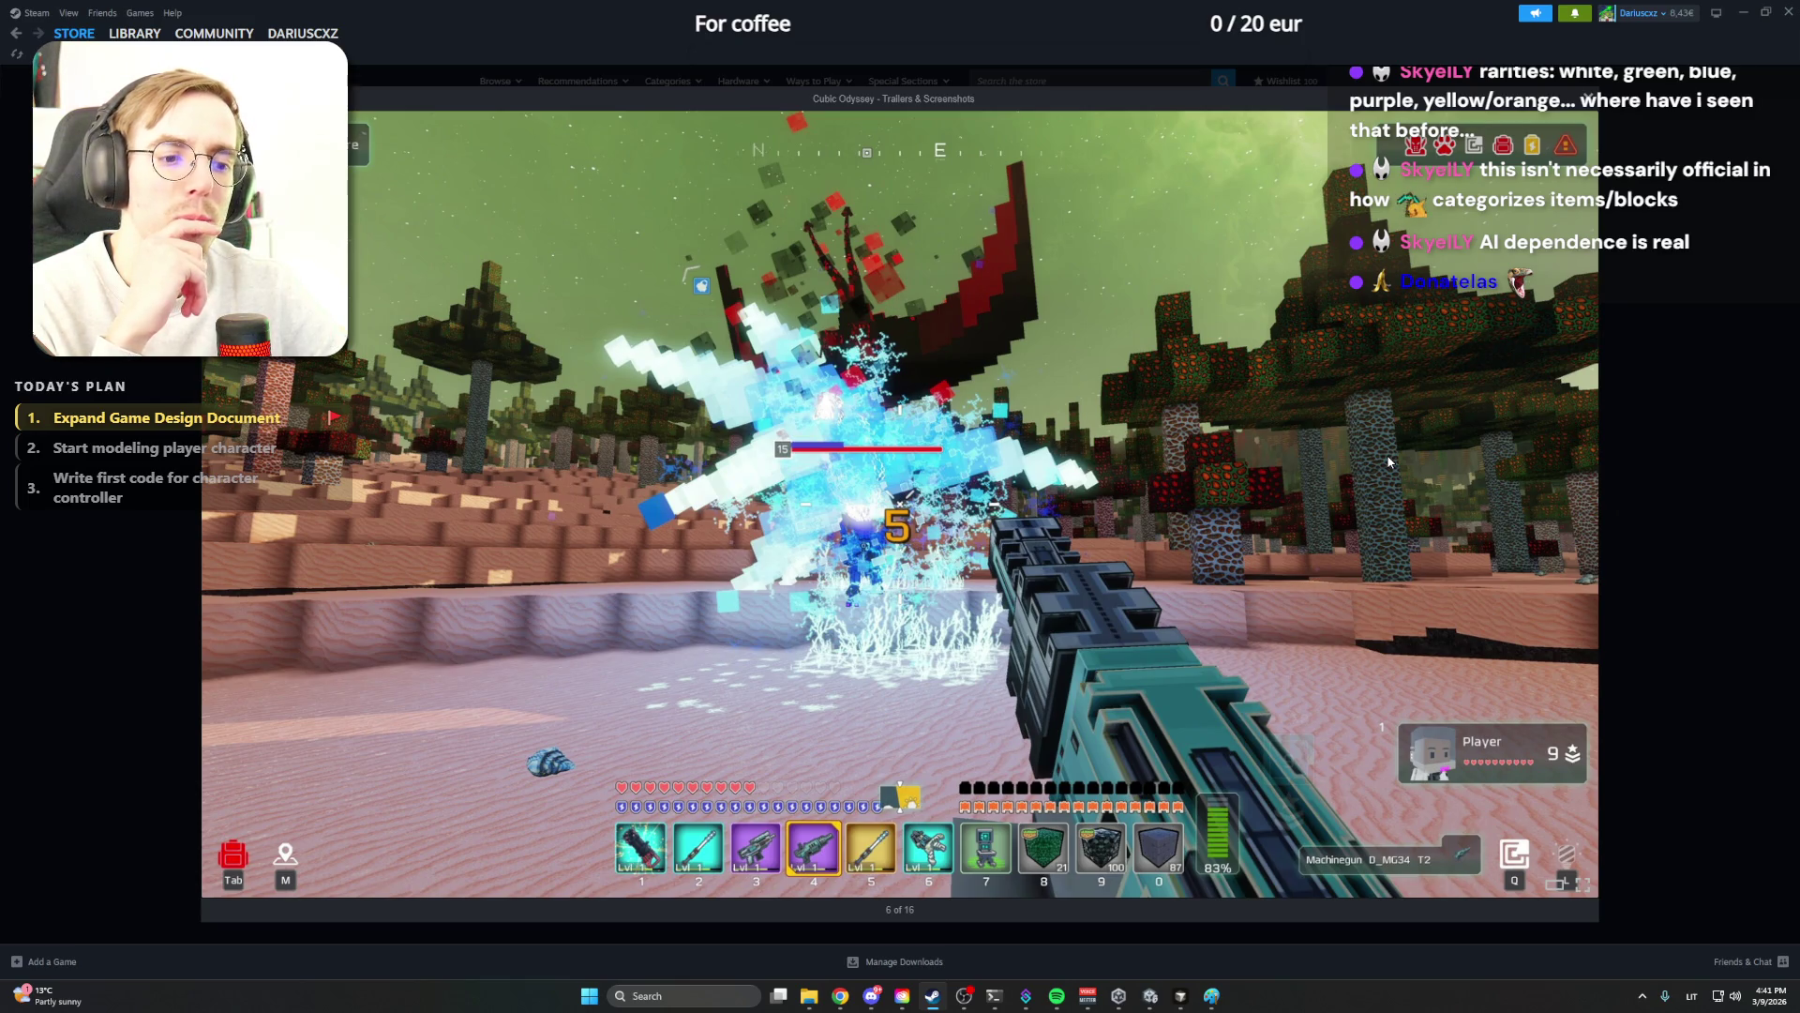
key(Right)
key(Right)
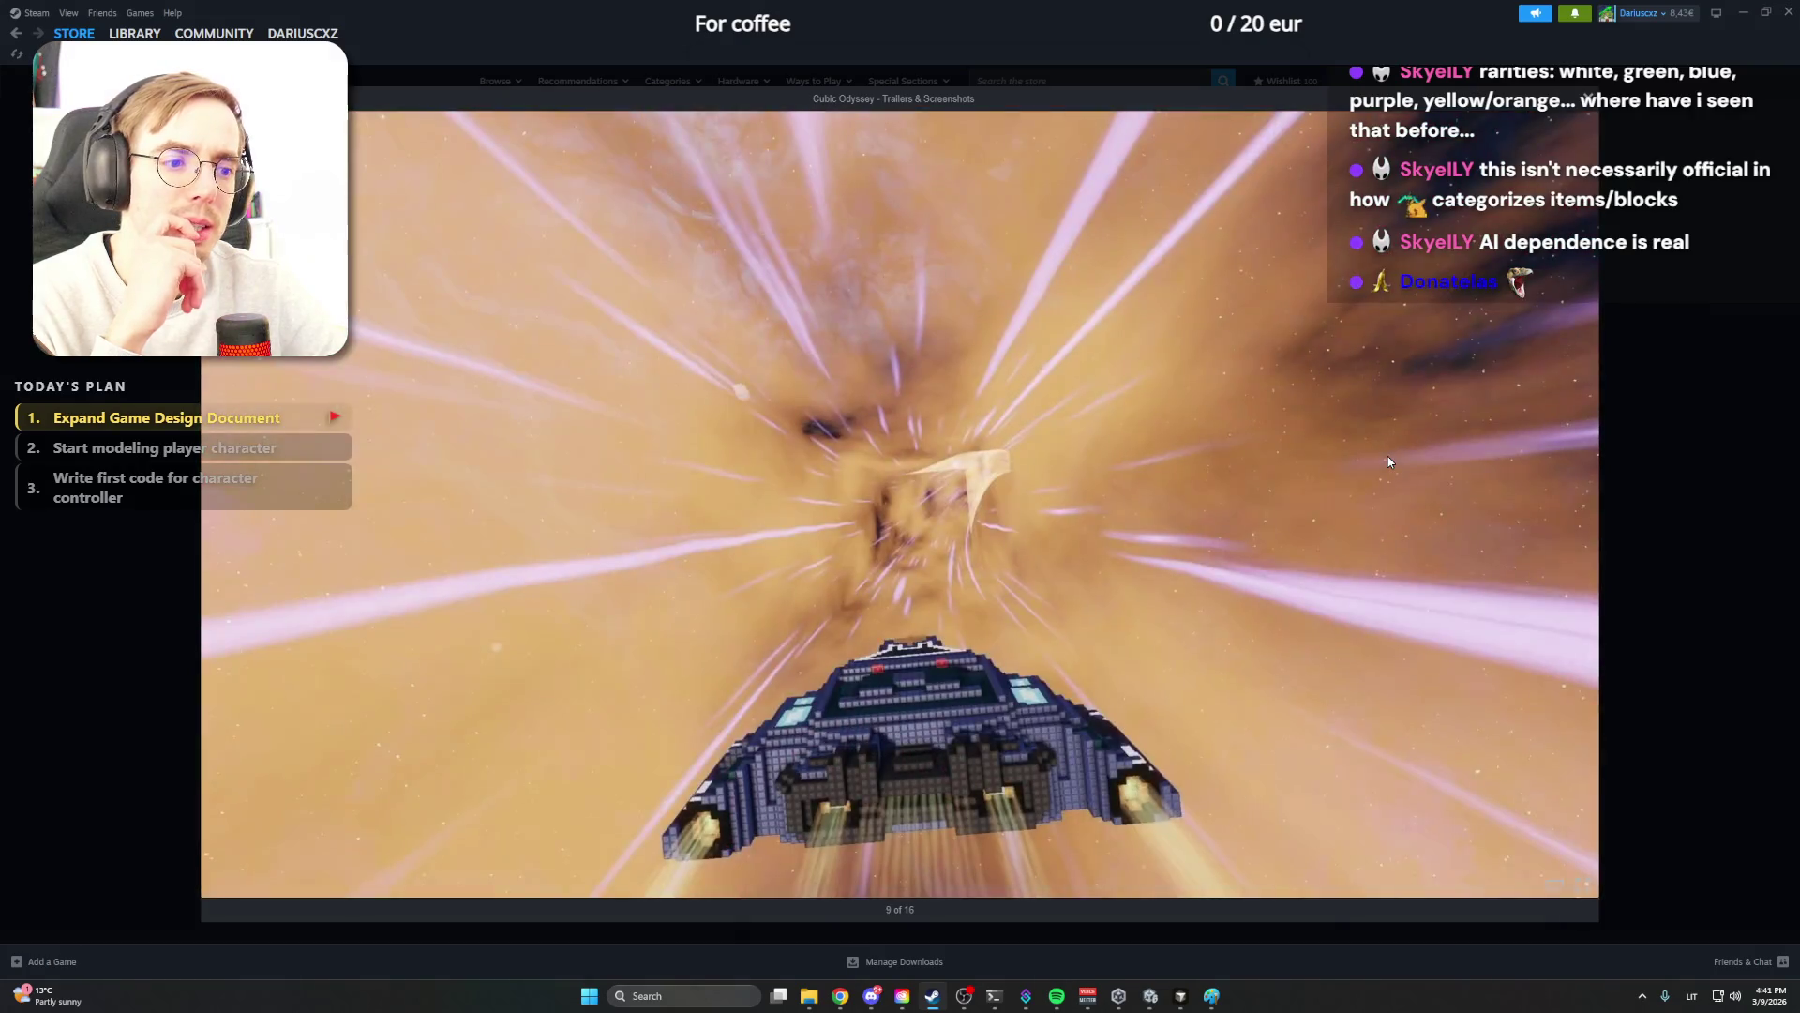
key(Right)
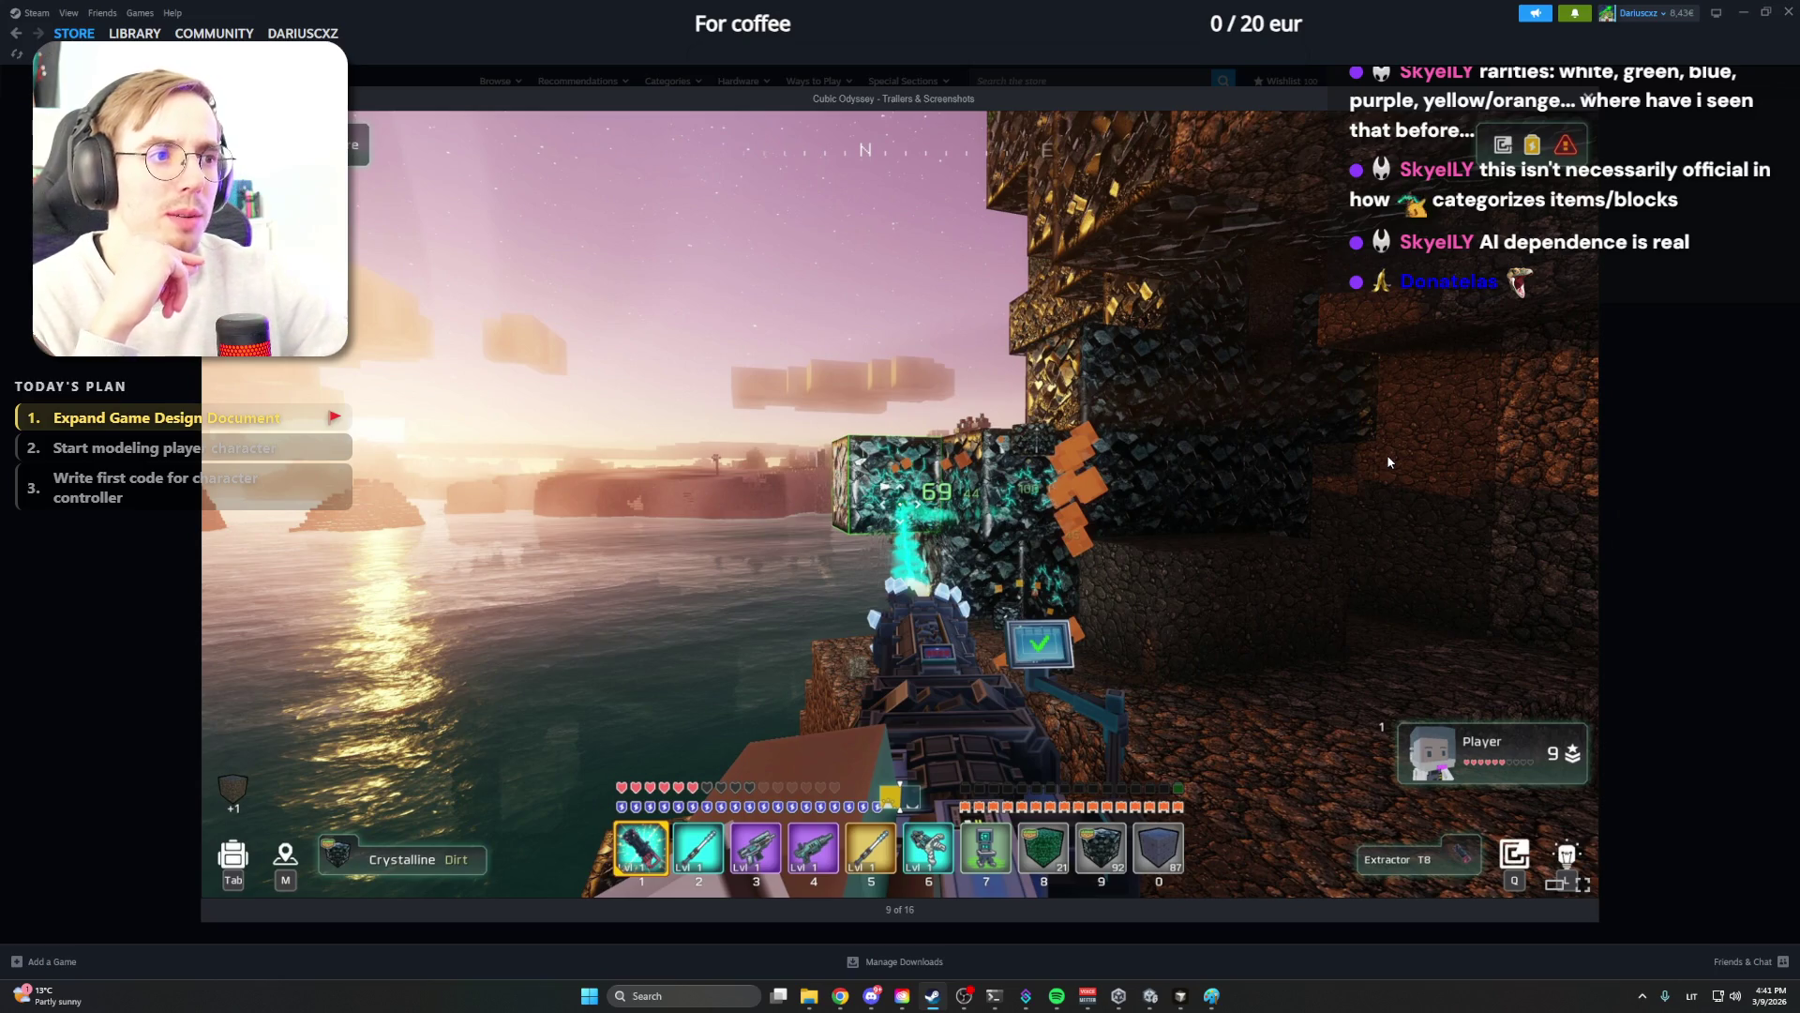
key(Escape)
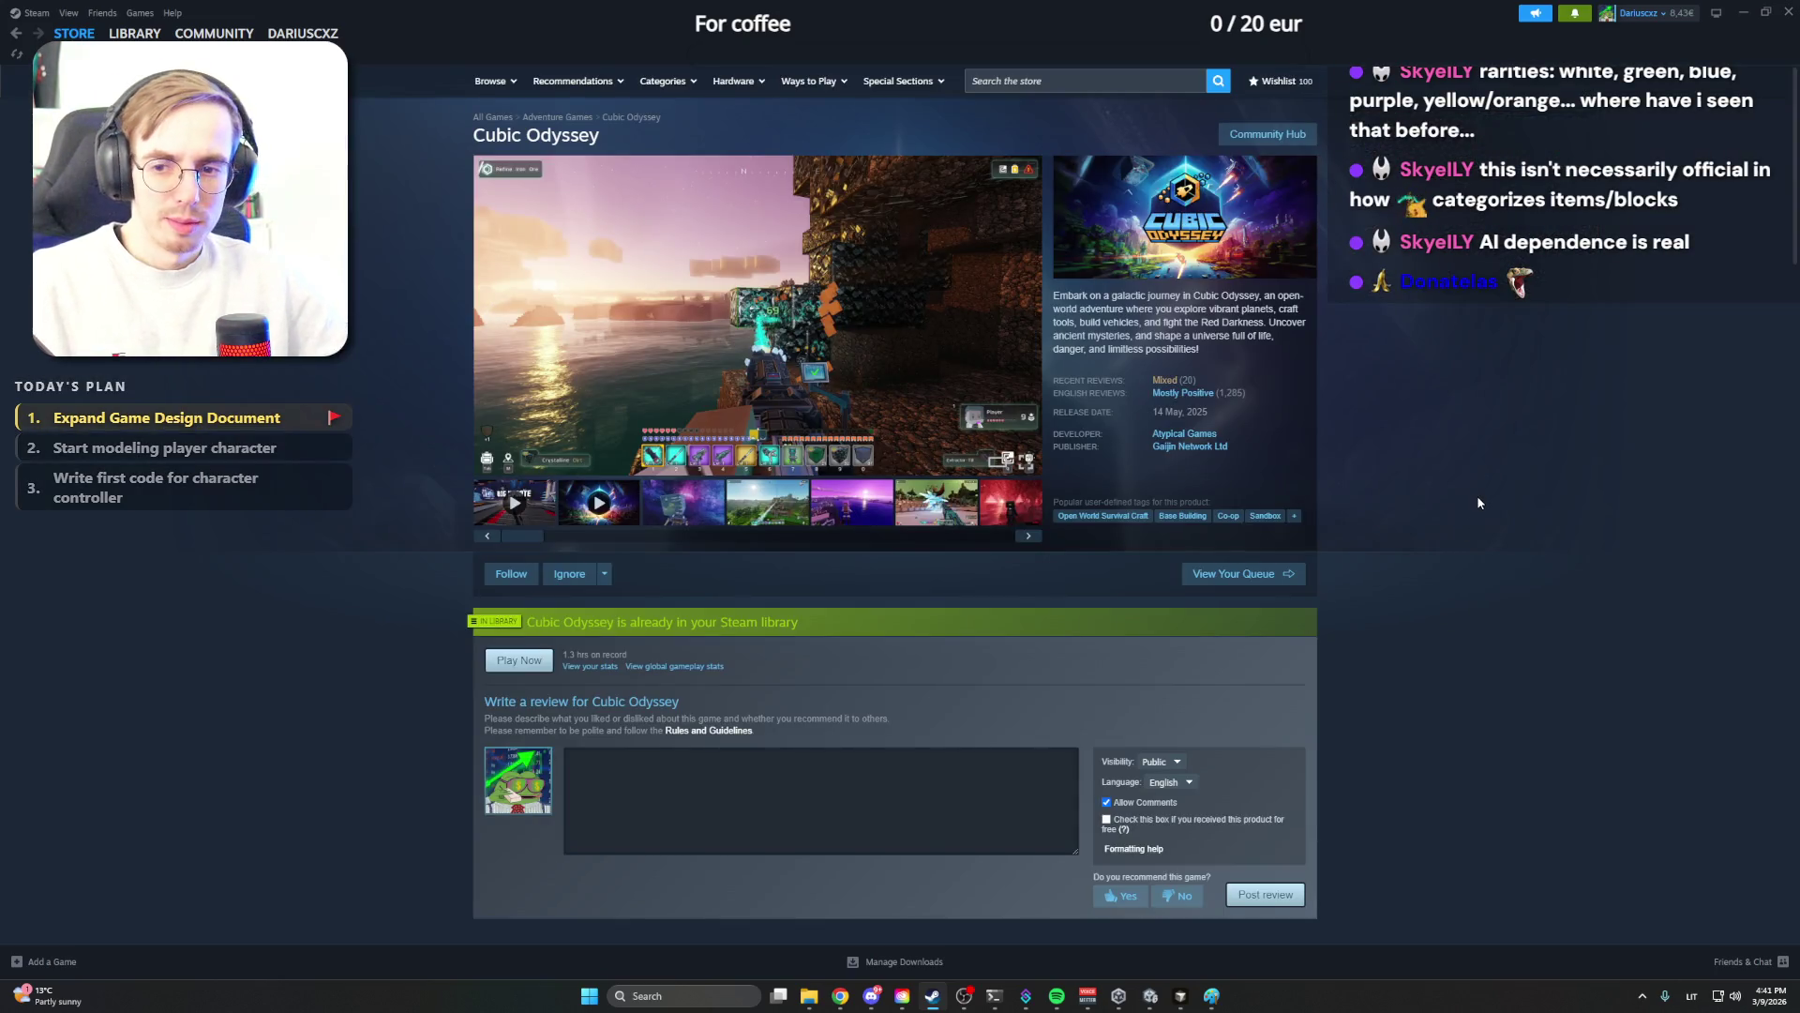
click(1742, 13)
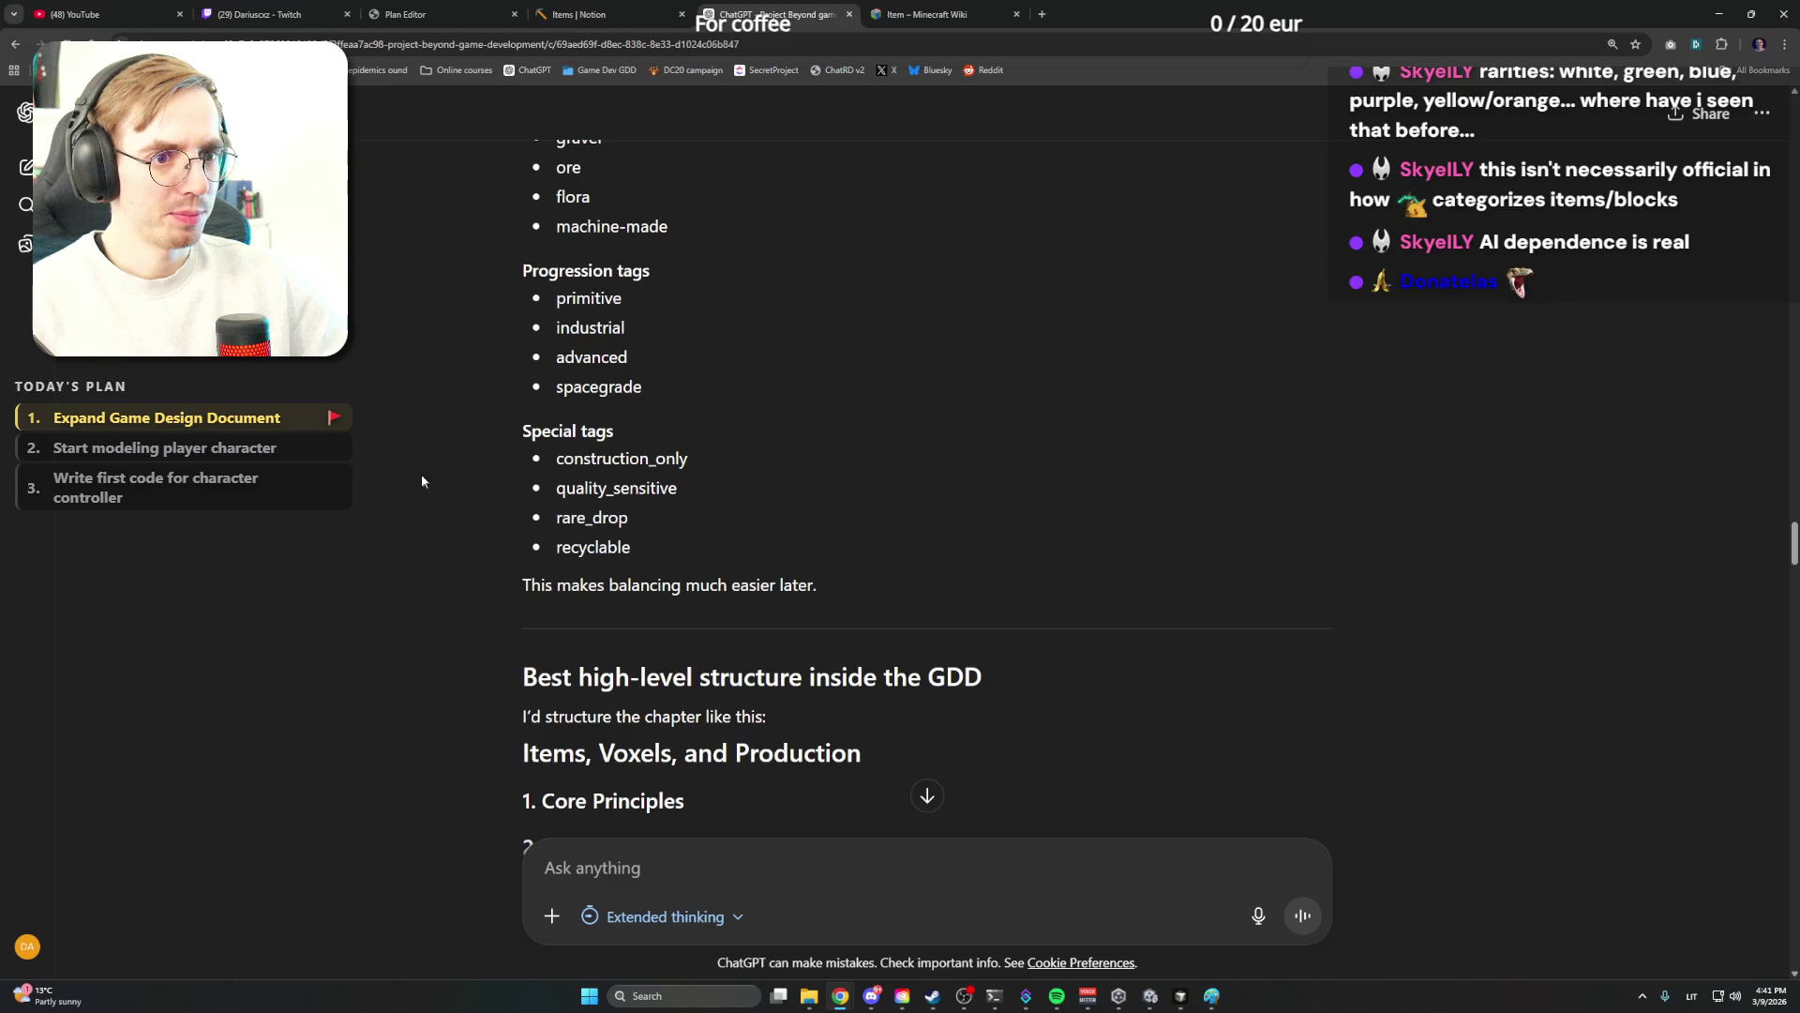
scroll(424, 476, down, 3)
scroll(419, 465, down, 2)
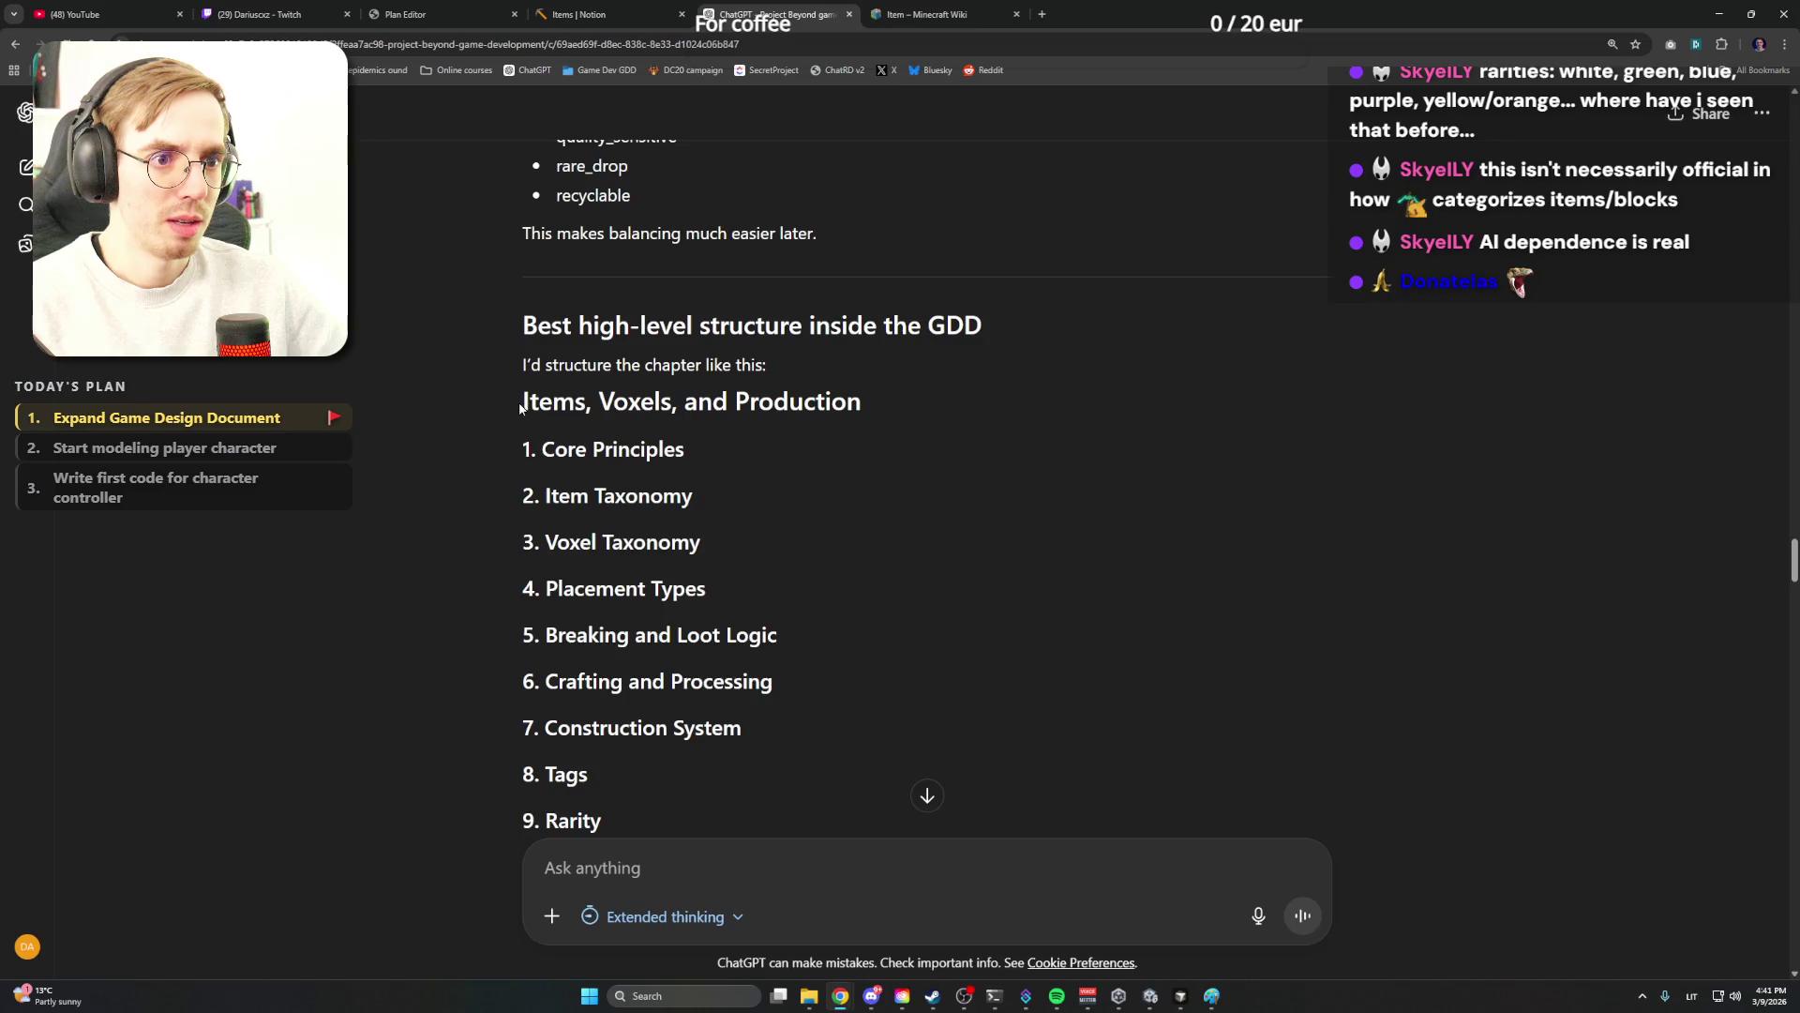
scroll(511, 423, down, 1)
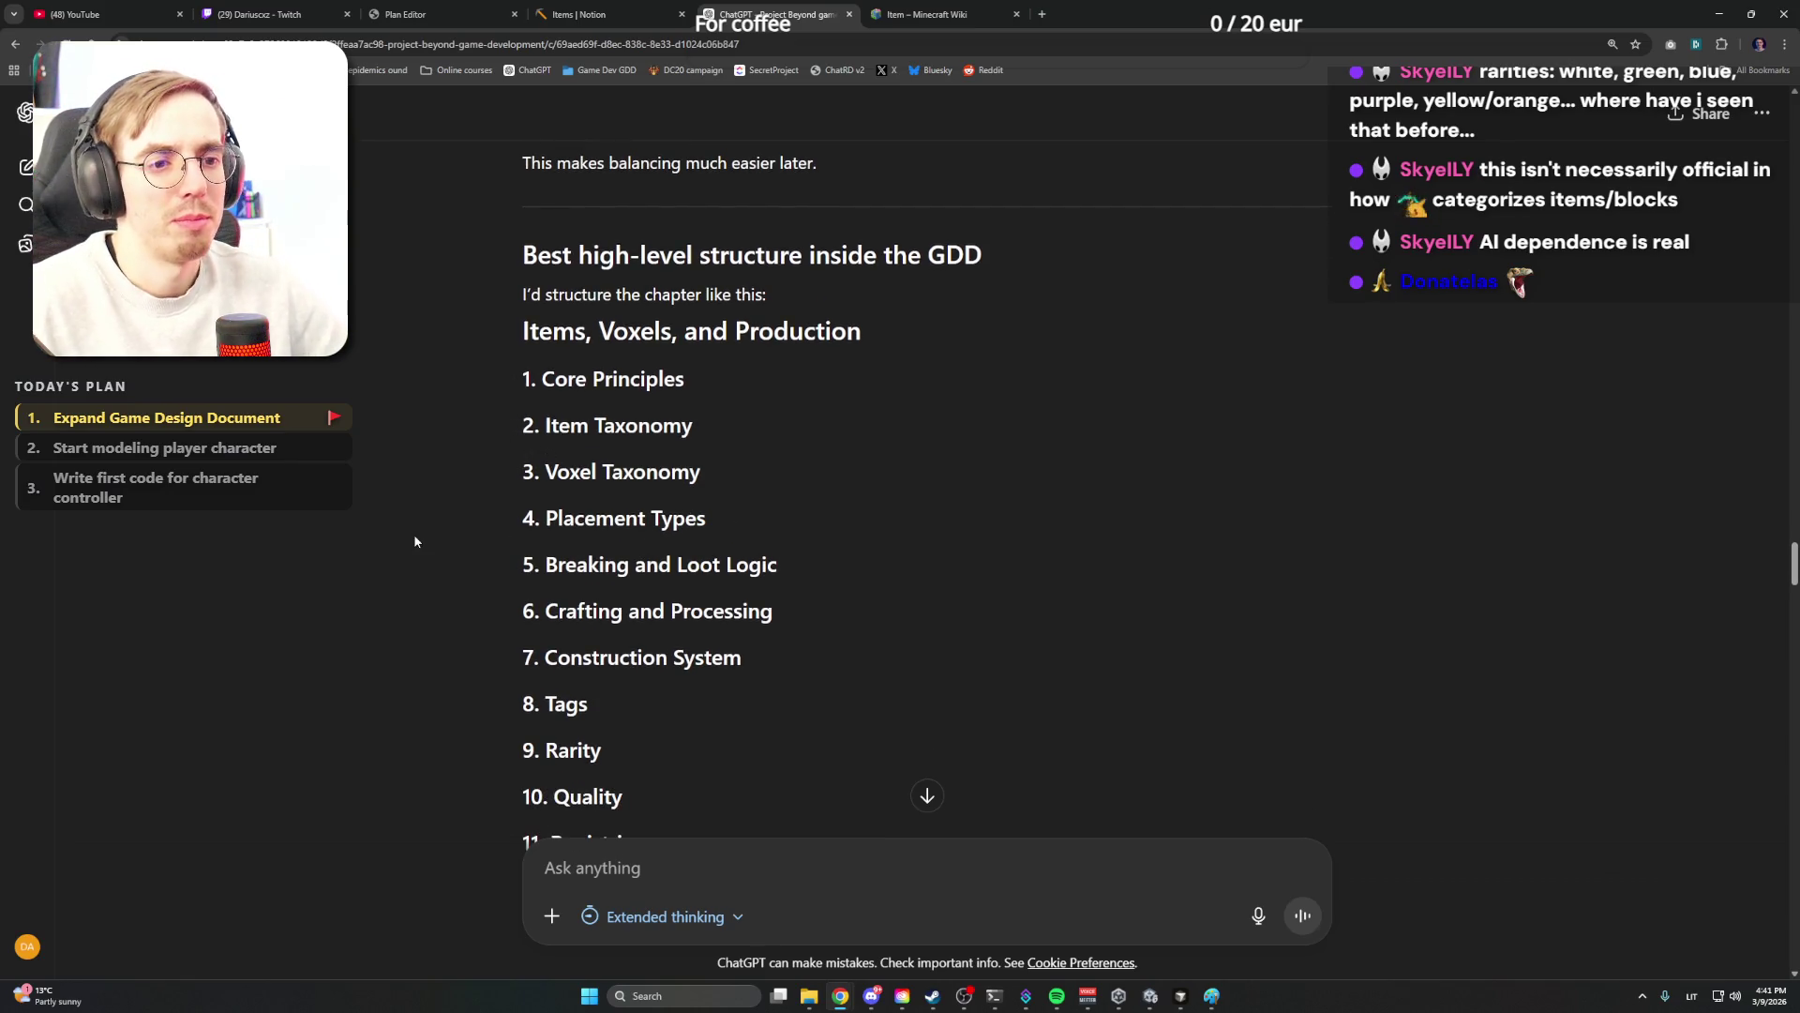
scroll(417, 533, down, 1)
scroll(416, 532, down, 1)
scroll(419, 527, down, 1)
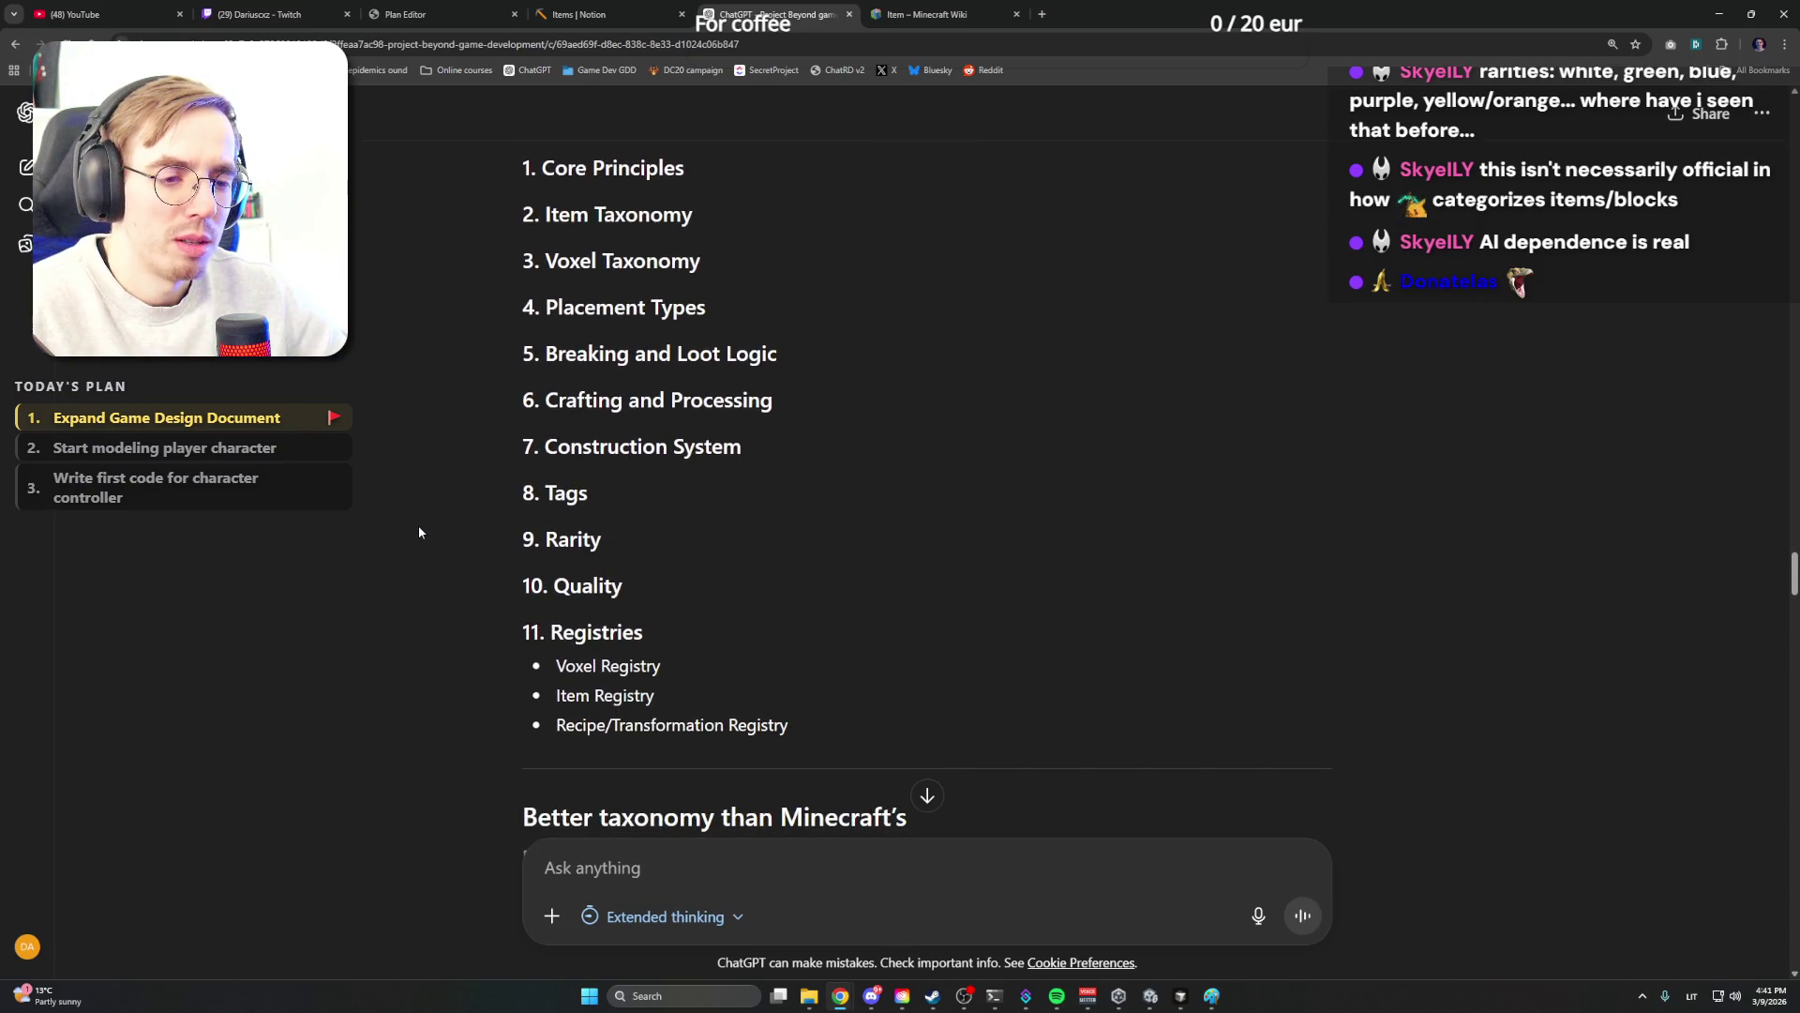
scroll(418, 525, down, 1)
scroll(417, 525, down, 1)
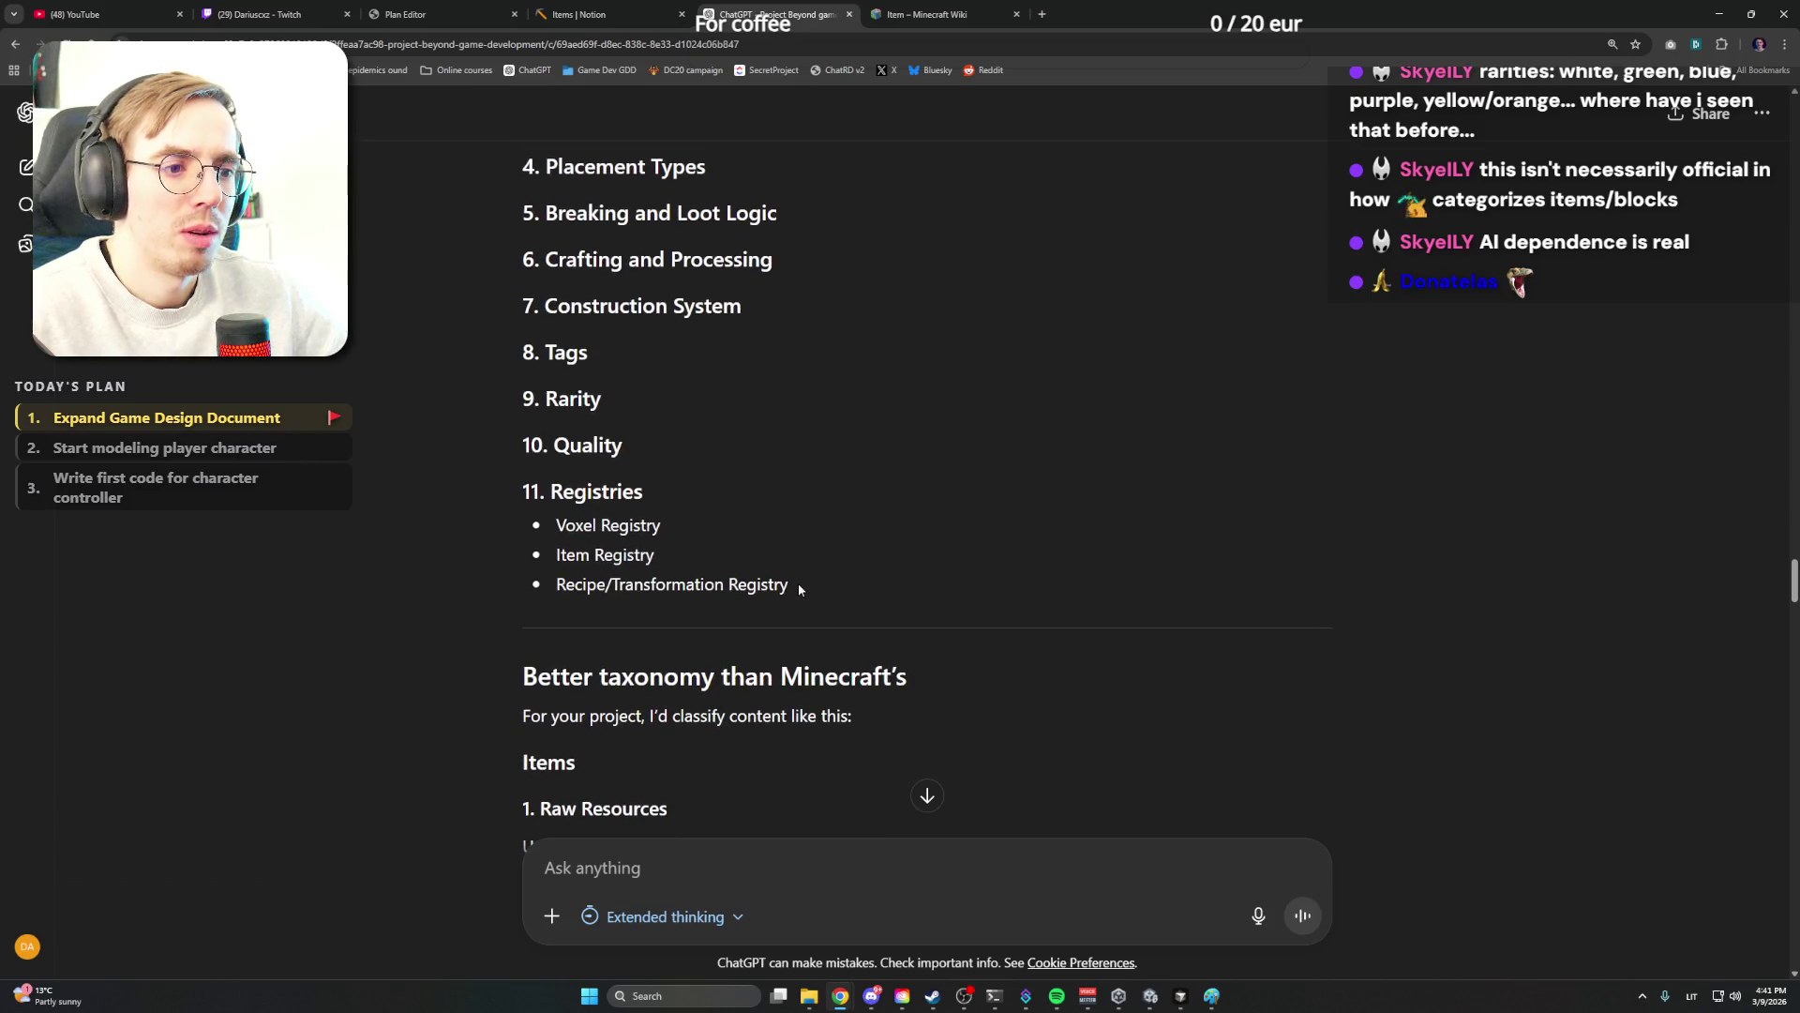
scroll(472, 574, down, 1)
scroll(472, 574, down, 1)
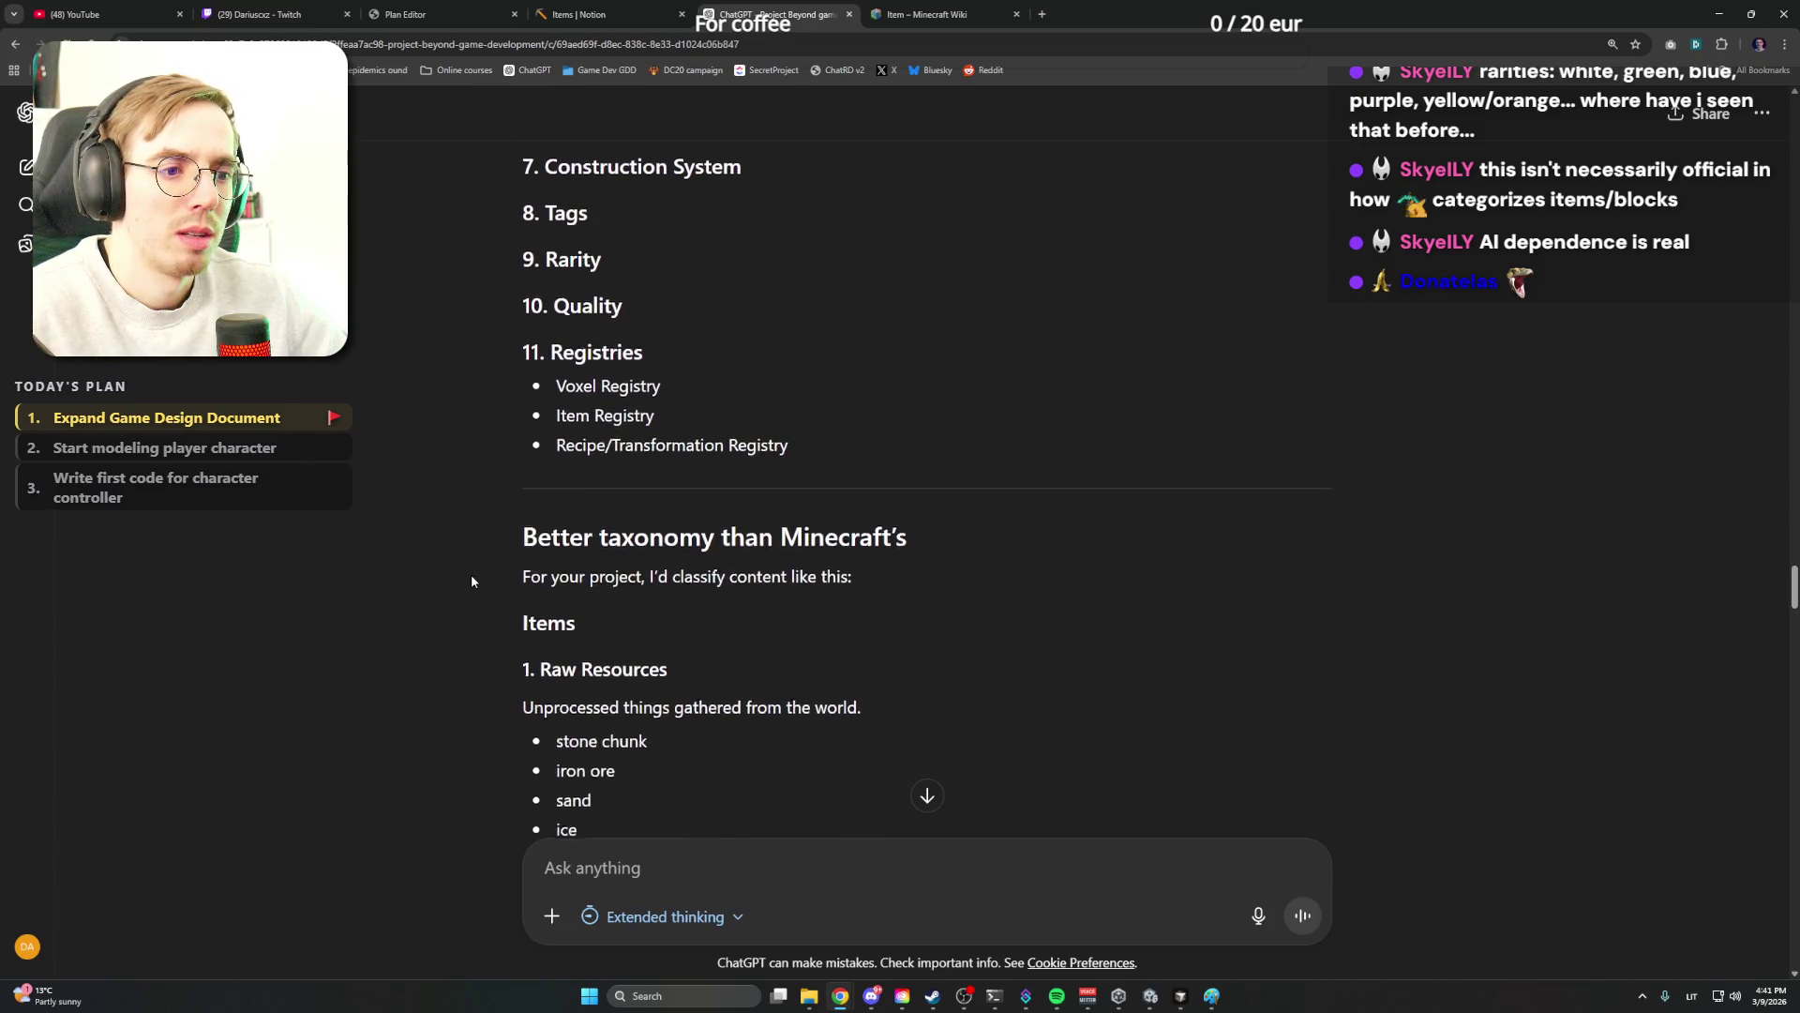
scroll(471, 575, down, 2)
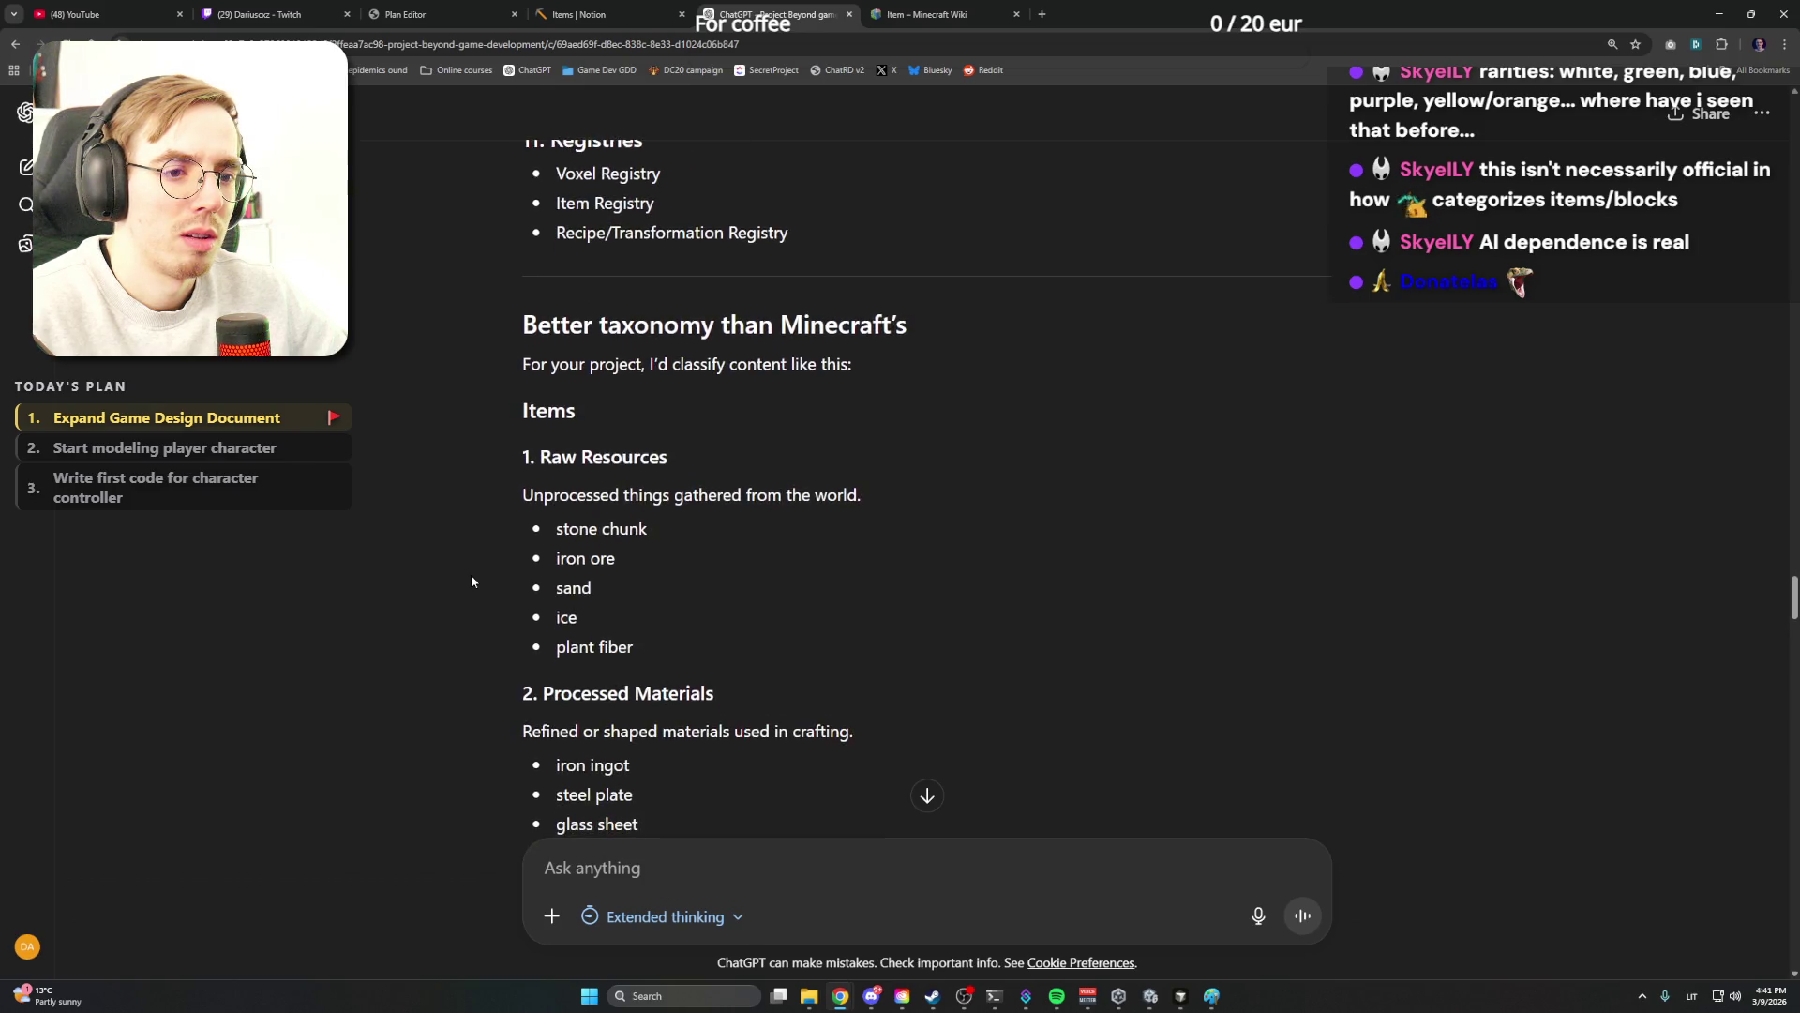
scroll(472, 574, down, 2)
scroll(471, 572, down, 3)
scroll(471, 573, down, 3)
scroll(472, 573, down, 3)
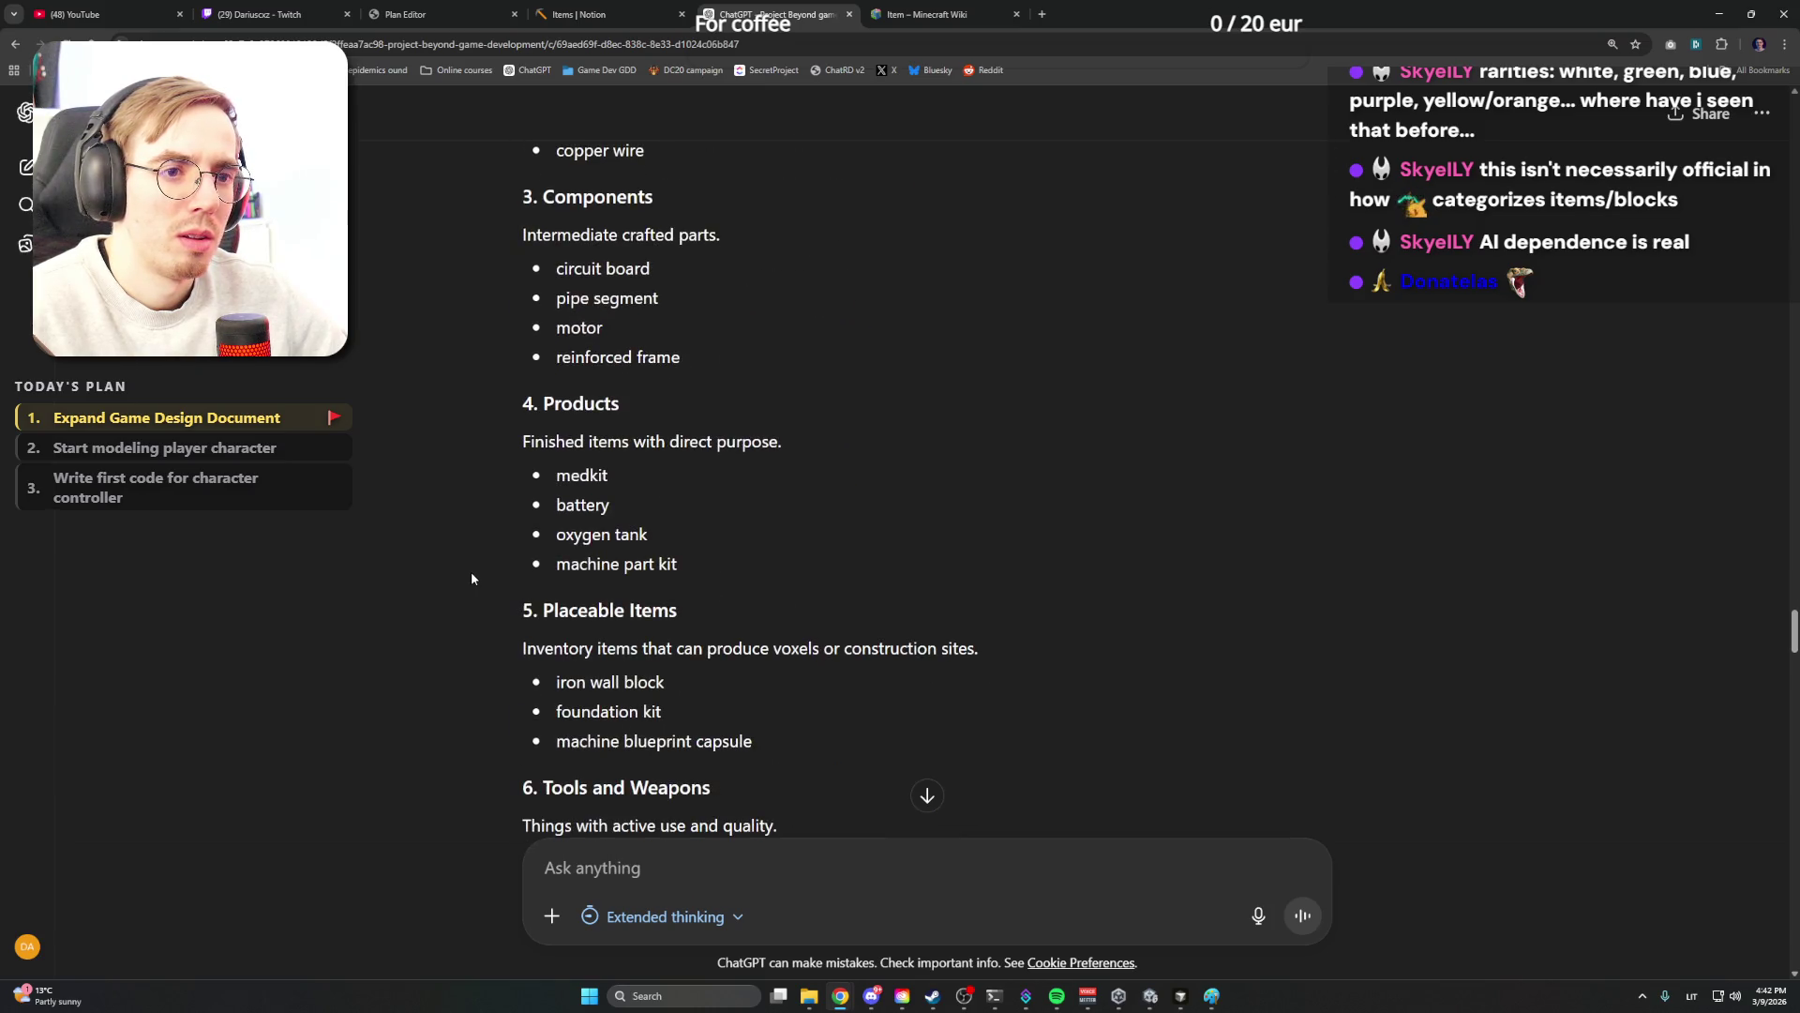
scroll(470, 571, down, 4)
scroll(472, 571, up, 1)
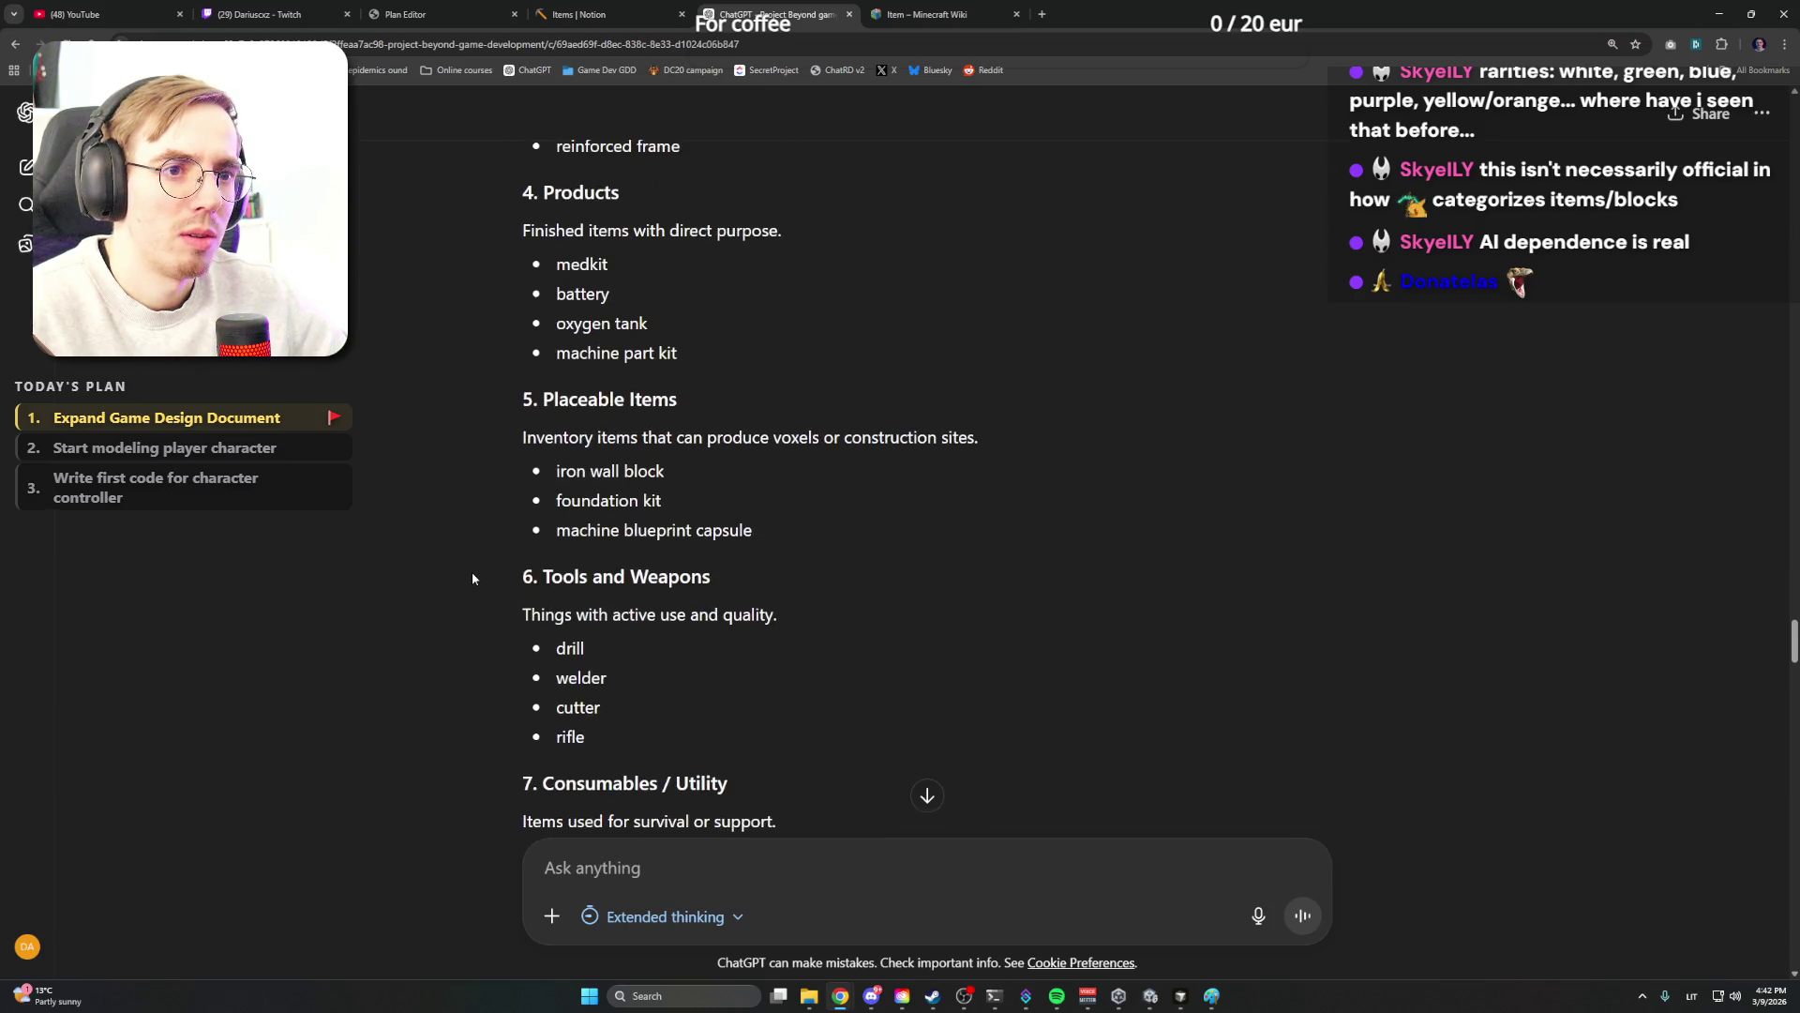
scroll(470, 572, down, 3)
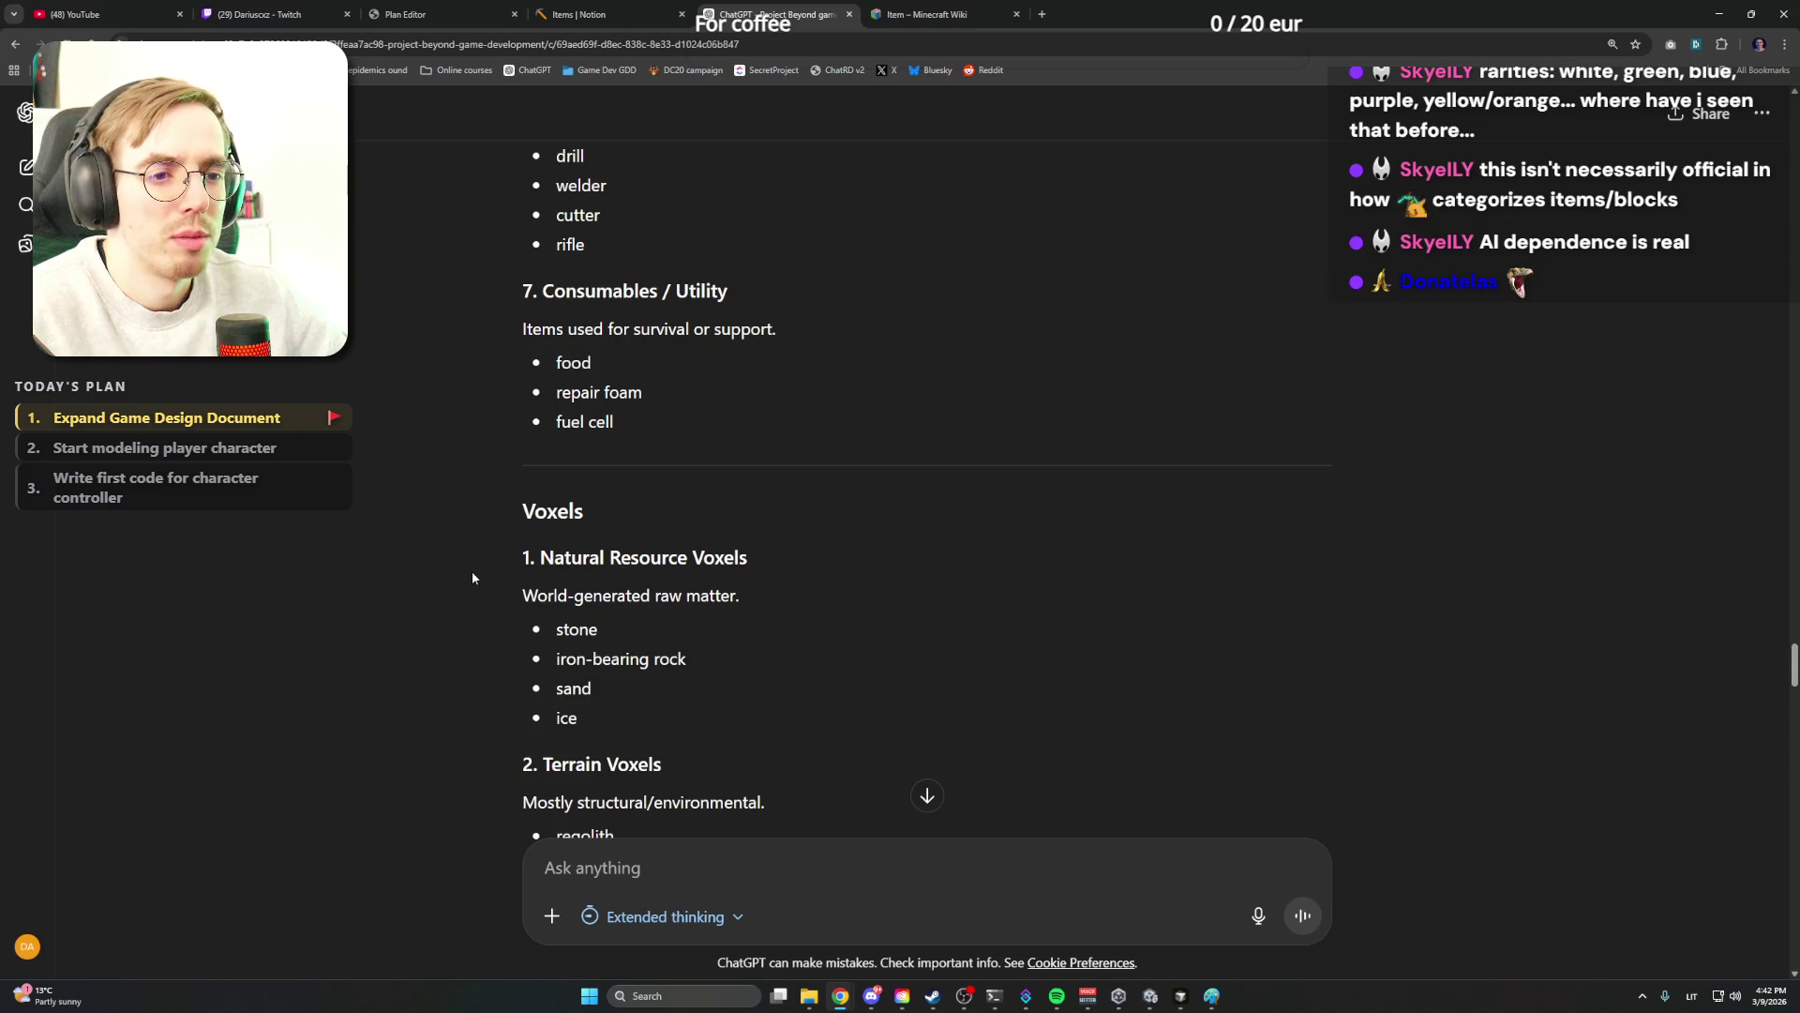
scroll(472, 571, down, 1)
scroll(482, 587, up, 3)
scroll(482, 586, up, 3)
scroll(482, 587, down, 6)
scroll(481, 583, down, 3)
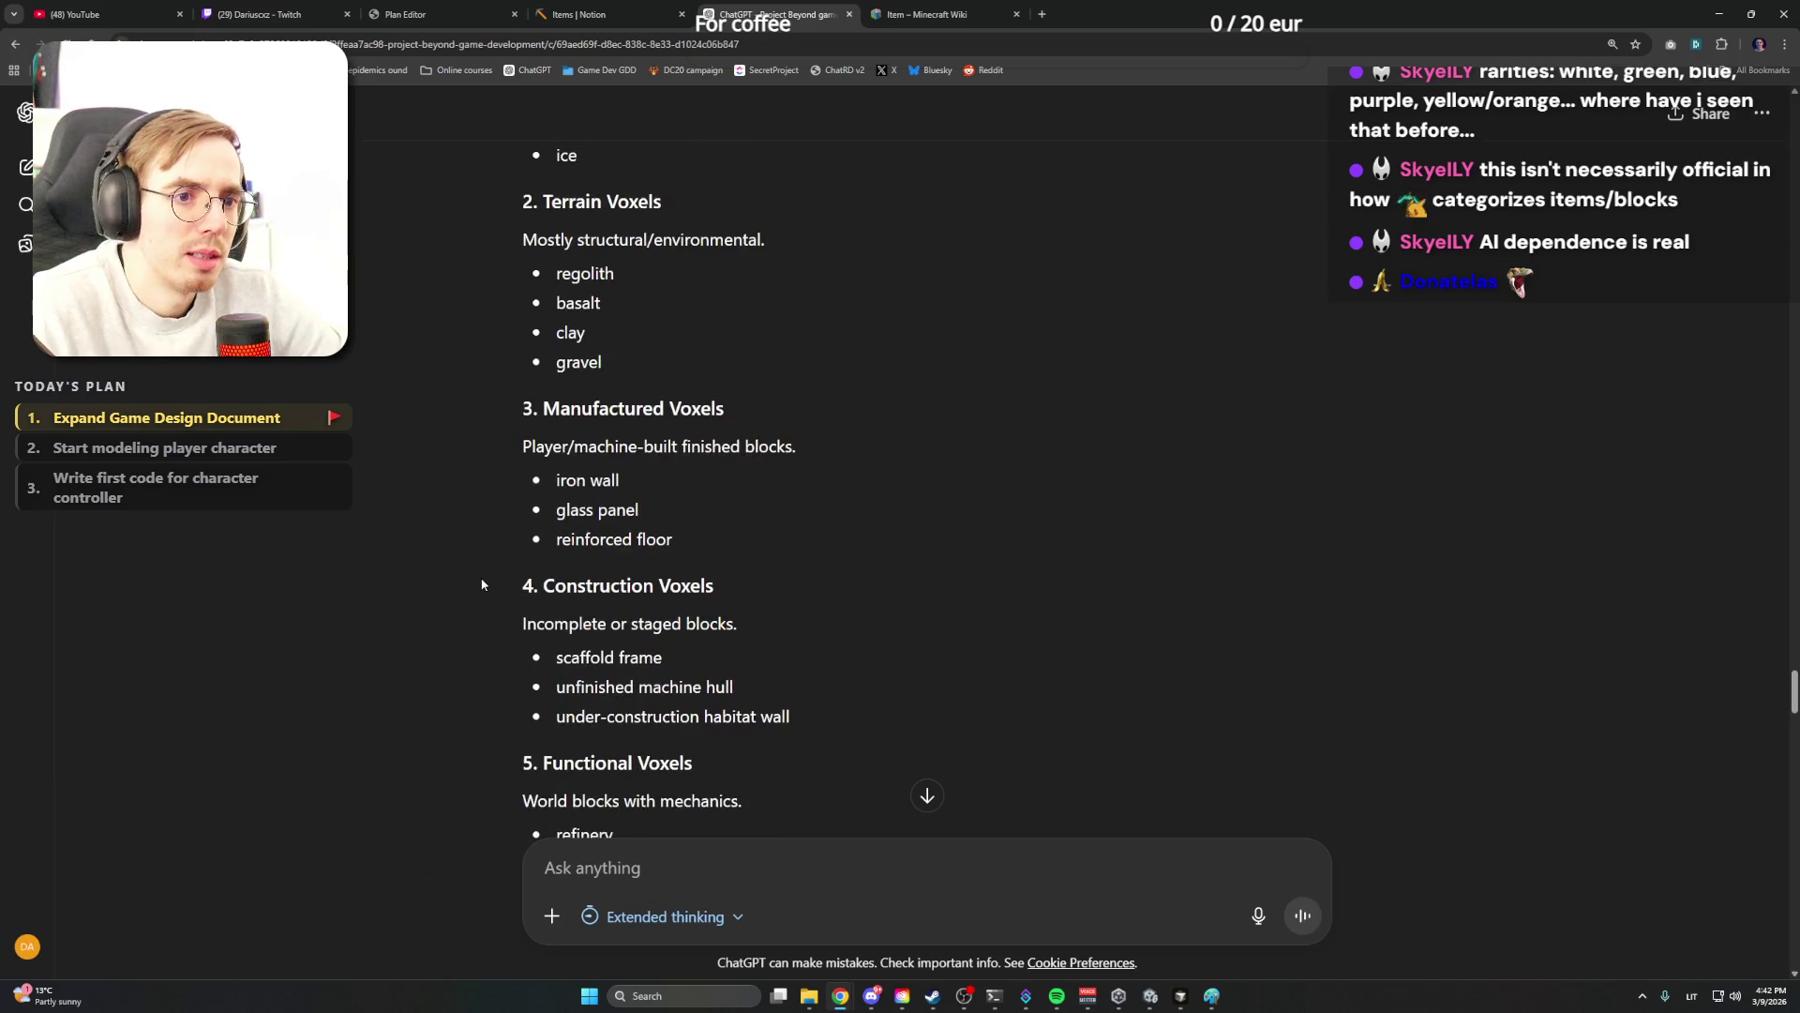
scroll(478, 601, down, 2)
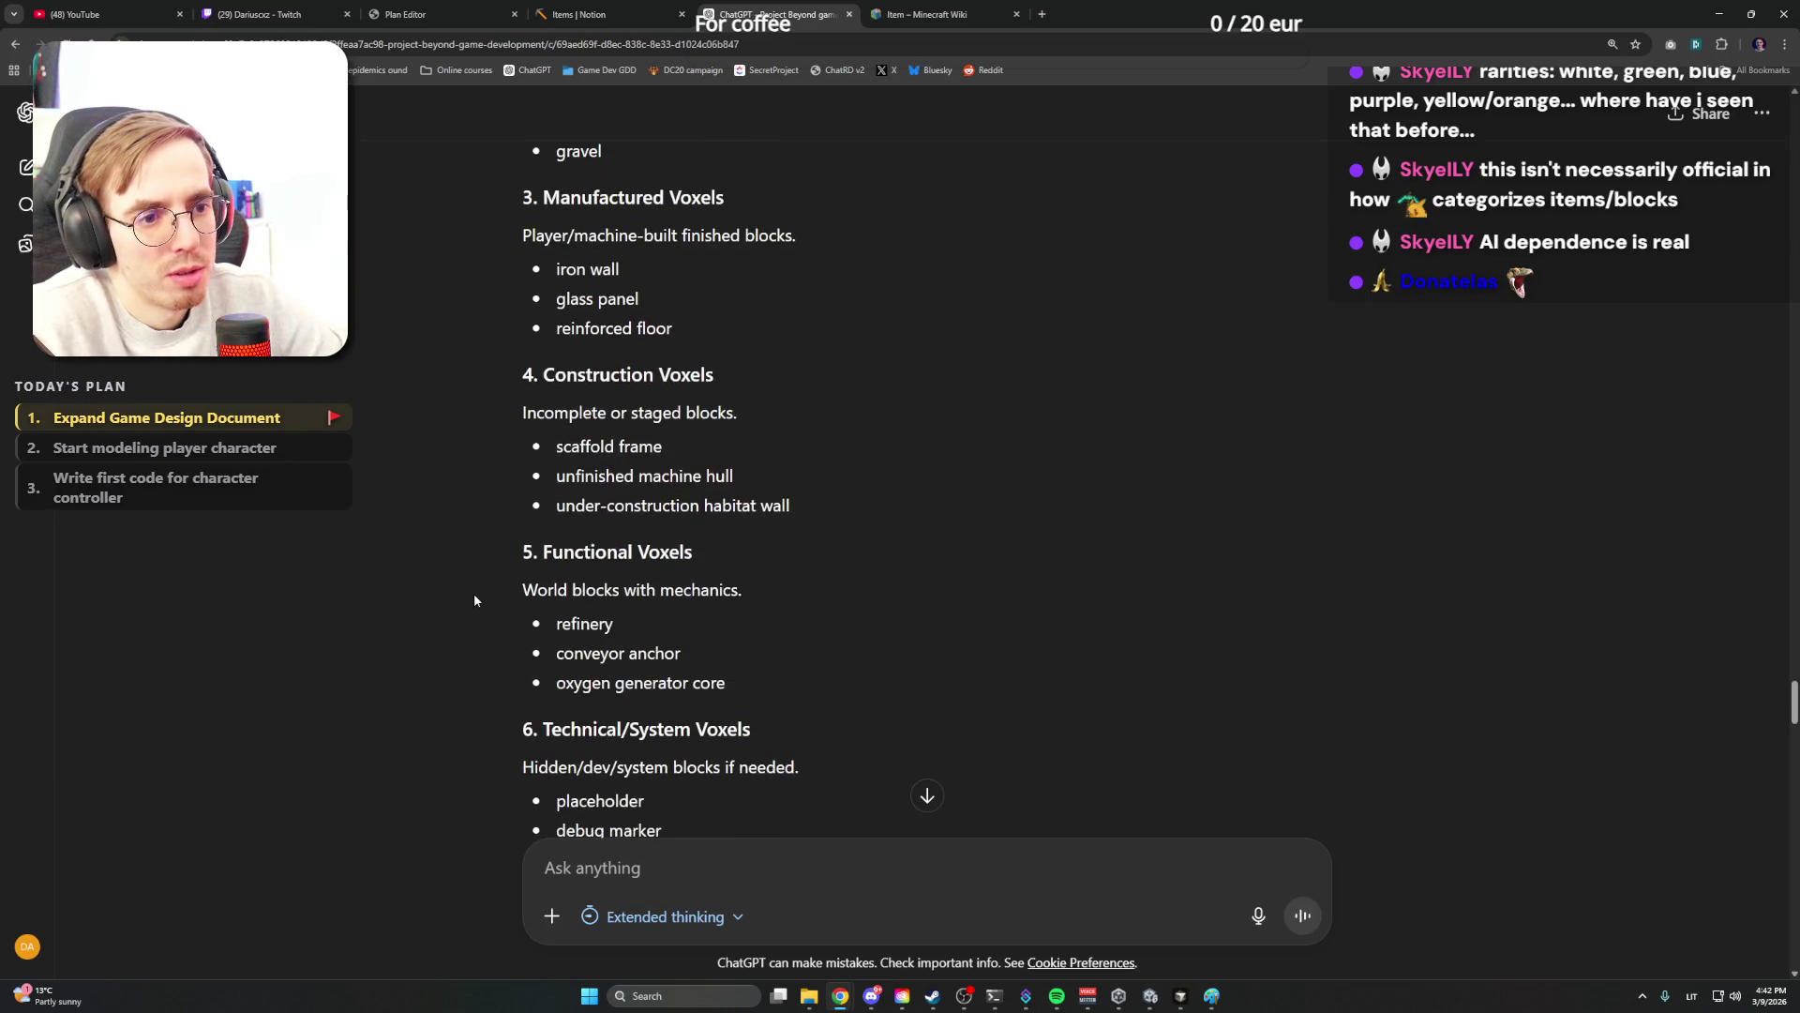
scroll(477, 601, up, 1)
scroll(477, 601, up, 2)
scroll(478, 596, up, 1)
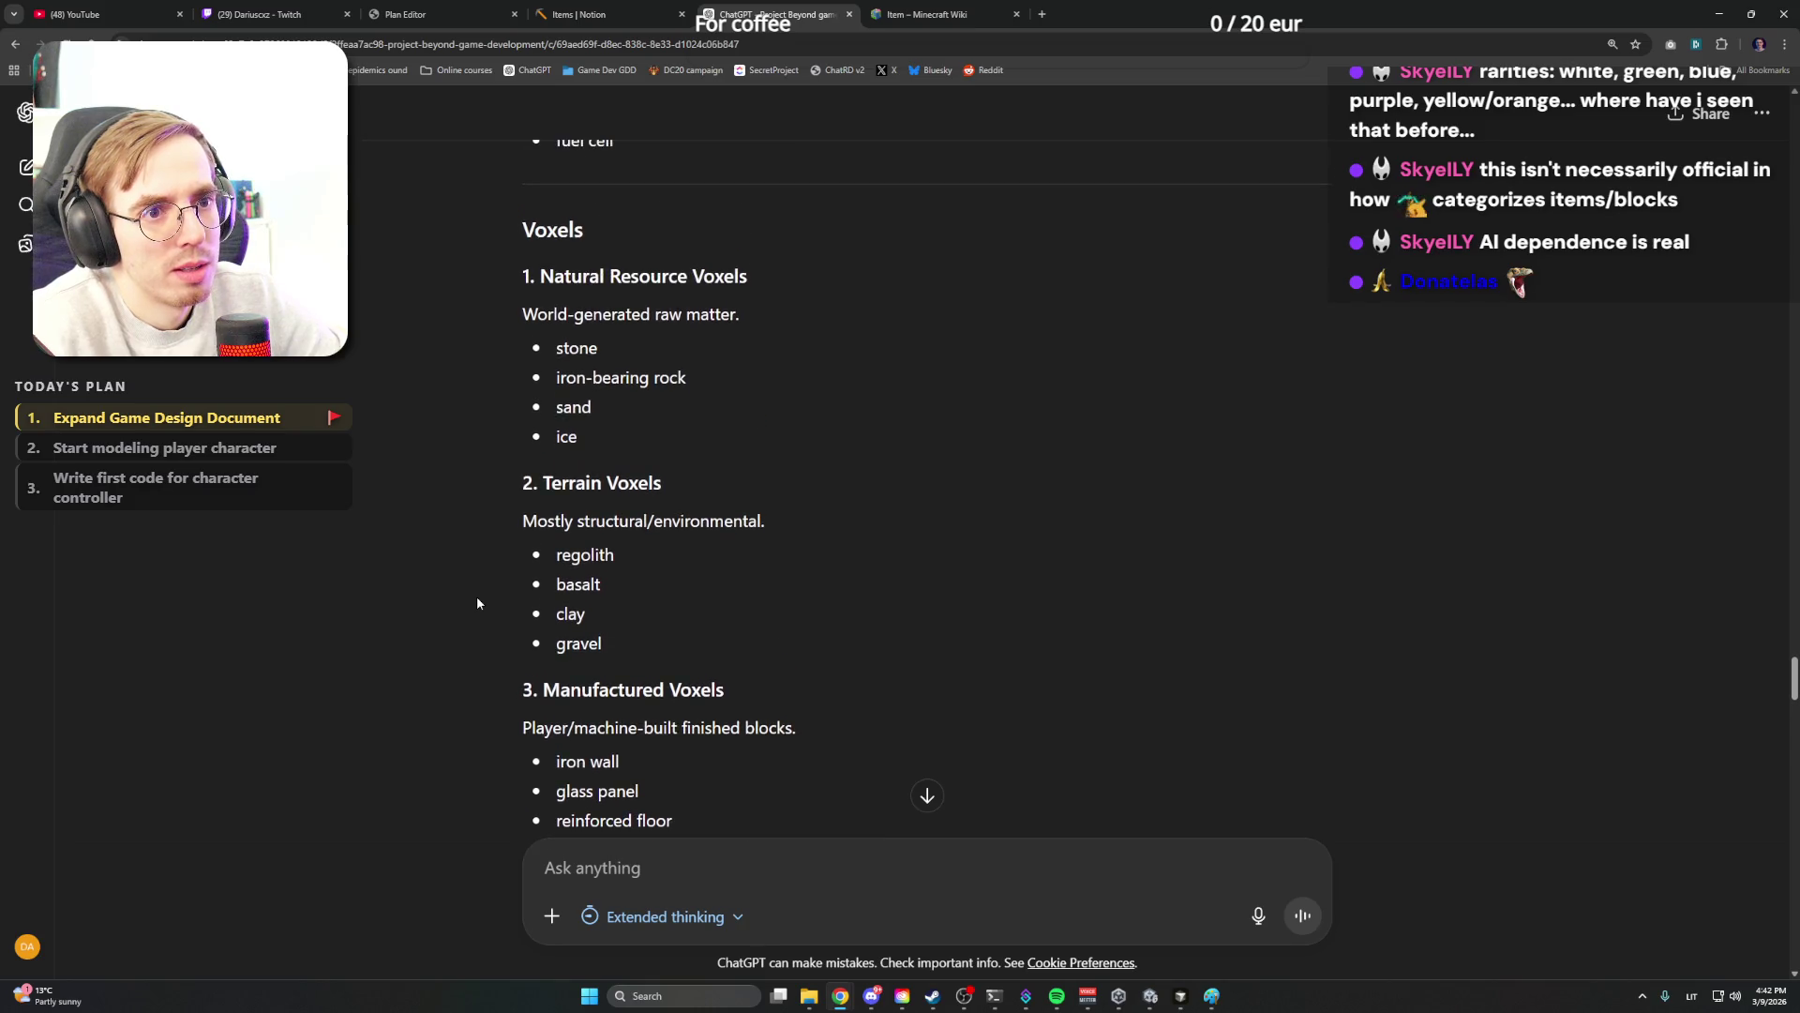
scroll(478, 592, up, 2)
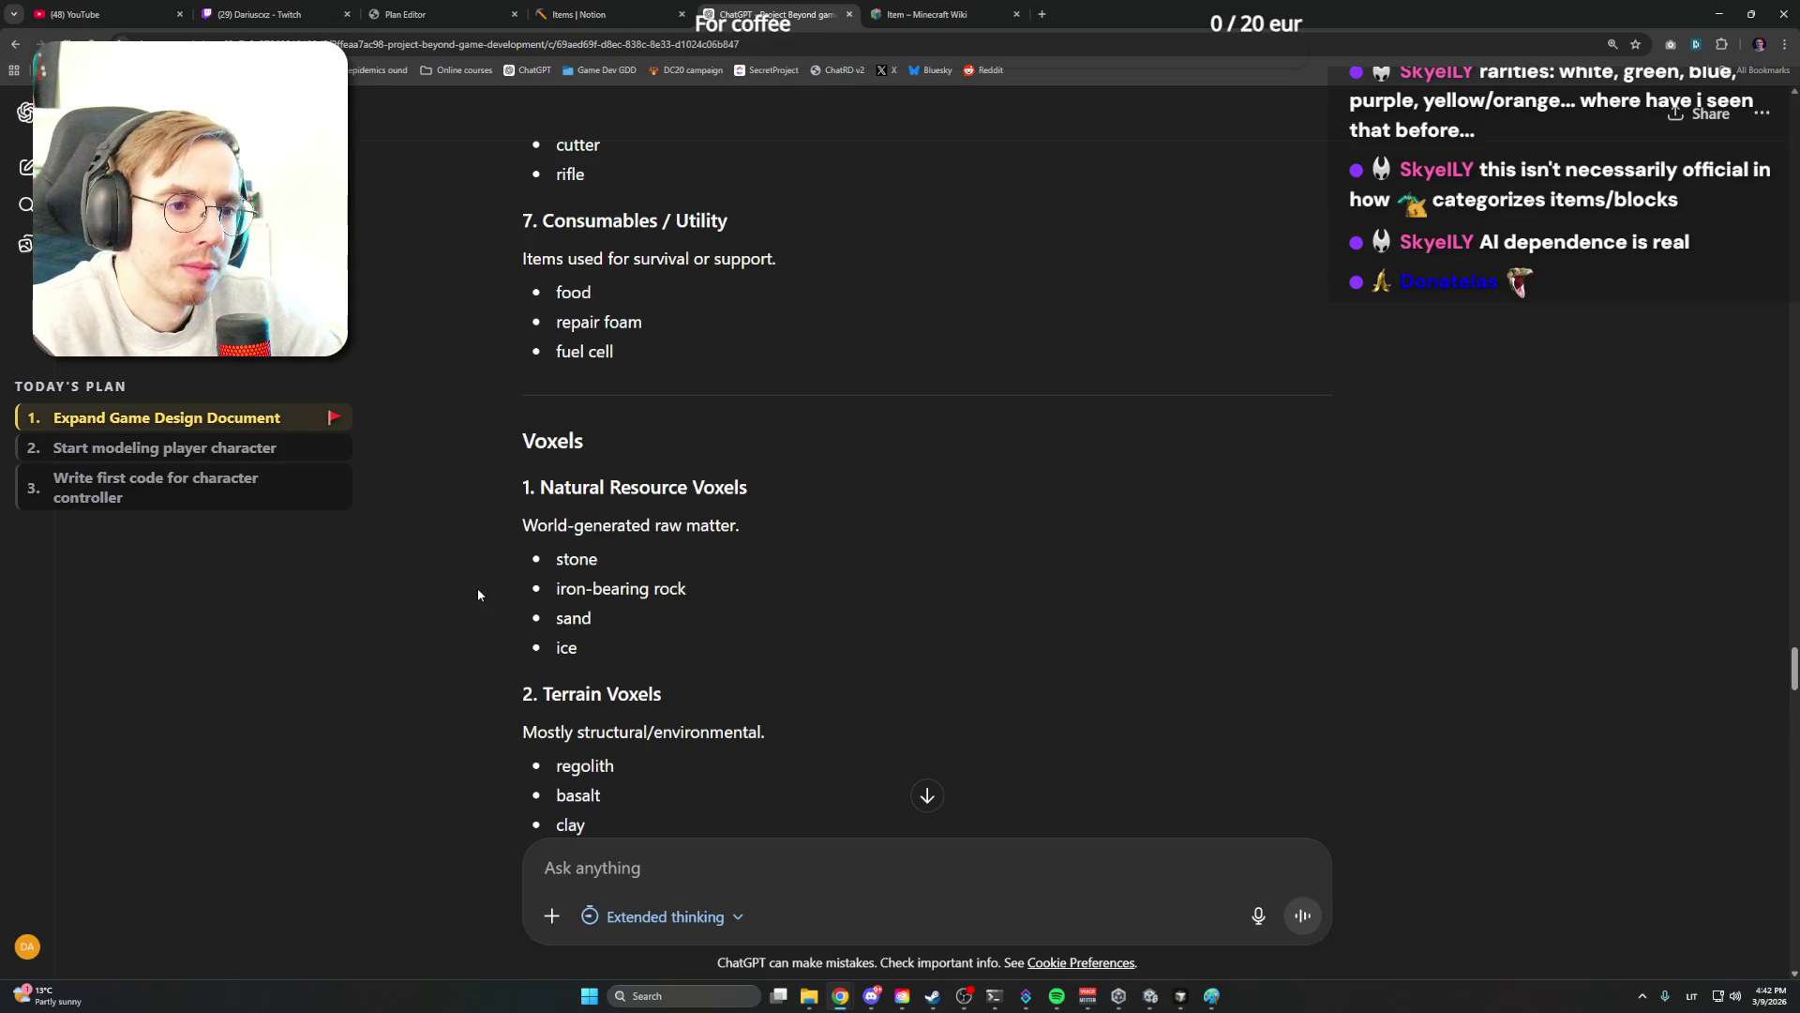
scroll(476, 588, down, 1)
scroll(477, 588, down, 1)
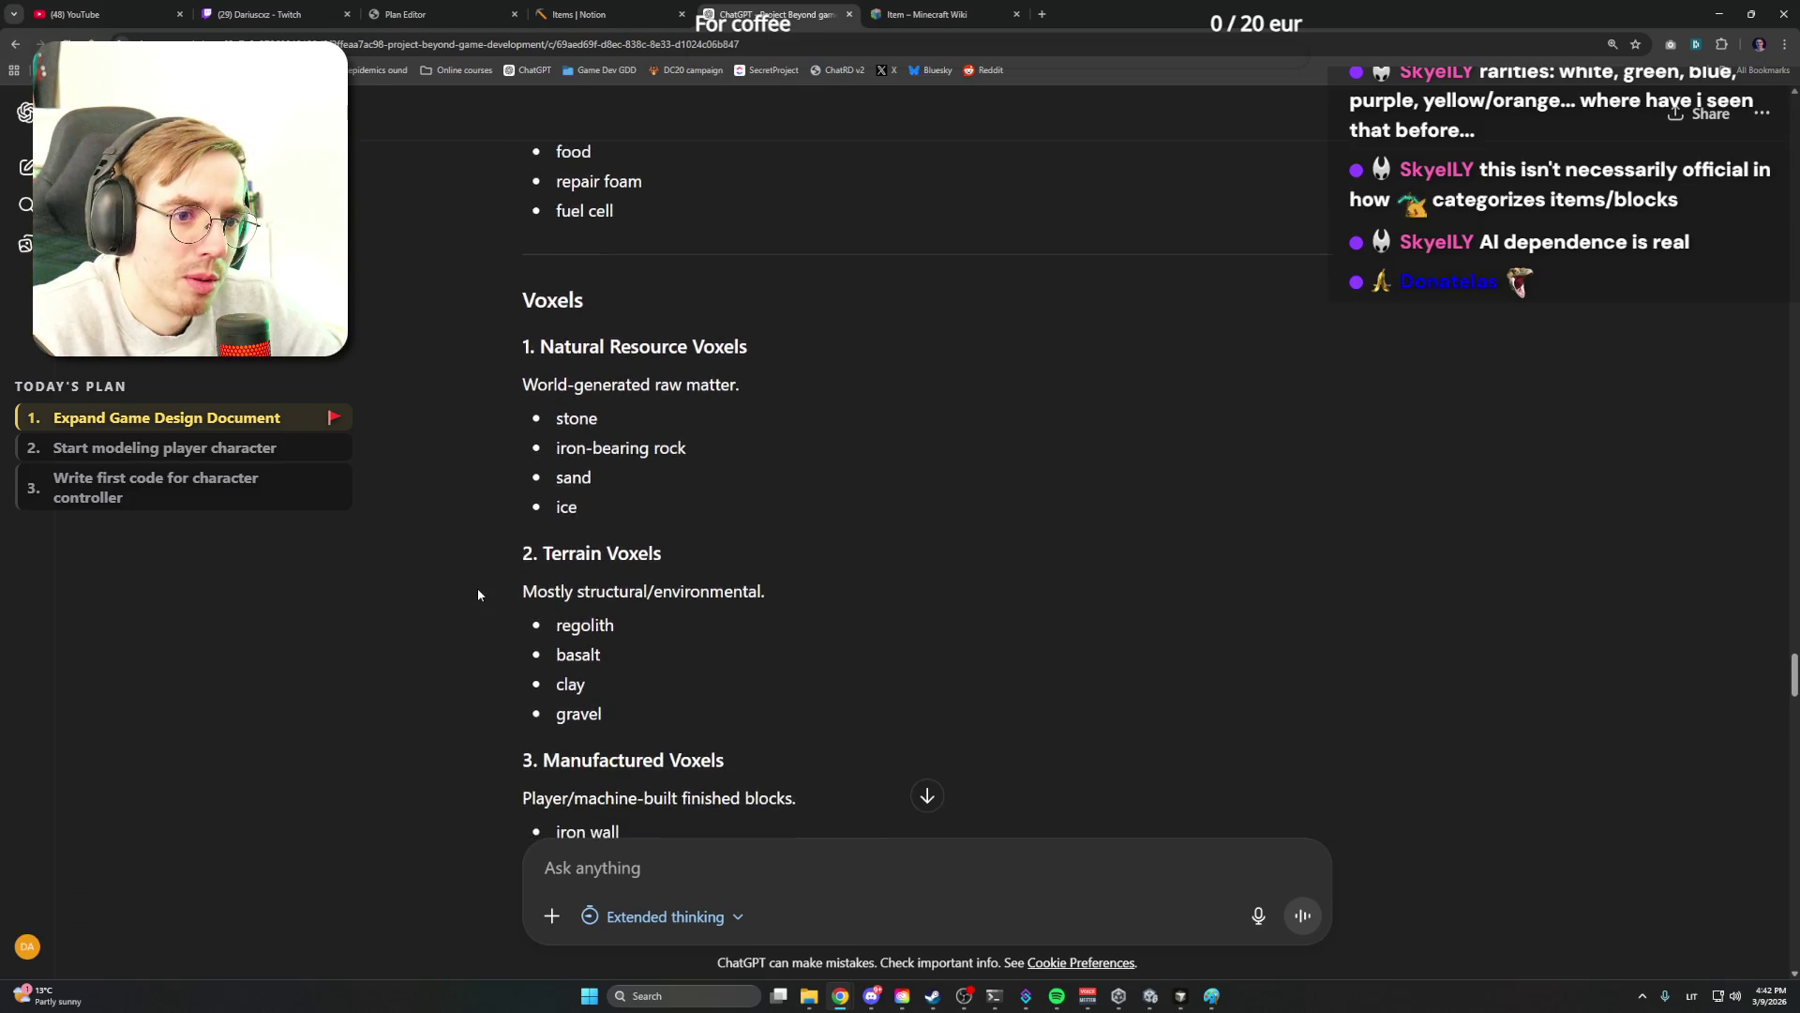
scroll(478, 589, down, 2)
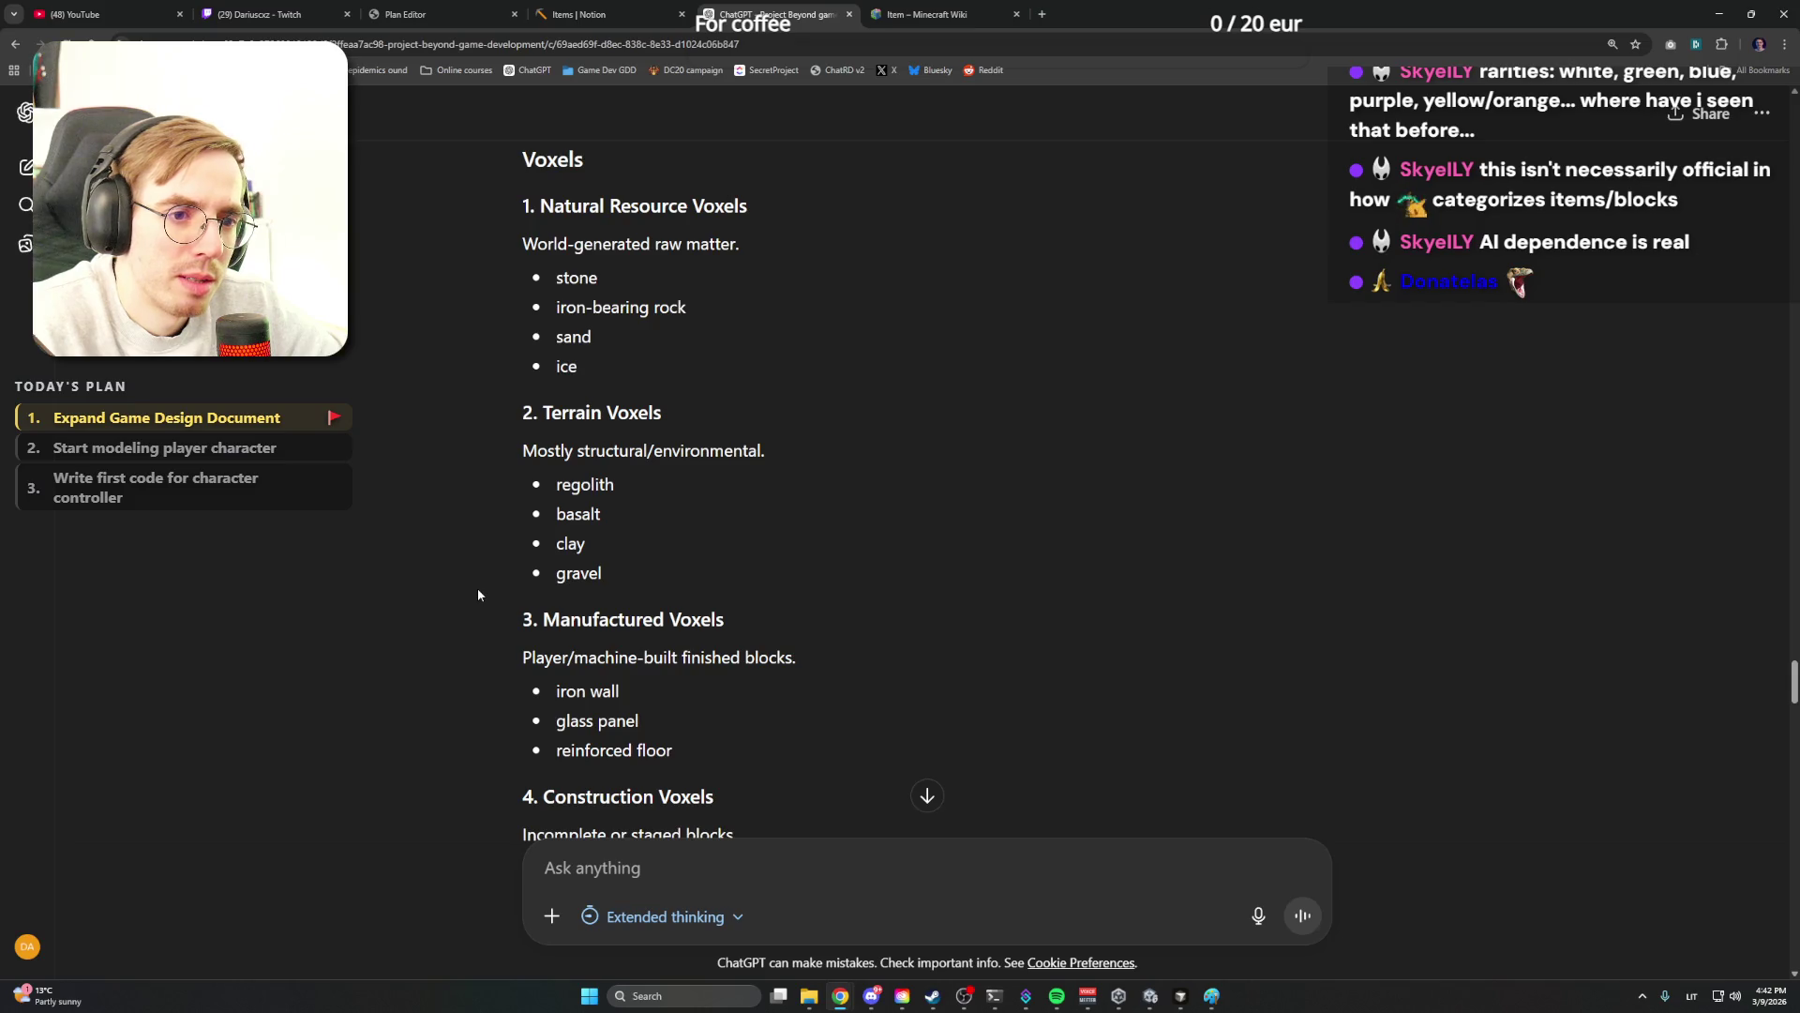
scroll(477, 589, down, 1)
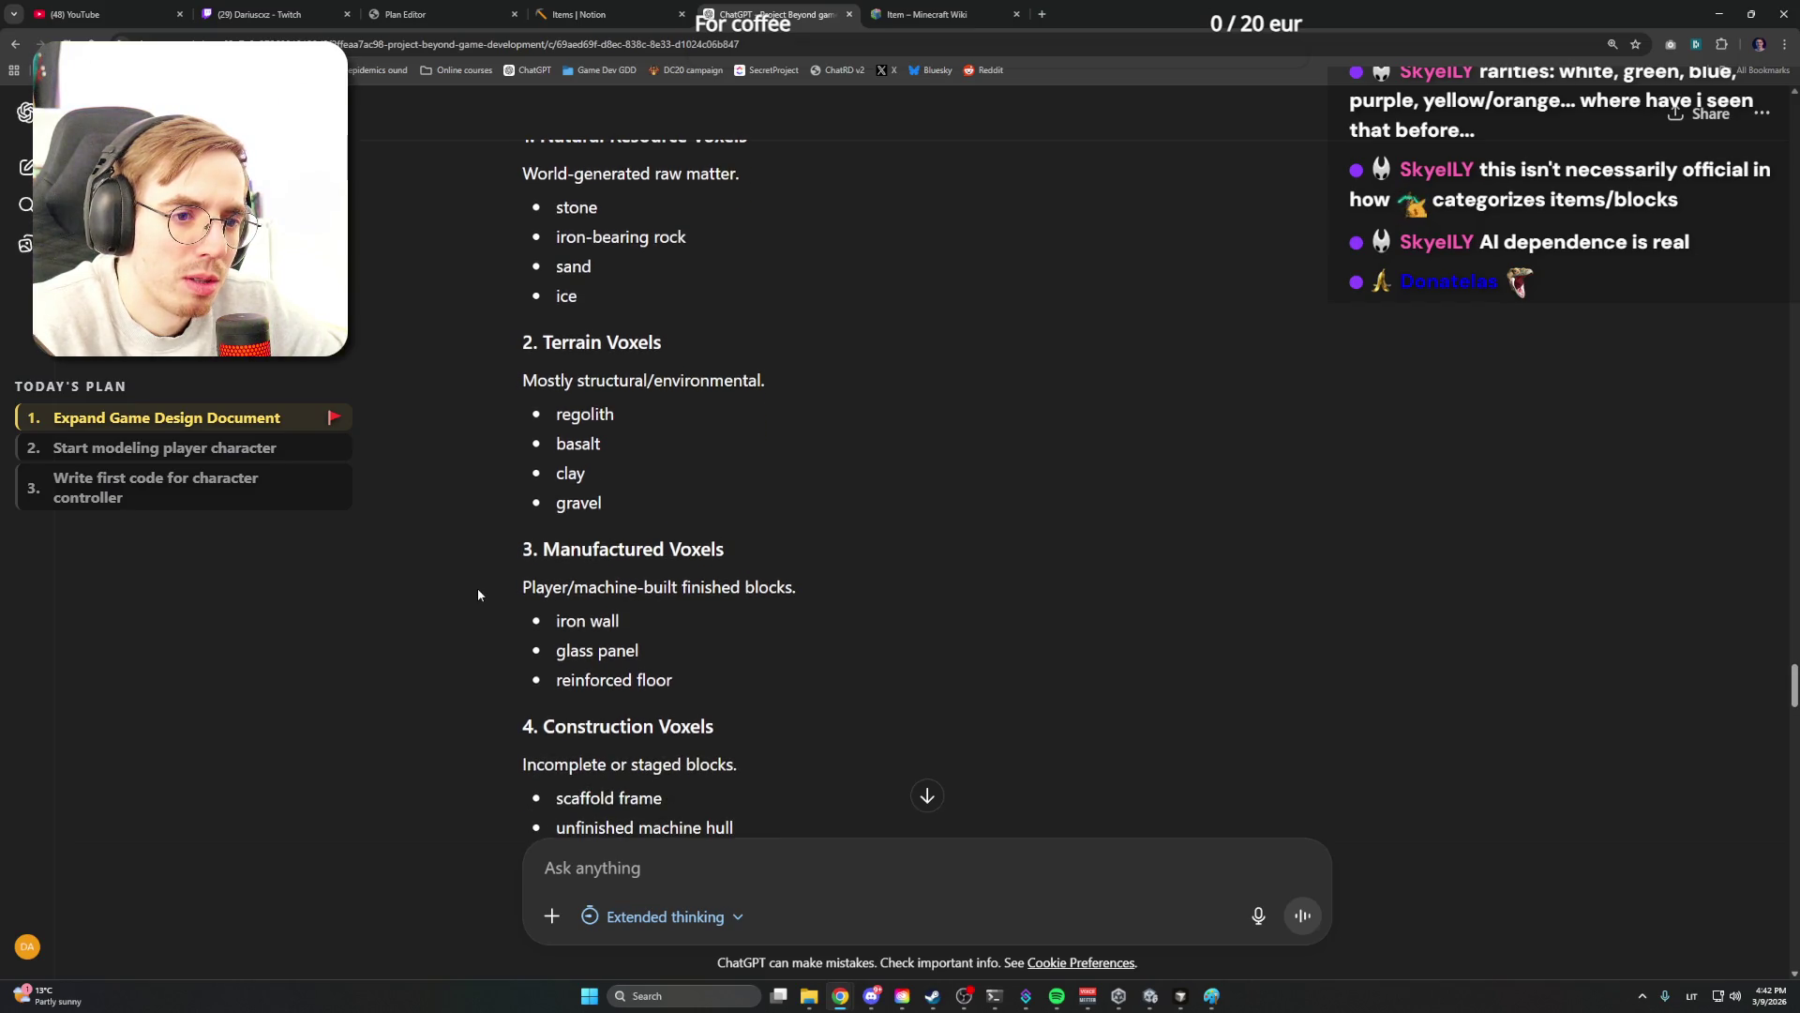
scroll(477, 589, down, 3)
scroll(478, 589, down, 3)
scroll(477, 588, down, 1)
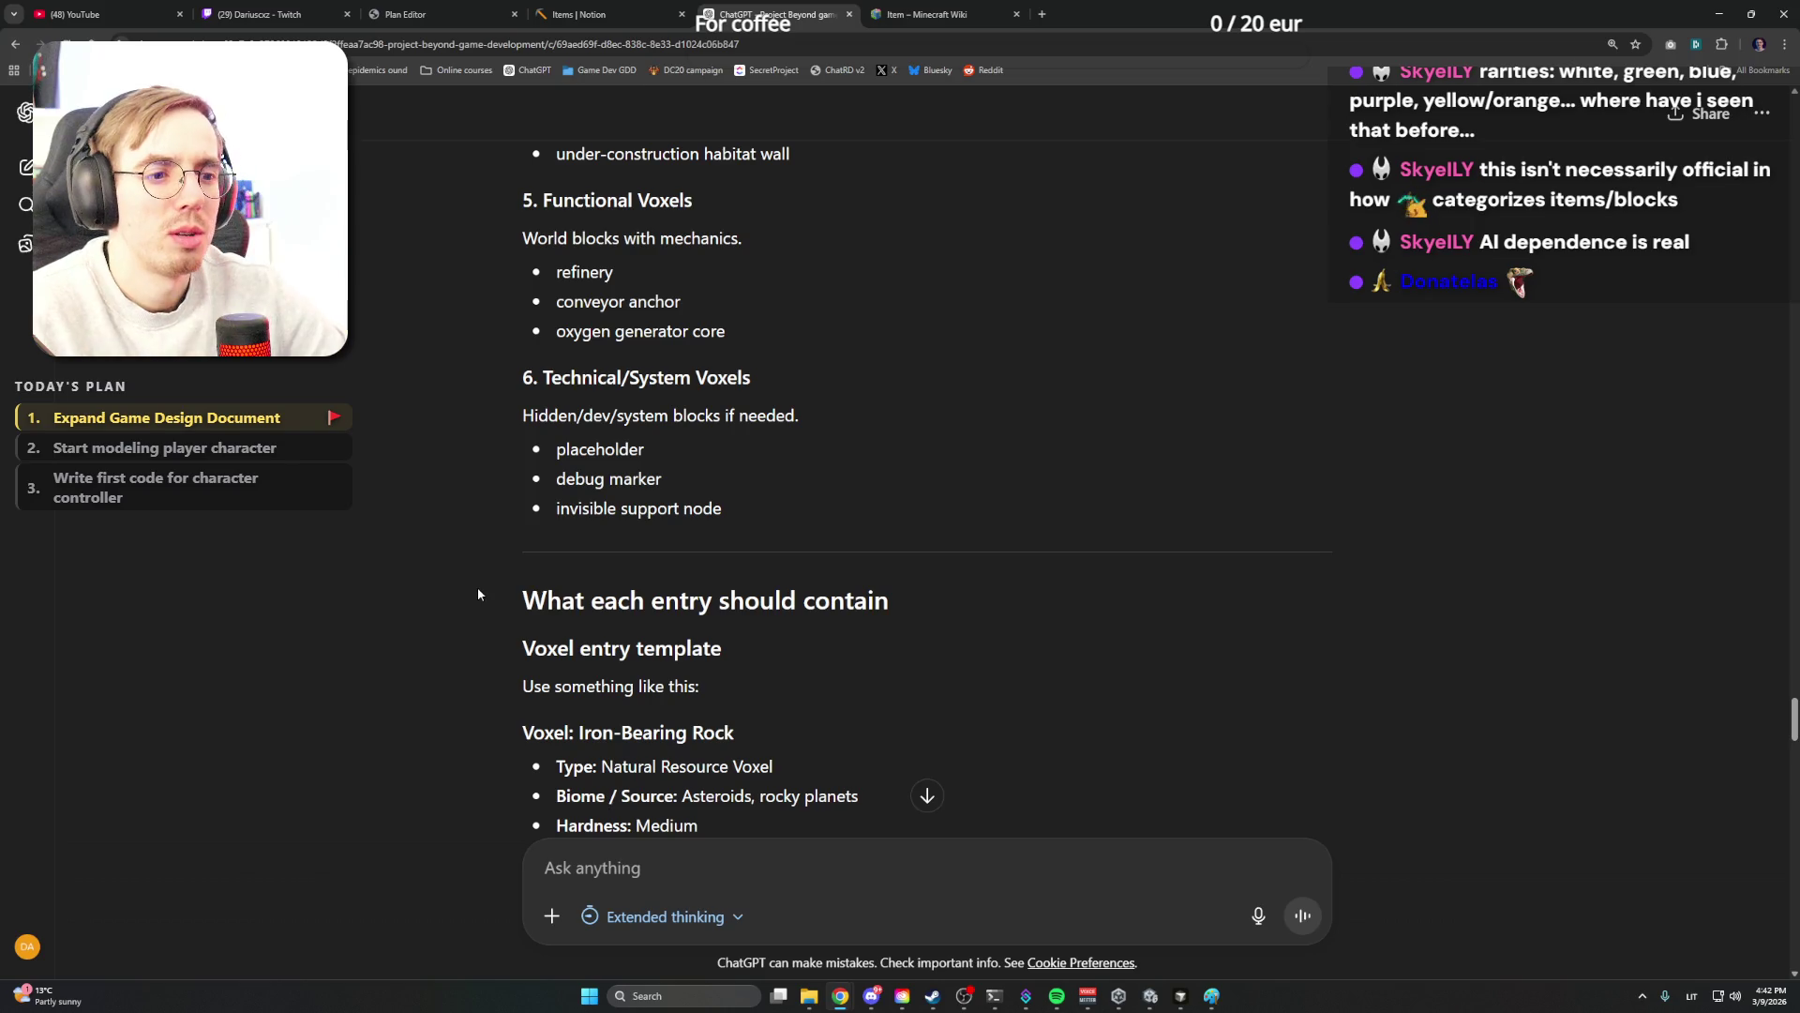
scroll(477, 587, down, 2)
scroll(477, 587, down, 1)
scroll(476, 587, down, 1)
scroll(478, 587, down, 1)
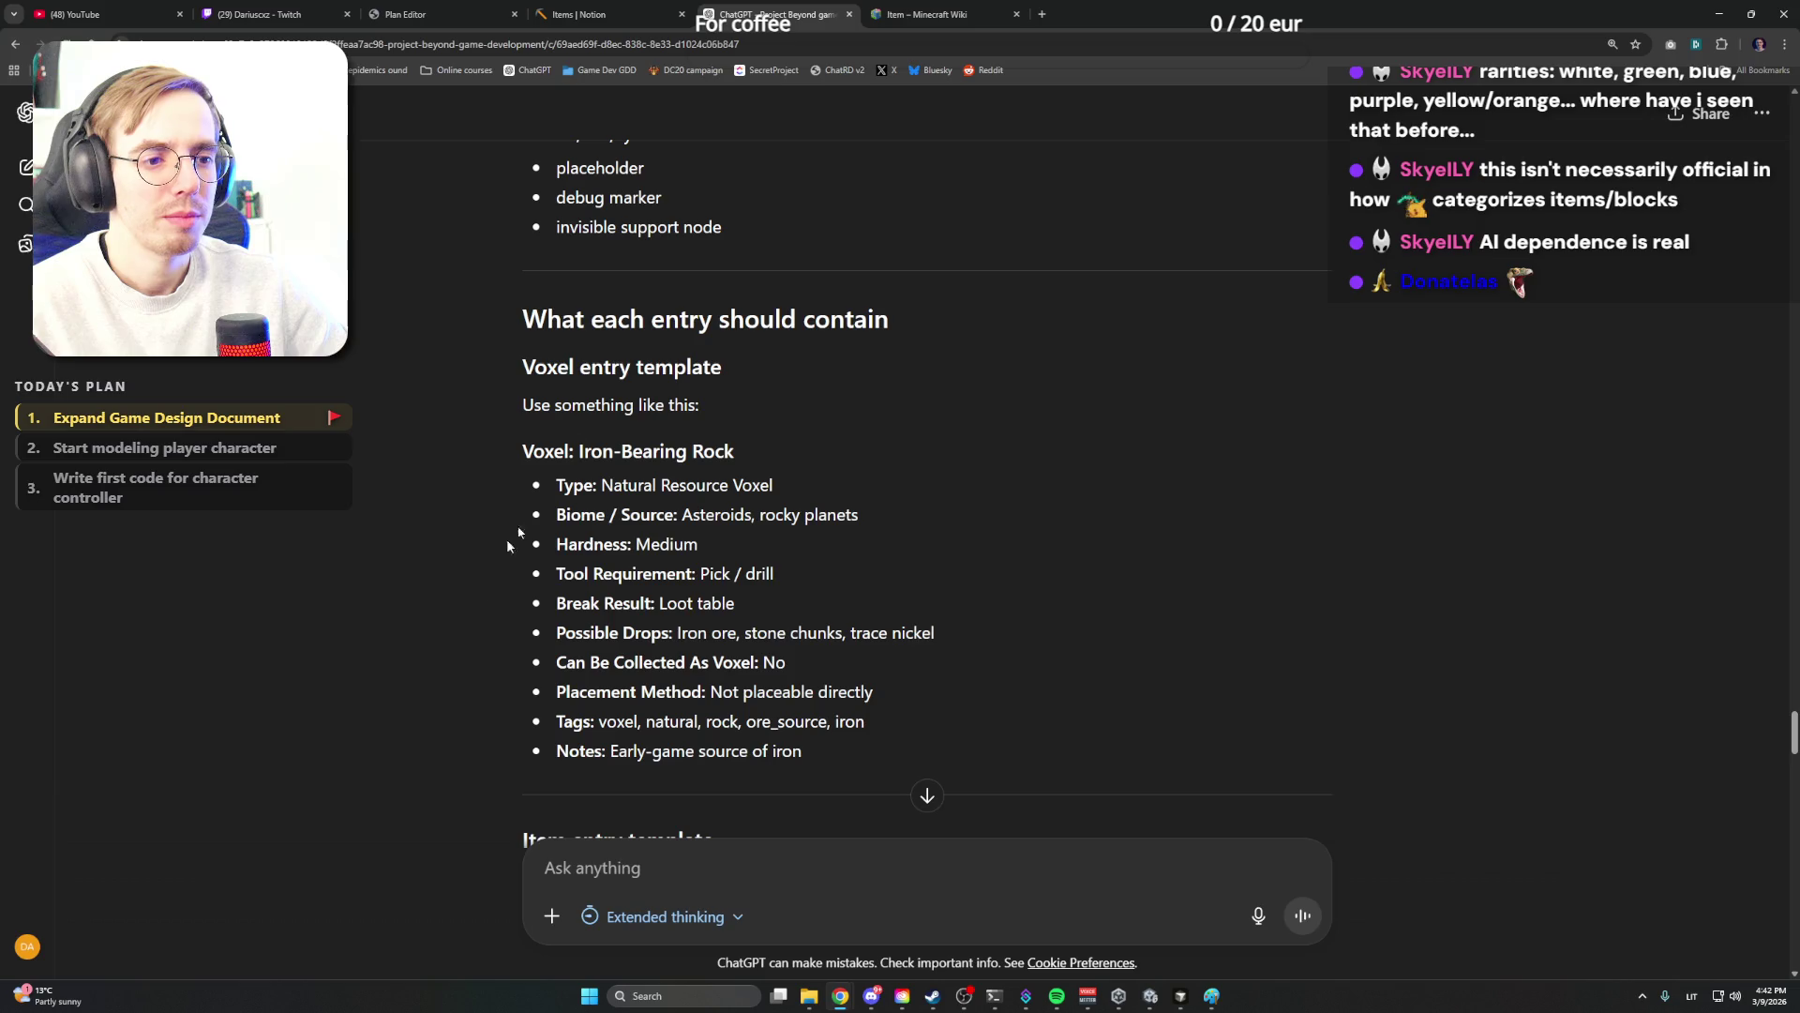
Clear all the old text from the Notion Items page, checking ChatGPT in between
click(577, 15)
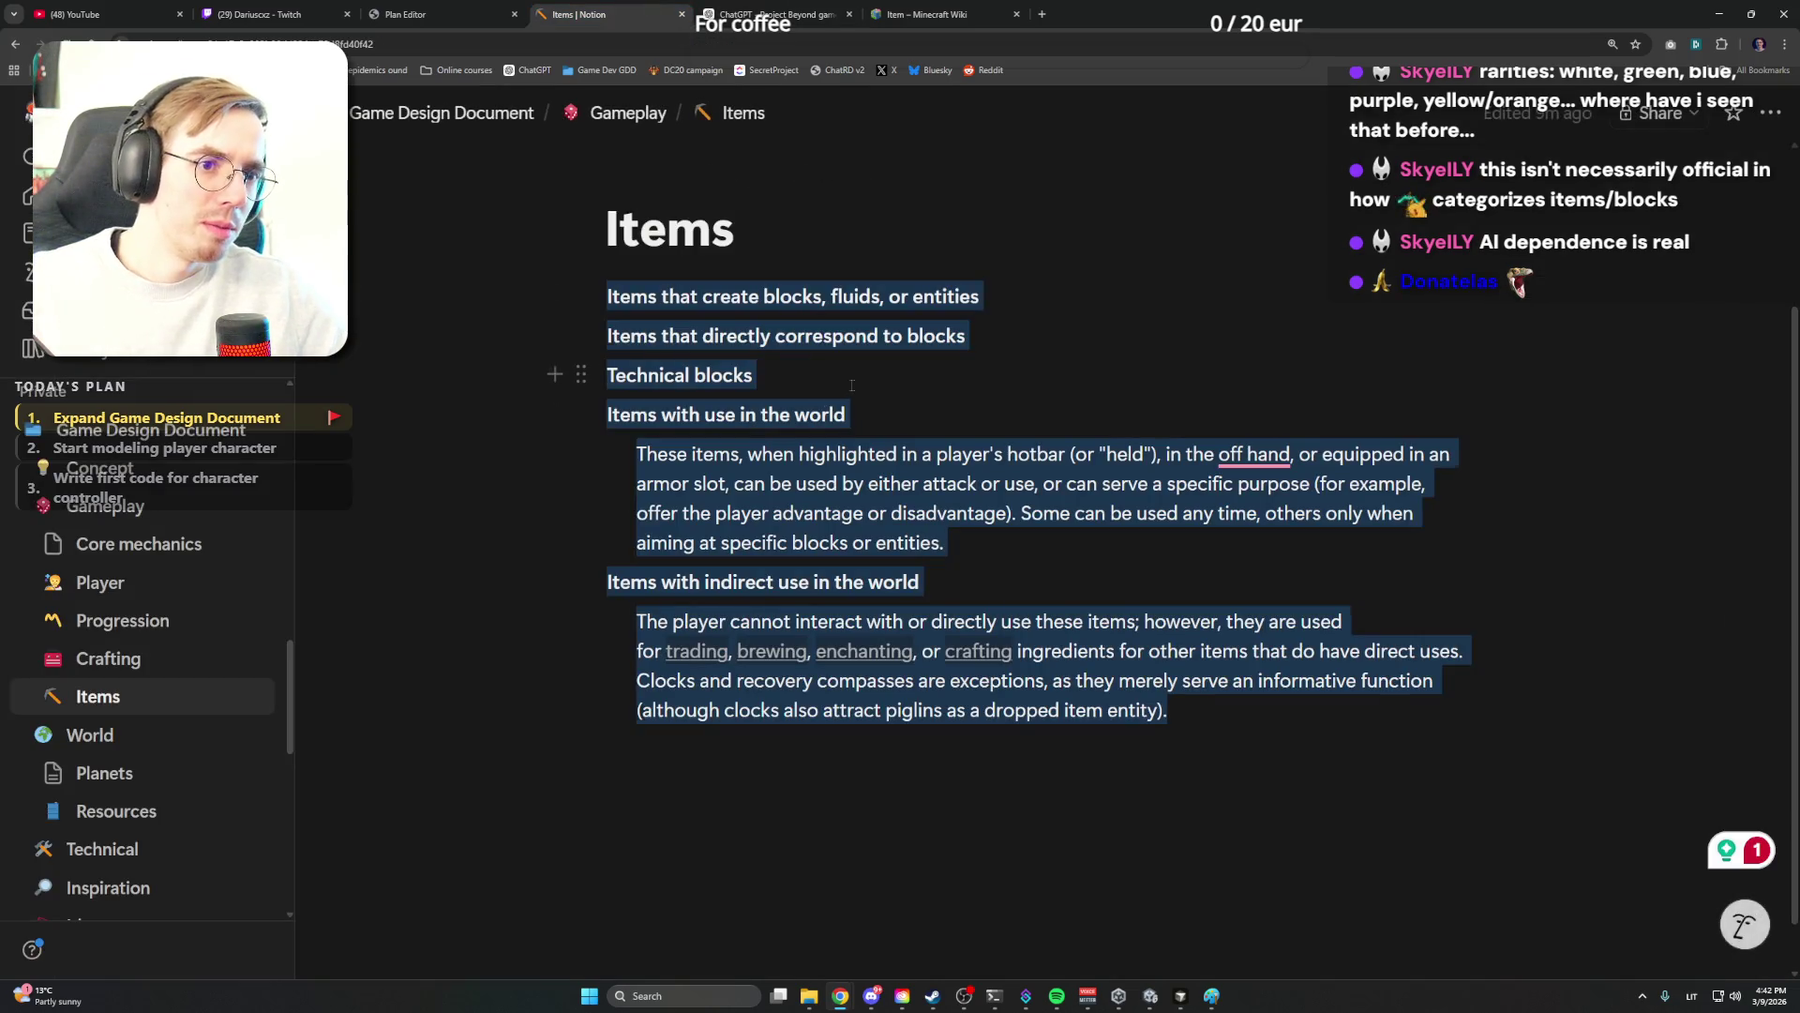
click(452, 303)
key(ctrl+a)
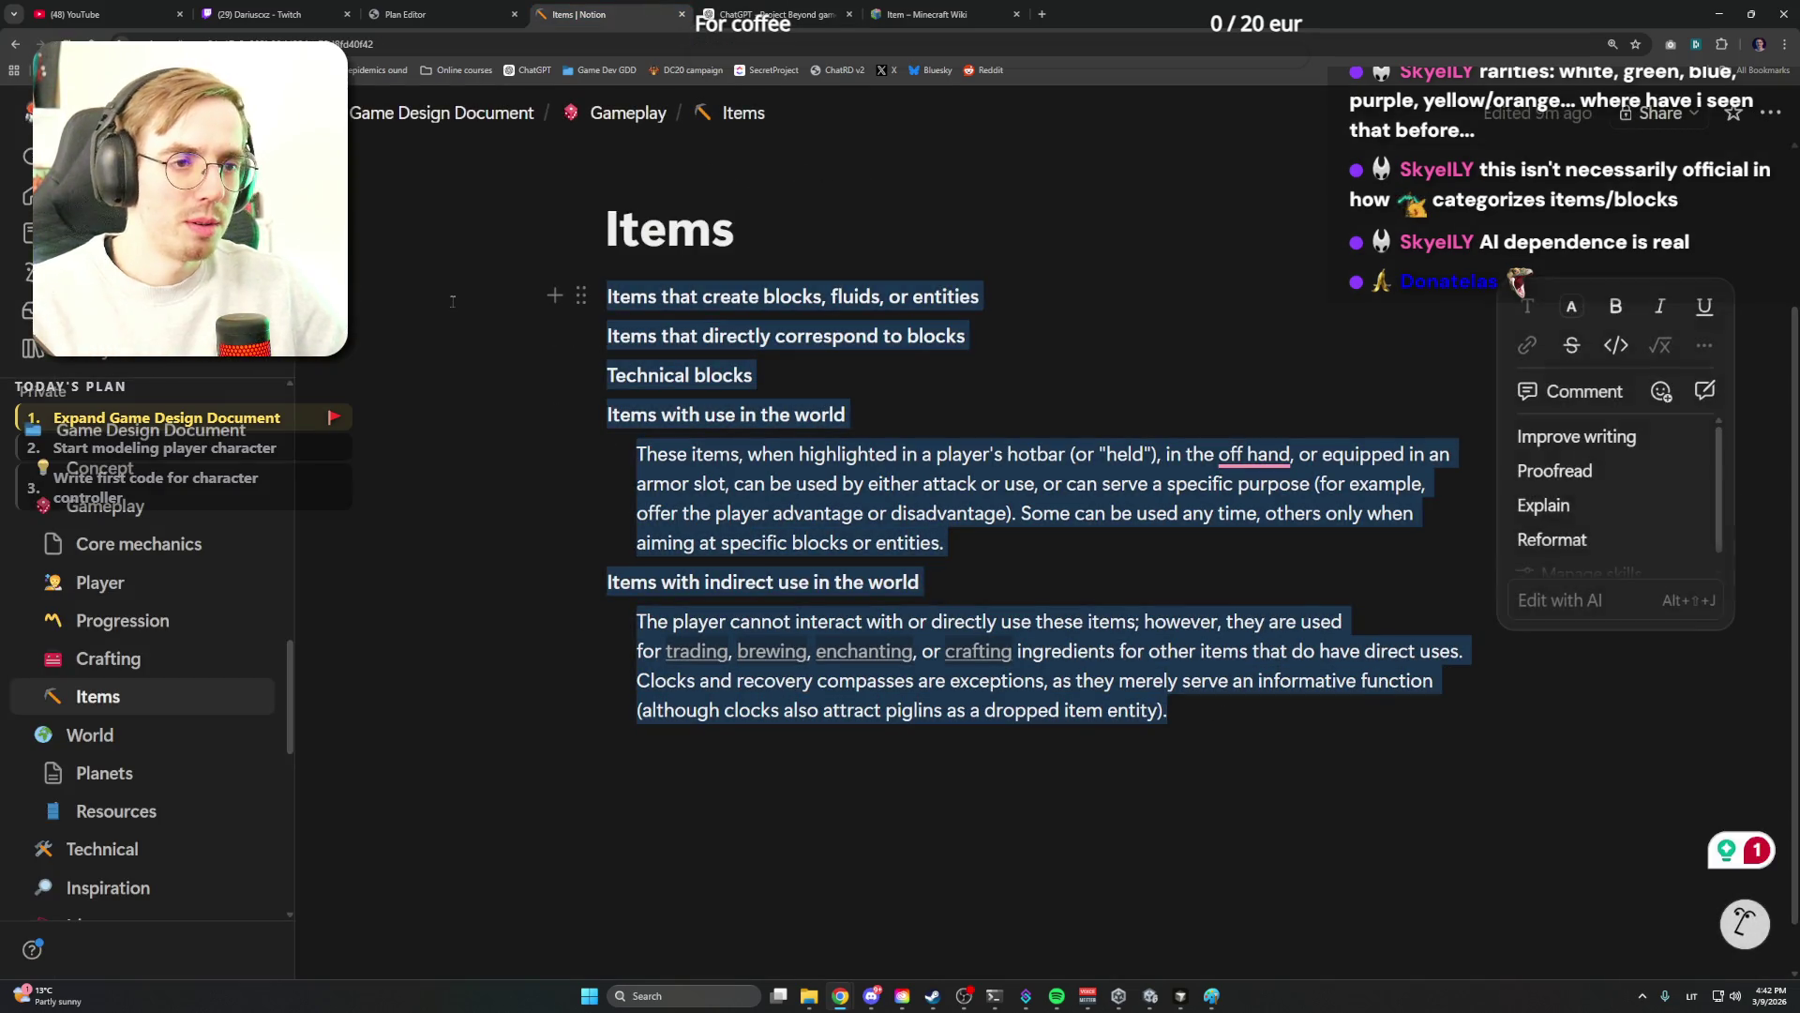
key(Delete)
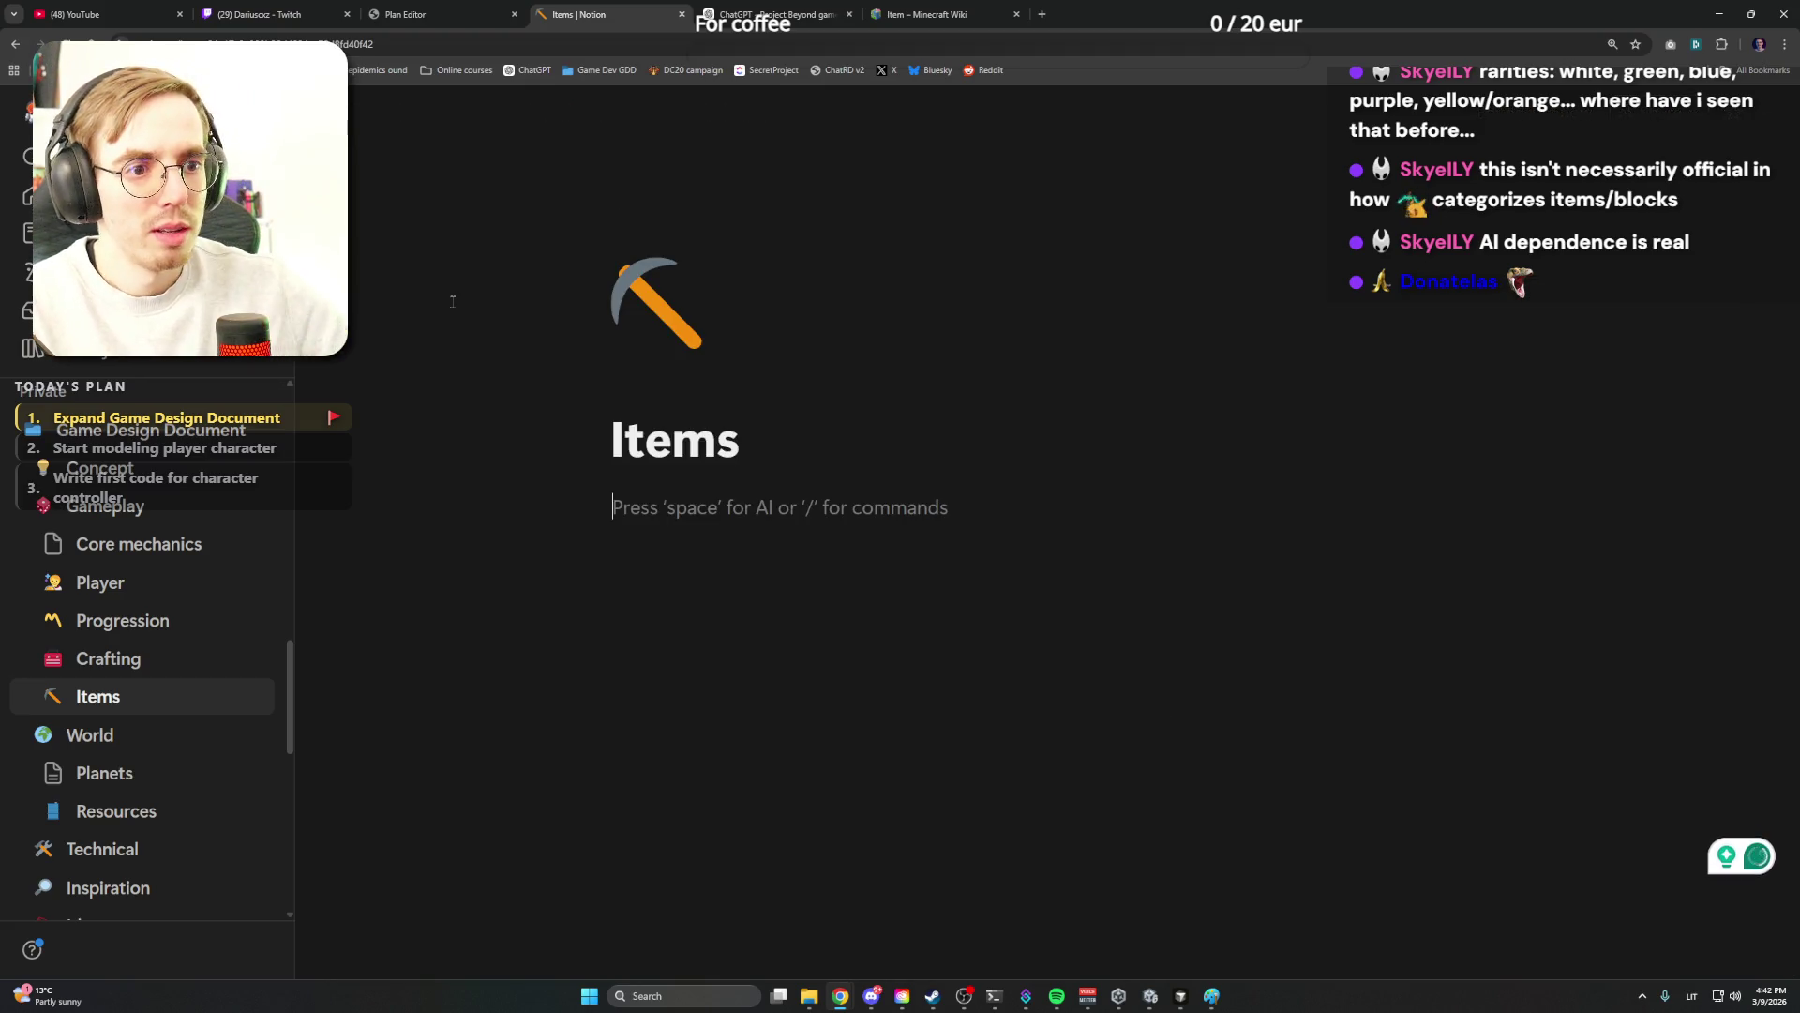
click(778, 14)
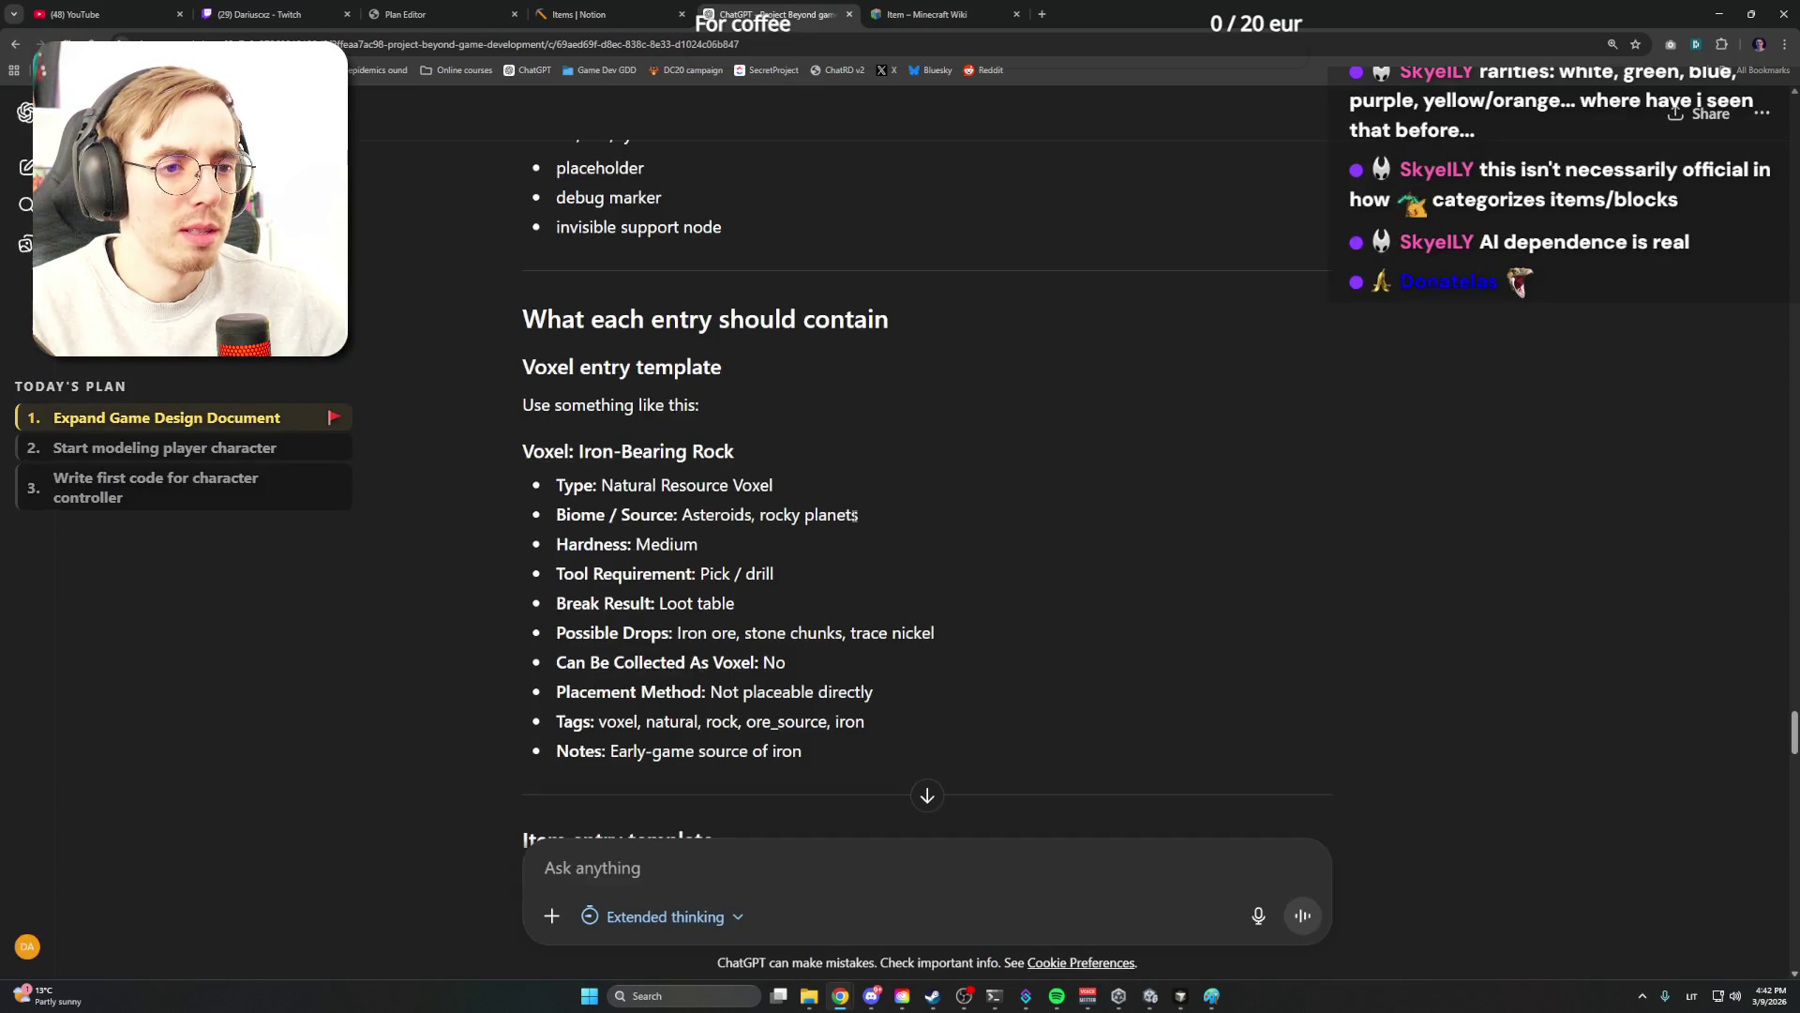
scroll(854, 494, up, 8)
scroll(704, 493, up, 8)
scroll(634, 423, up, 8)
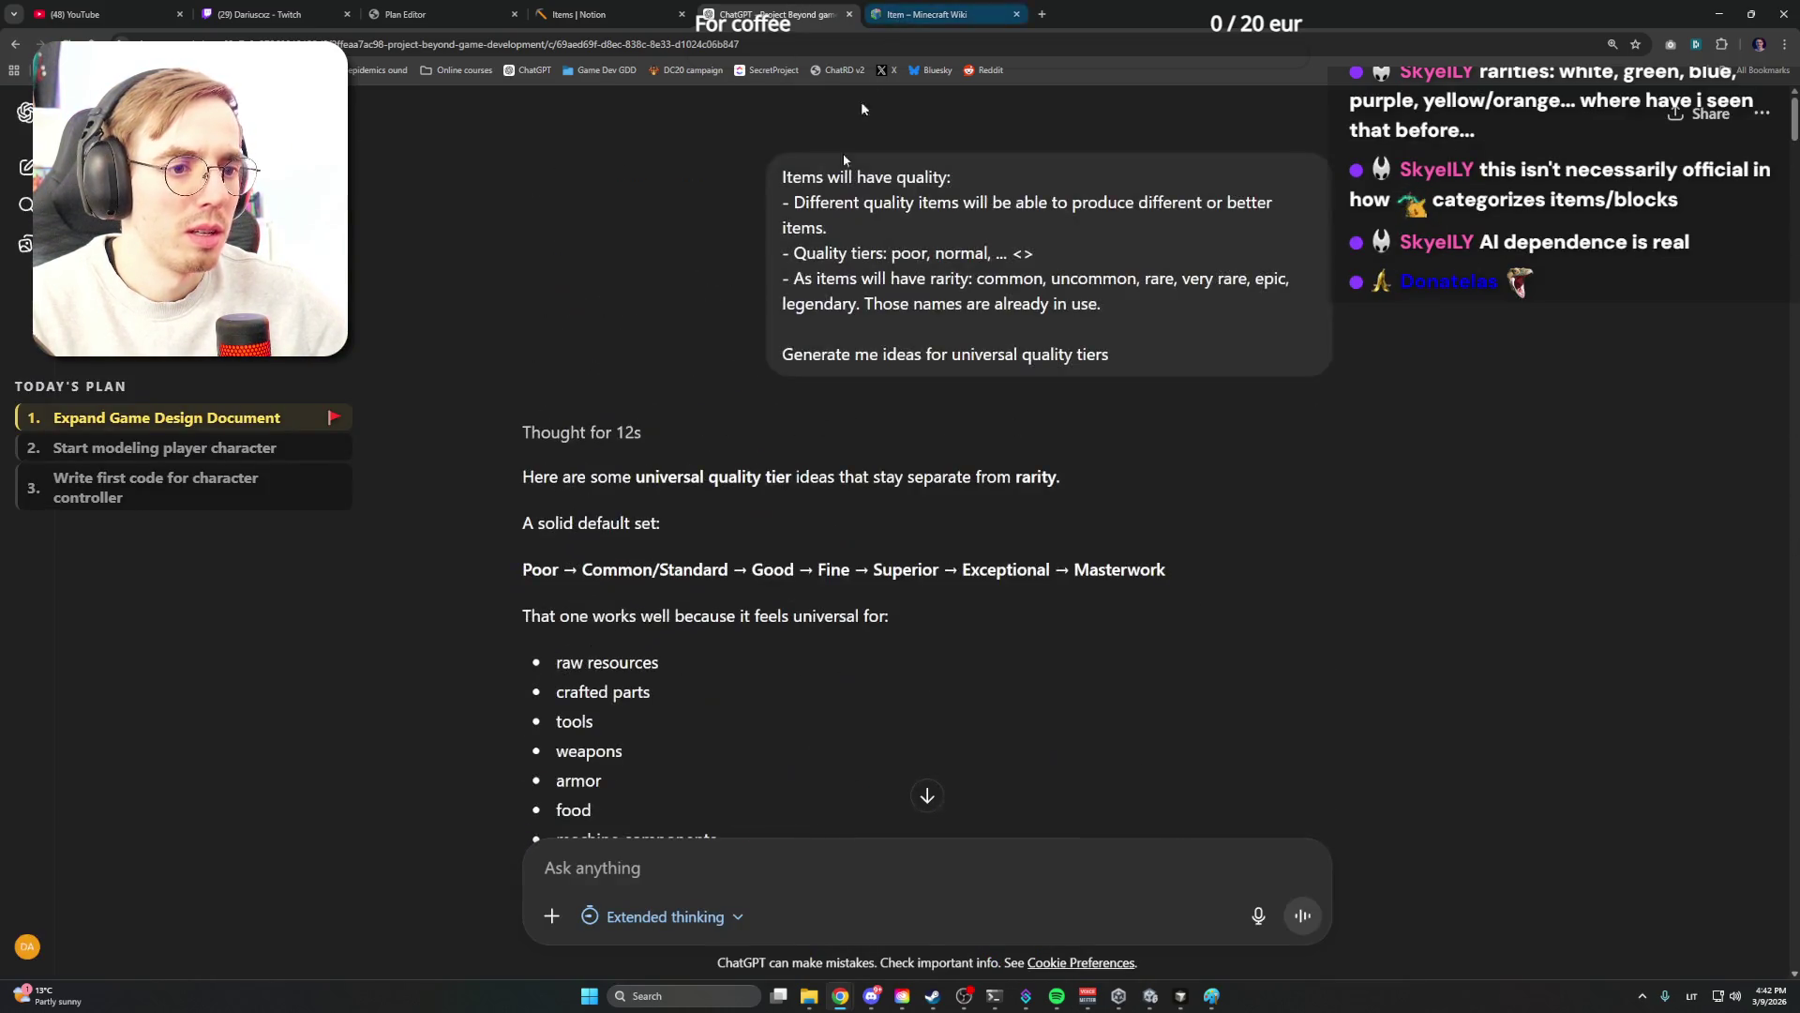
scroll(579, 332, down, 5)
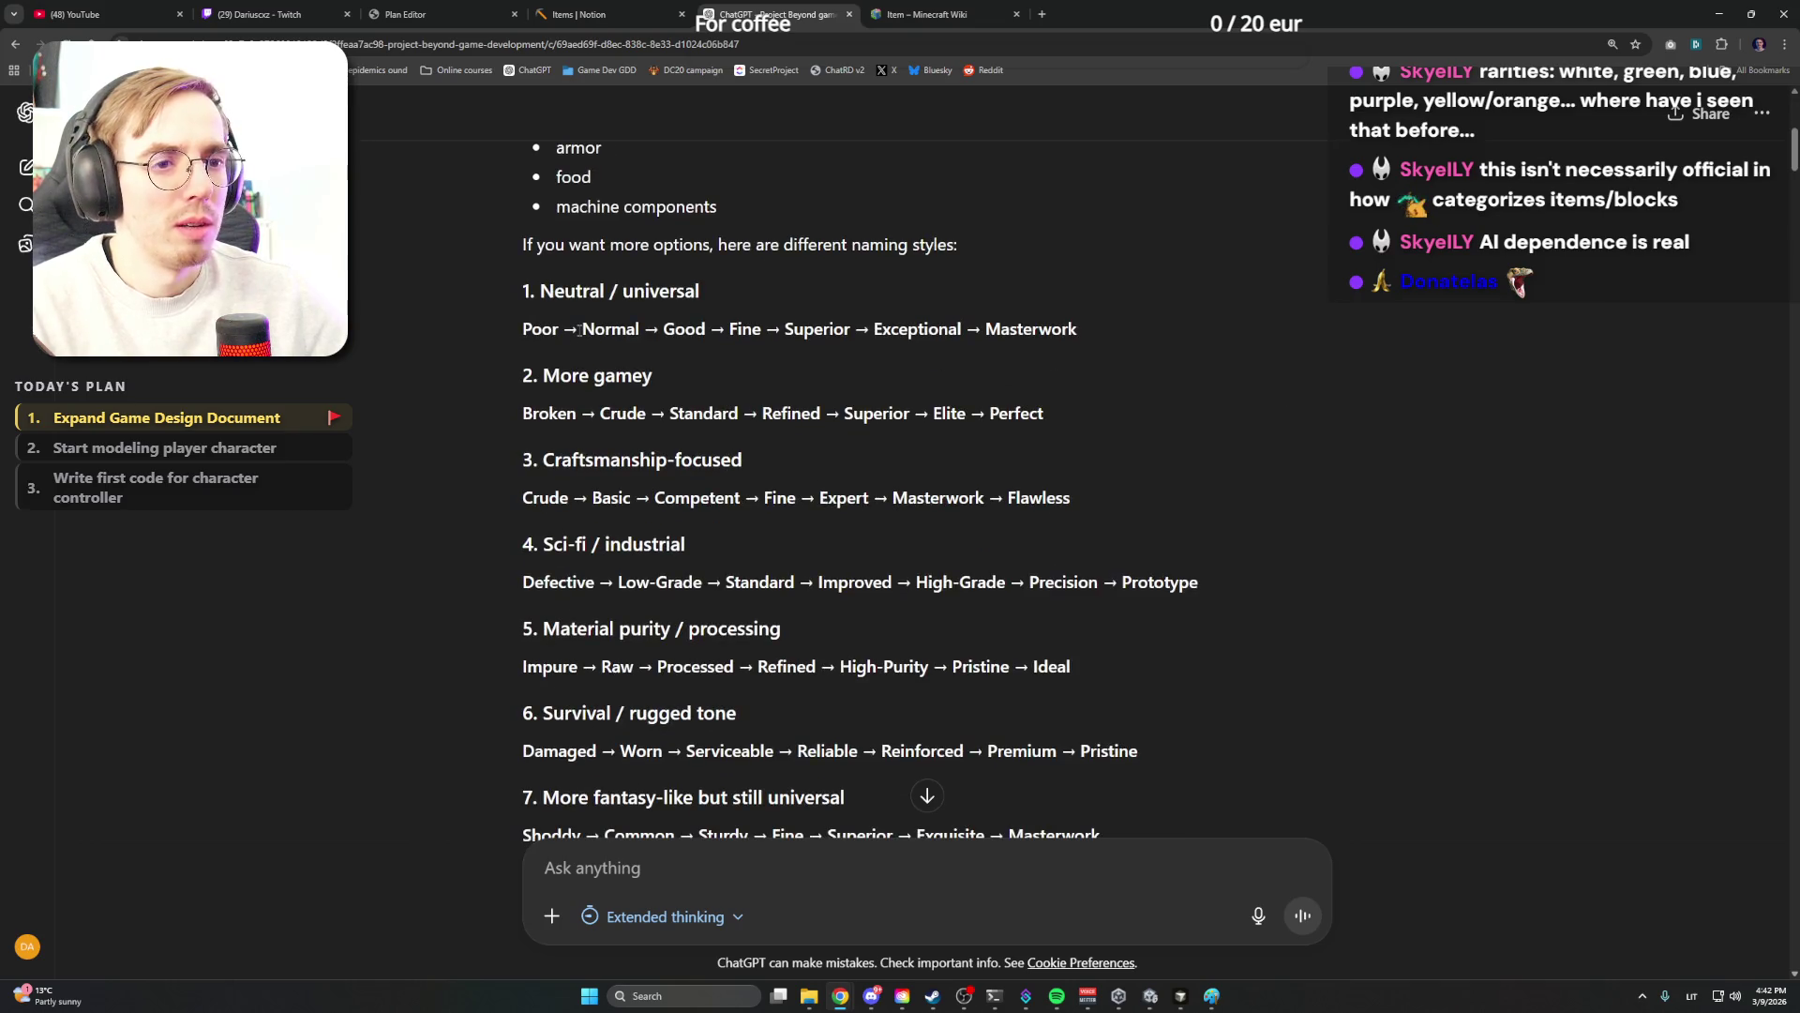
click(576, 15)
Retitle the Items page 'Items and Voxels' and insert a table of contents block below the title
click(114, 658)
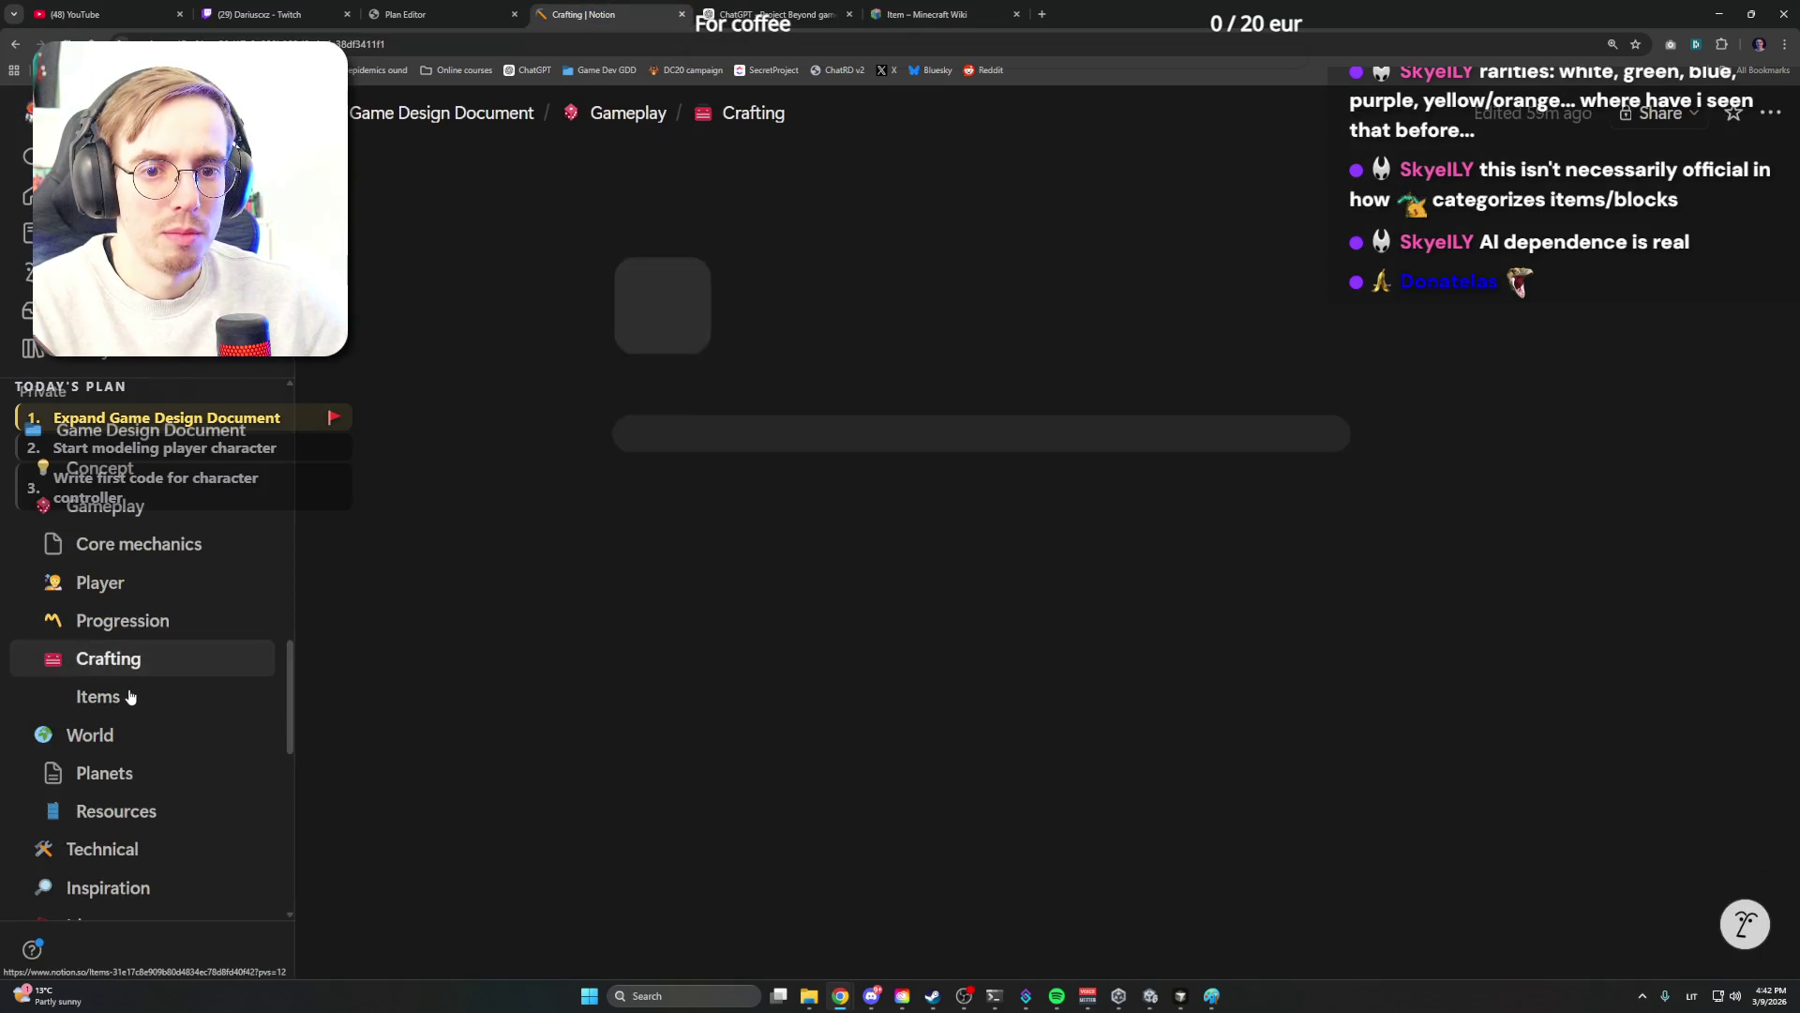
click(97, 695)
click(788, 441)
text(a)
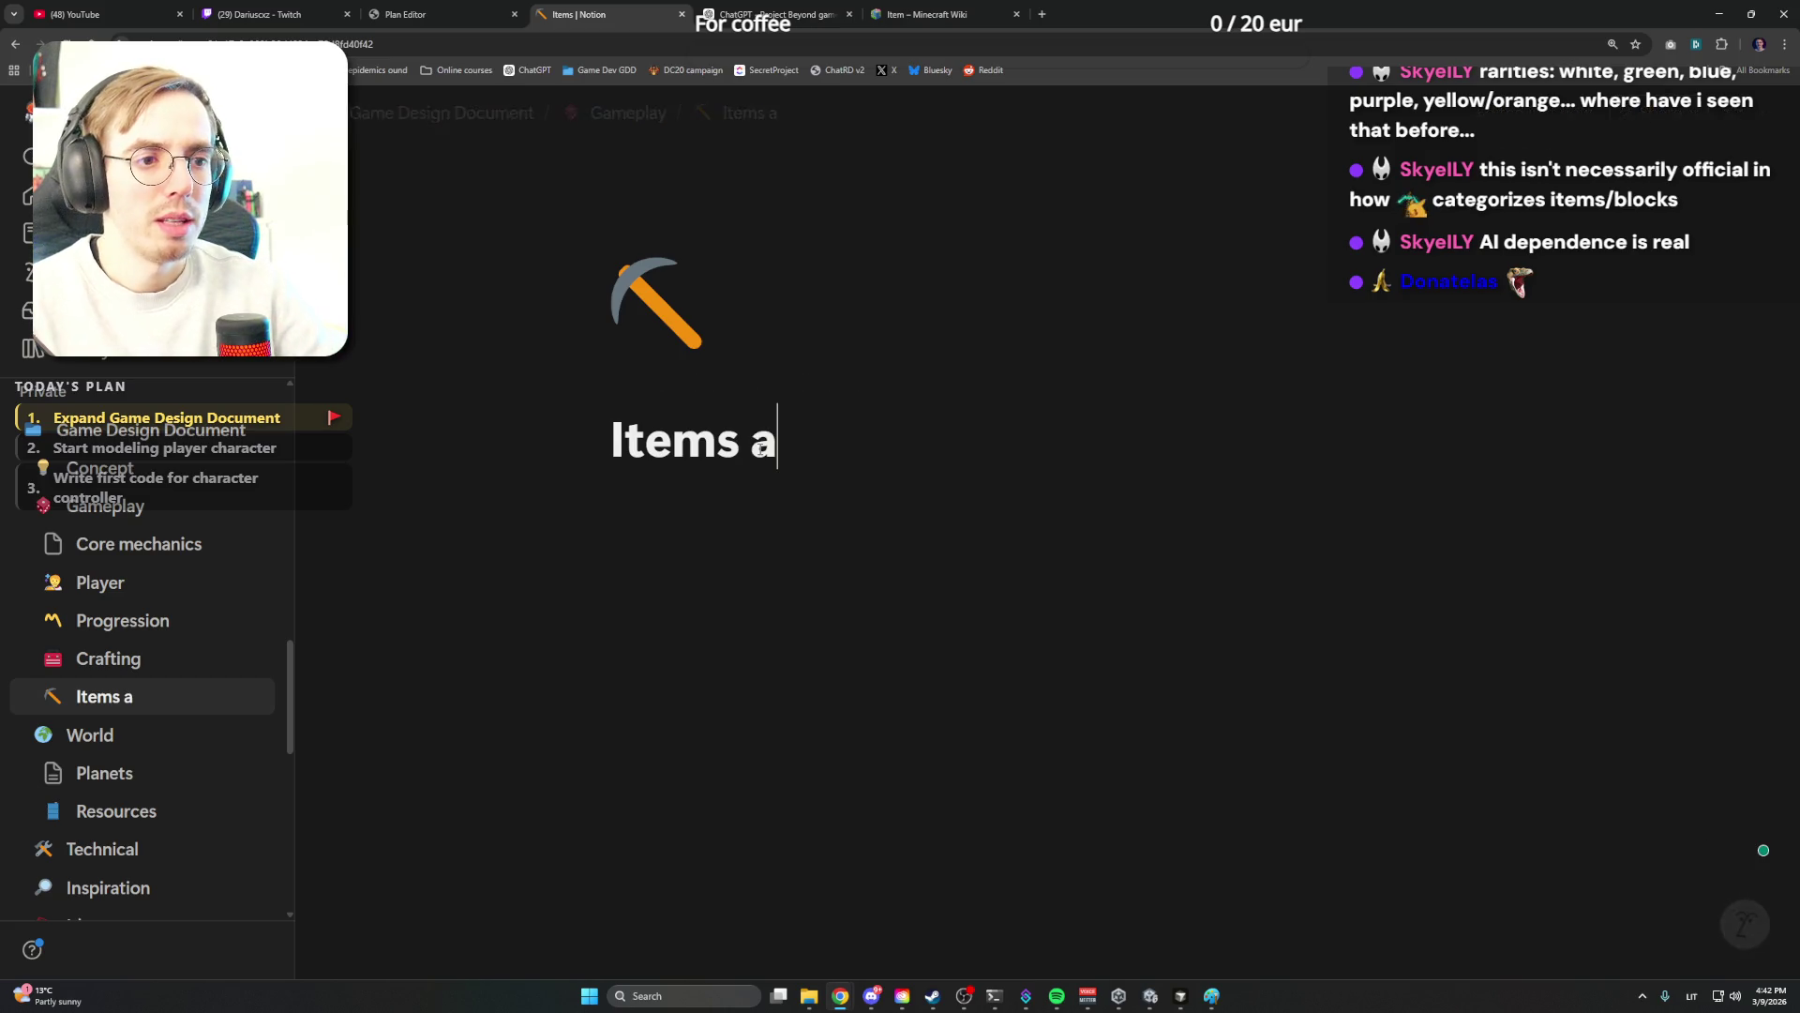
text(nd Vox)
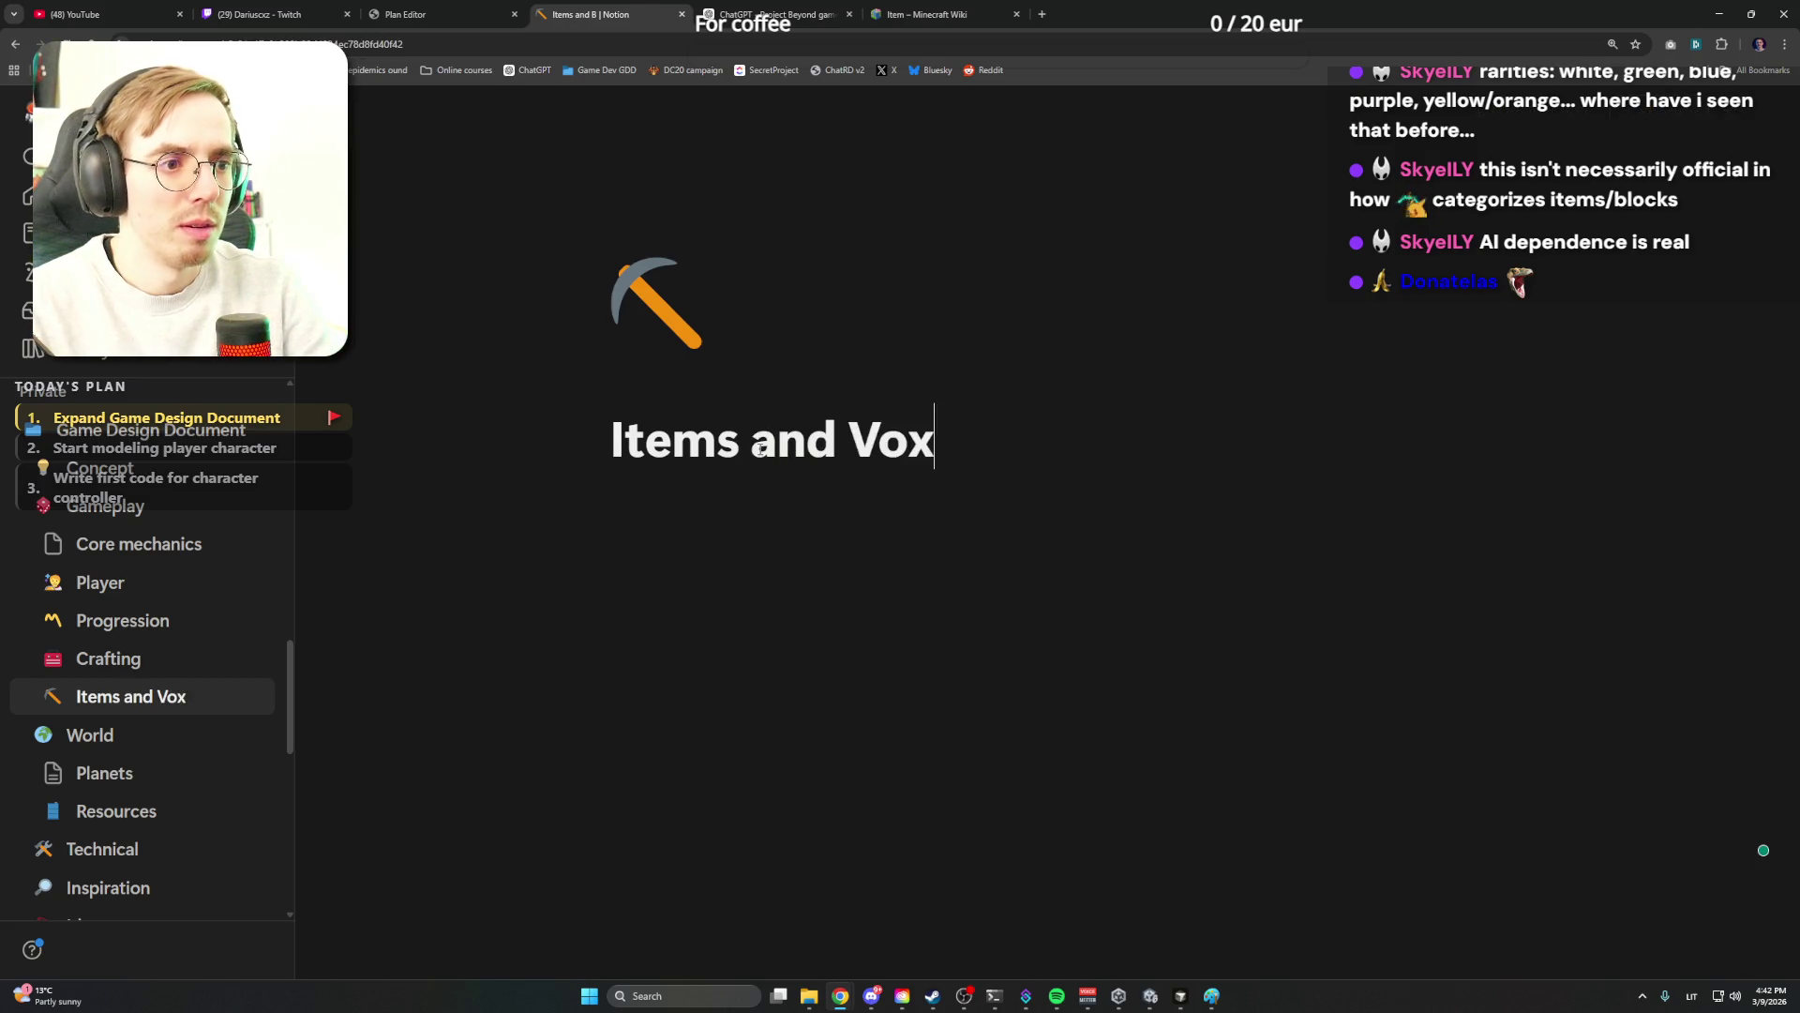
text(els)
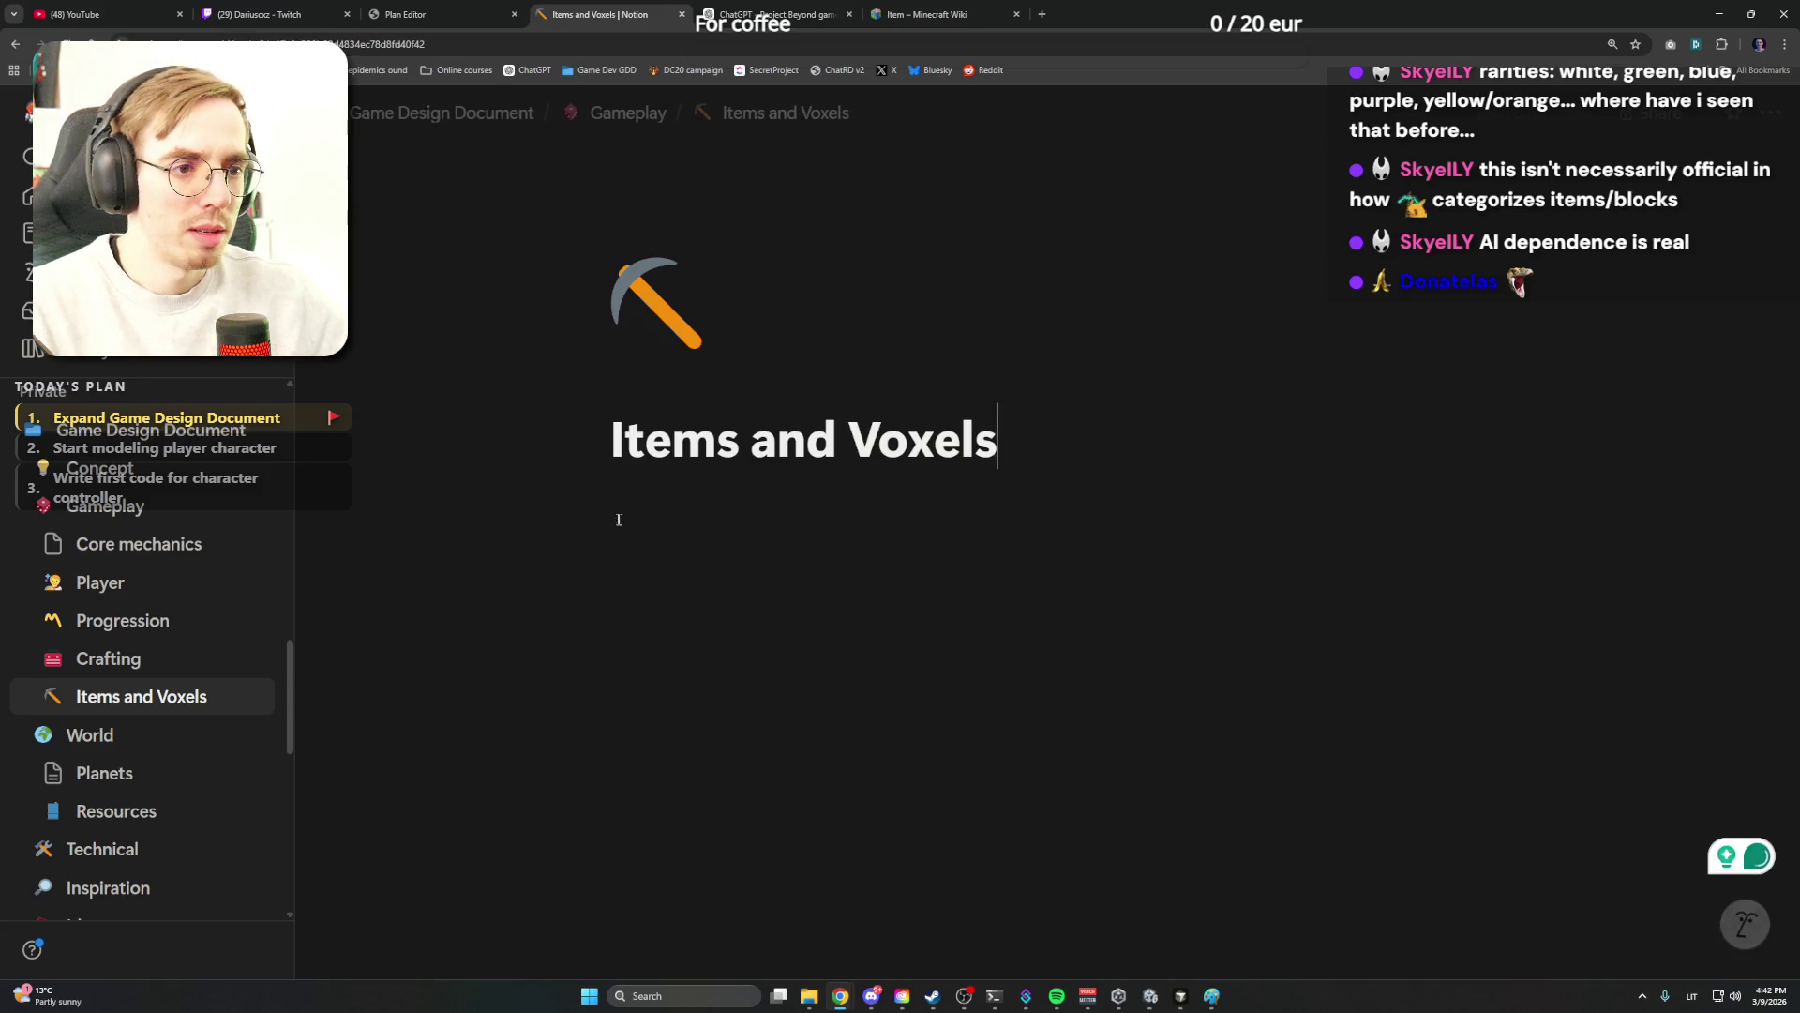
key(Return)
text(/)
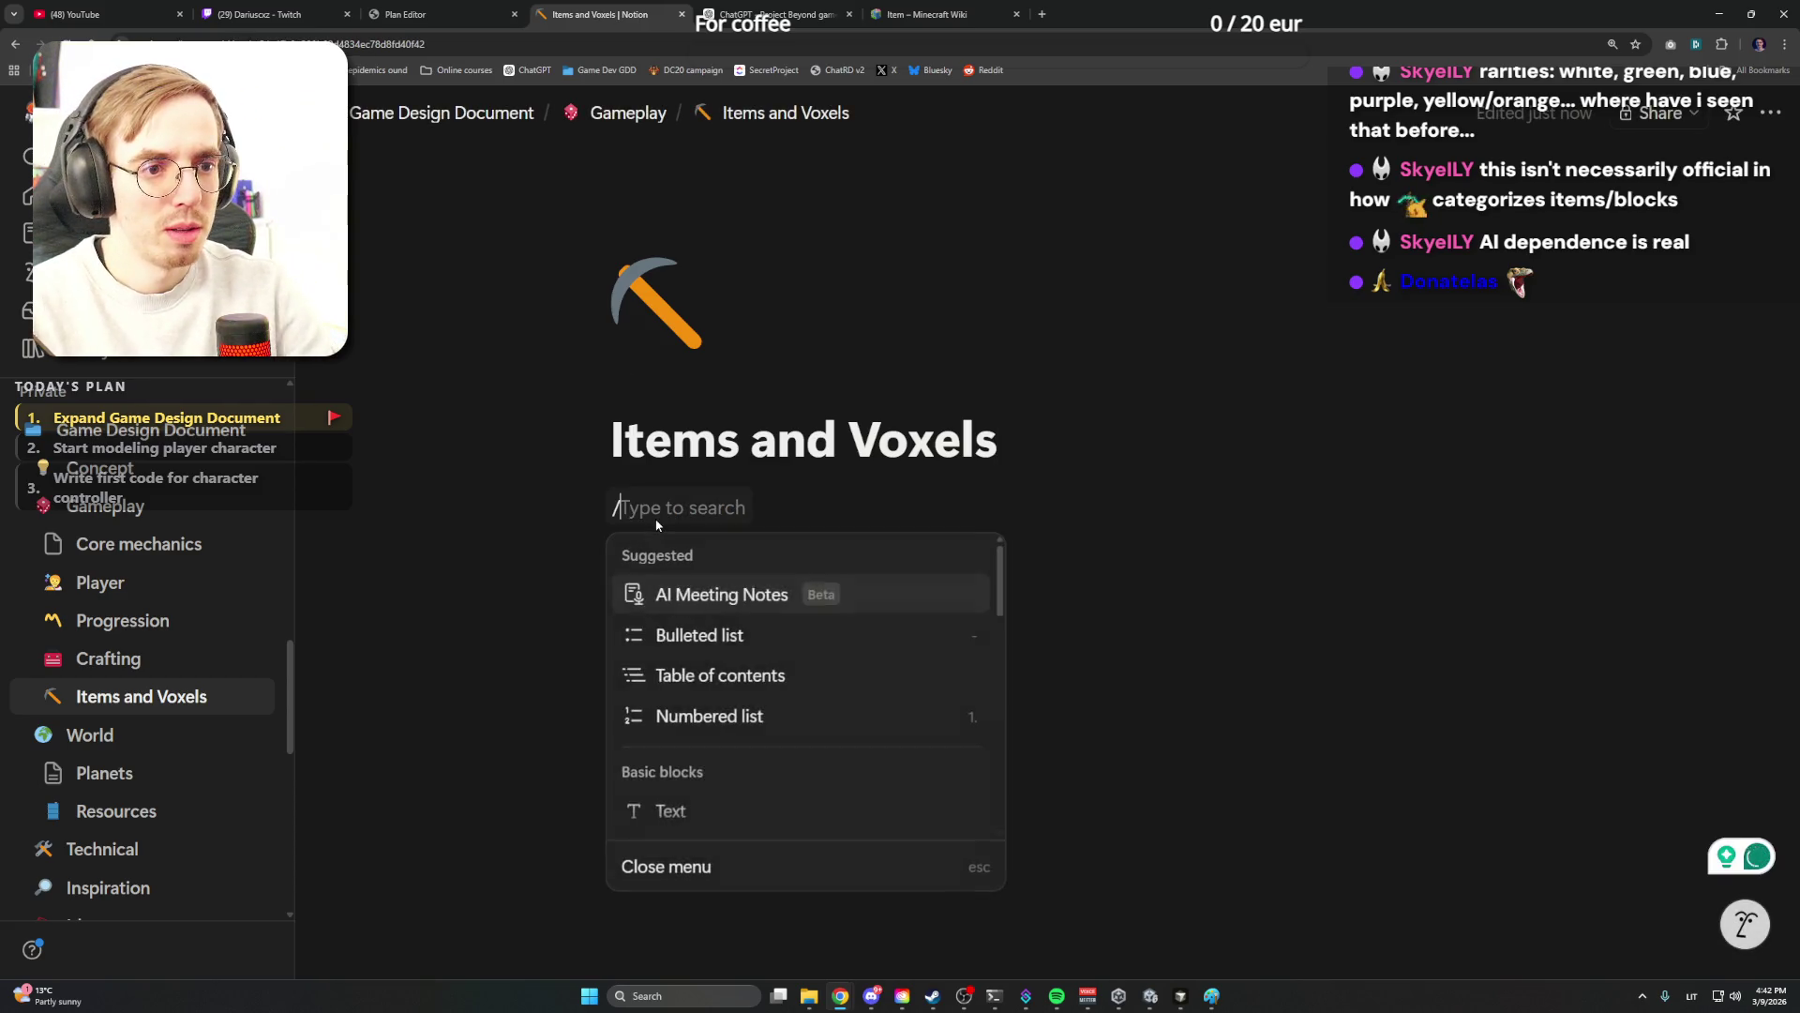
text(table)
key(Down)
key(Down)
key(Return)
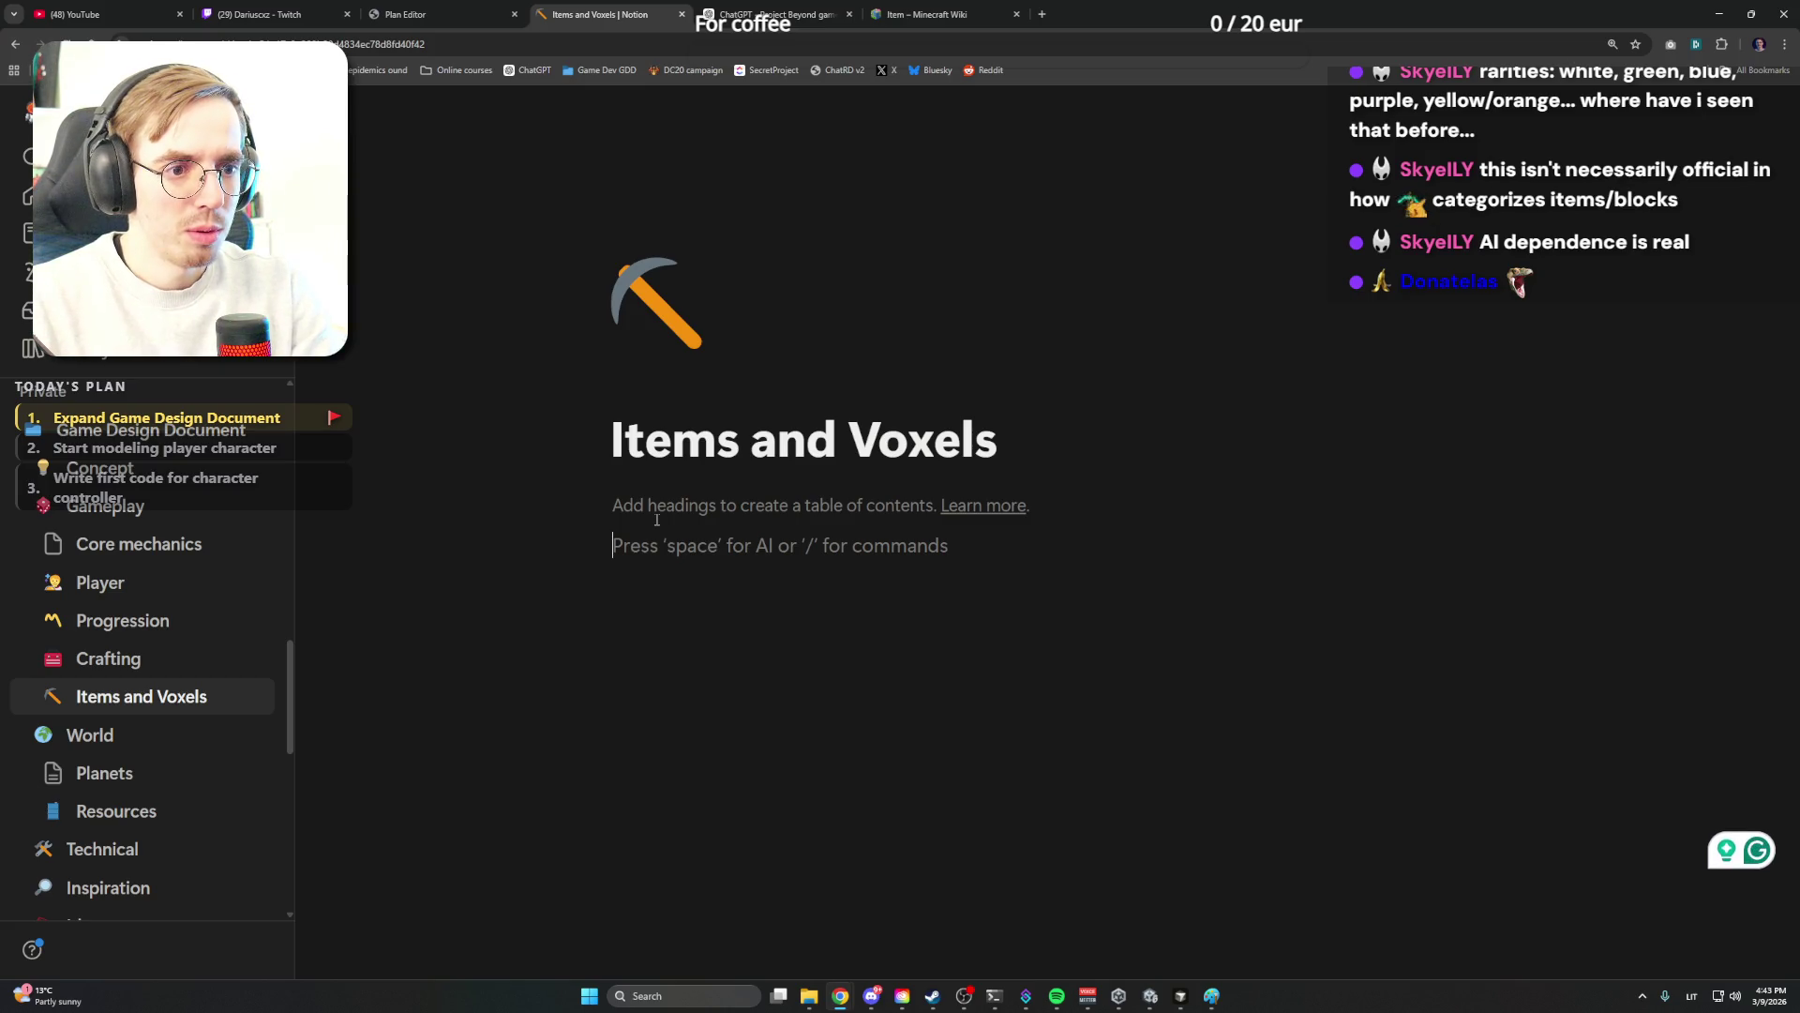
key(Return)
text(Voxels registry)
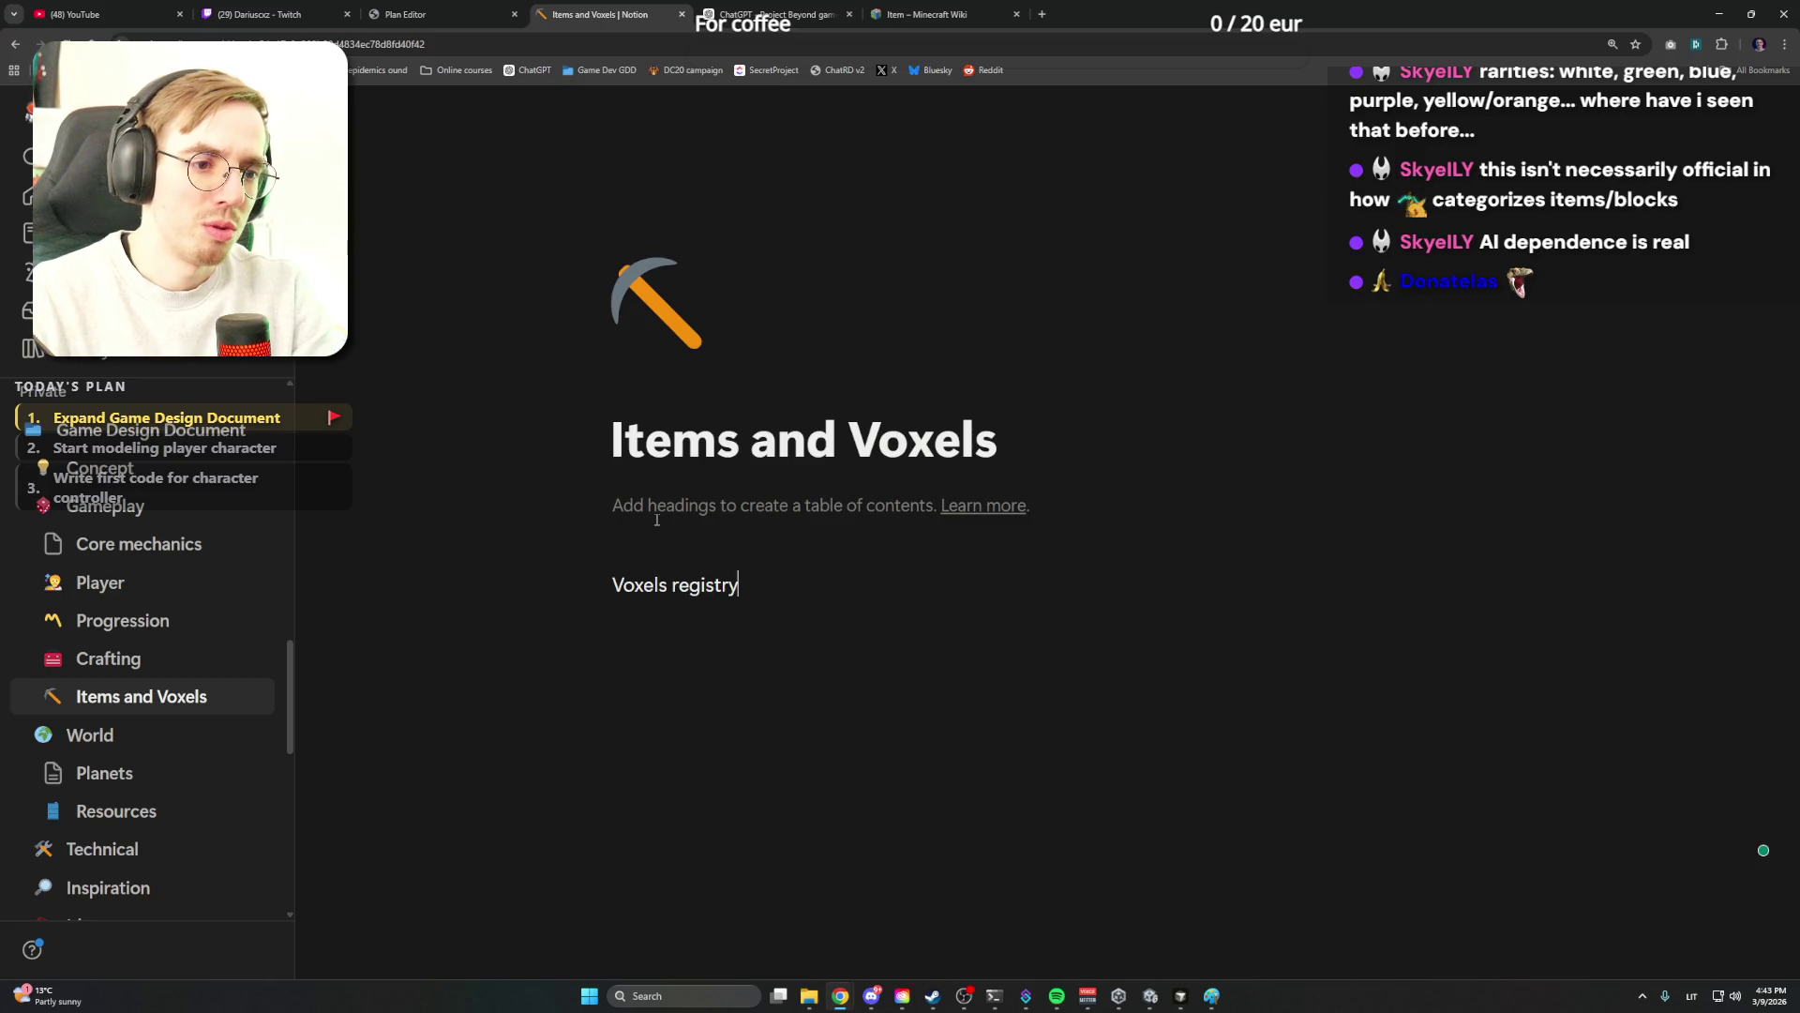
Make 'Voxels' a heading with an empty second-level 'Natural' heading beneath, then return to ChatGPT
key(ctrl+shift+Left)
key(BackSpace)
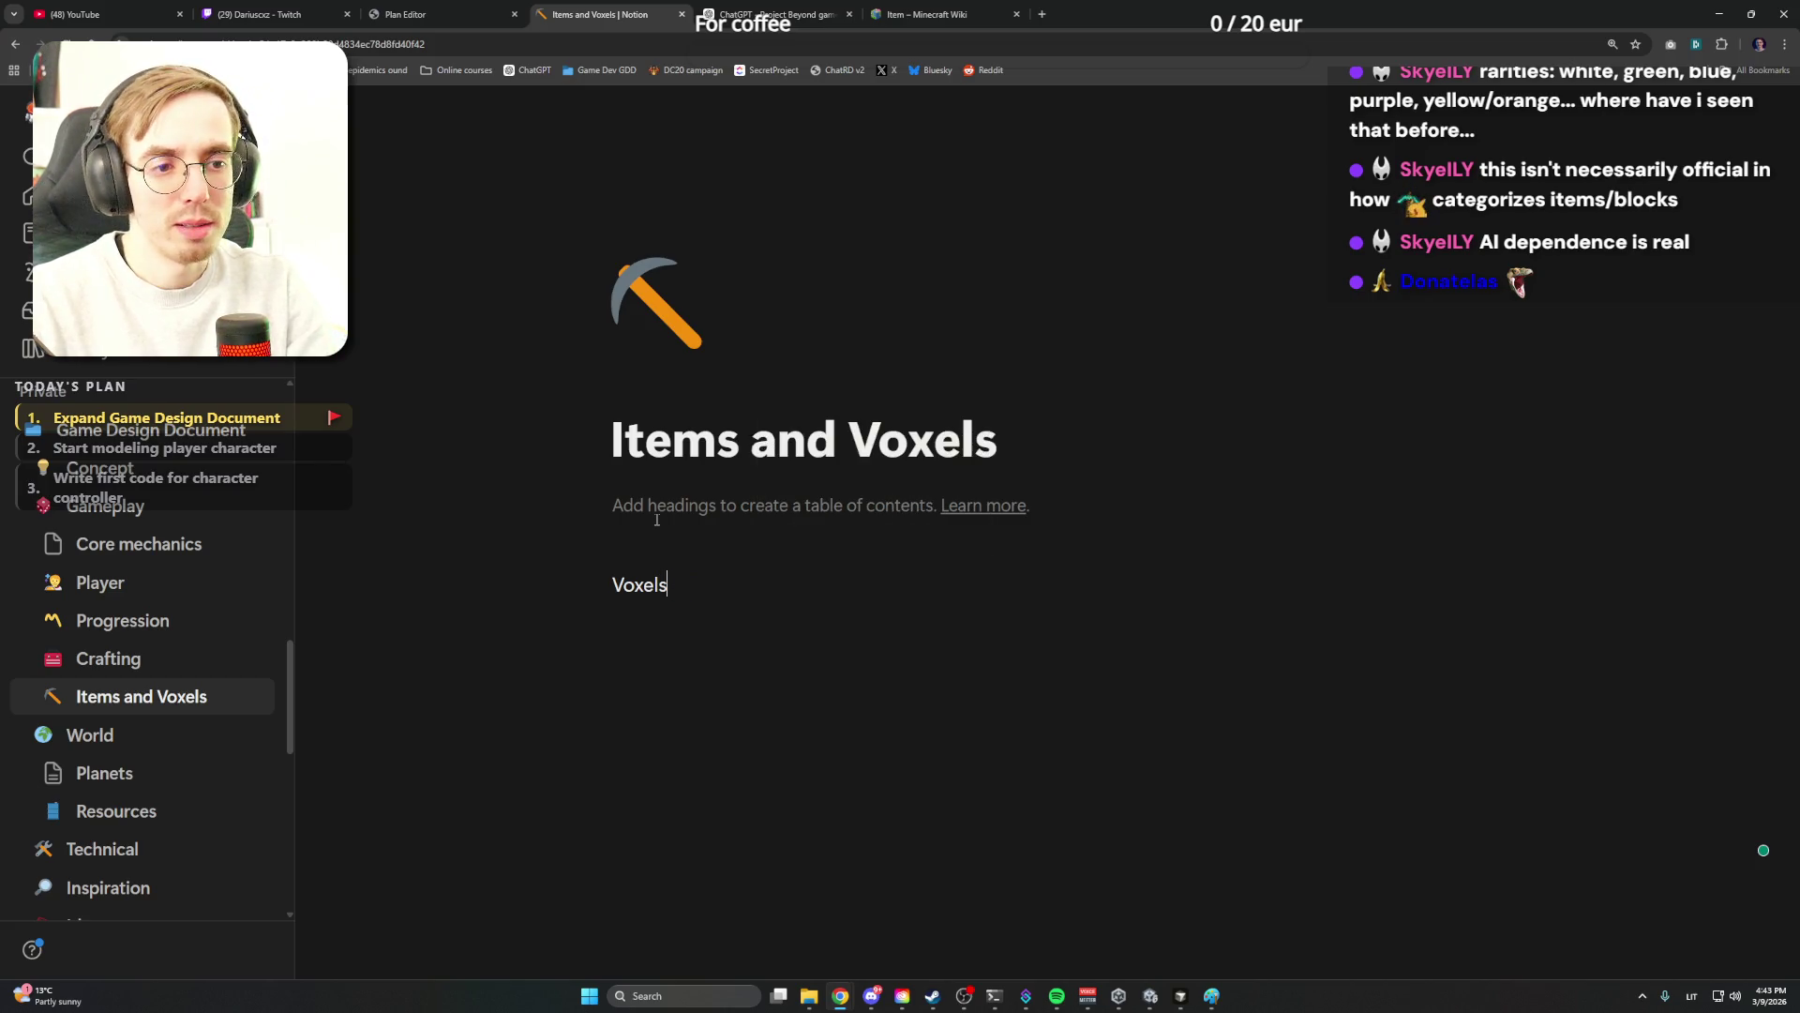
text(:)
key(BackSpace)
key(shift+Home)
key(ctrl+shift+2)
key(End)
key(Return)
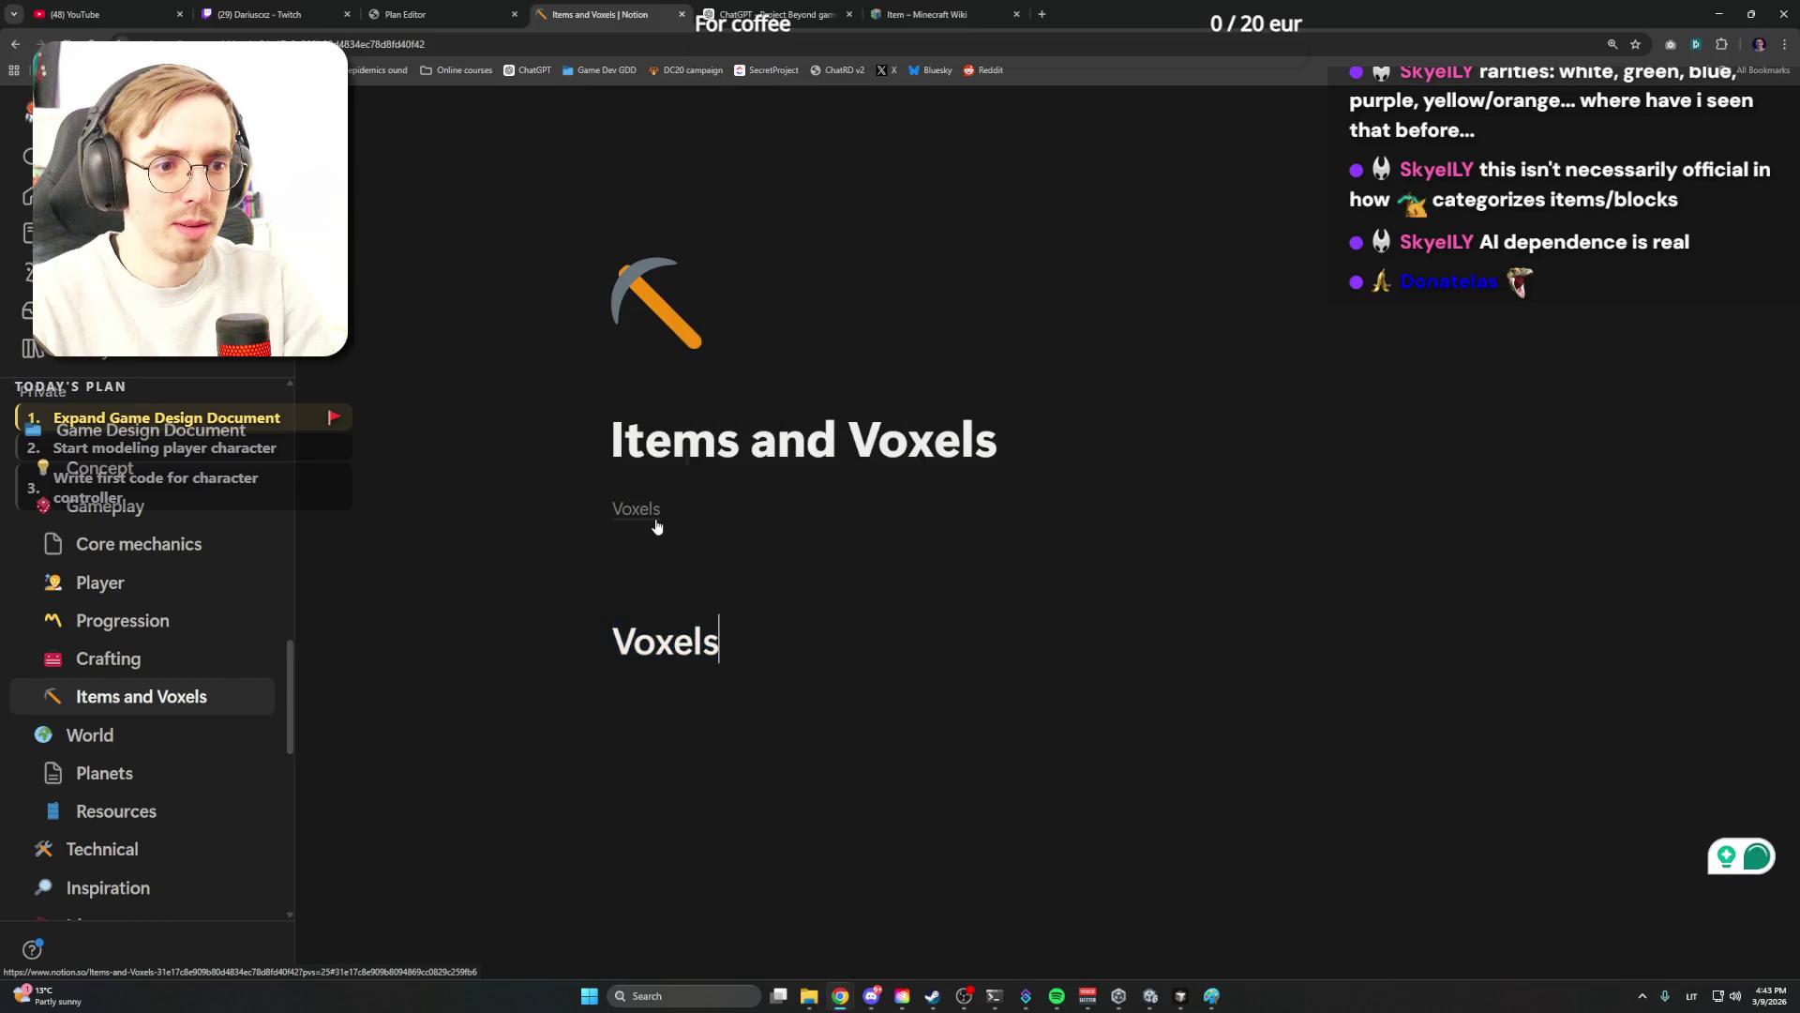
key(ctrl+shift+2)
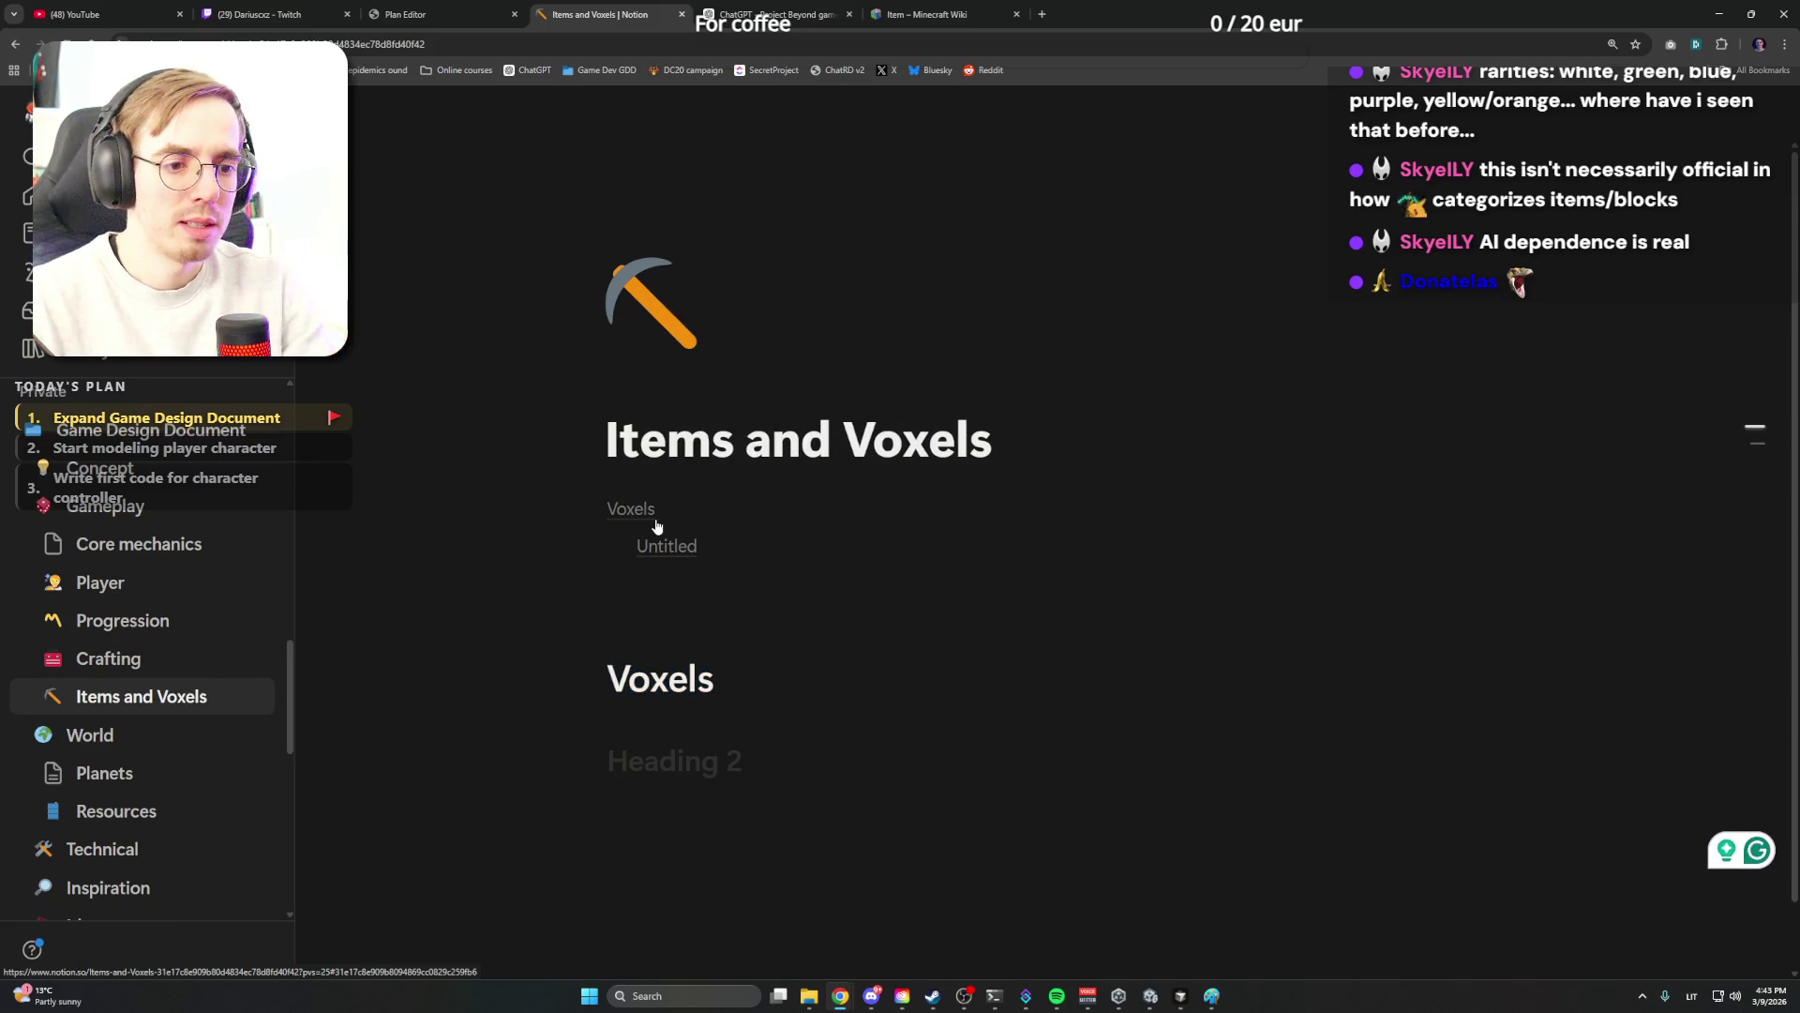
text(Natural)
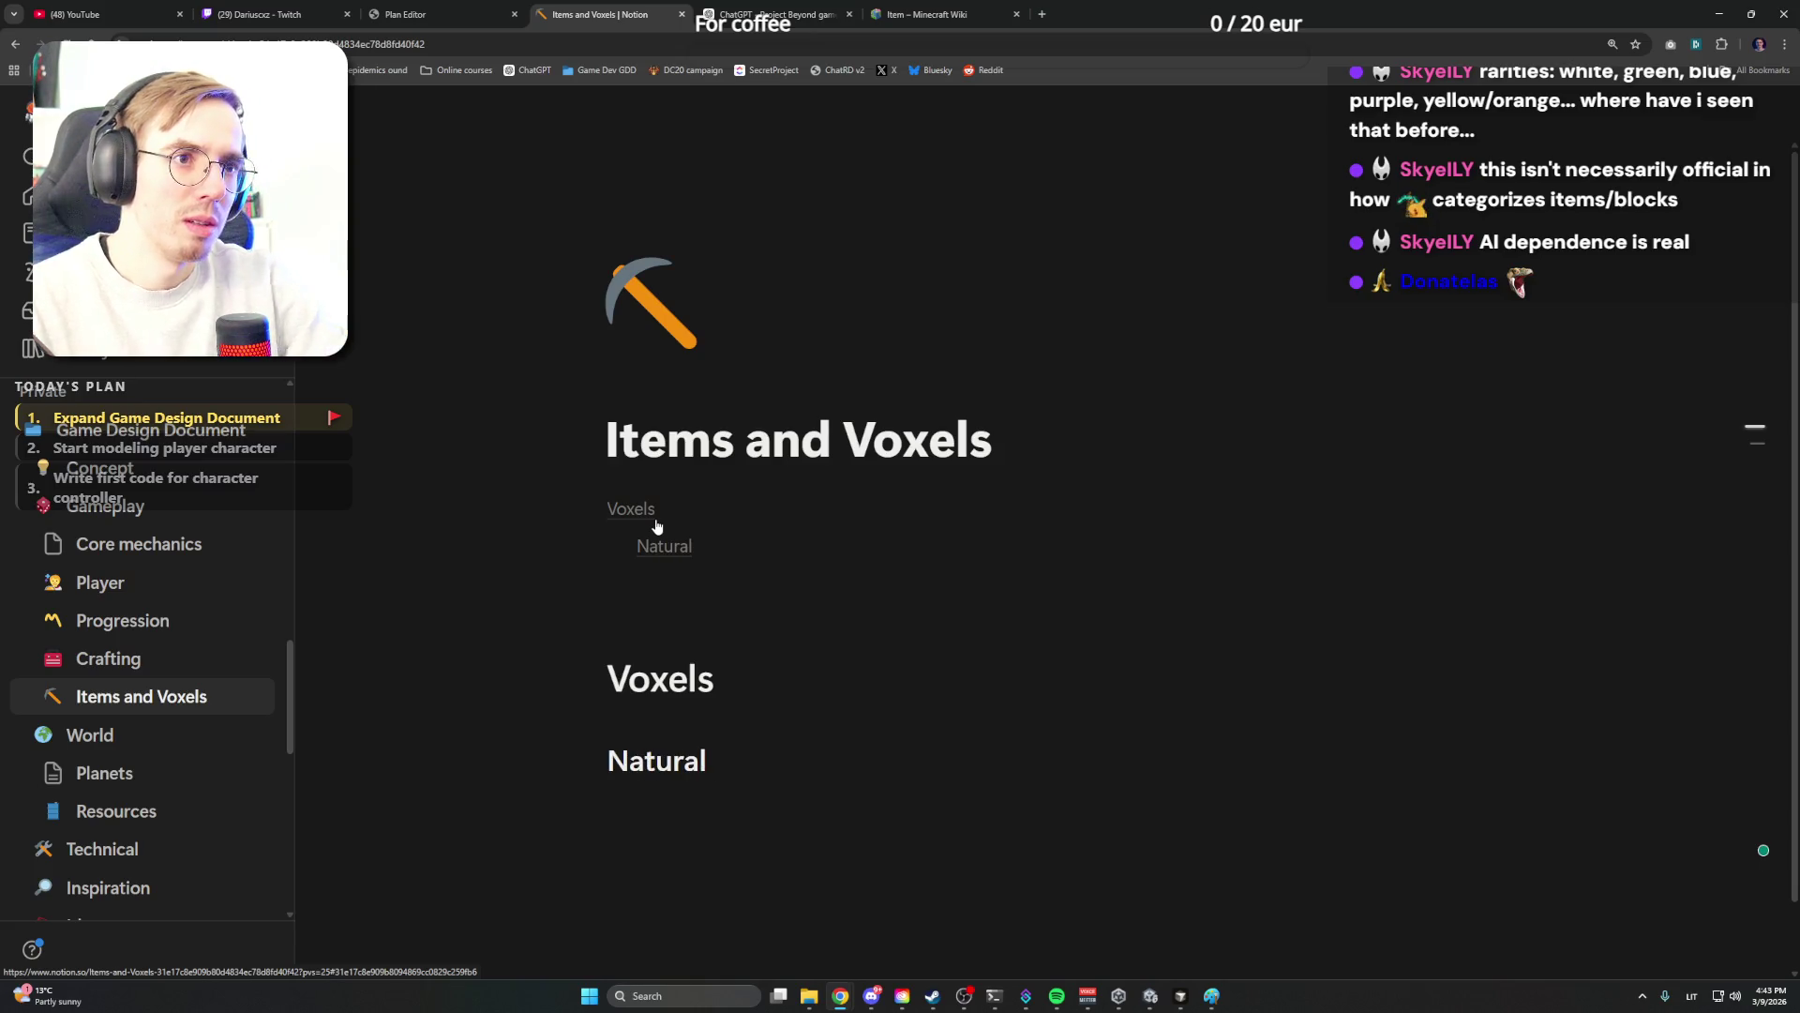
click(932, 14)
click(774, 15)
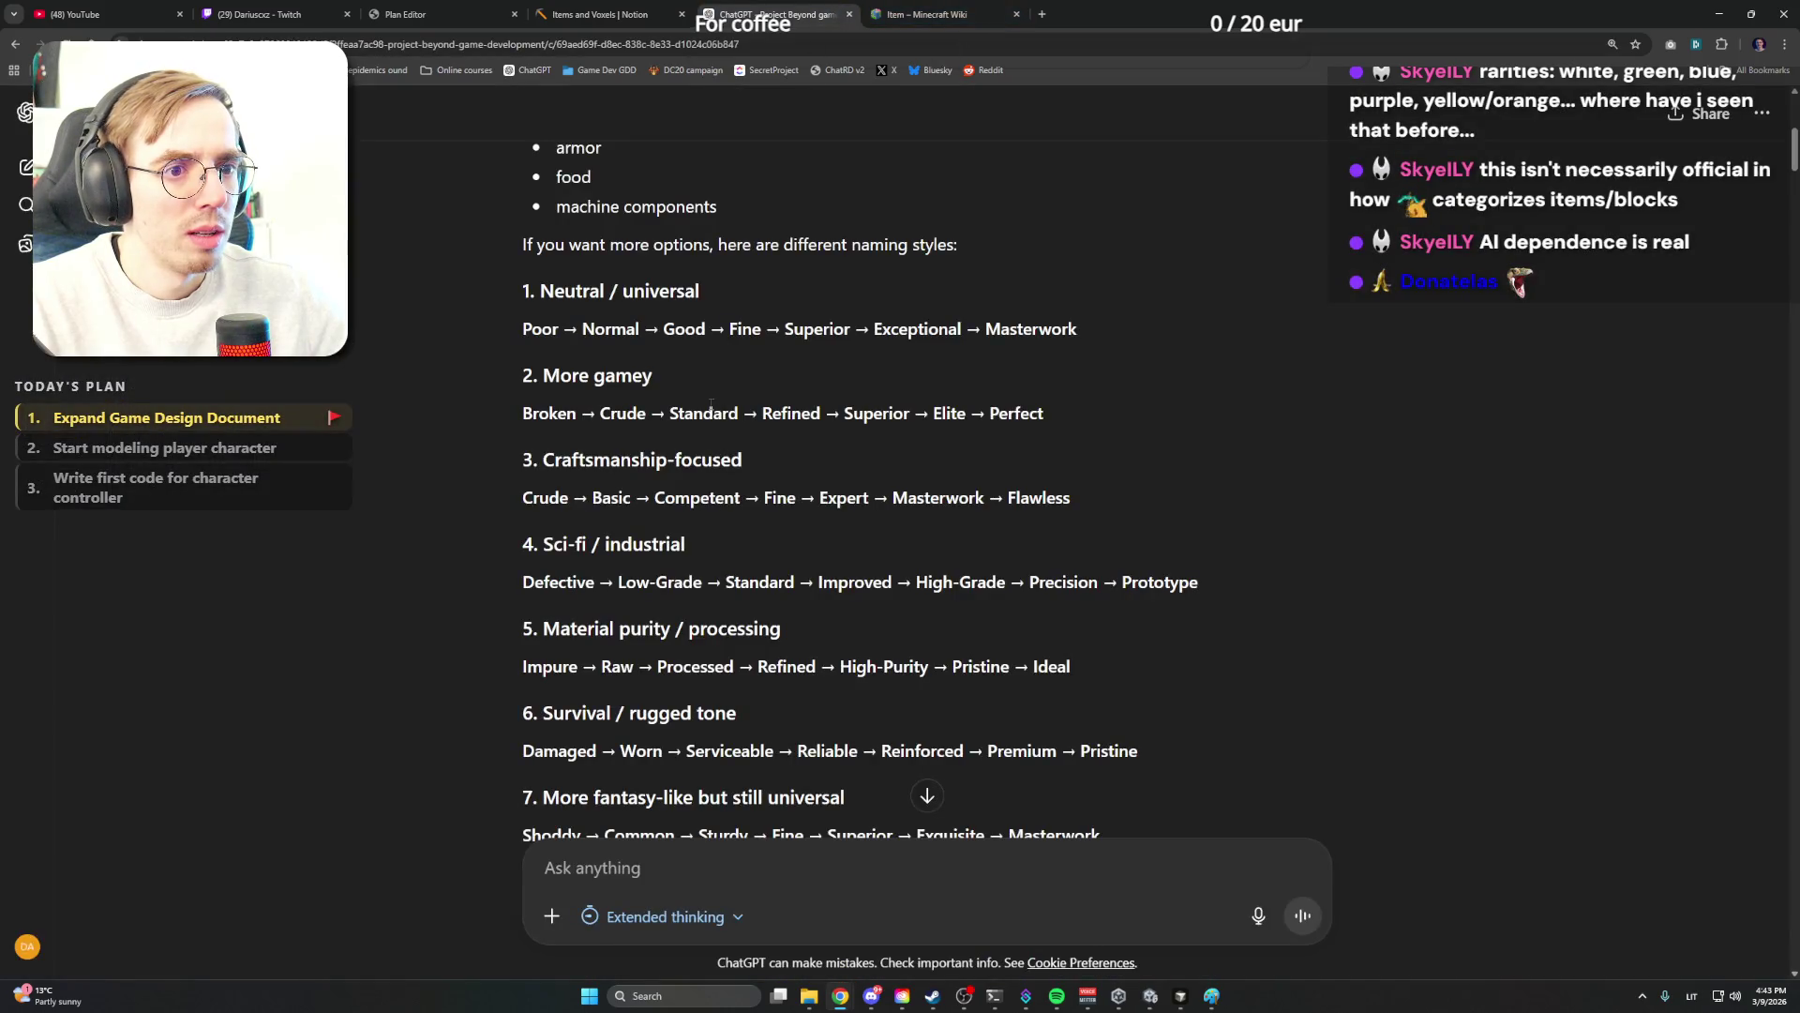
Bring the ChatGPT conversation back to its voxel category breakdown
click(422, 14)
click(774, 15)
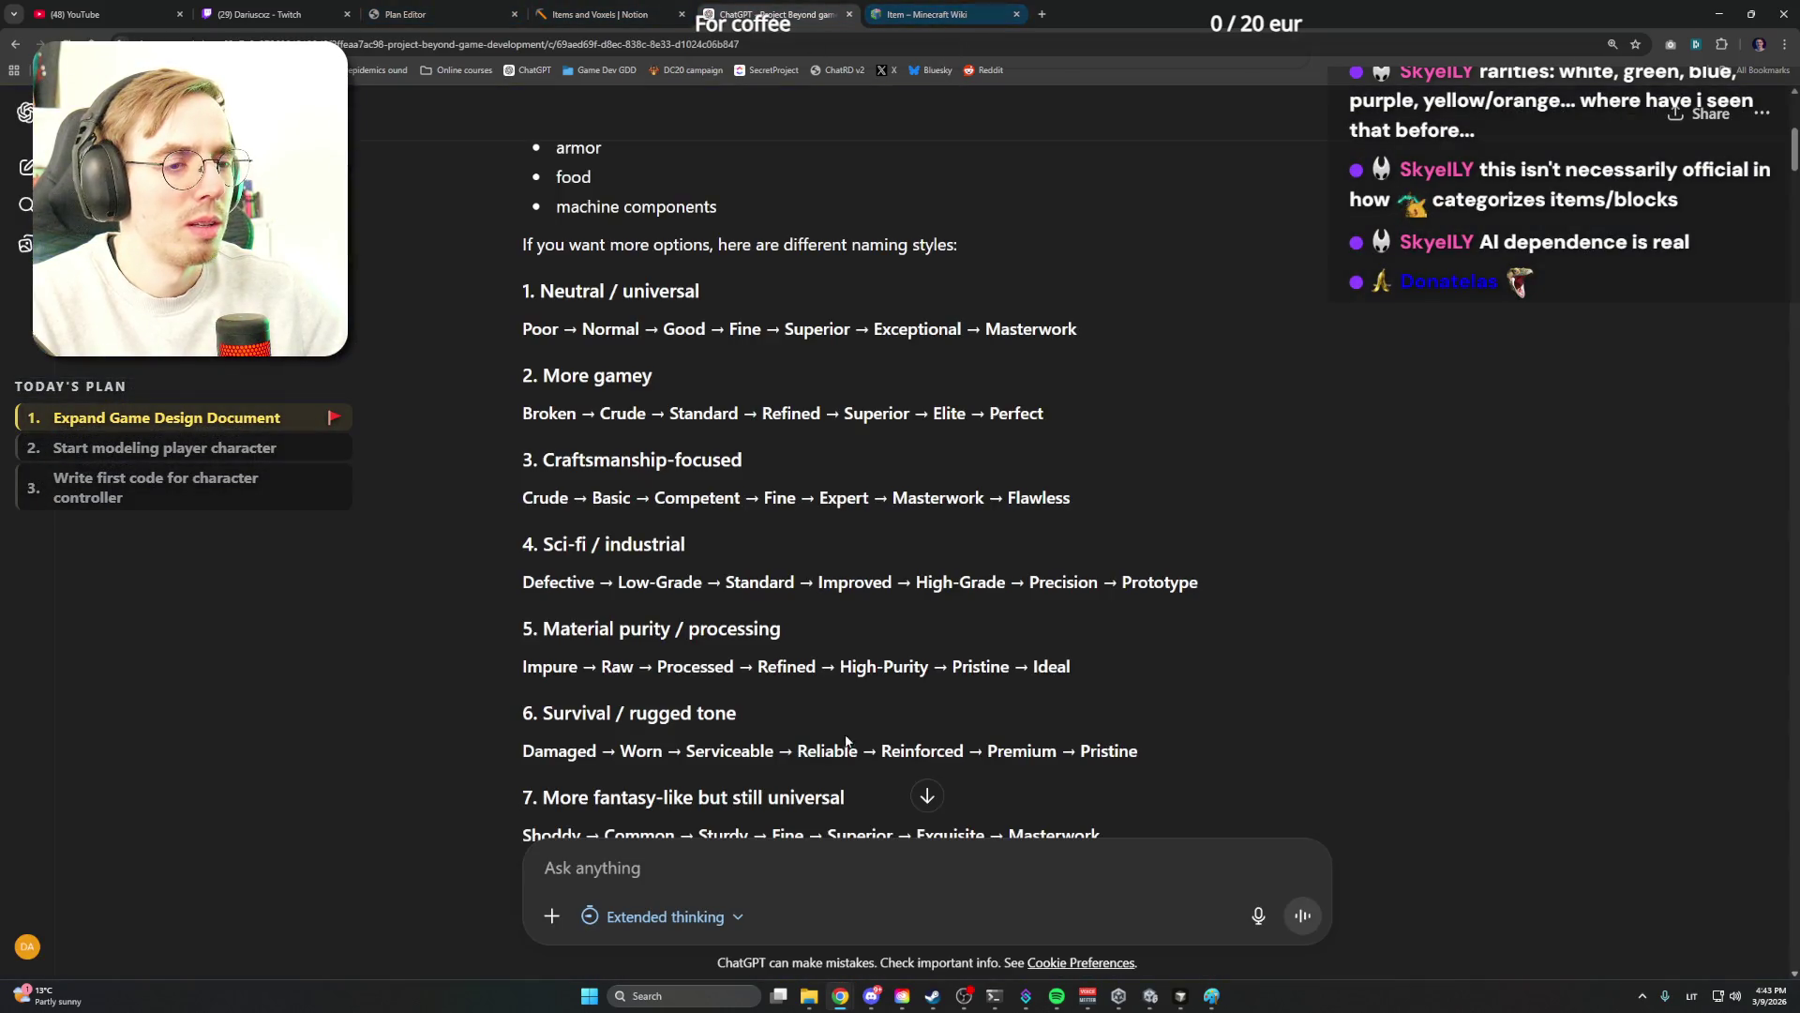
scroll(847, 736, down, 5)
scroll(847, 736, down, 5)
scroll(847, 735, down, 10)
scroll(925, 788, down, 8)
scroll(844, 634, down, 8)
scroll(760, 524, down, 2)
scroll(762, 523, down, 5)
scroll(761, 523, down, 5)
scroll(761, 523, up, 3)
scroll(761, 524, down, 8)
scroll(826, 745, down, 10)
scroll(826, 746, down, 10)
scroll(828, 452, up, 2)
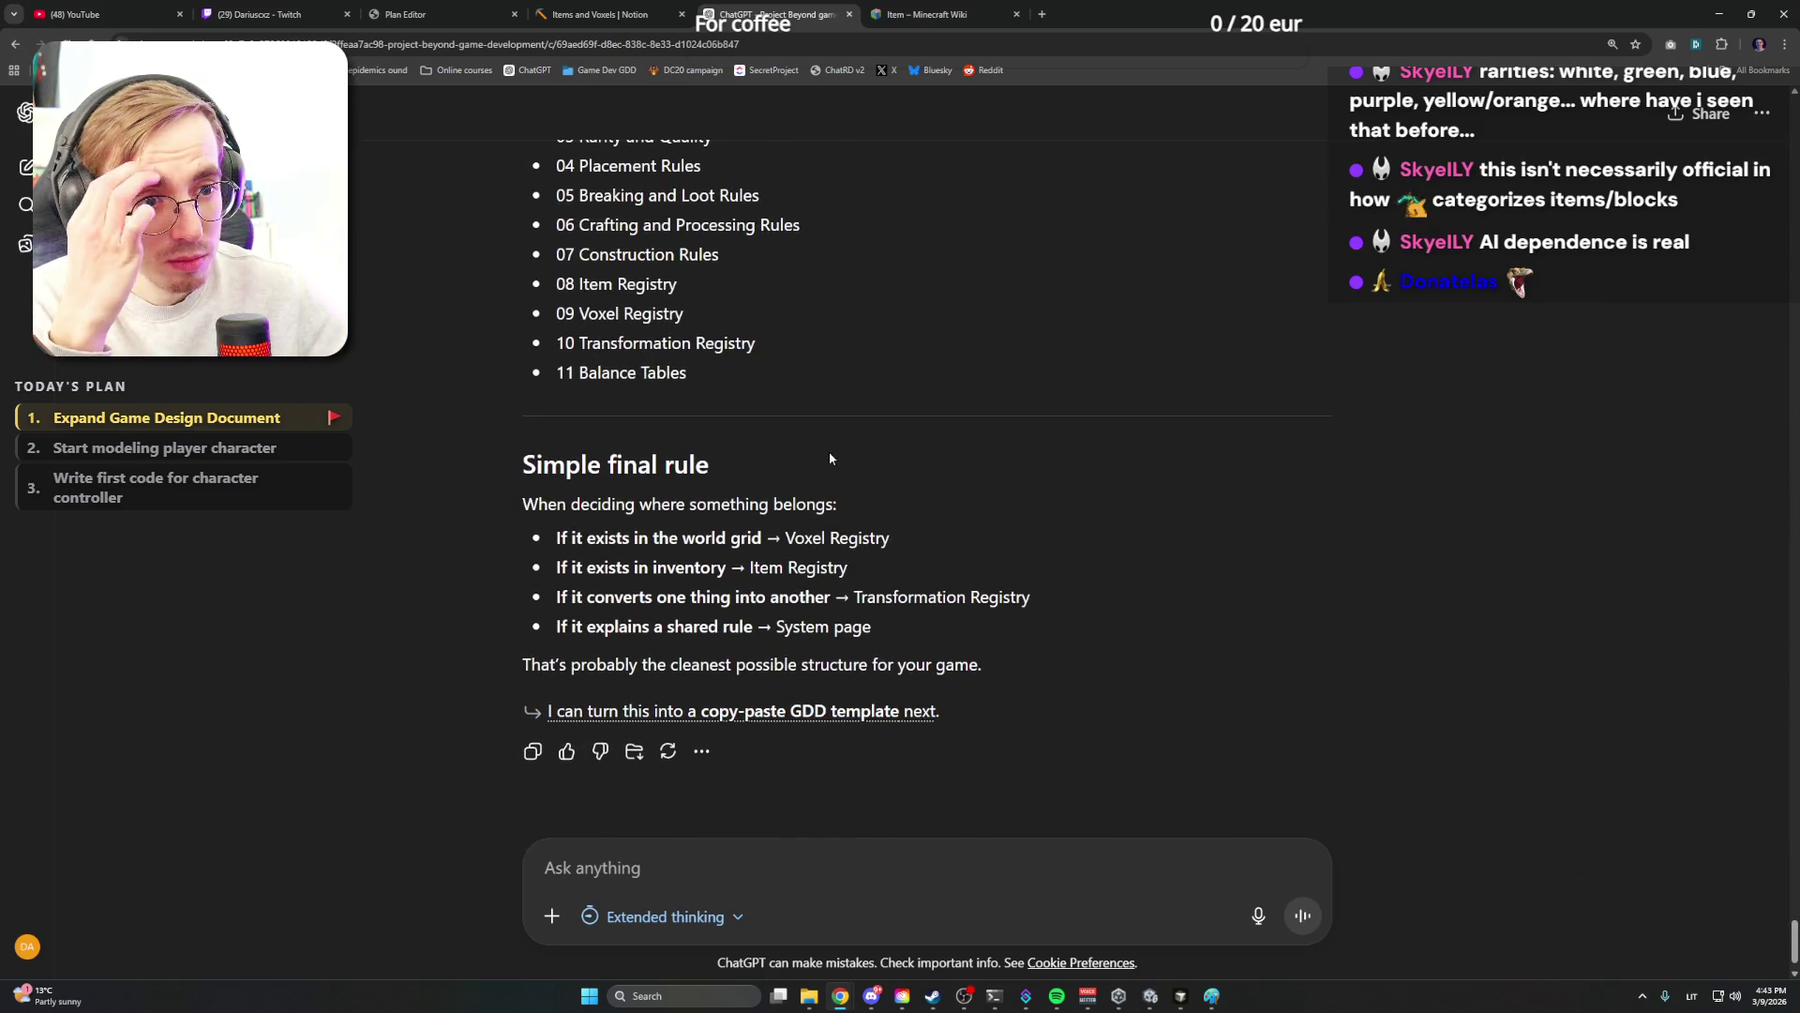
scroll(829, 452, up, 4)
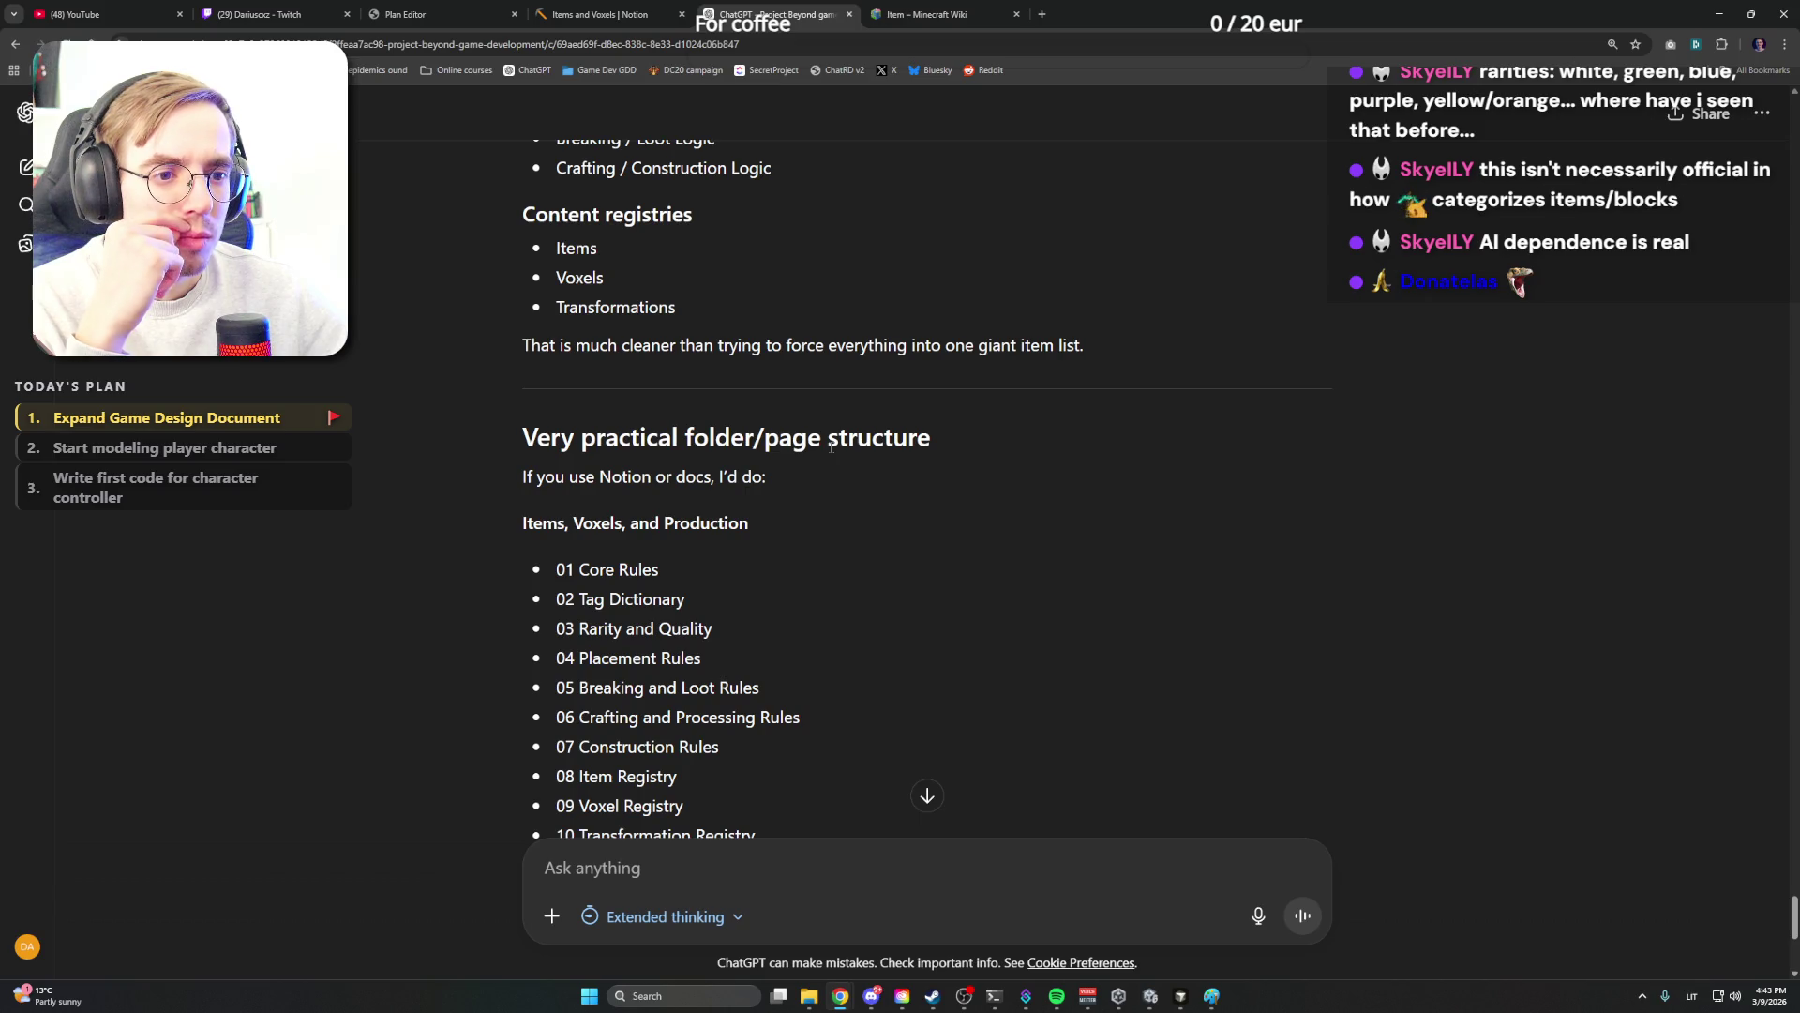
scroll(829, 452, up, 5)
scroll(829, 452, up, 4)
scroll(829, 451, up, 4)
scroll(829, 452, up, 3)
scroll(828, 452, up, 3)
scroll(829, 452, down, 1)
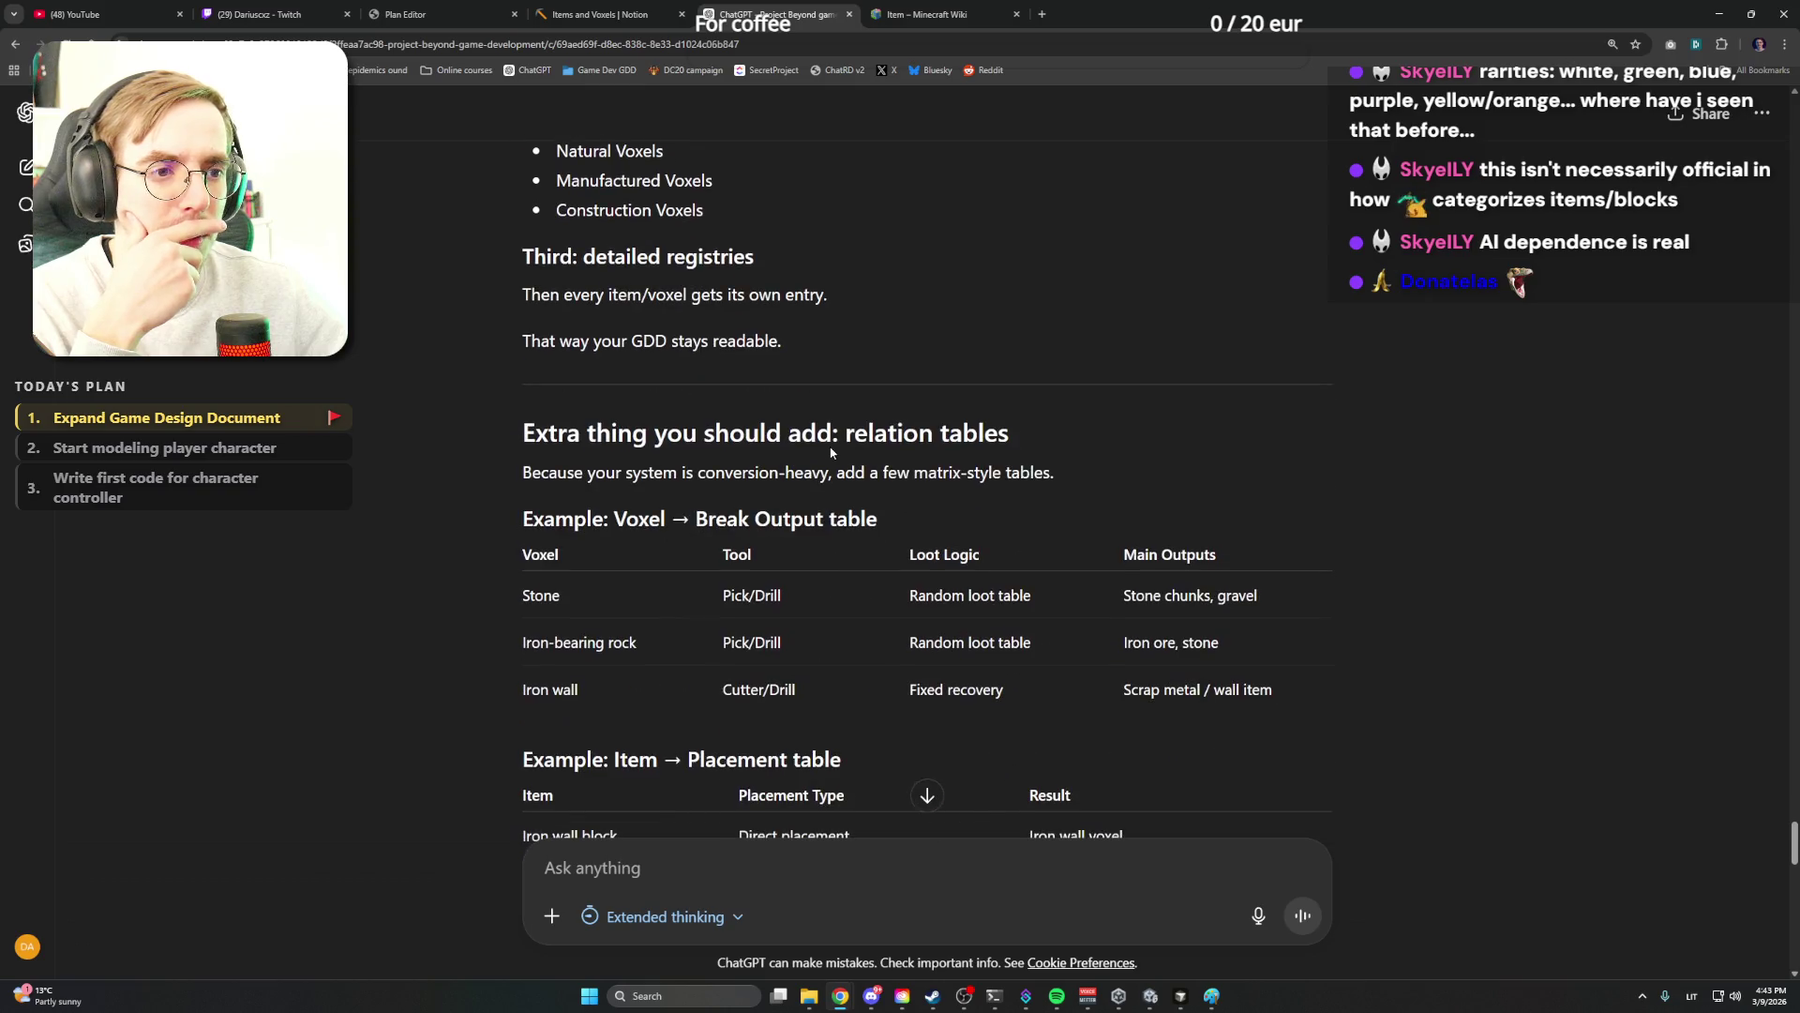
scroll(830, 448, up, 4)
scroll(830, 447, up, 4)
scroll(830, 448, up, 4)
scroll(831, 447, up, 4)
scroll(831, 447, up, 4)
scroll(831, 447, up, 3)
scroll(830, 447, up, 4)
scroll(830, 447, up, 3)
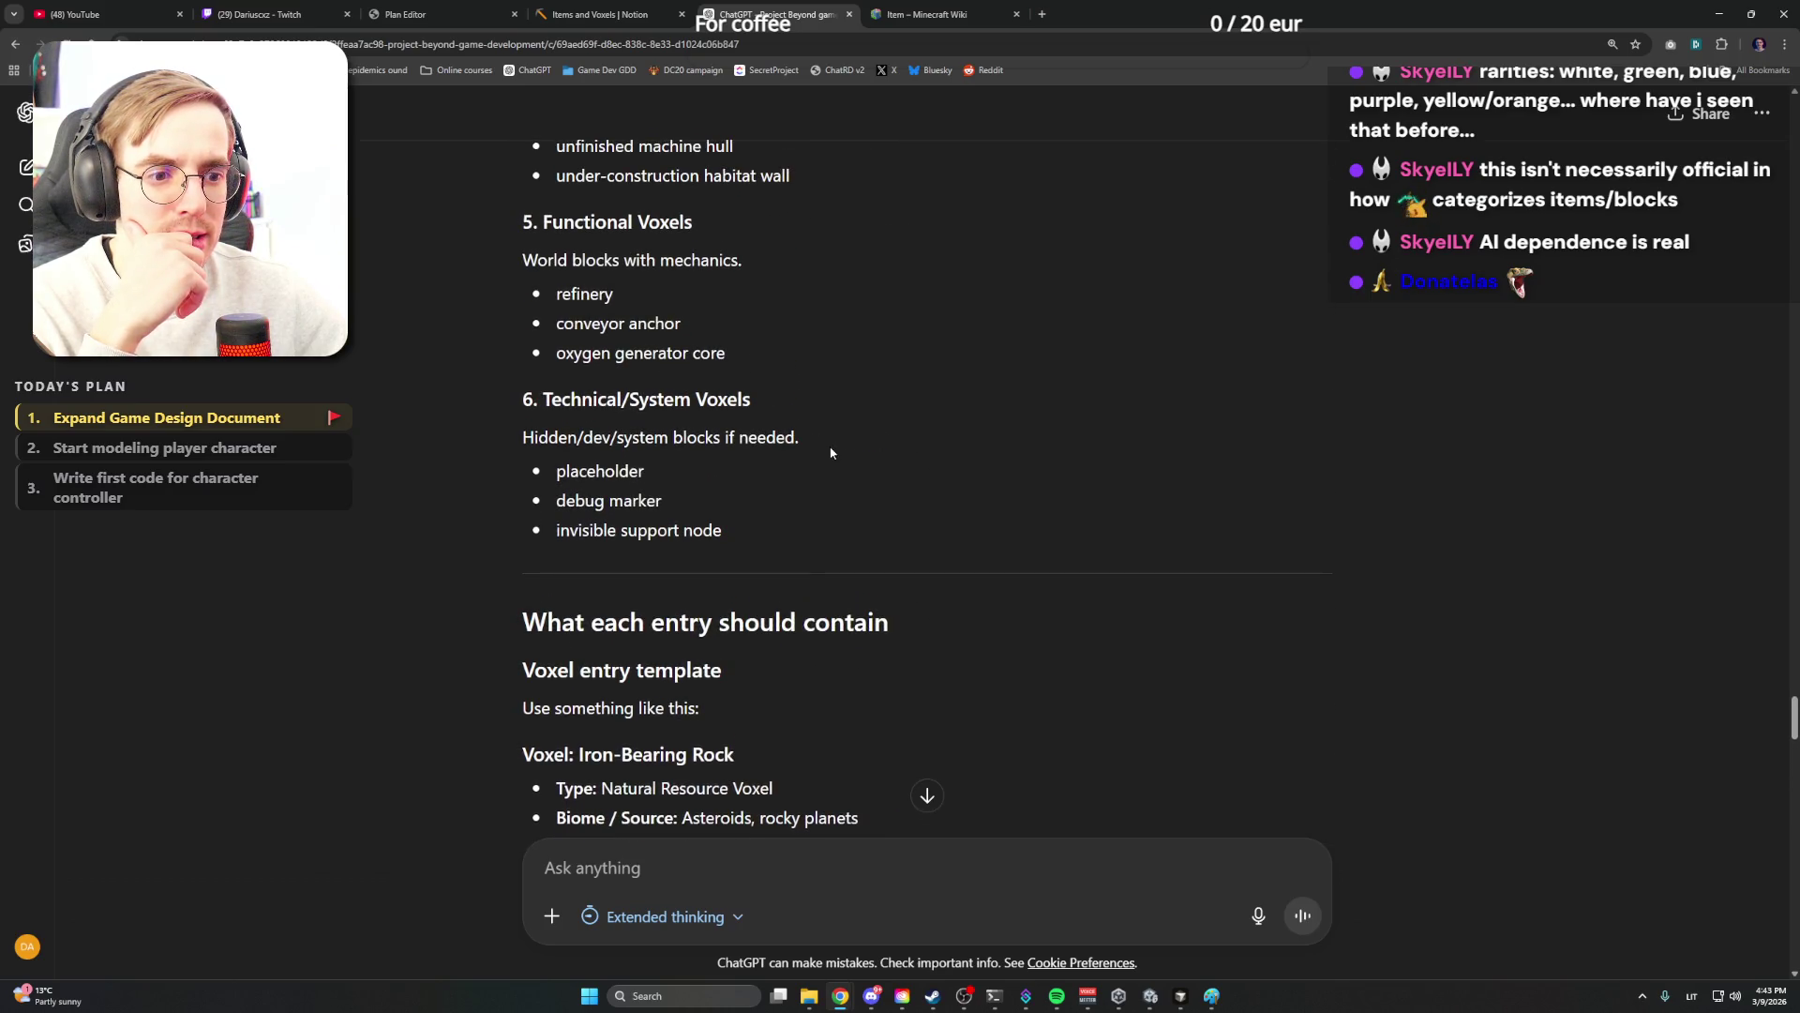
scroll(830, 452, up, 3)
scroll(830, 452, up, 4)
scroll(830, 452, up, 4)
scroll(830, 452, up, 4)
scroll(831, 451, down, 2)
scroll(830, 452, down, 2)
scroll(830, 451, down, 1)
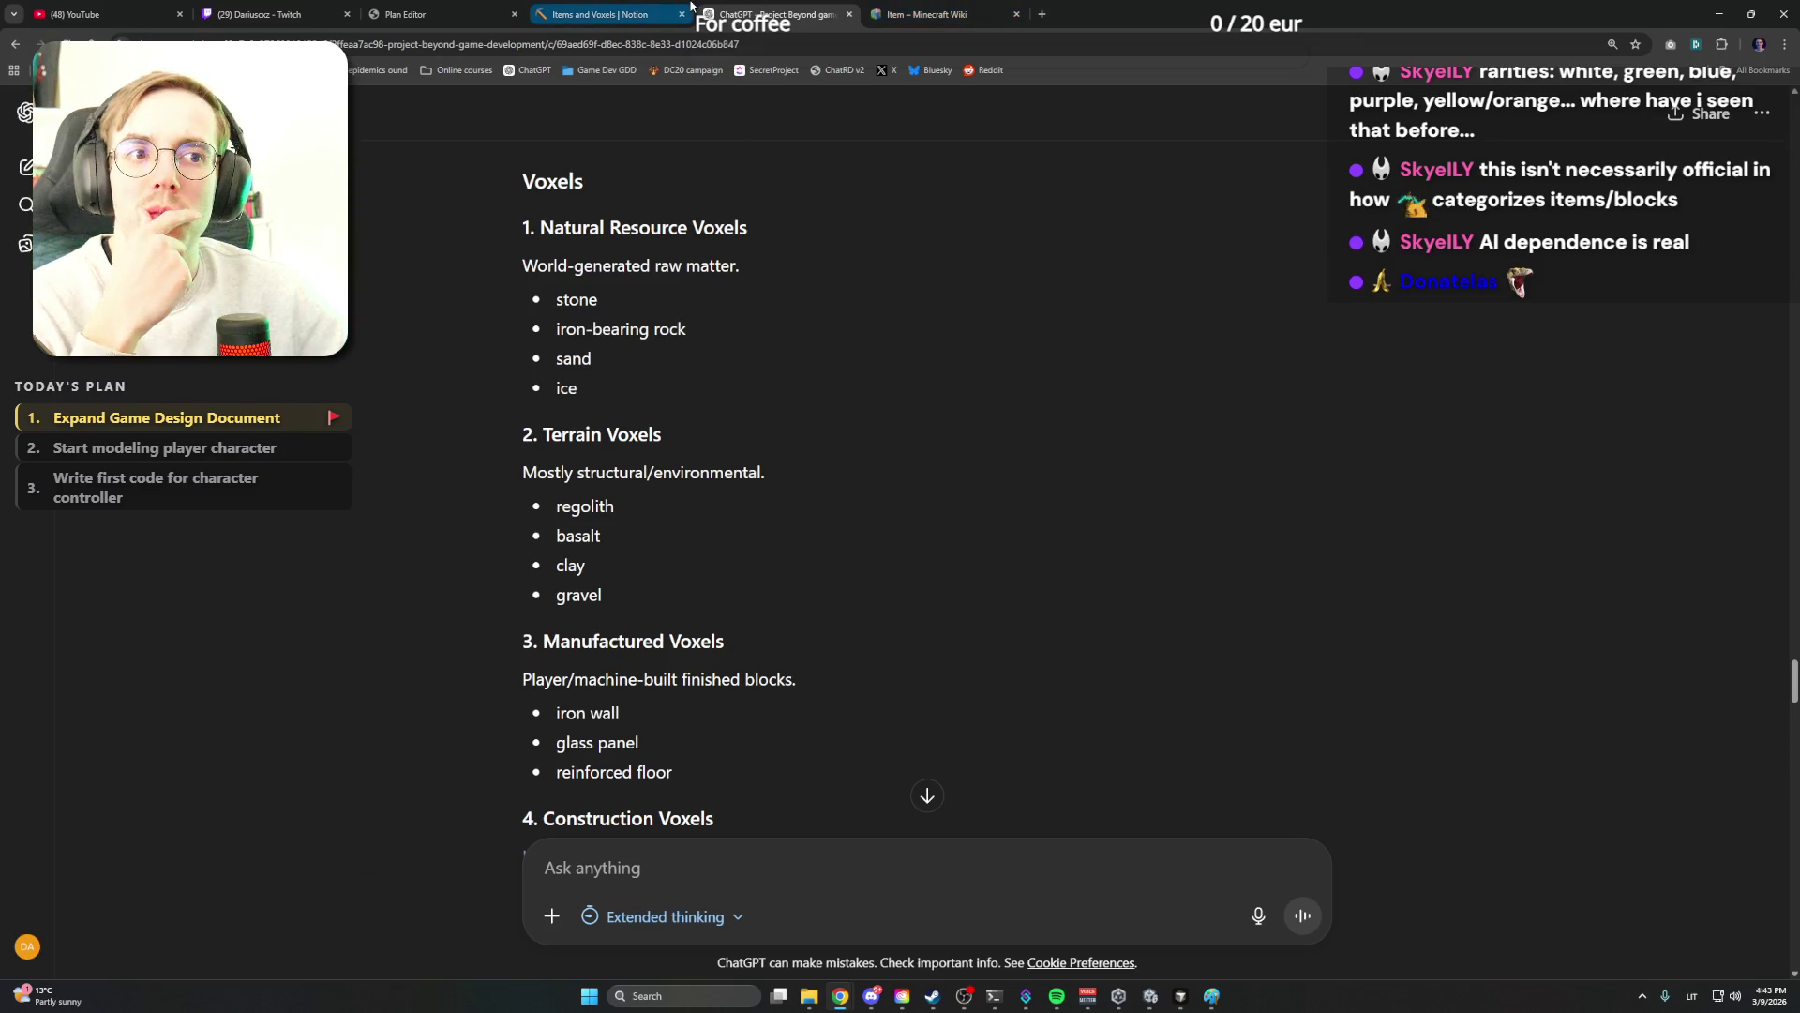
Rename the Natural subheading to 'Natural terrain' and start a new block beneath it
click(619, 12)
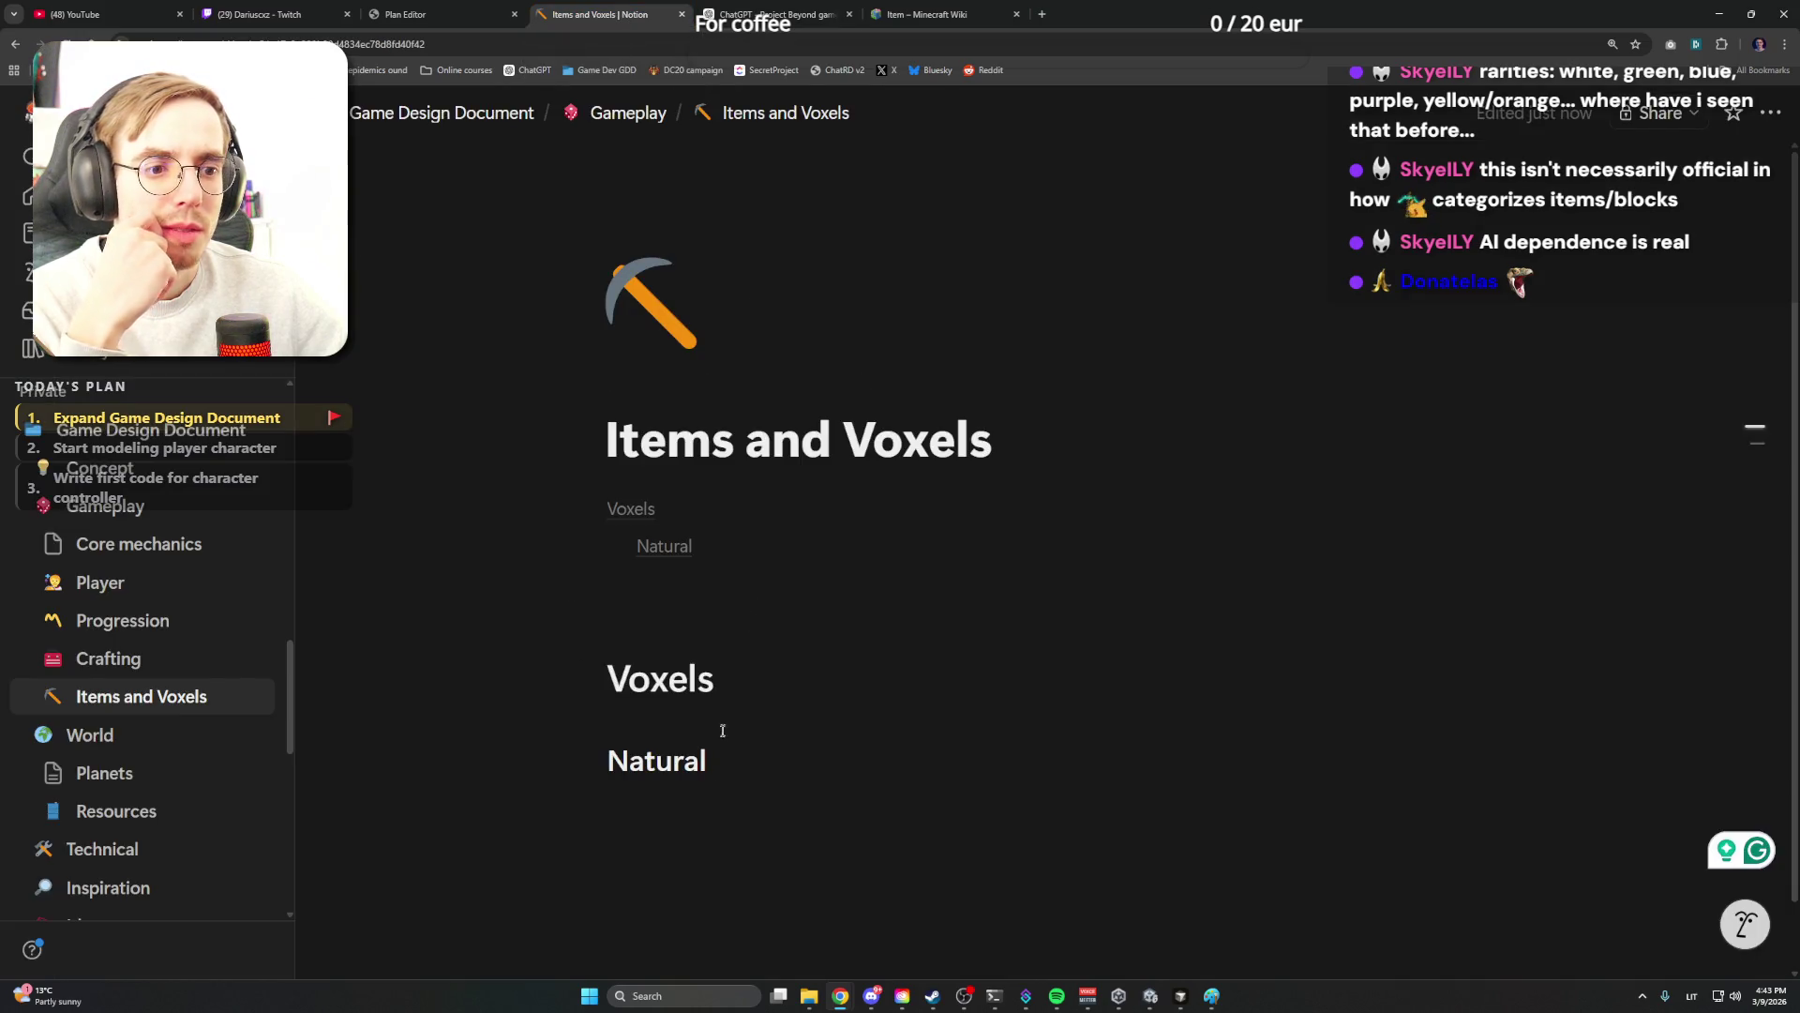
mouse_move(657, 686)
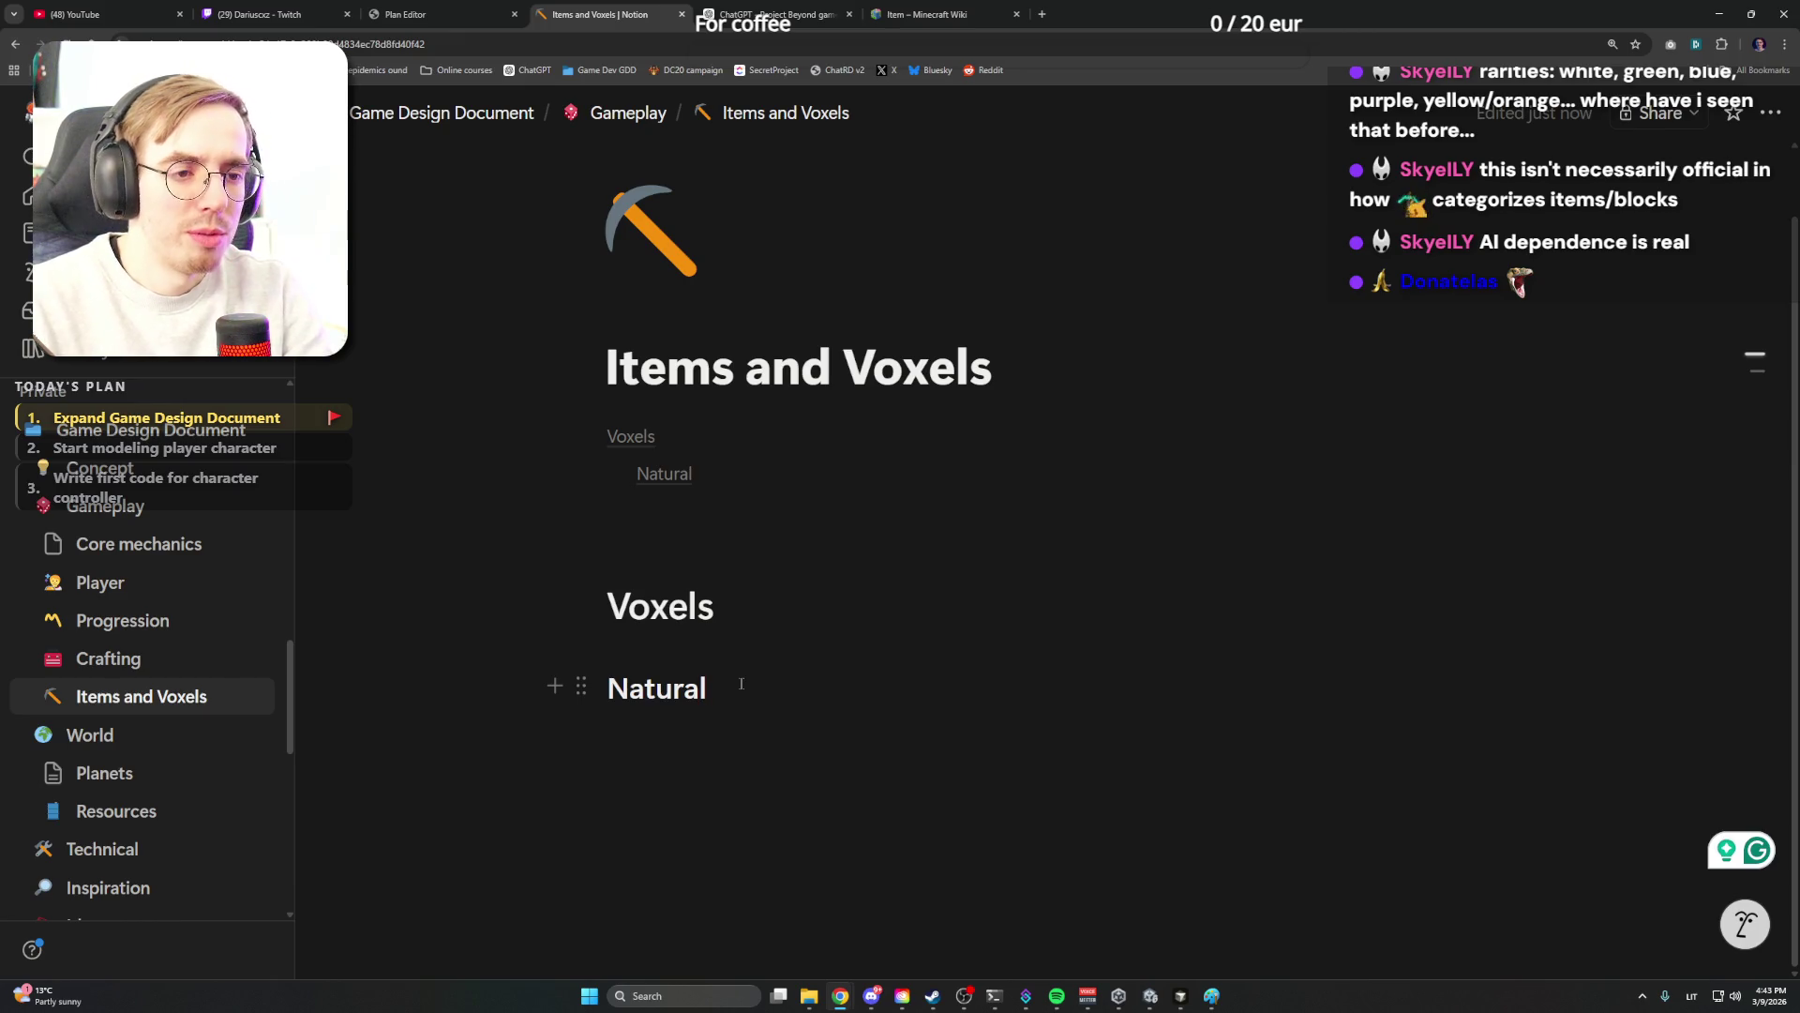
text( terrain)
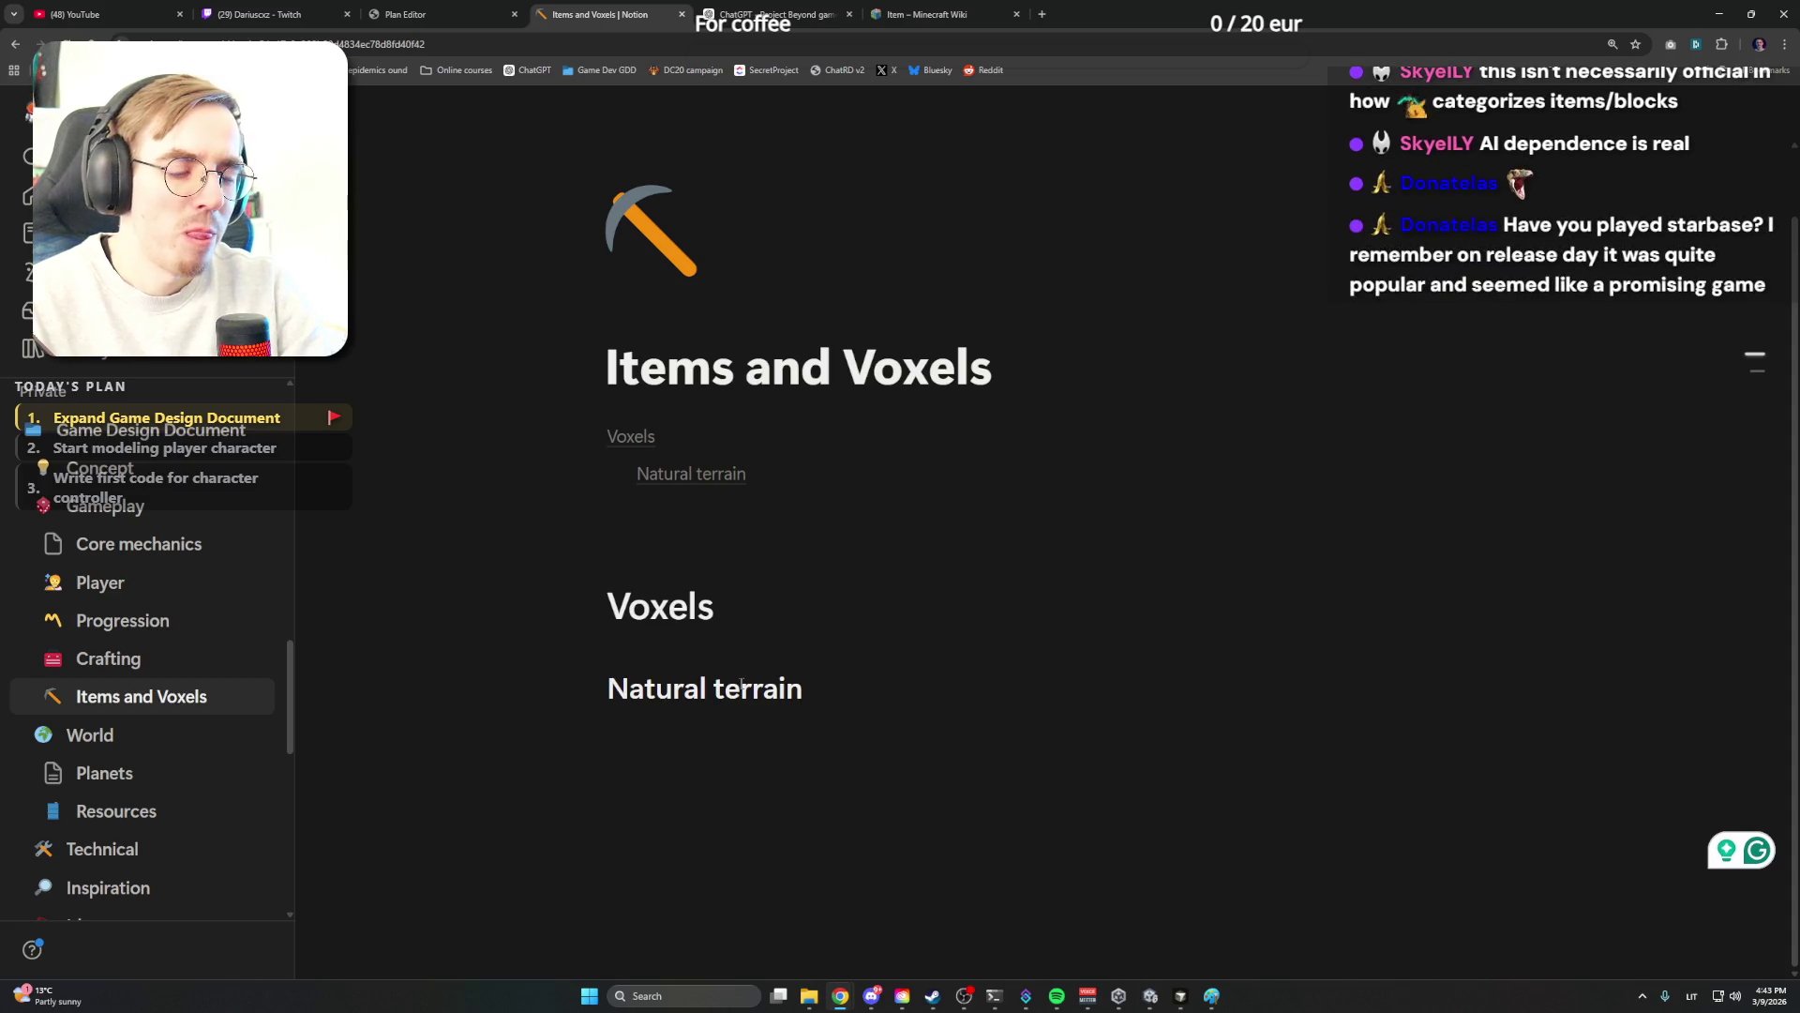
key(Down)
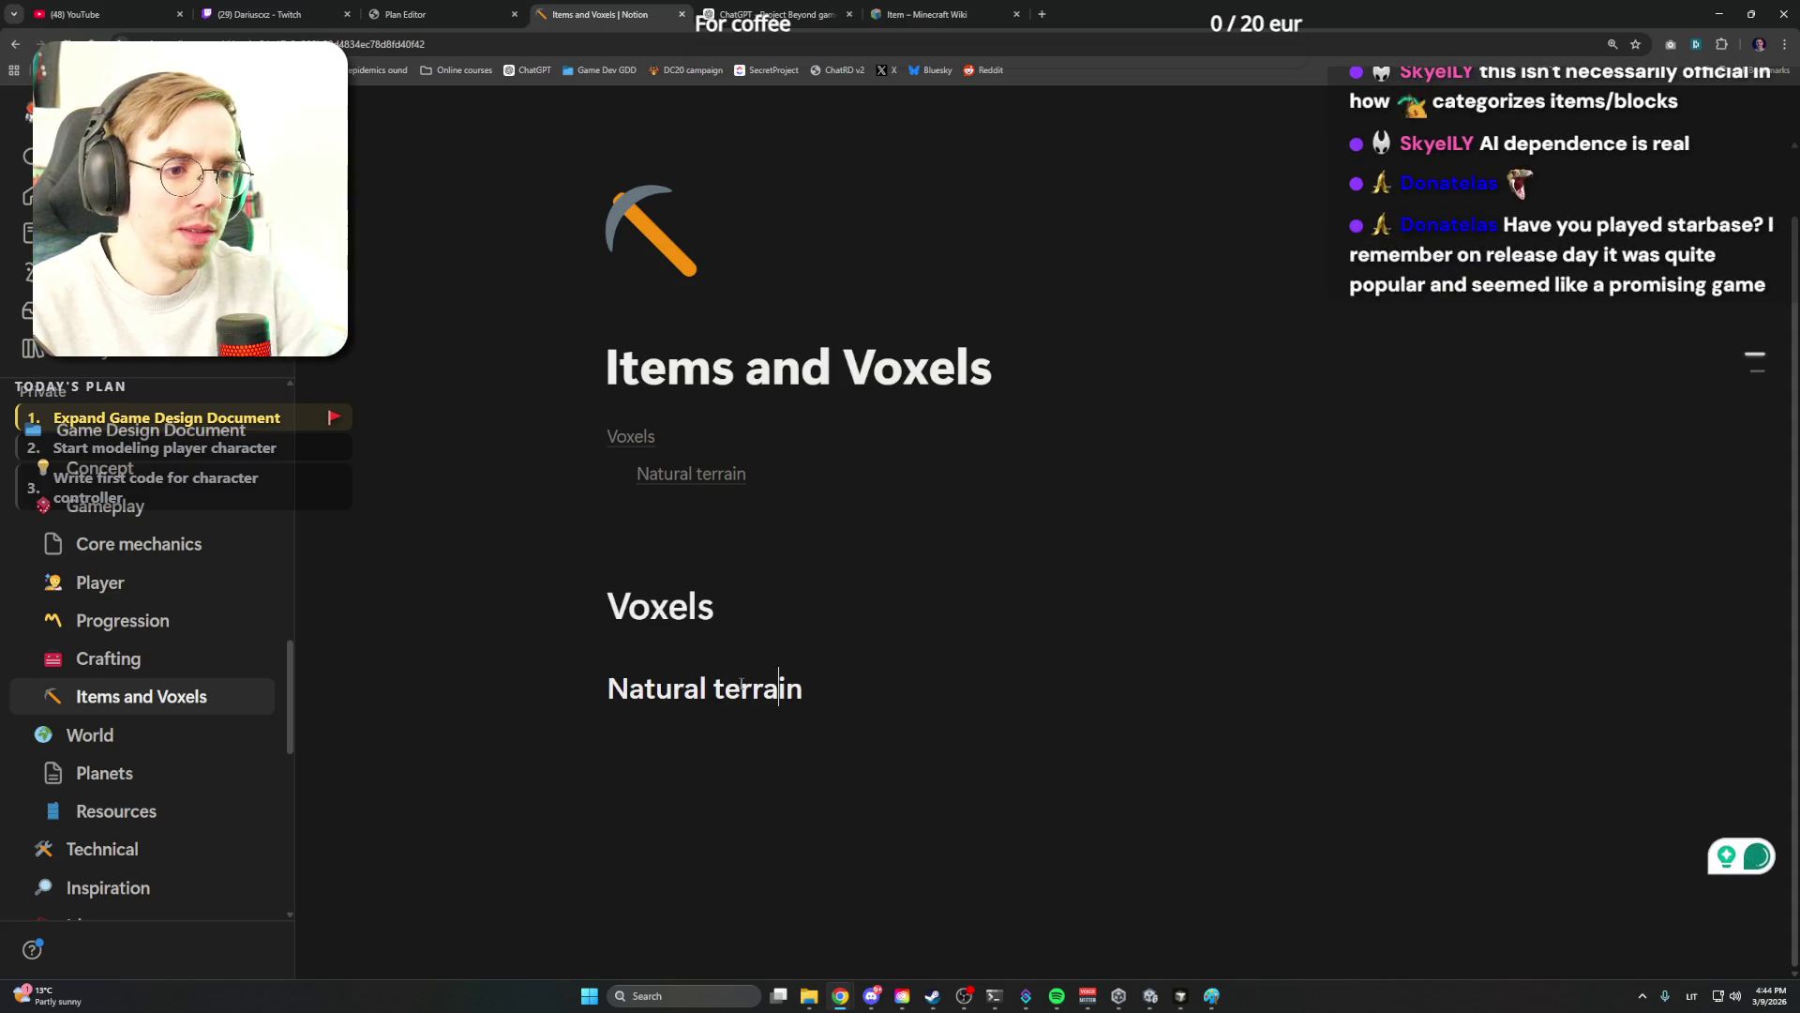
key(Return)
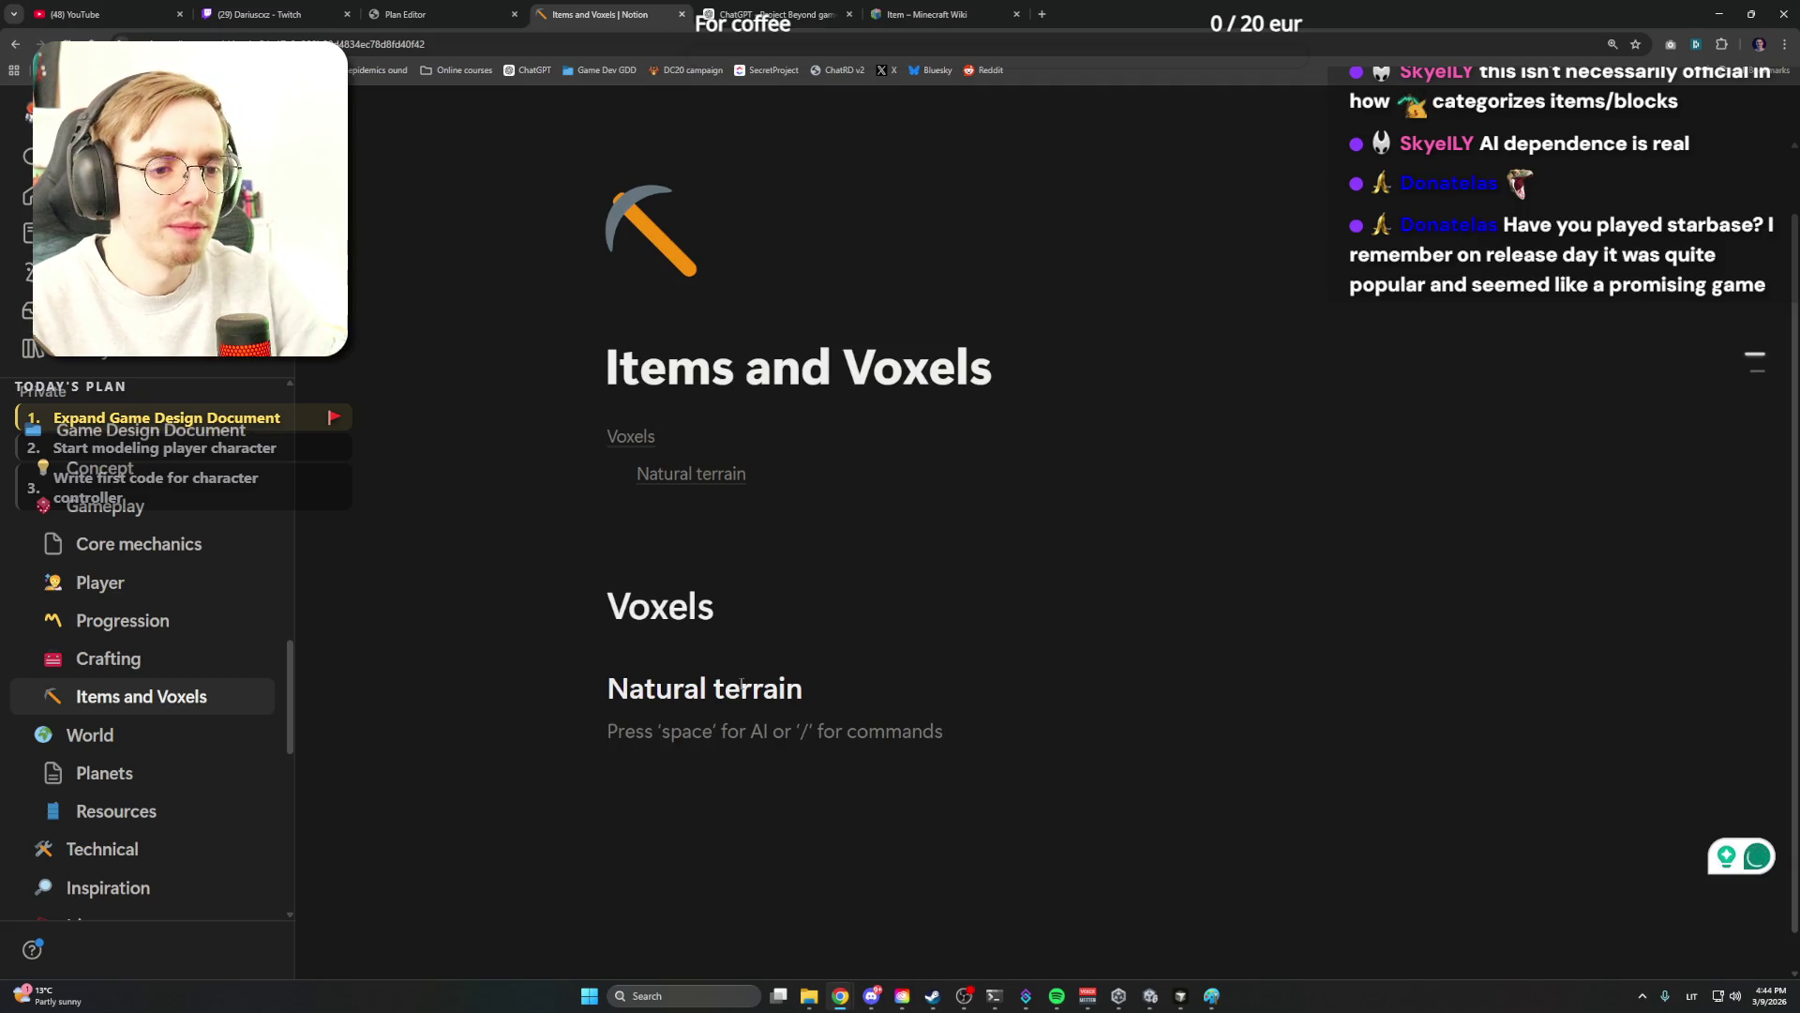
scroll(848, 625, down, 1)
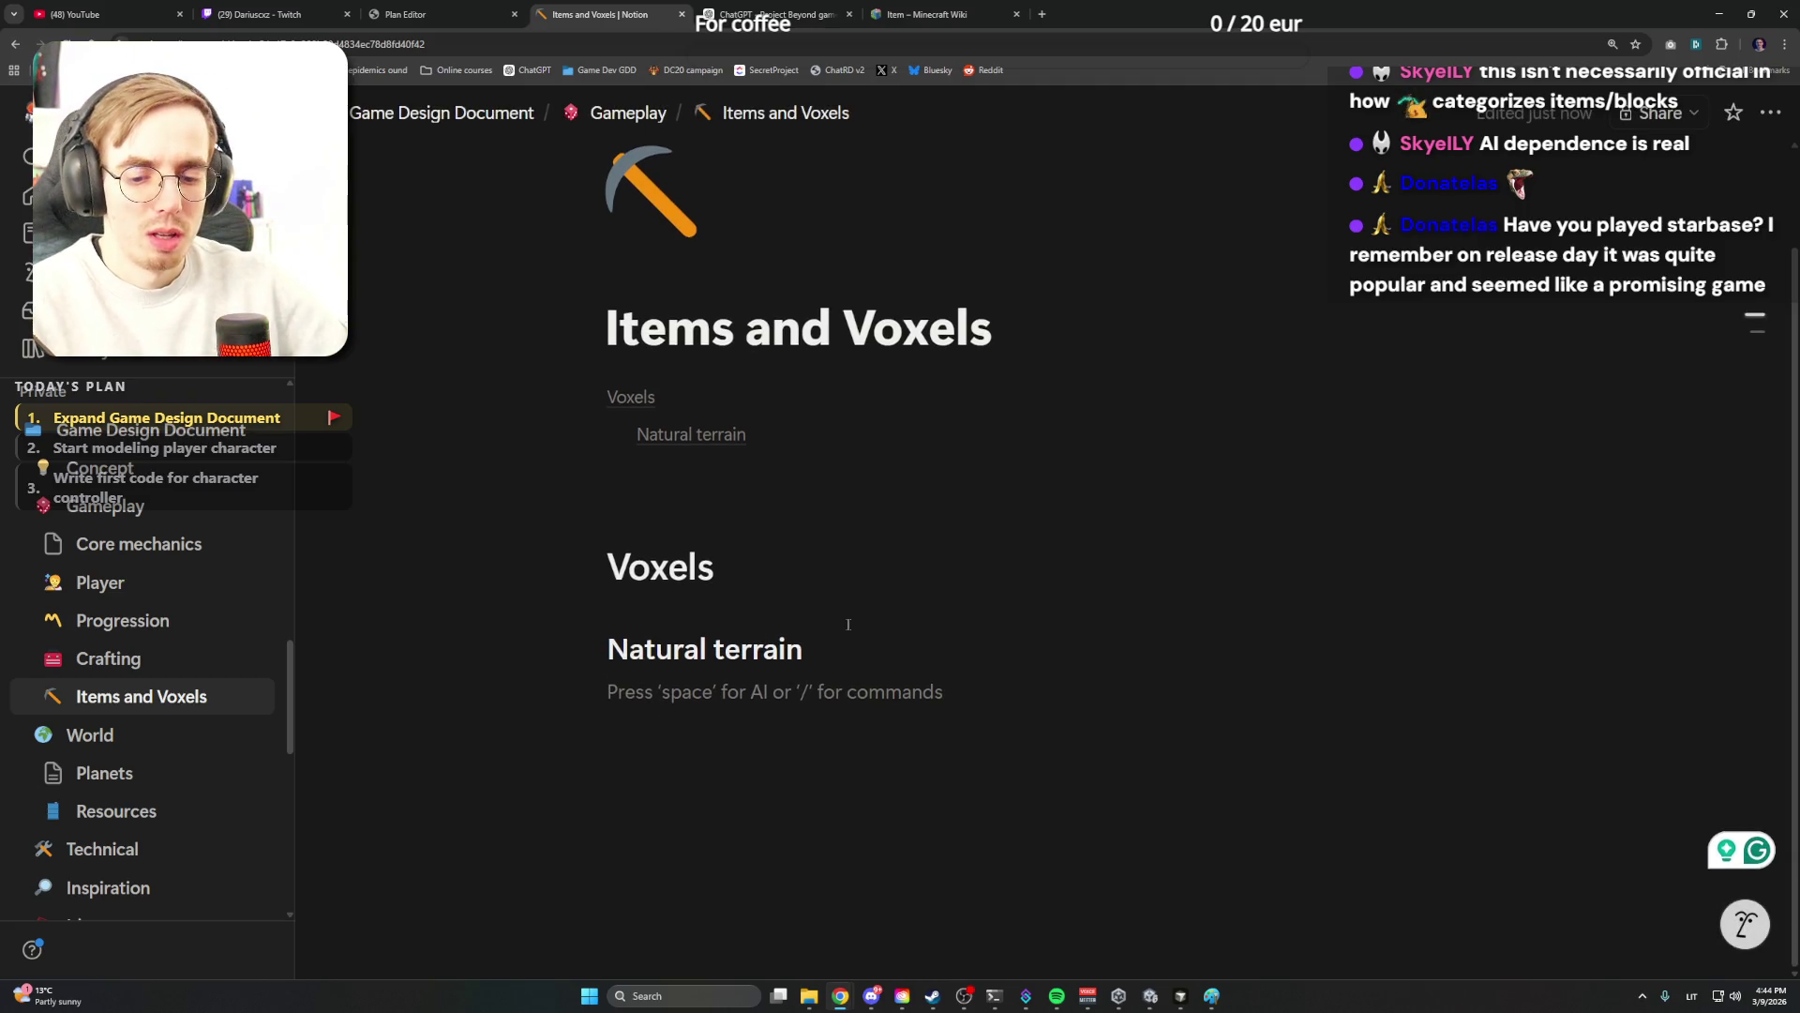
text(###)
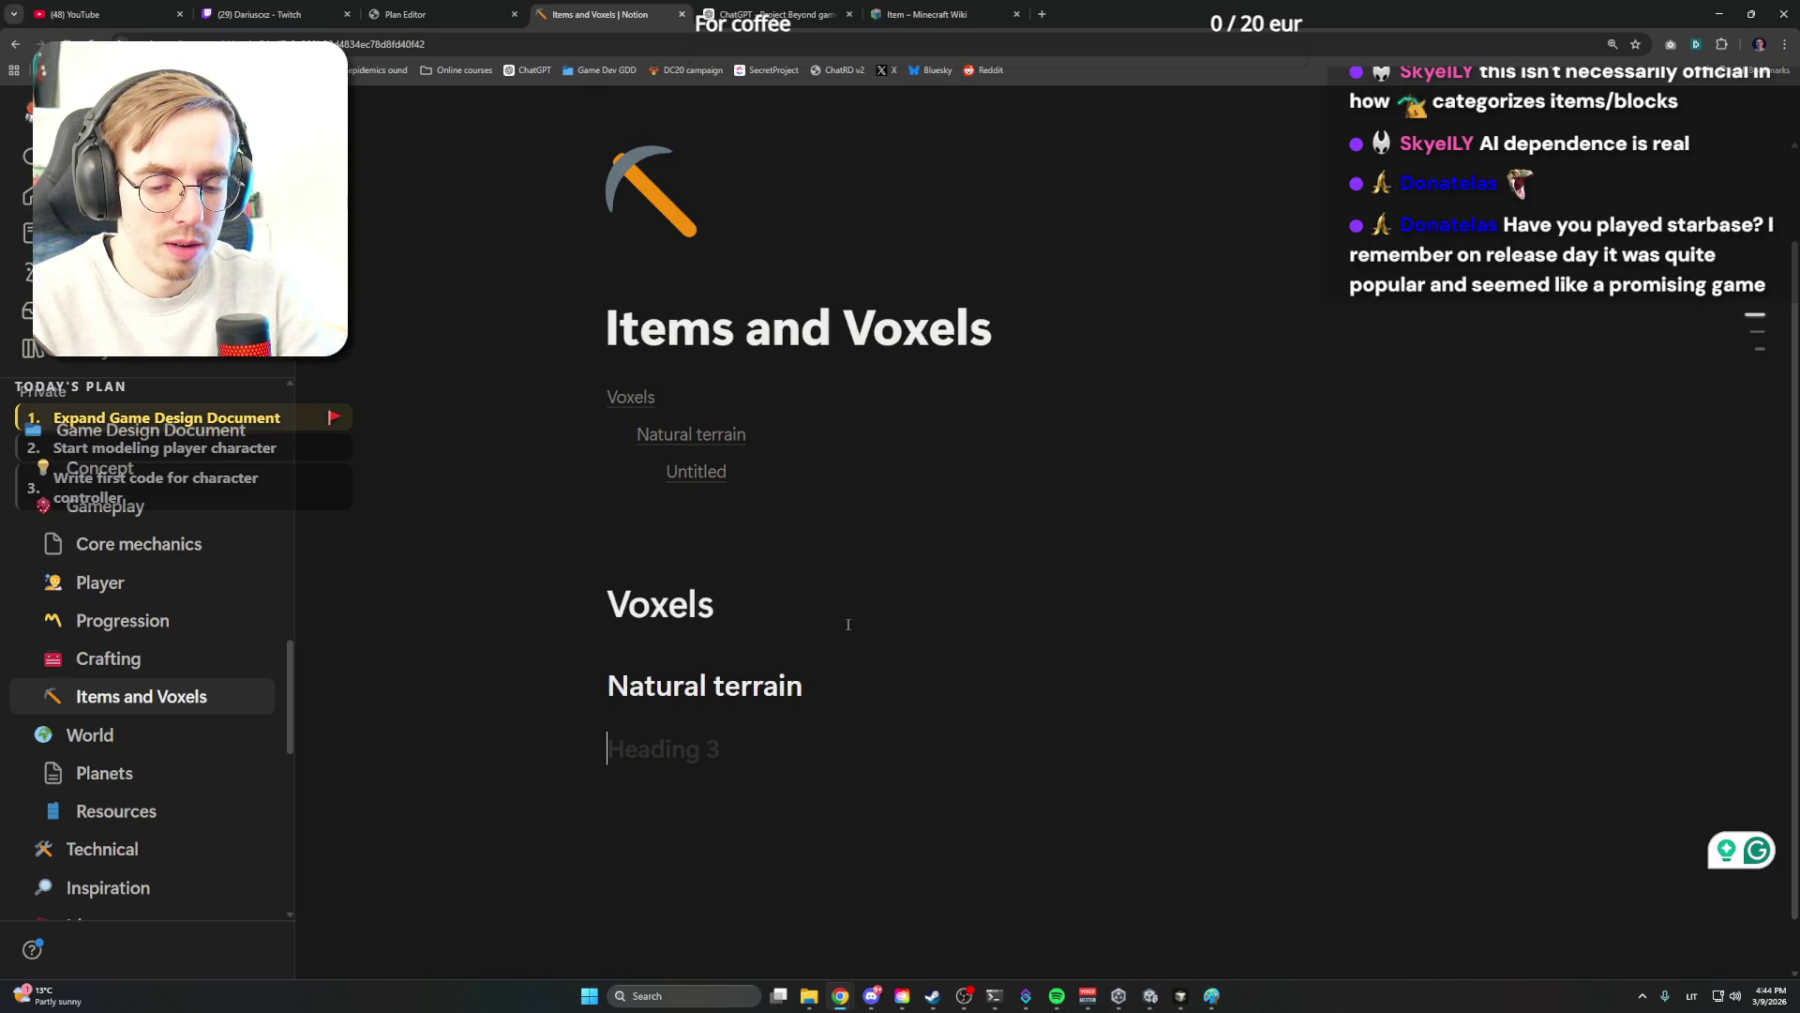
Insert a 'Classification:' line above the Voxels heading with a bullet started below it
key(Up)
key(Up)
key(Return)
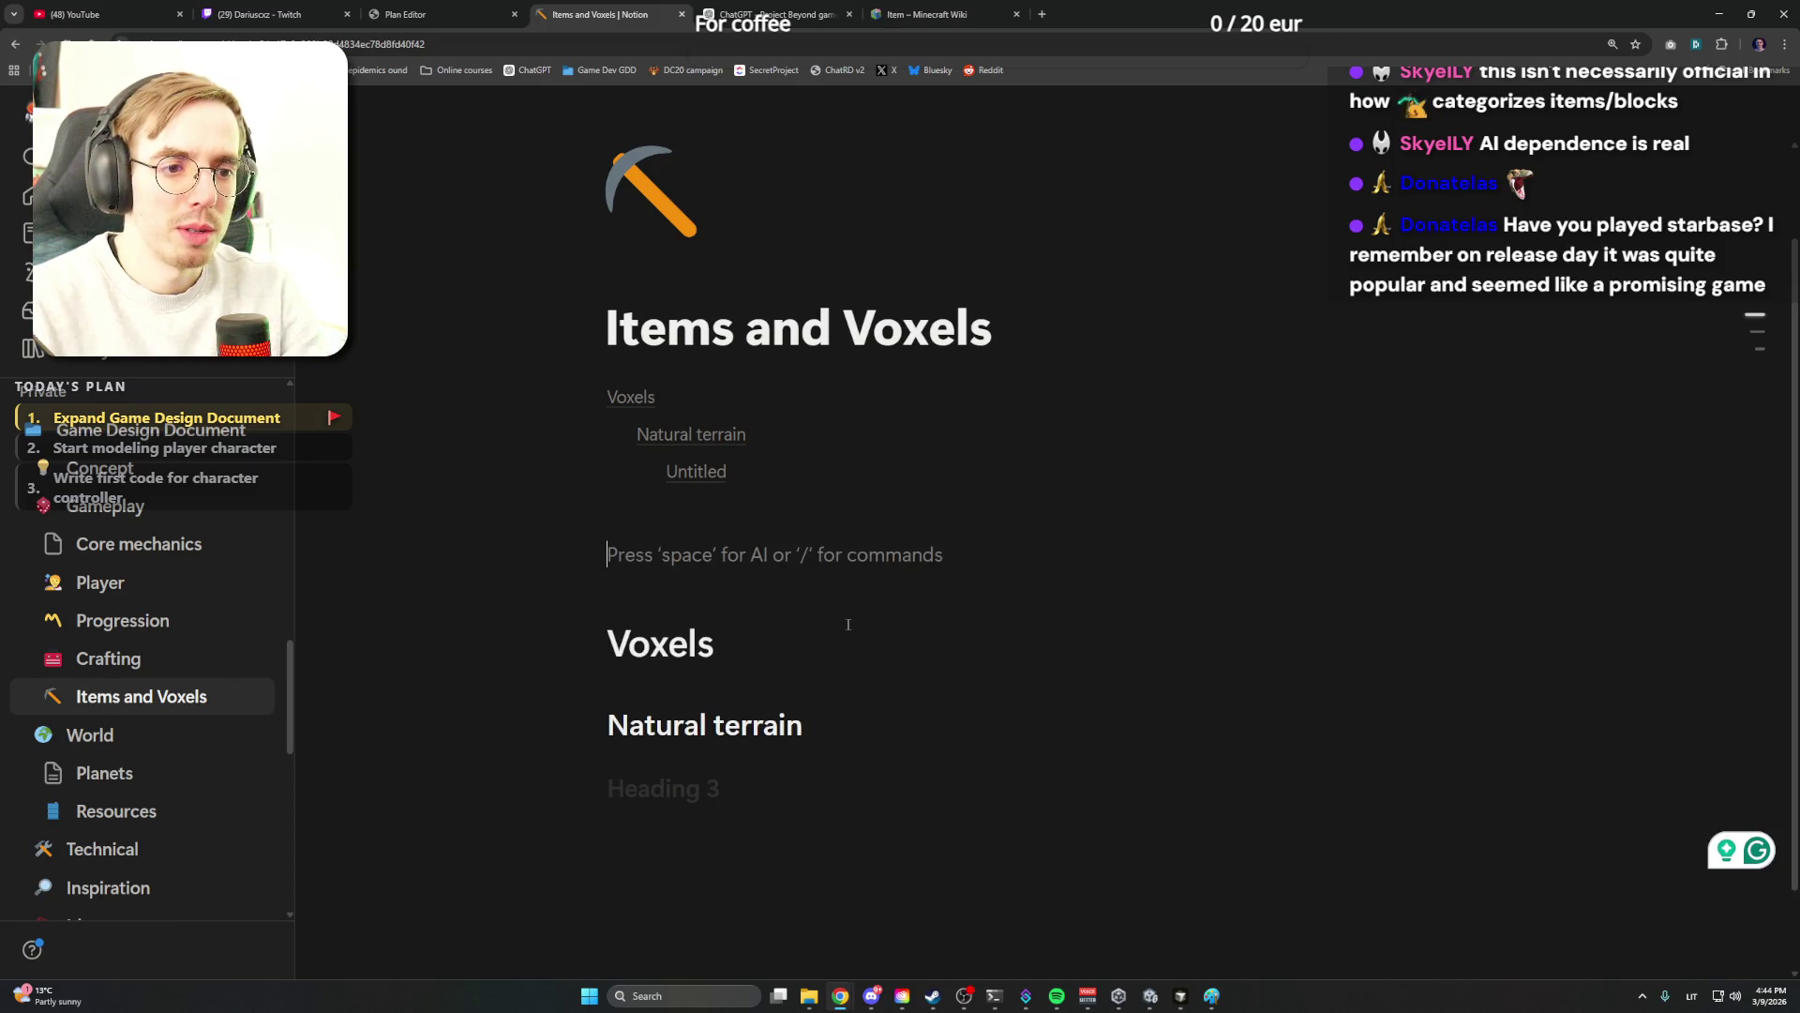
text(Clas)
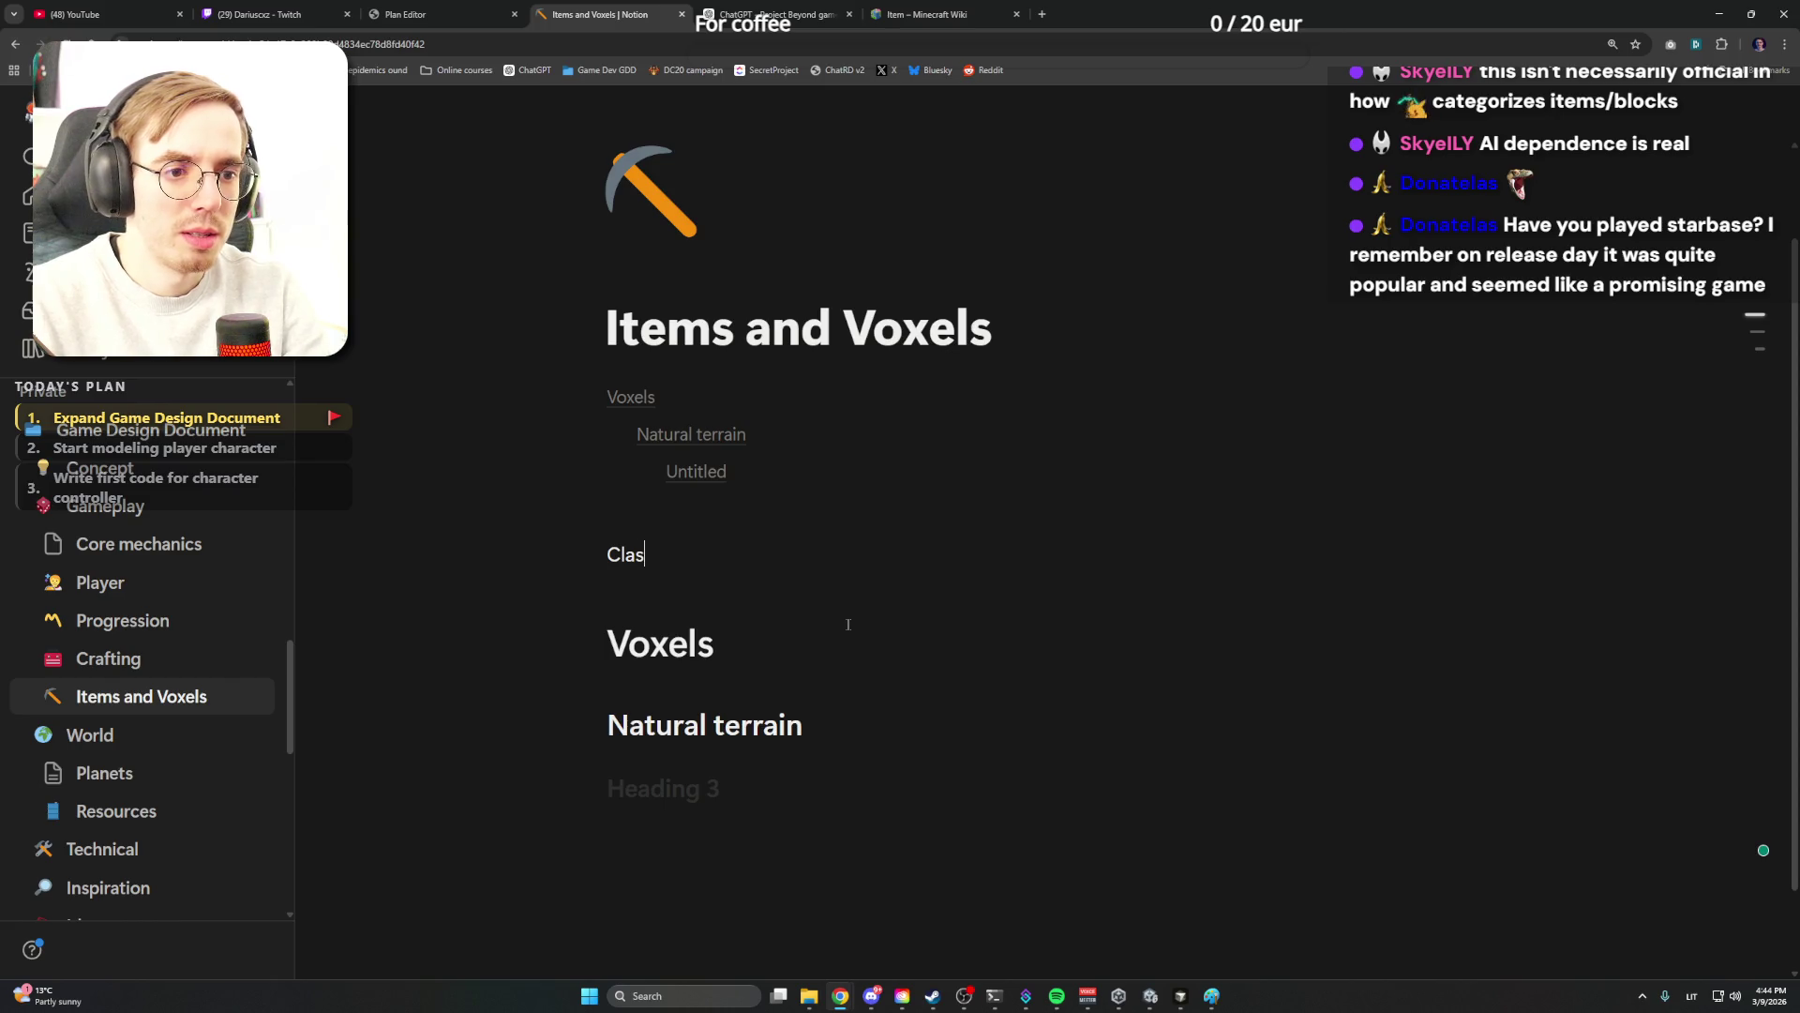
text(sification:)
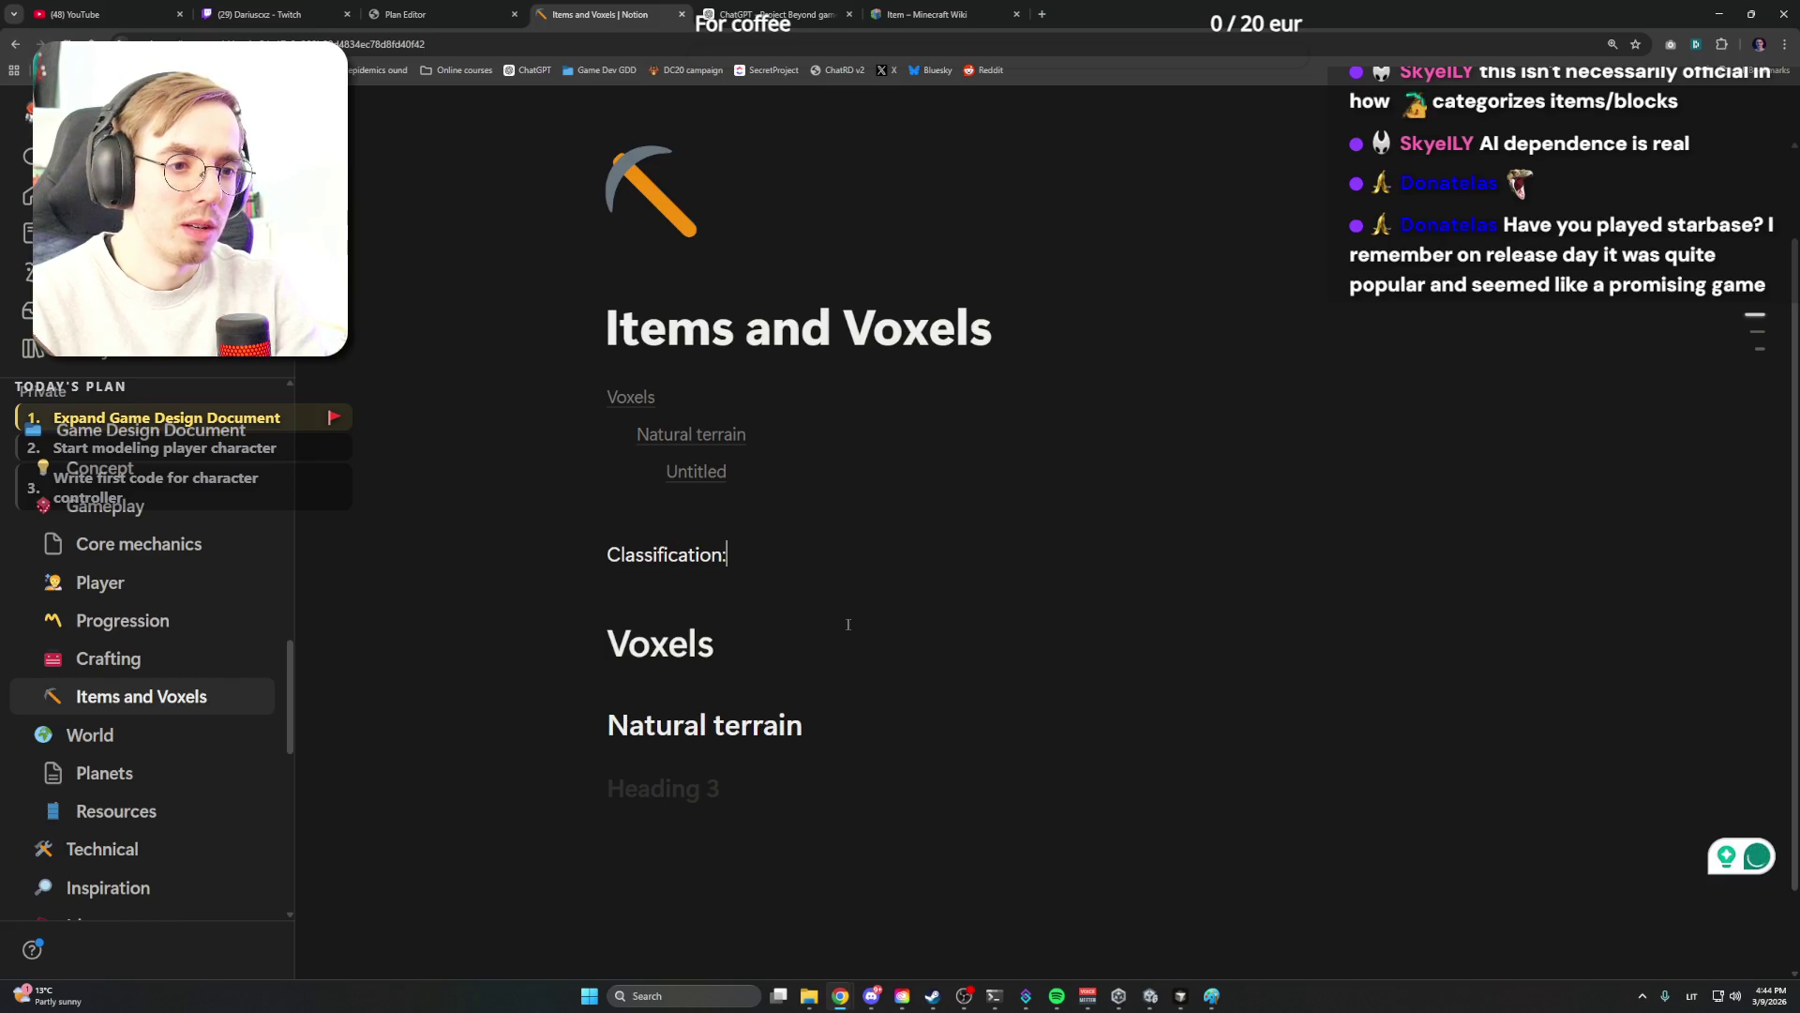
key(Return)
key(BackSpace)
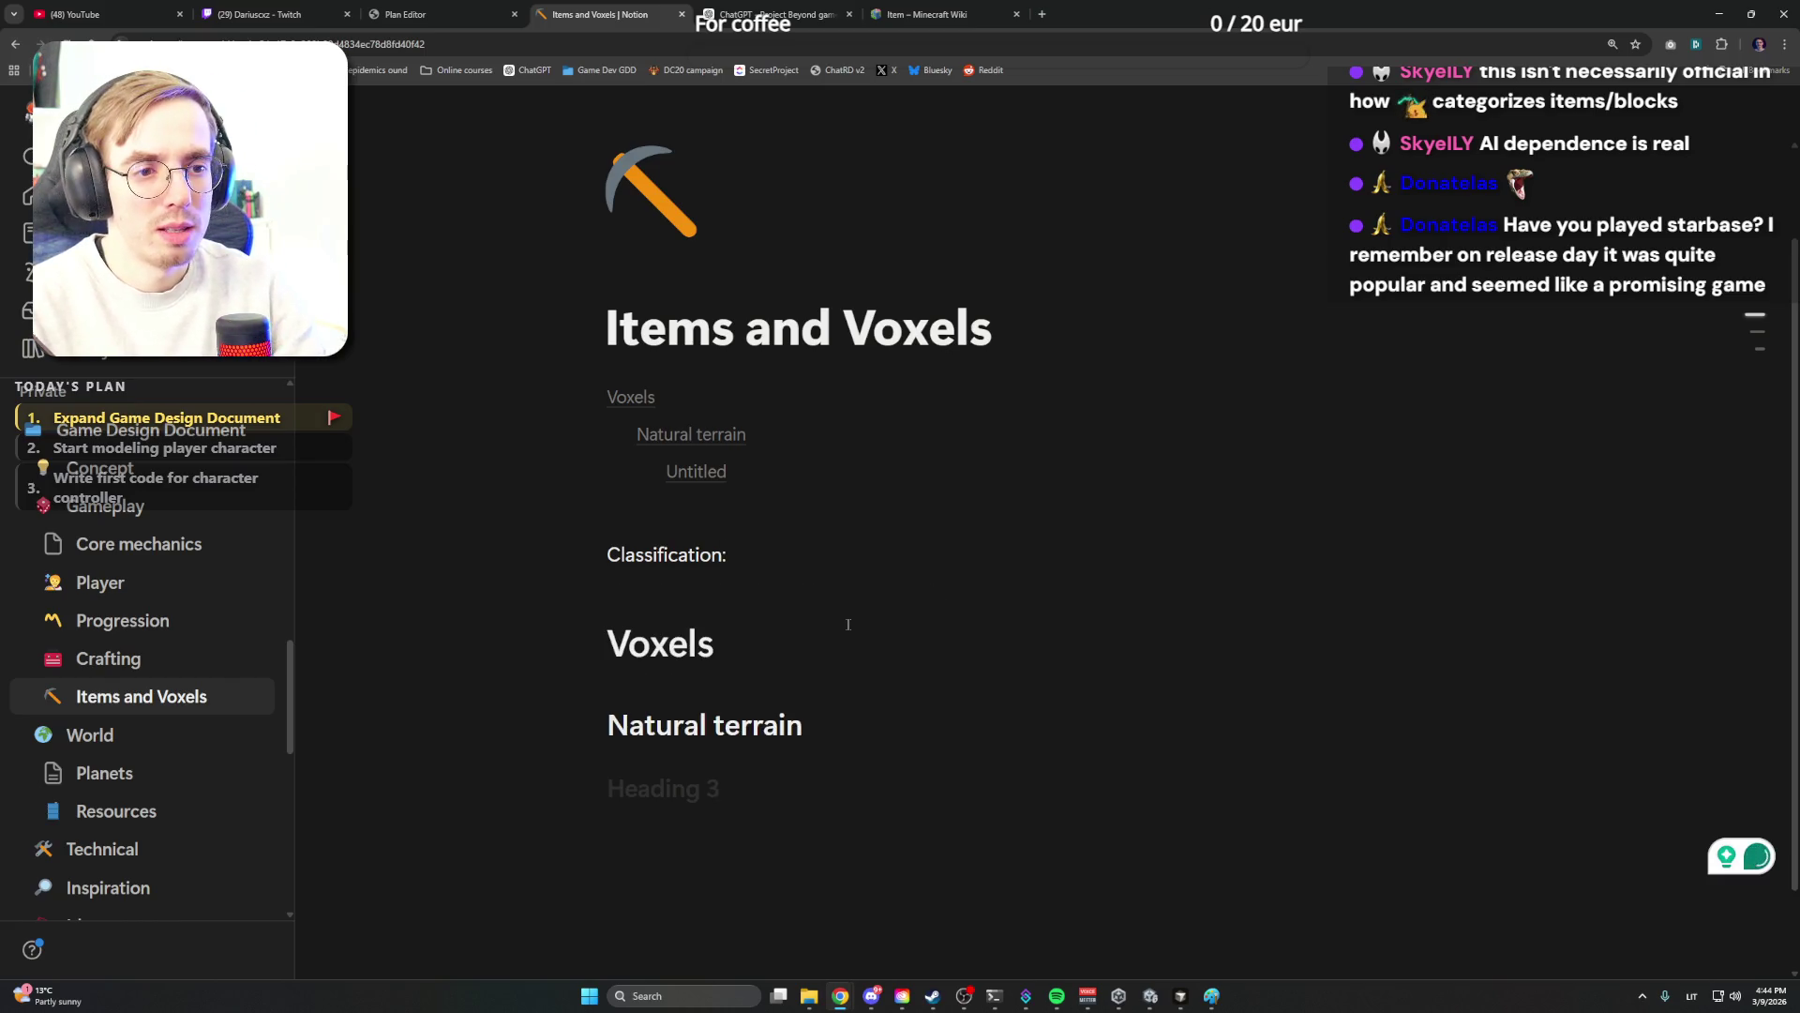
key(Return)
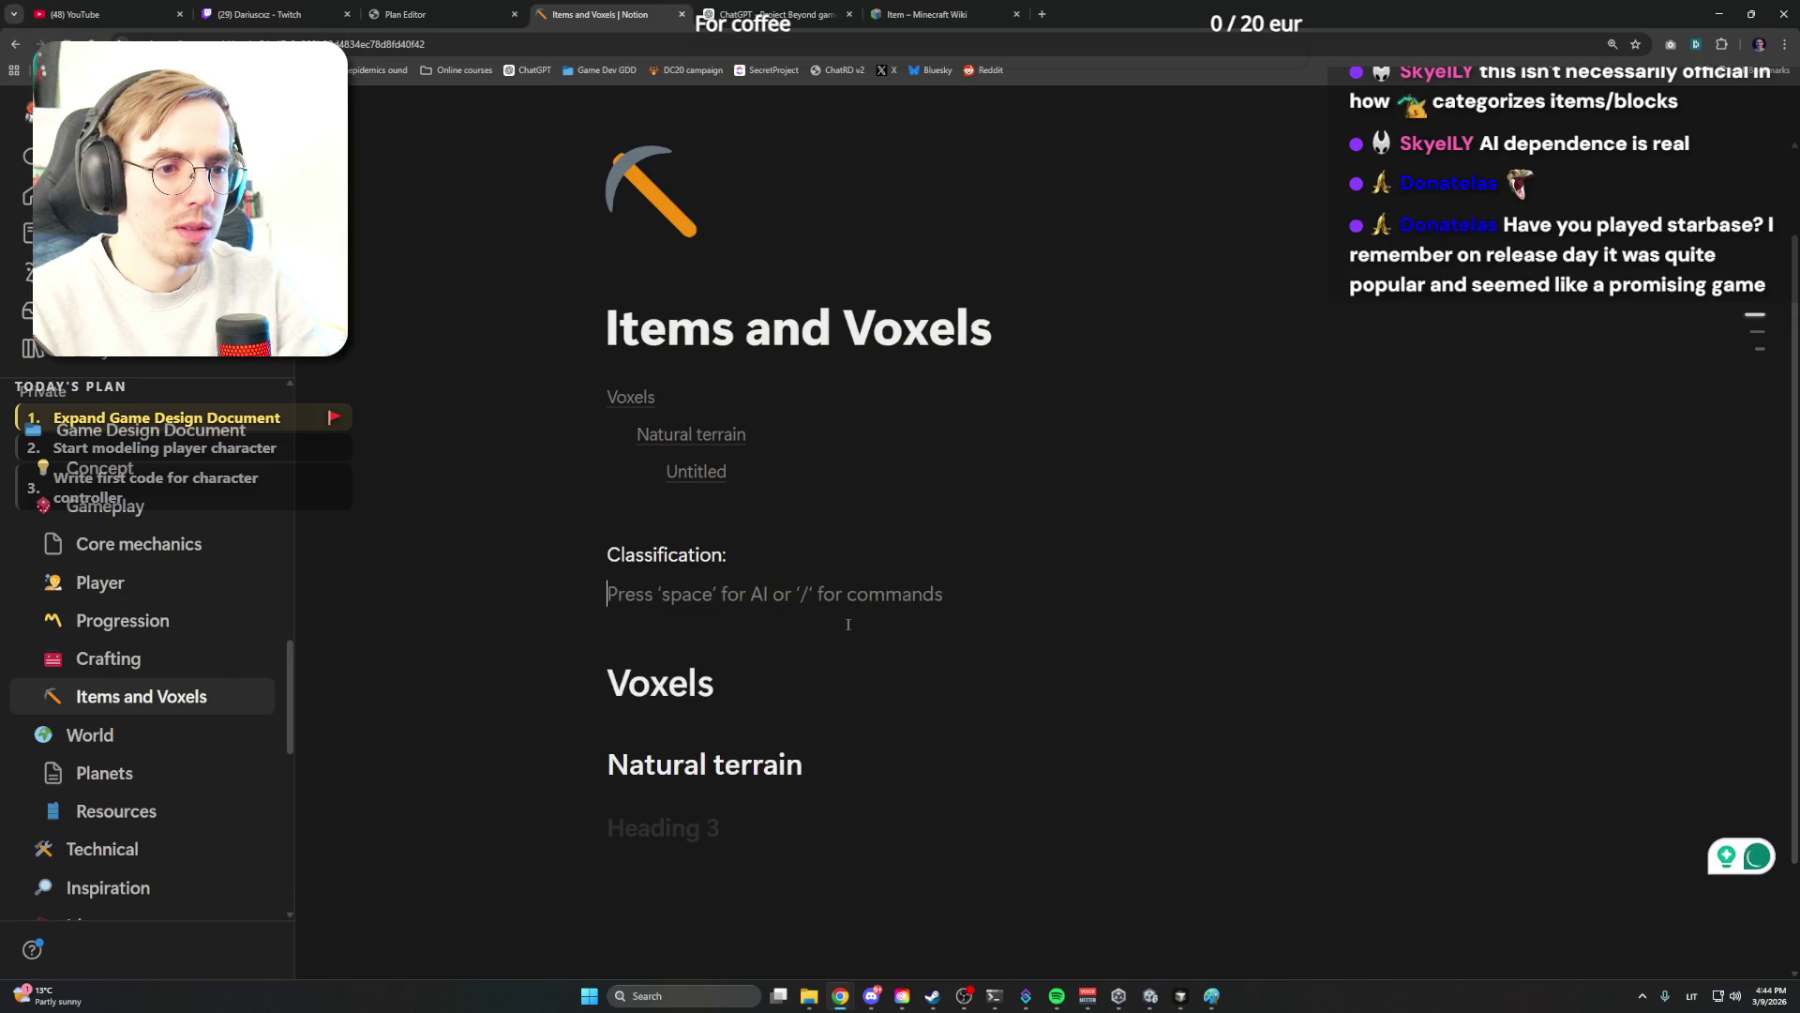
key(BackSpace)
key(Return)
text(/bull)
key(Return)
text(Full block)
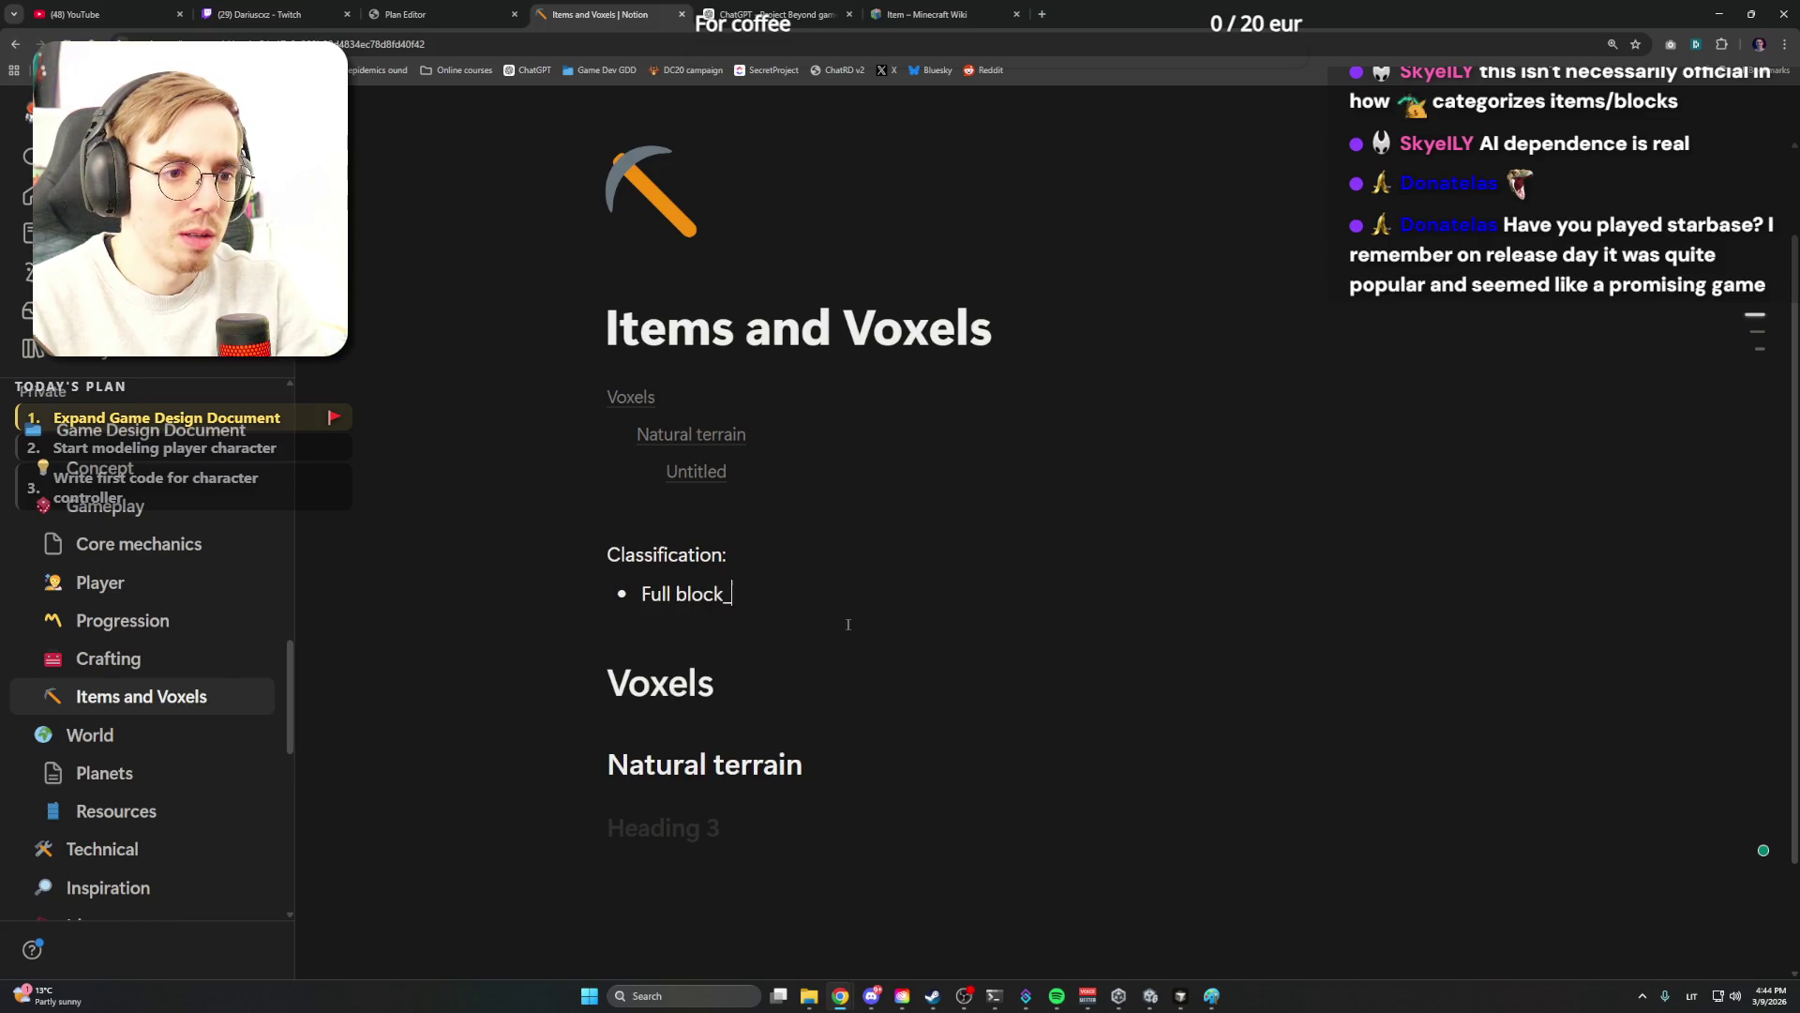
Fold the bullet text back into the line as 'Classification: full block, detail.'
key(ctrl+Left)
text(()
key(Delete)
text(f)
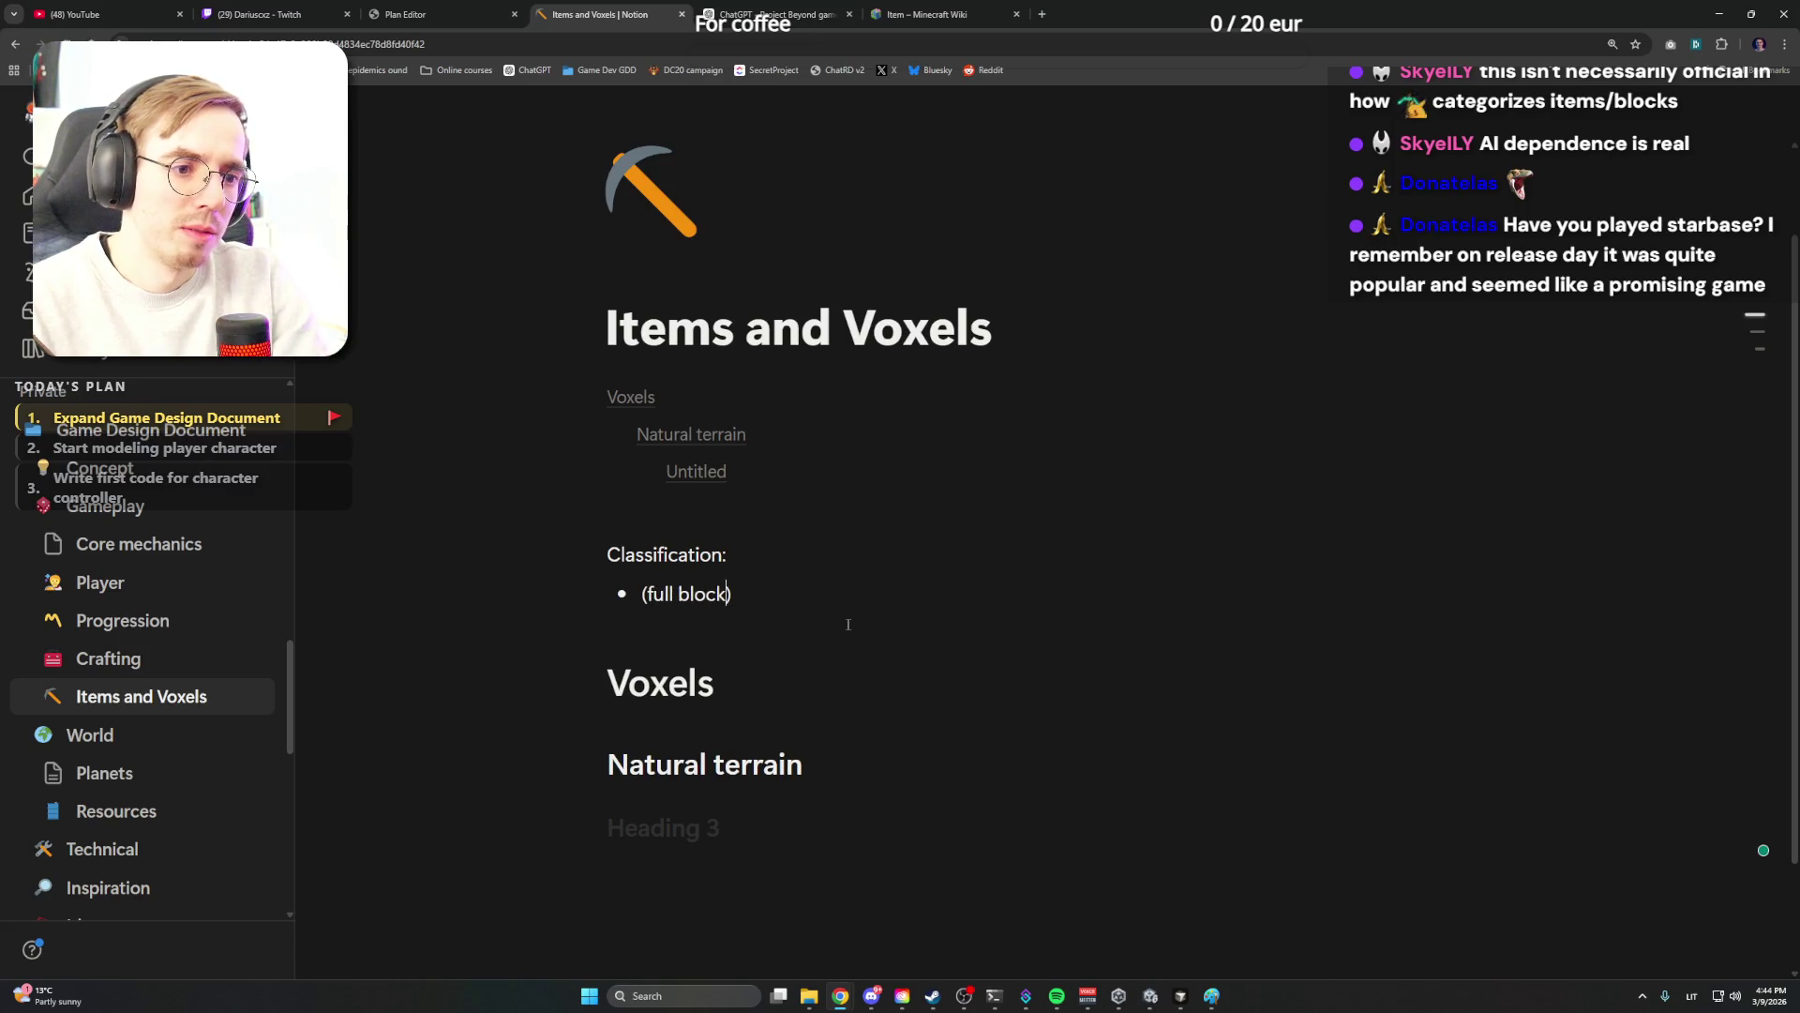
key(Delete)
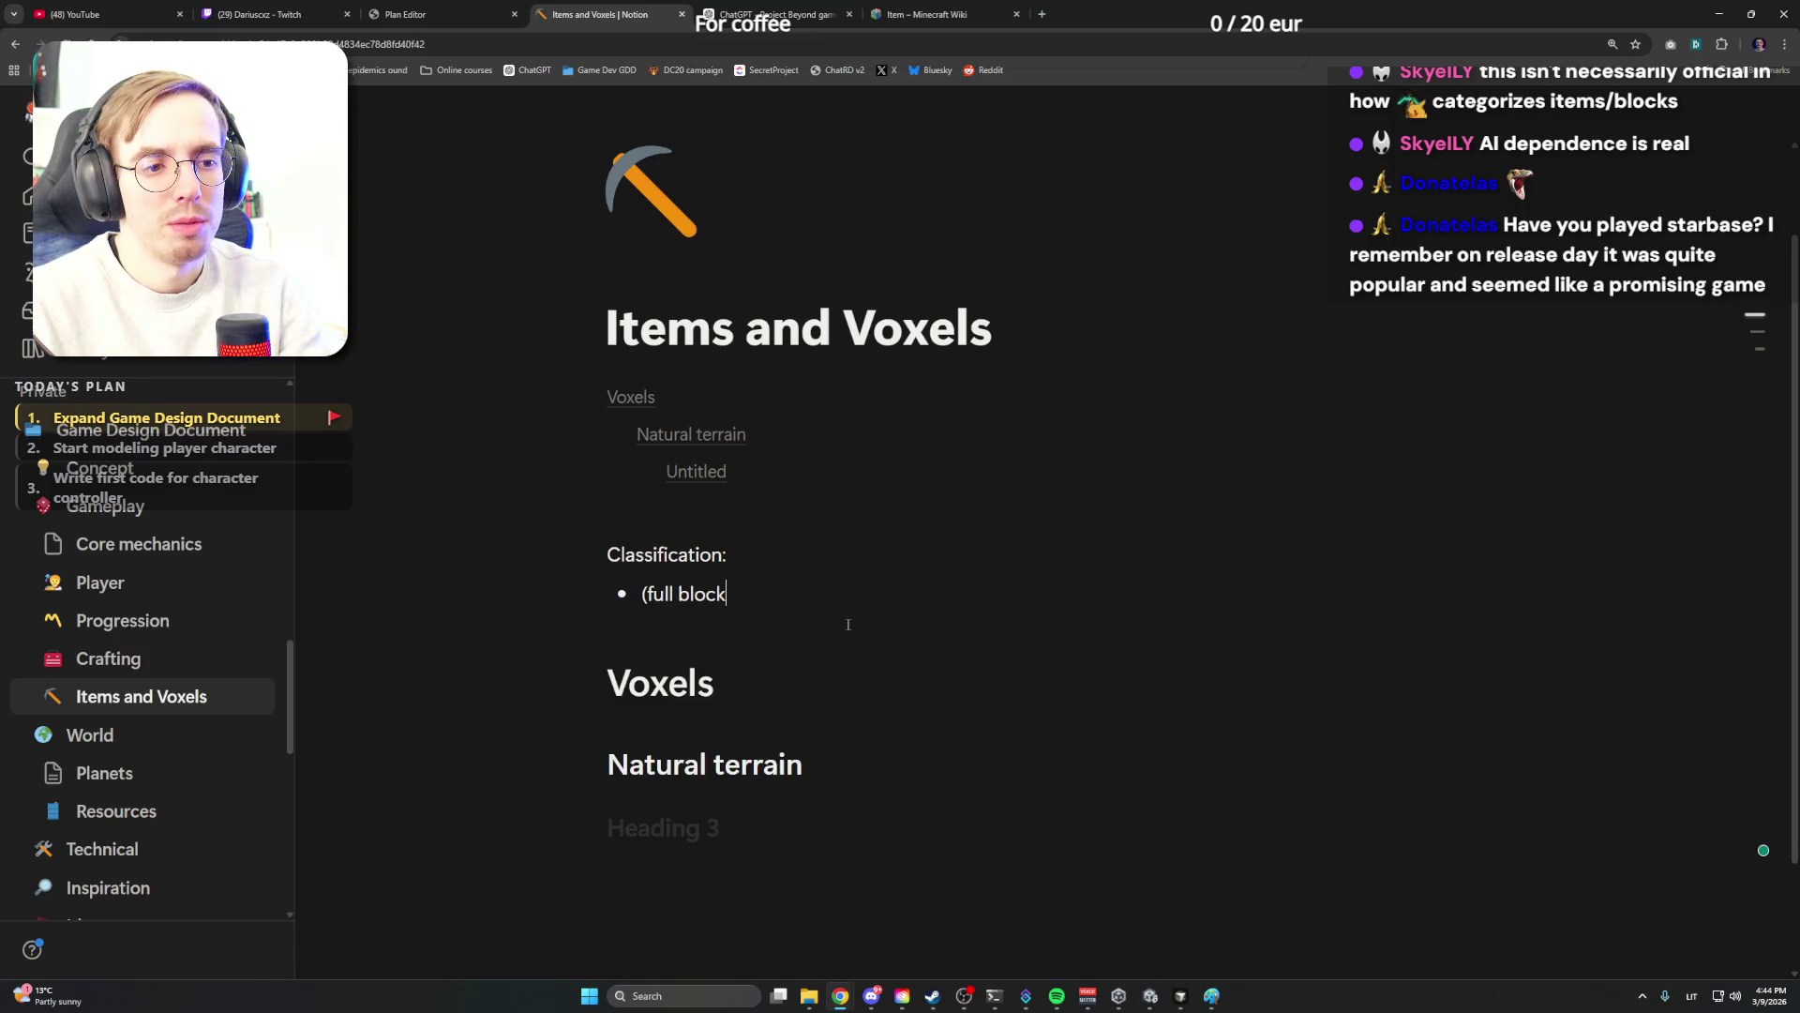
text())
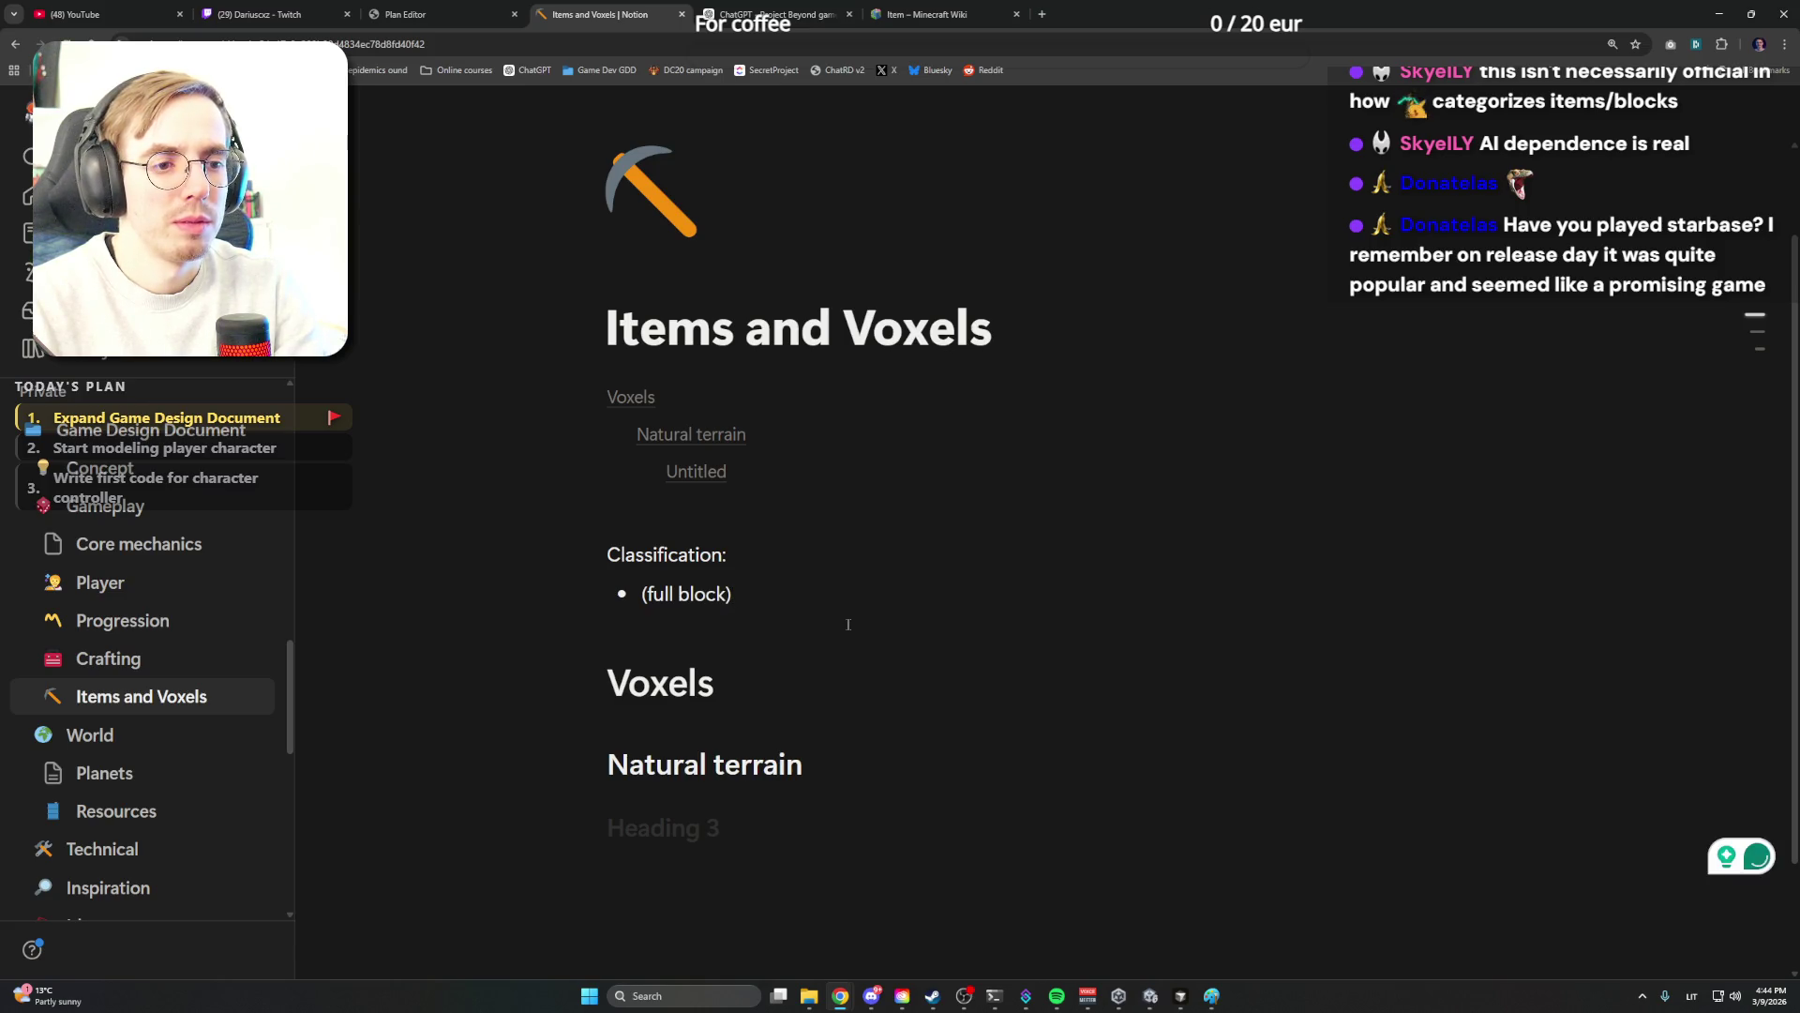
key(BackSpace)
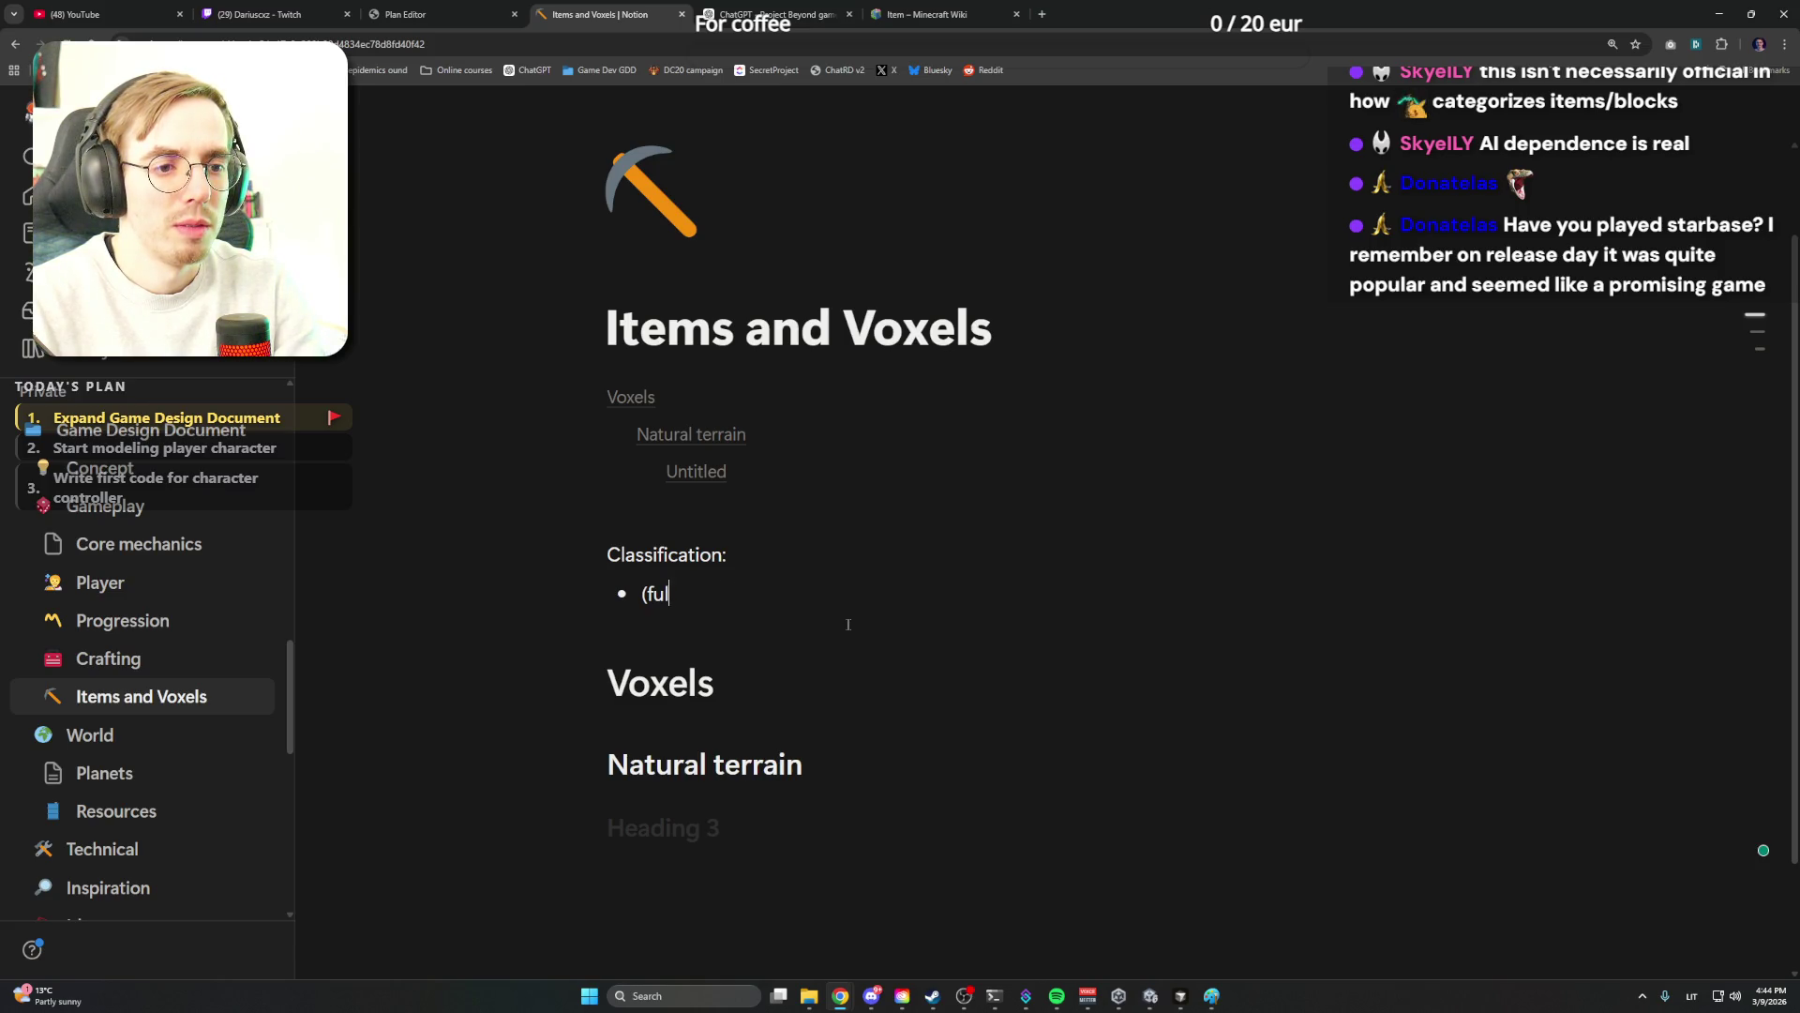
key(BackSpace)
key(BackSpace)
key(BackSpace)
text(full block, detail,)
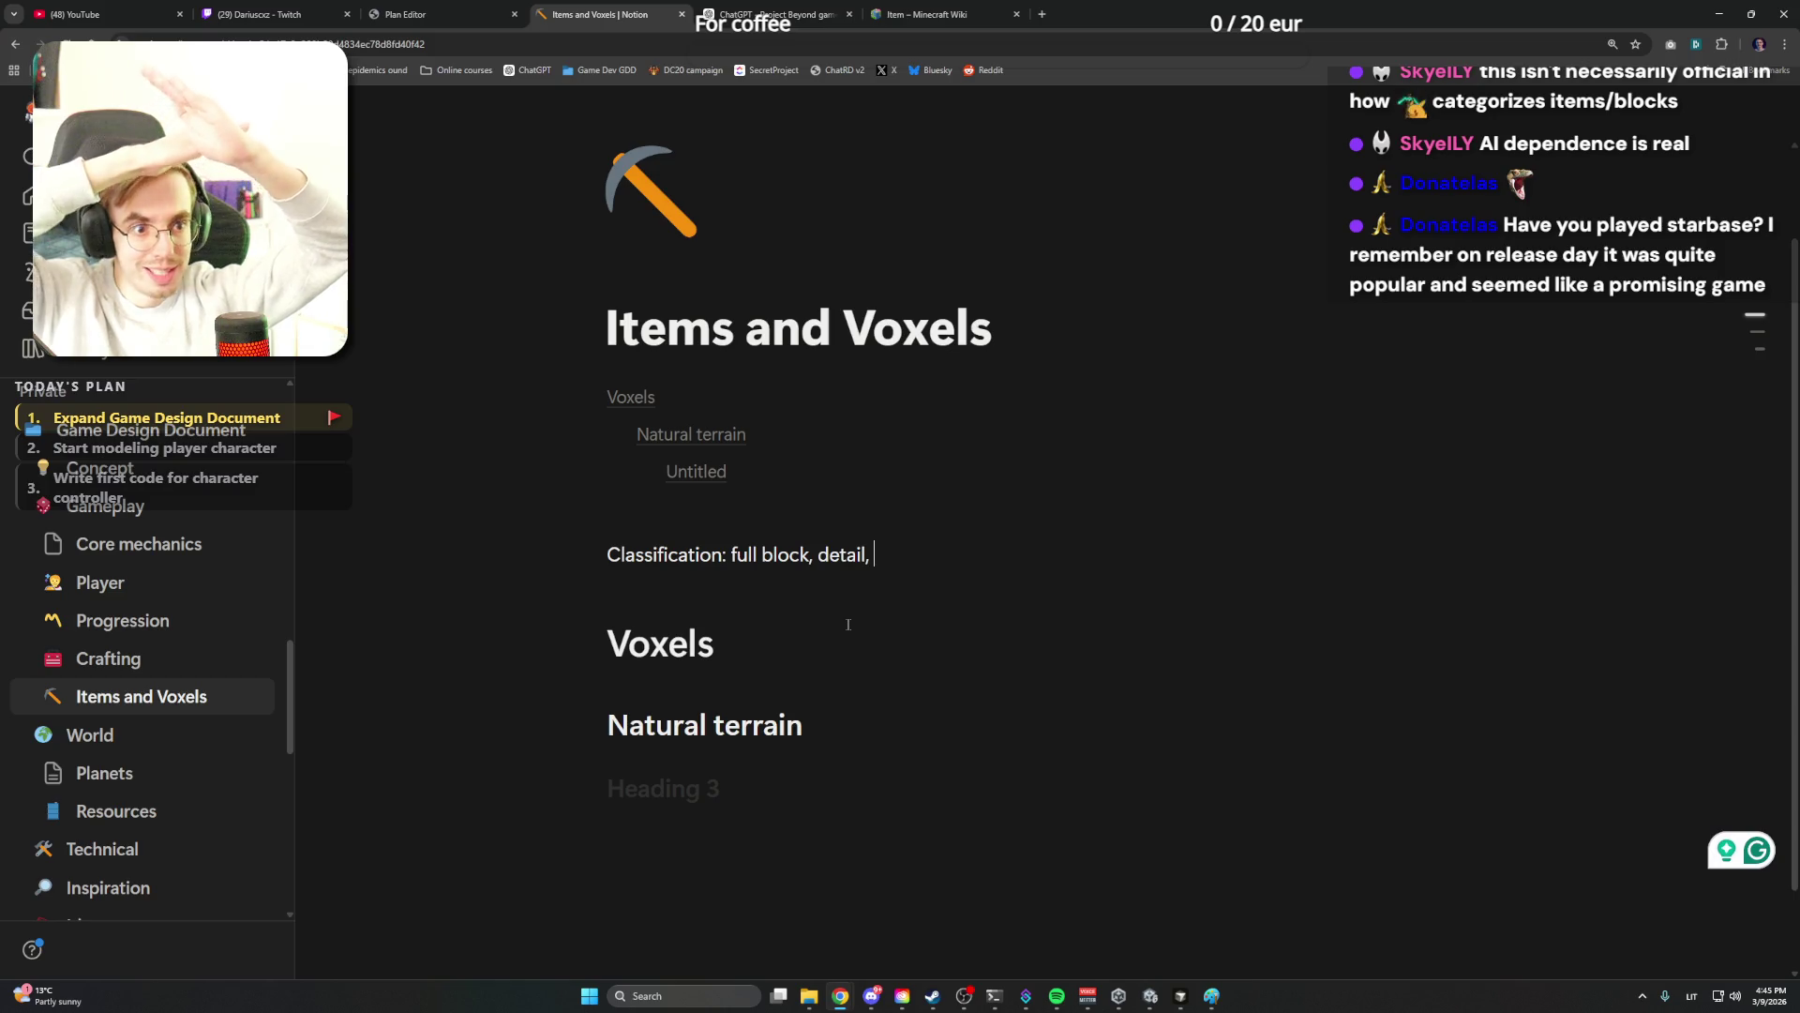
key(BackSpace)
key(BackSpace)
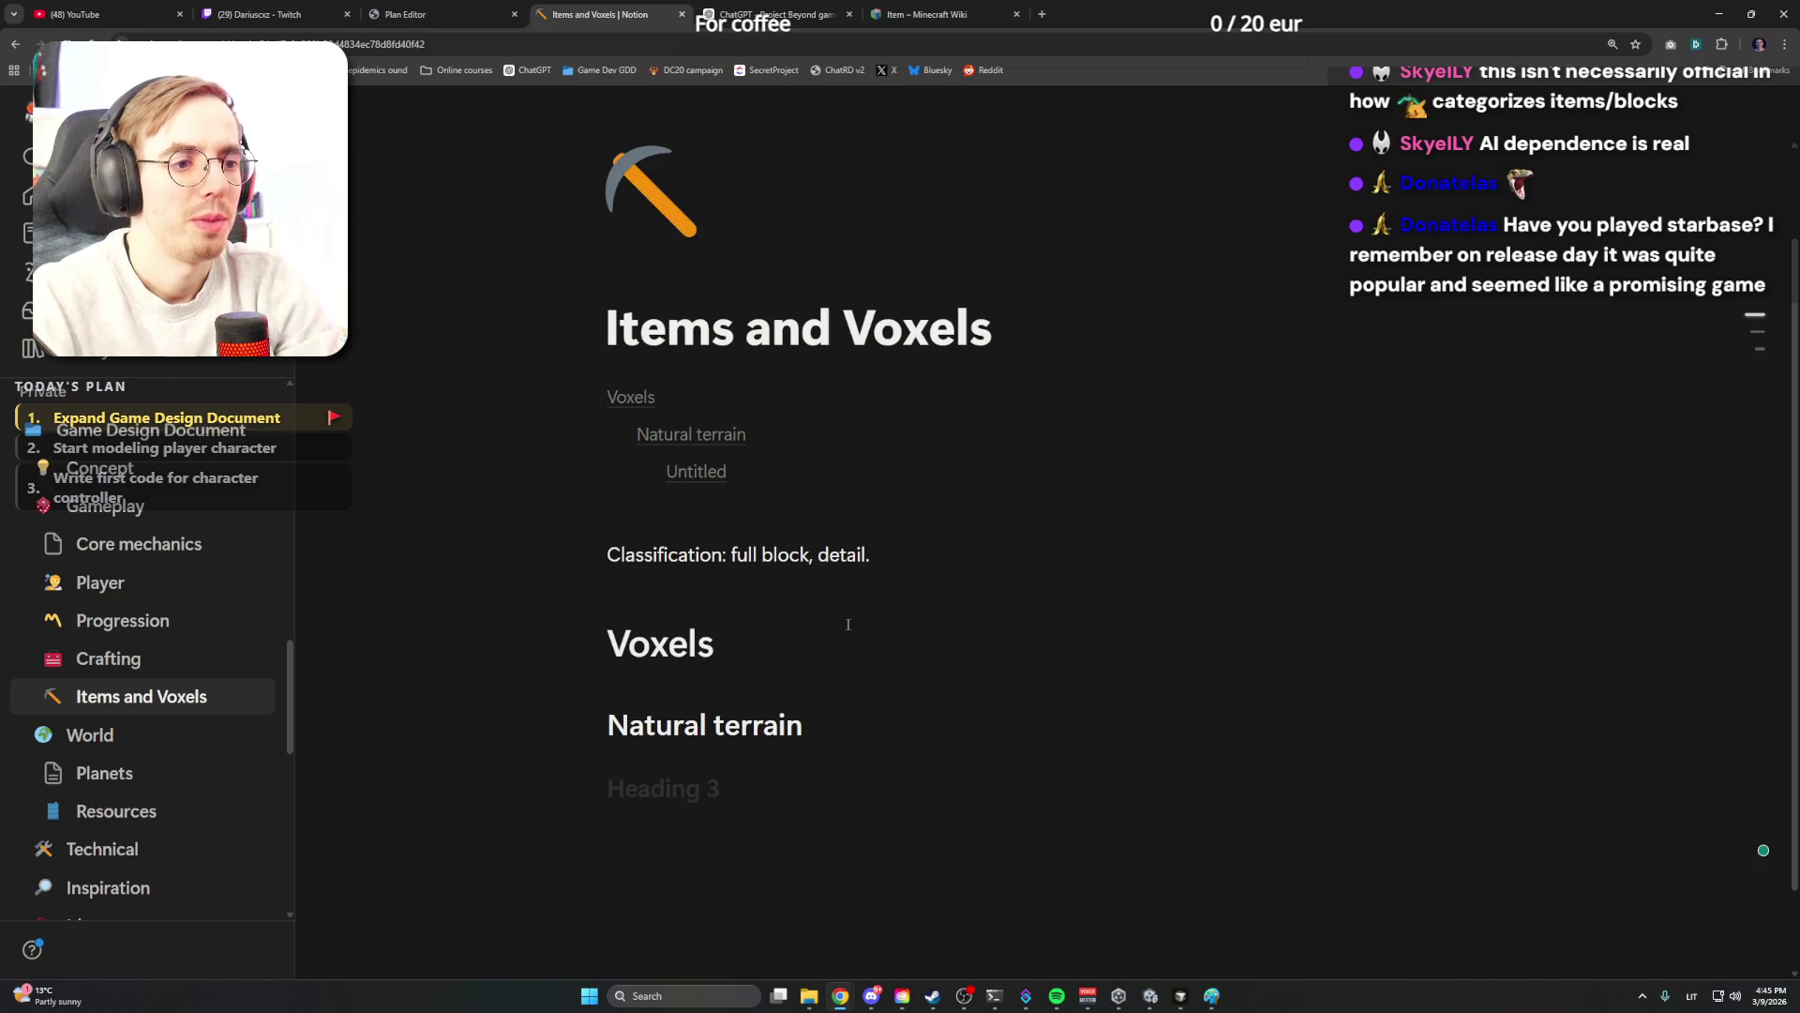
scroll(848, 626, down, 2)
Add an 'Asteroid regolith' heading under Natural terrain, then go to the Steam store search
click(775, 690)
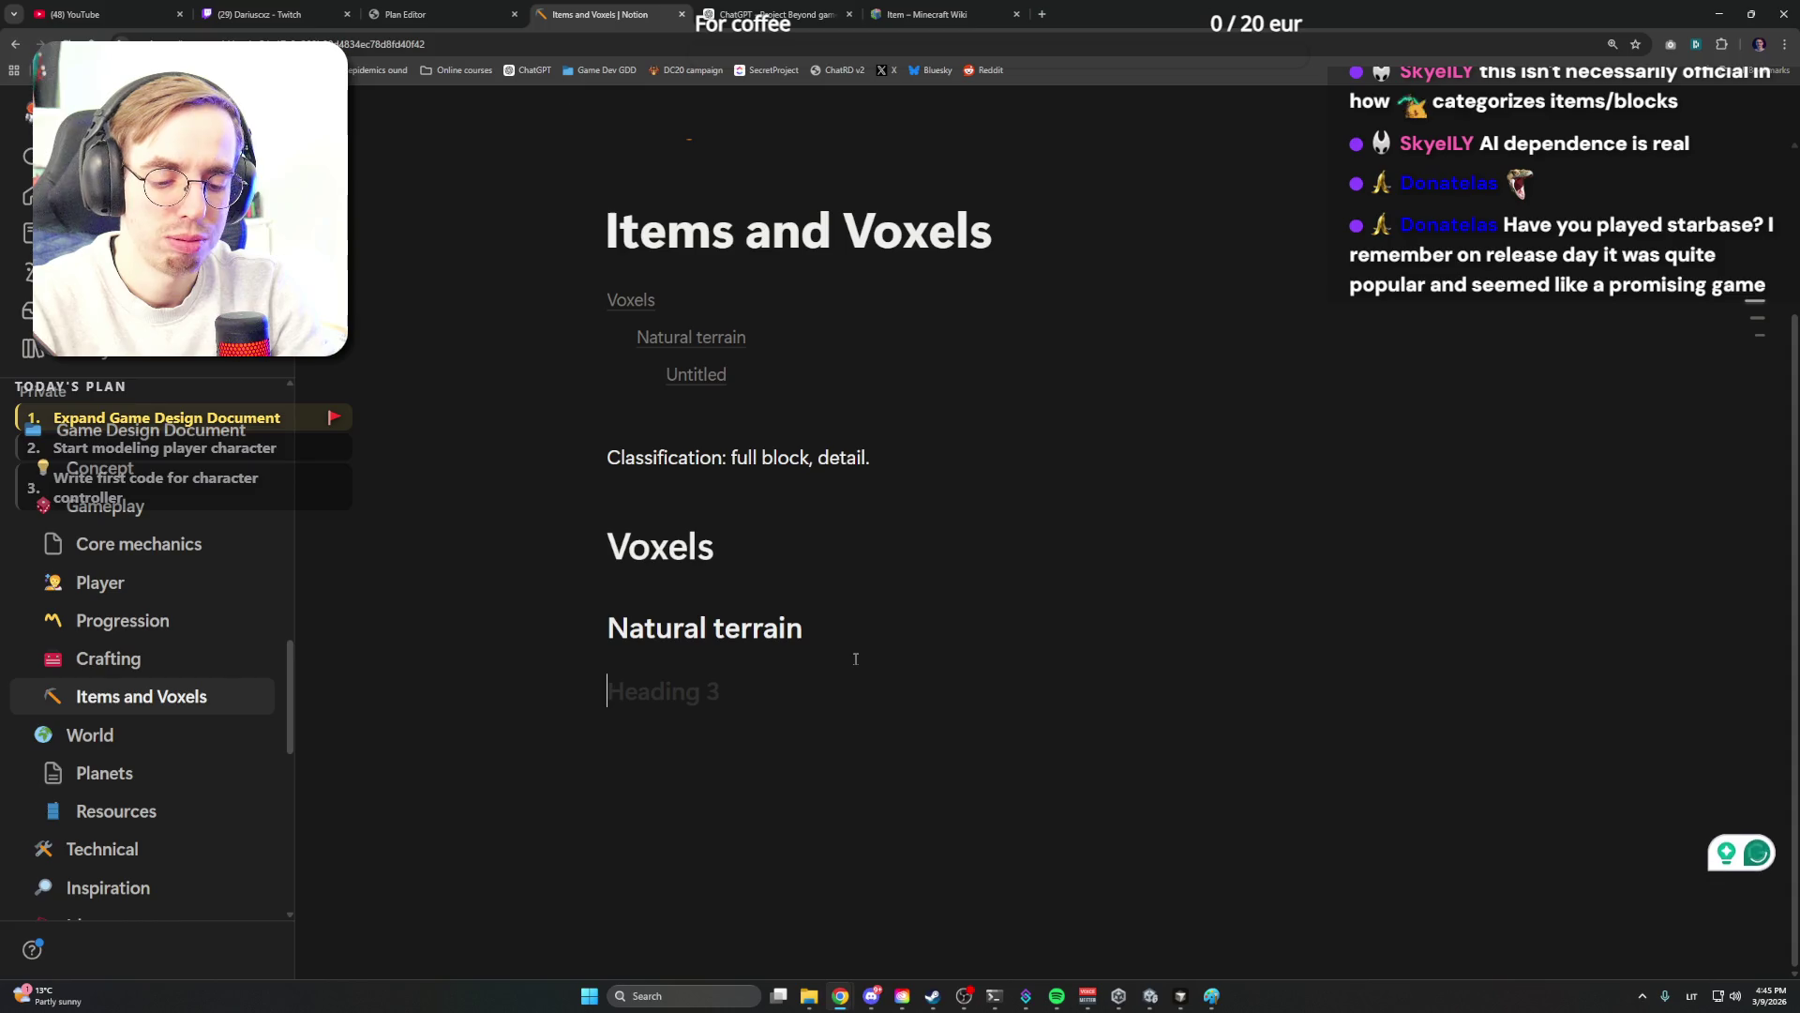
text(Asteroid regolith)
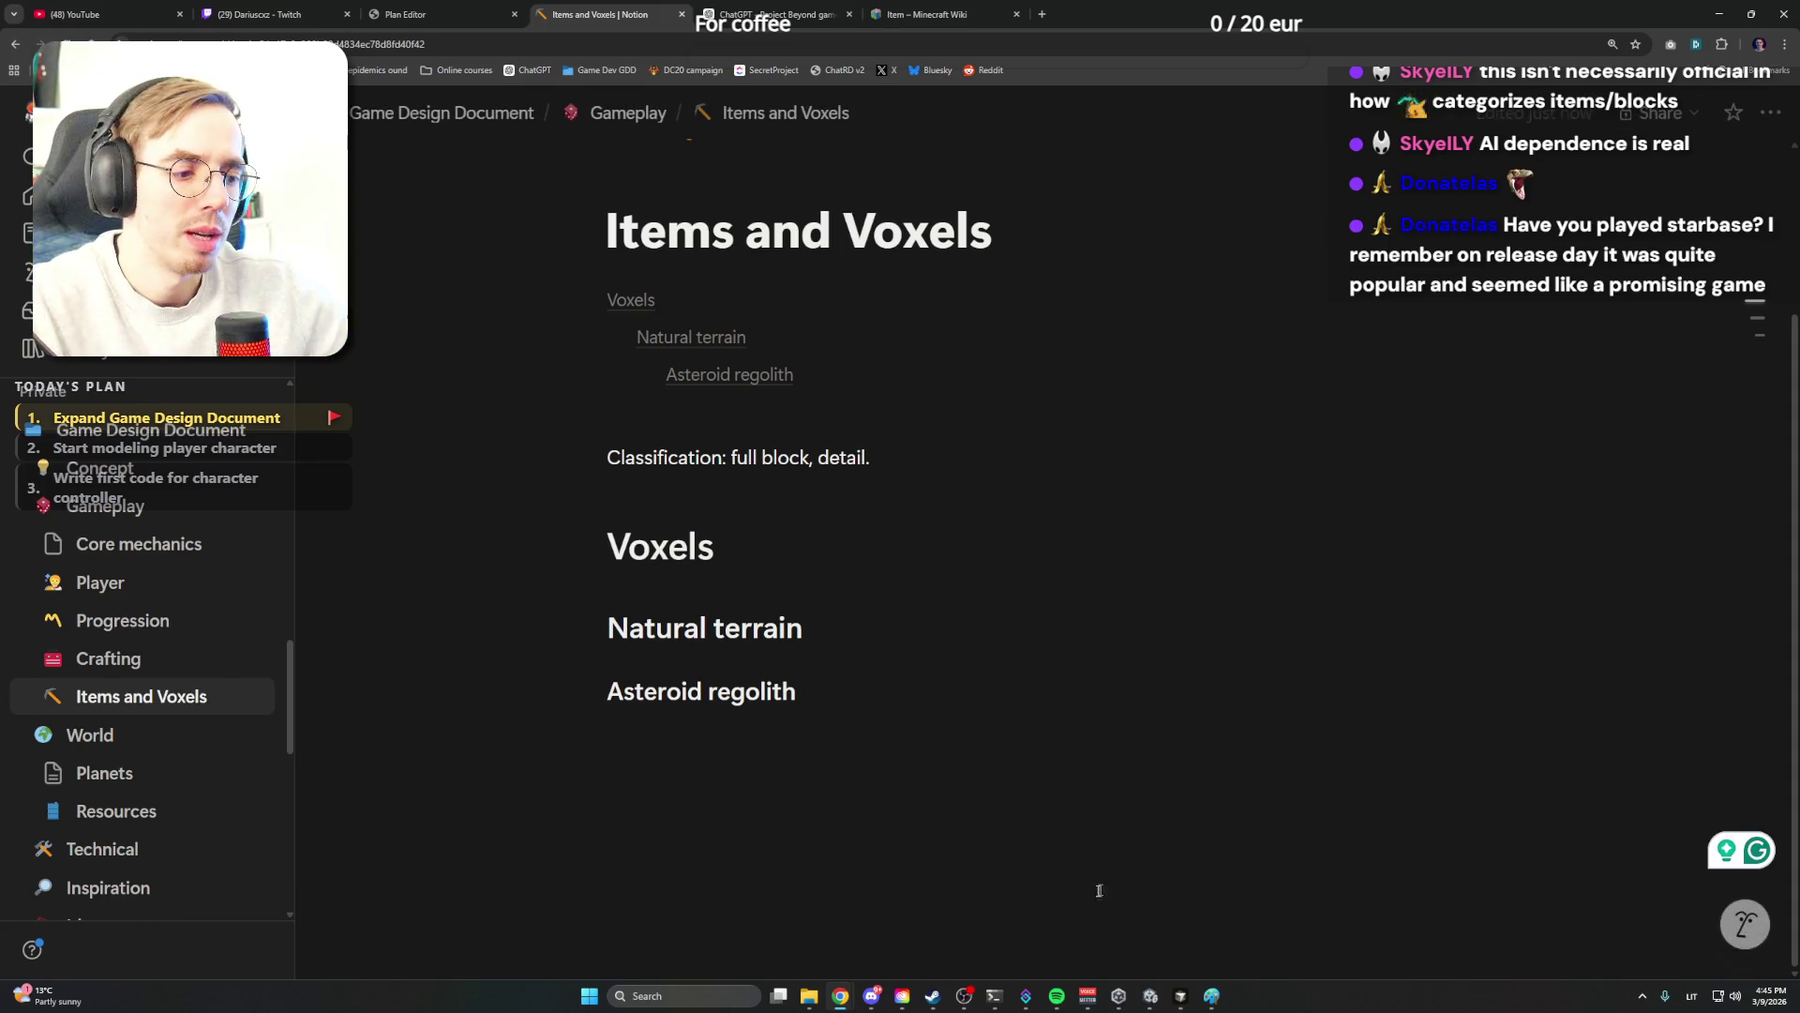
click(934, 997)
click(1083, 79)
text(starbase)
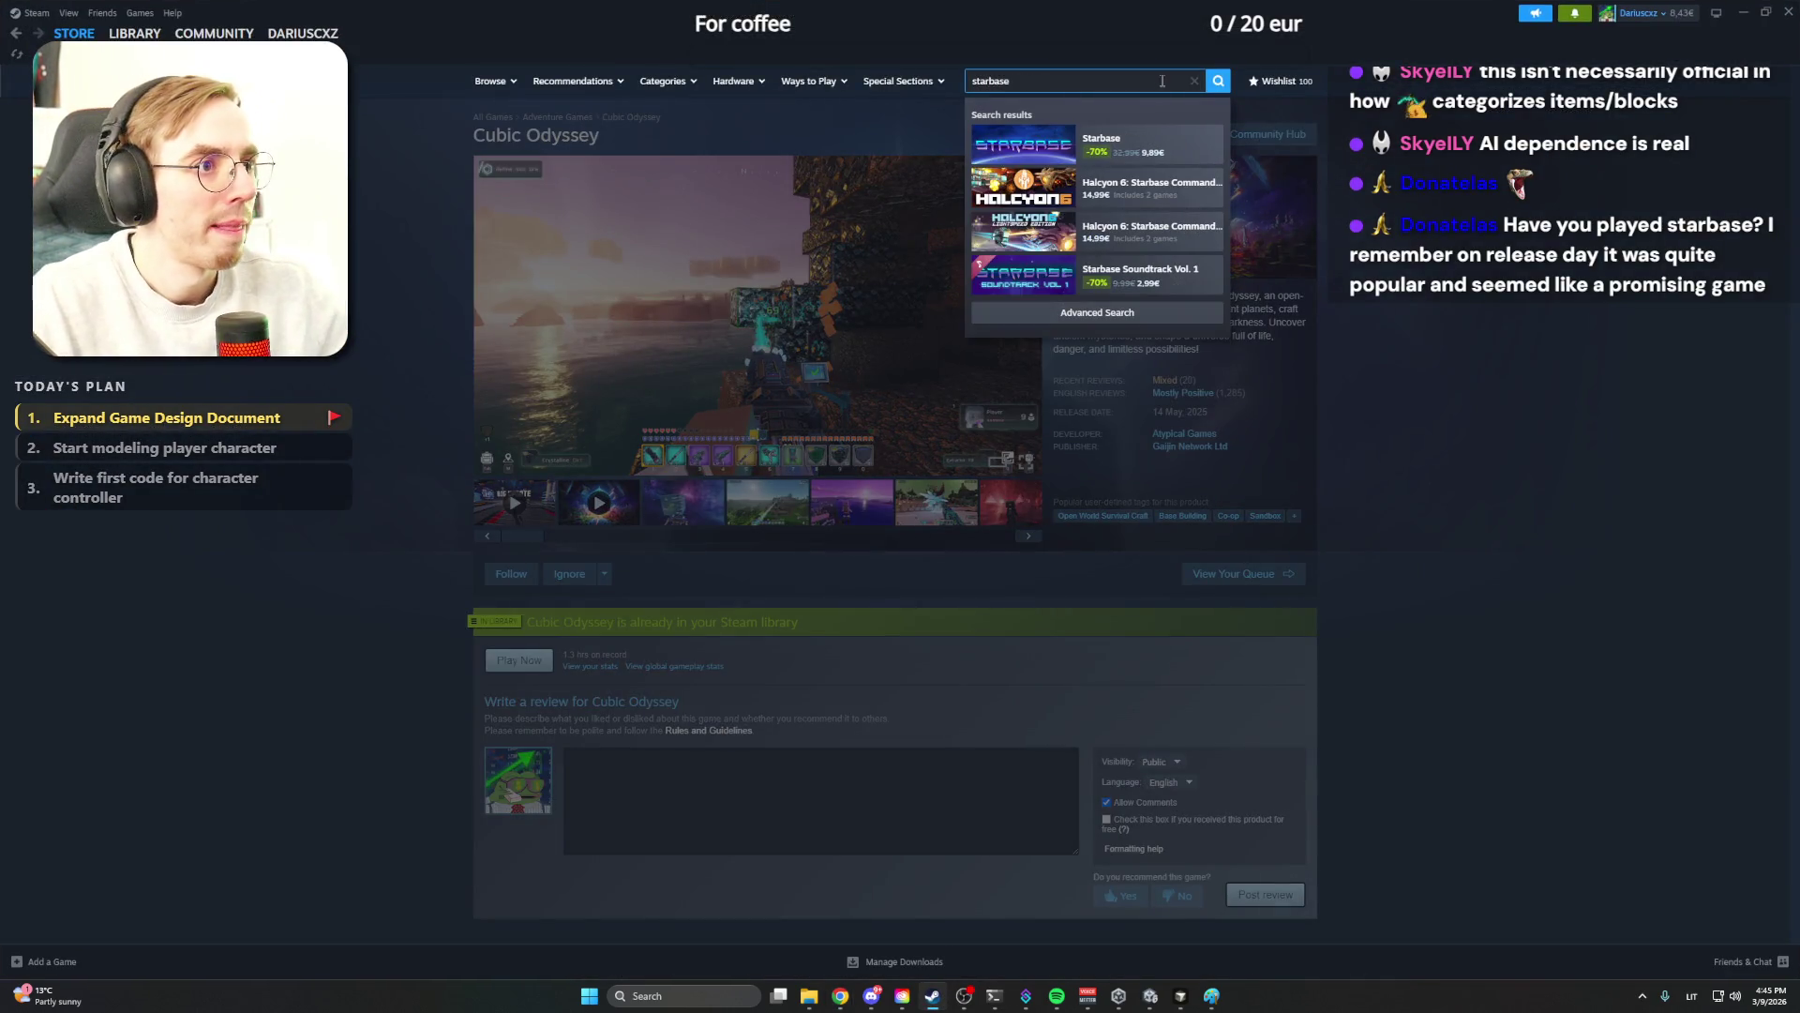
Open the Starbase store page and enlarge one of its screenshots
click(1097, 141)
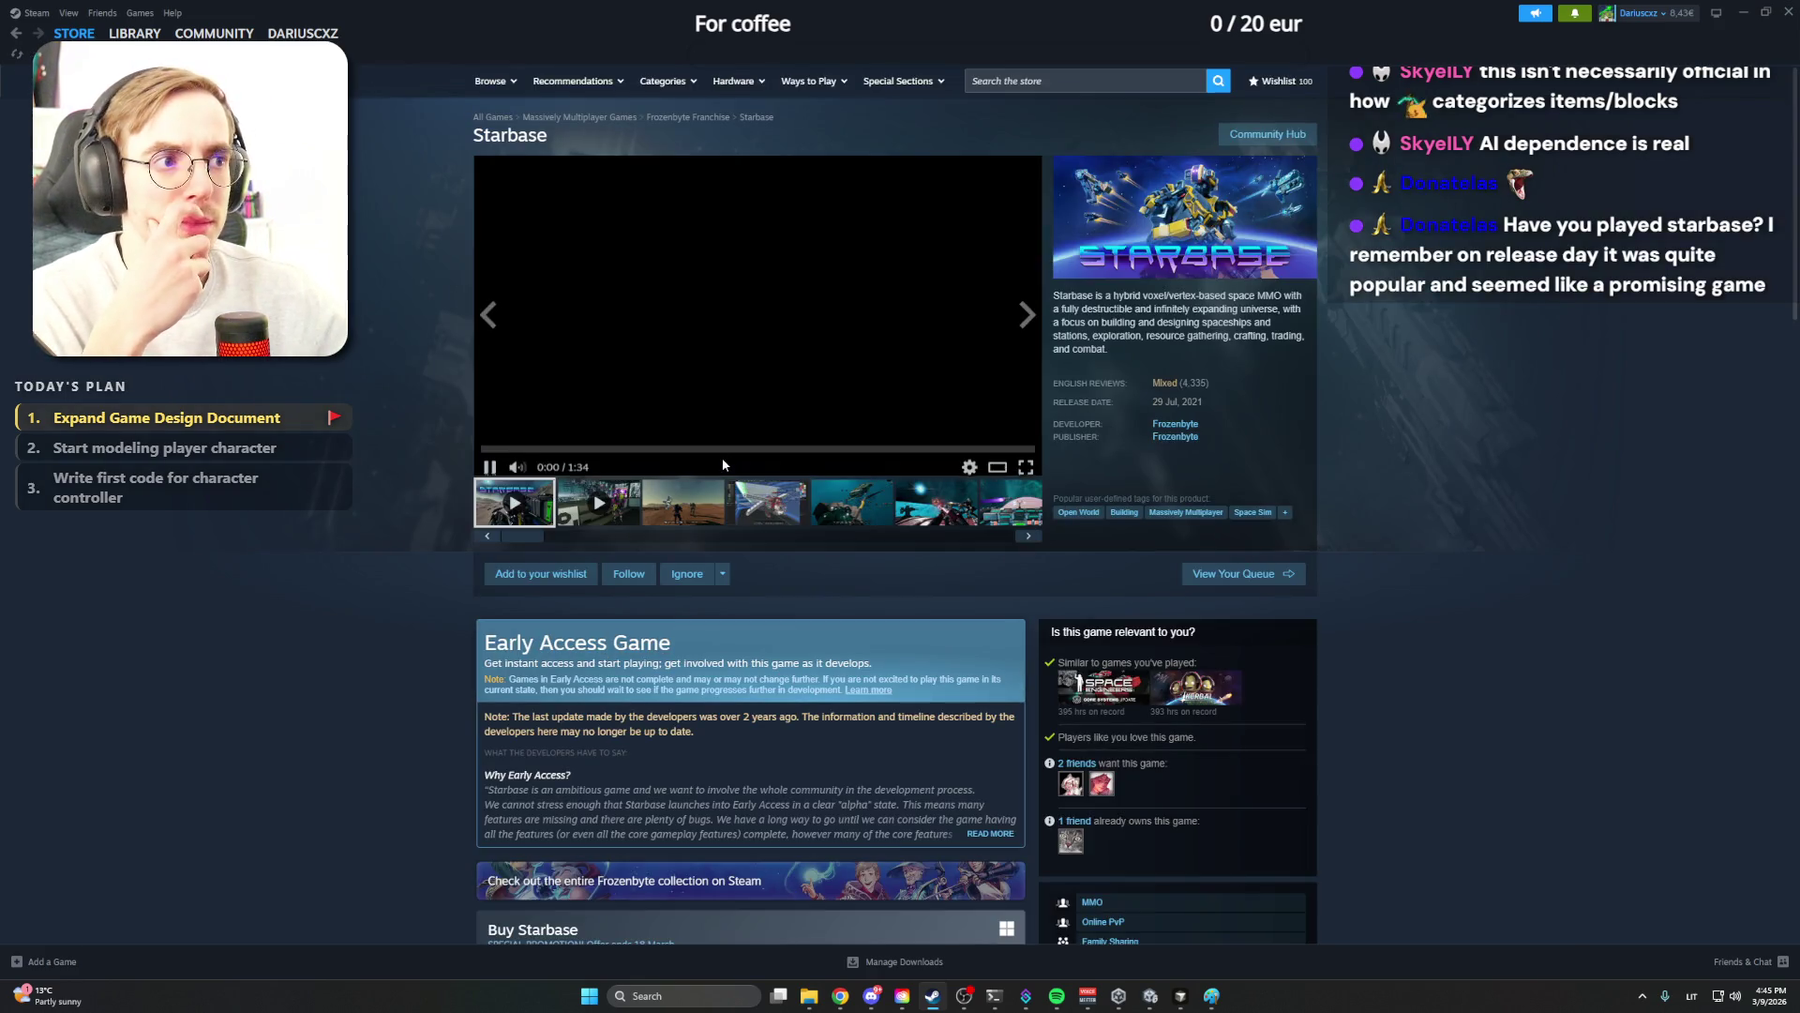
click(684, 501)
click(787, 510)
click(757, 310)
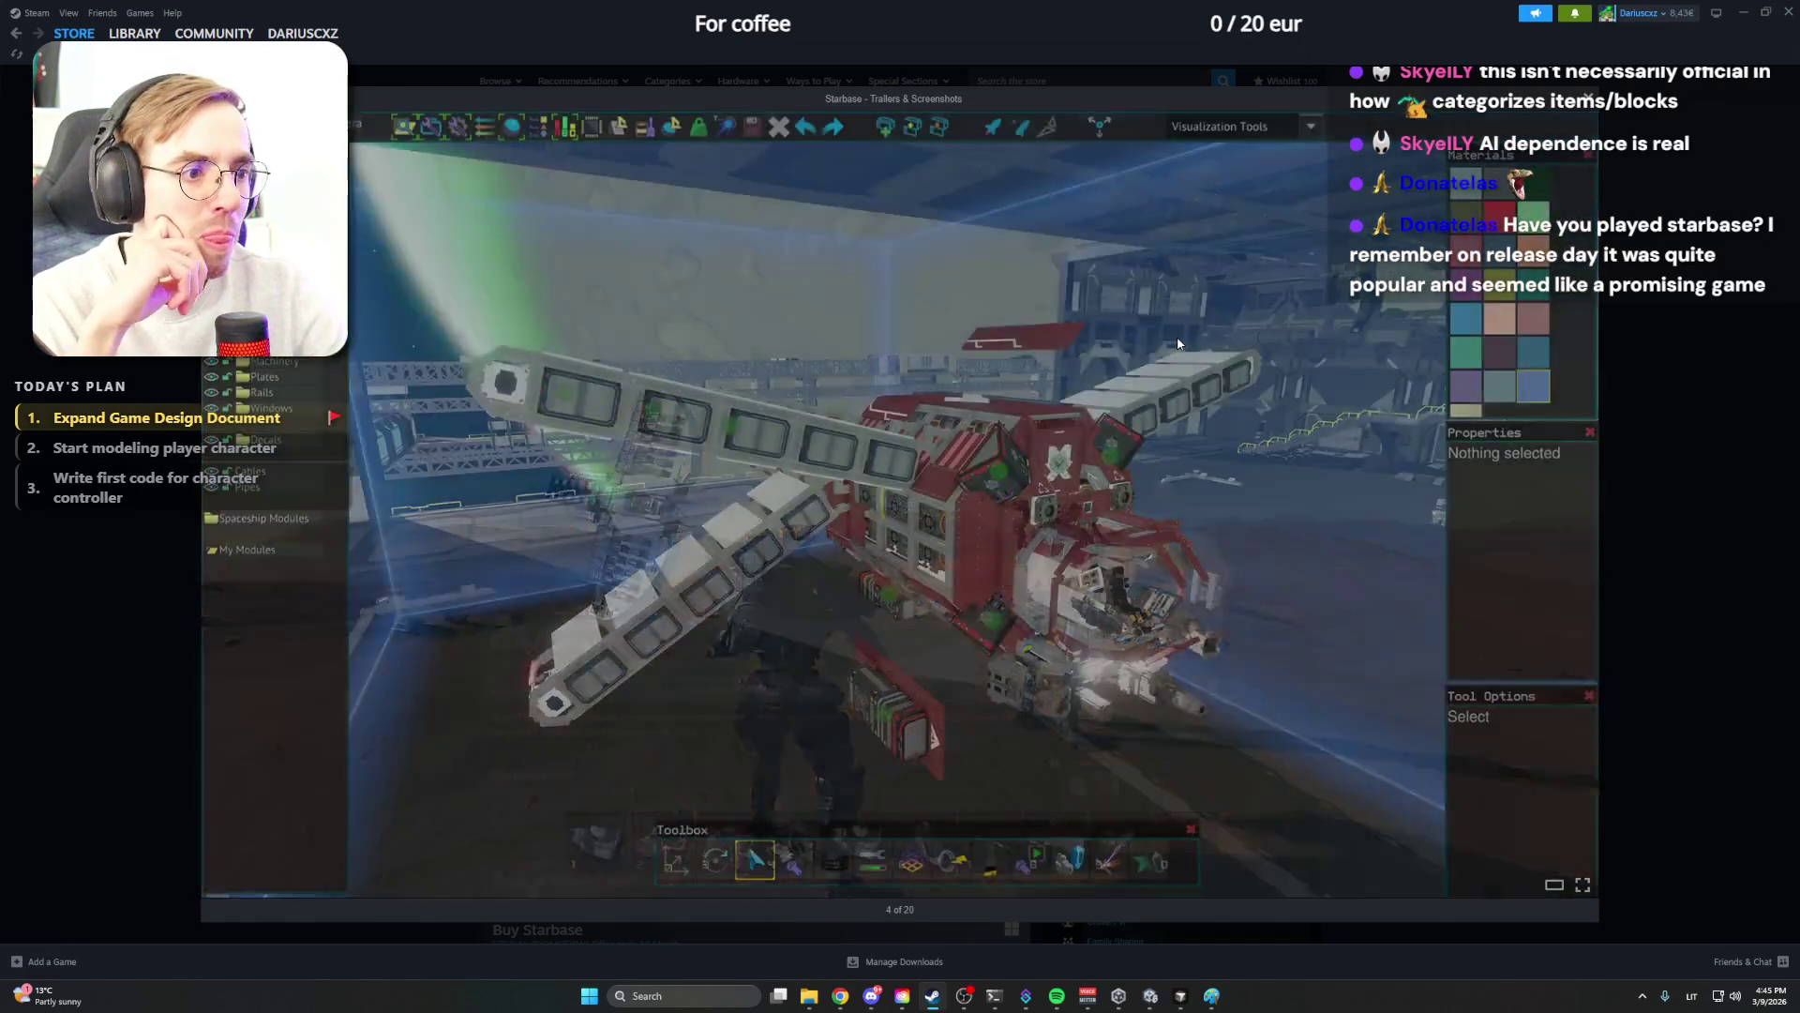
Page through the Starbase gallery up to the trailer video at item 14 of 20
click(1177, 337)
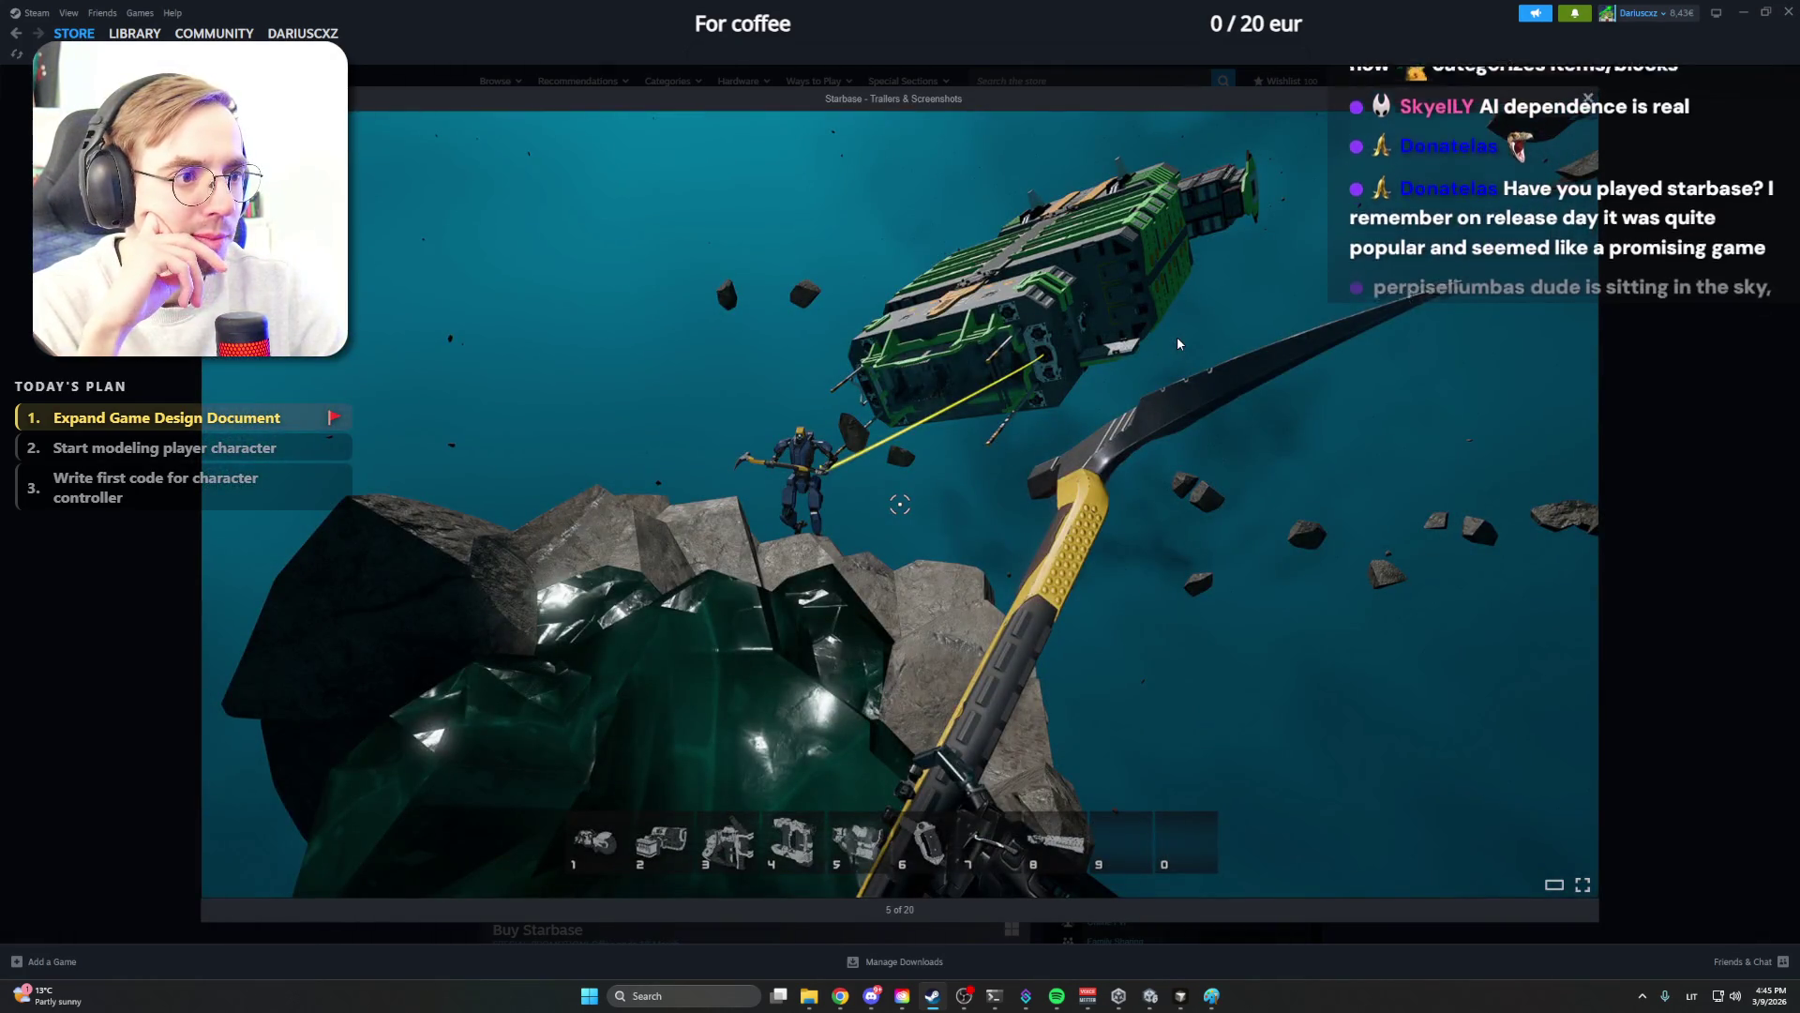
click(1178, 337)
click(1177, 336)
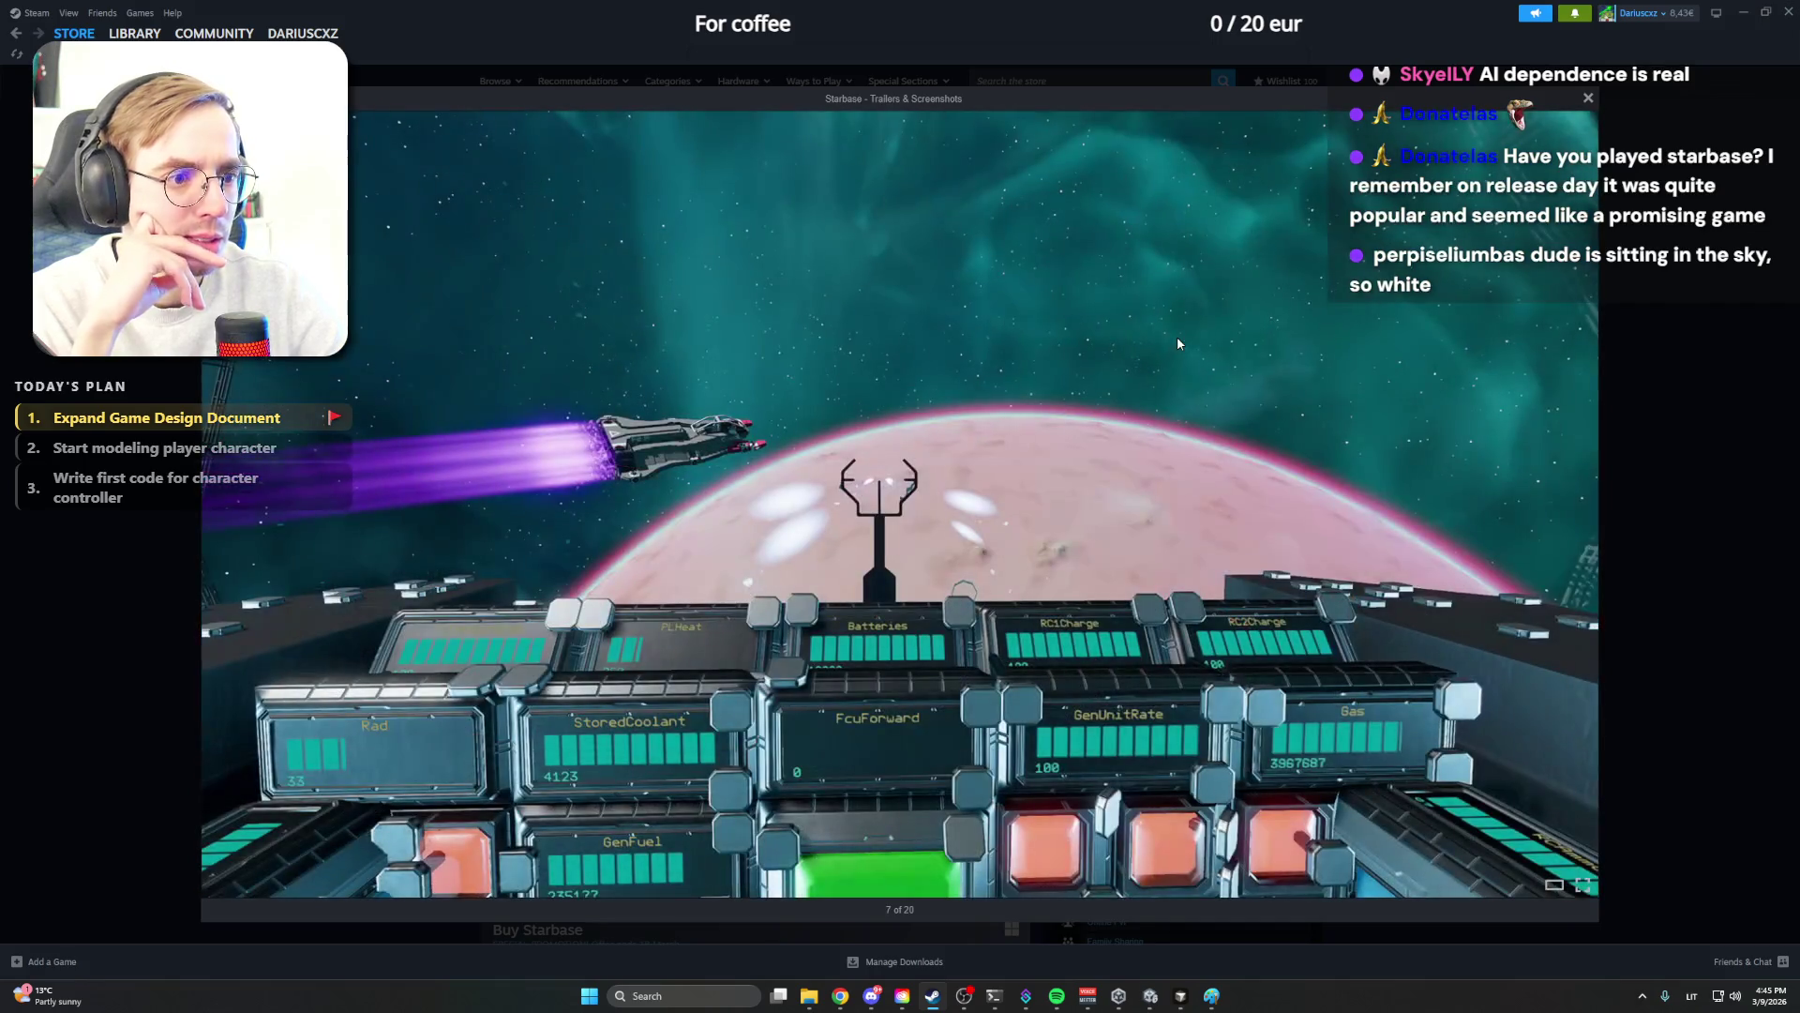
click(1177, 337)
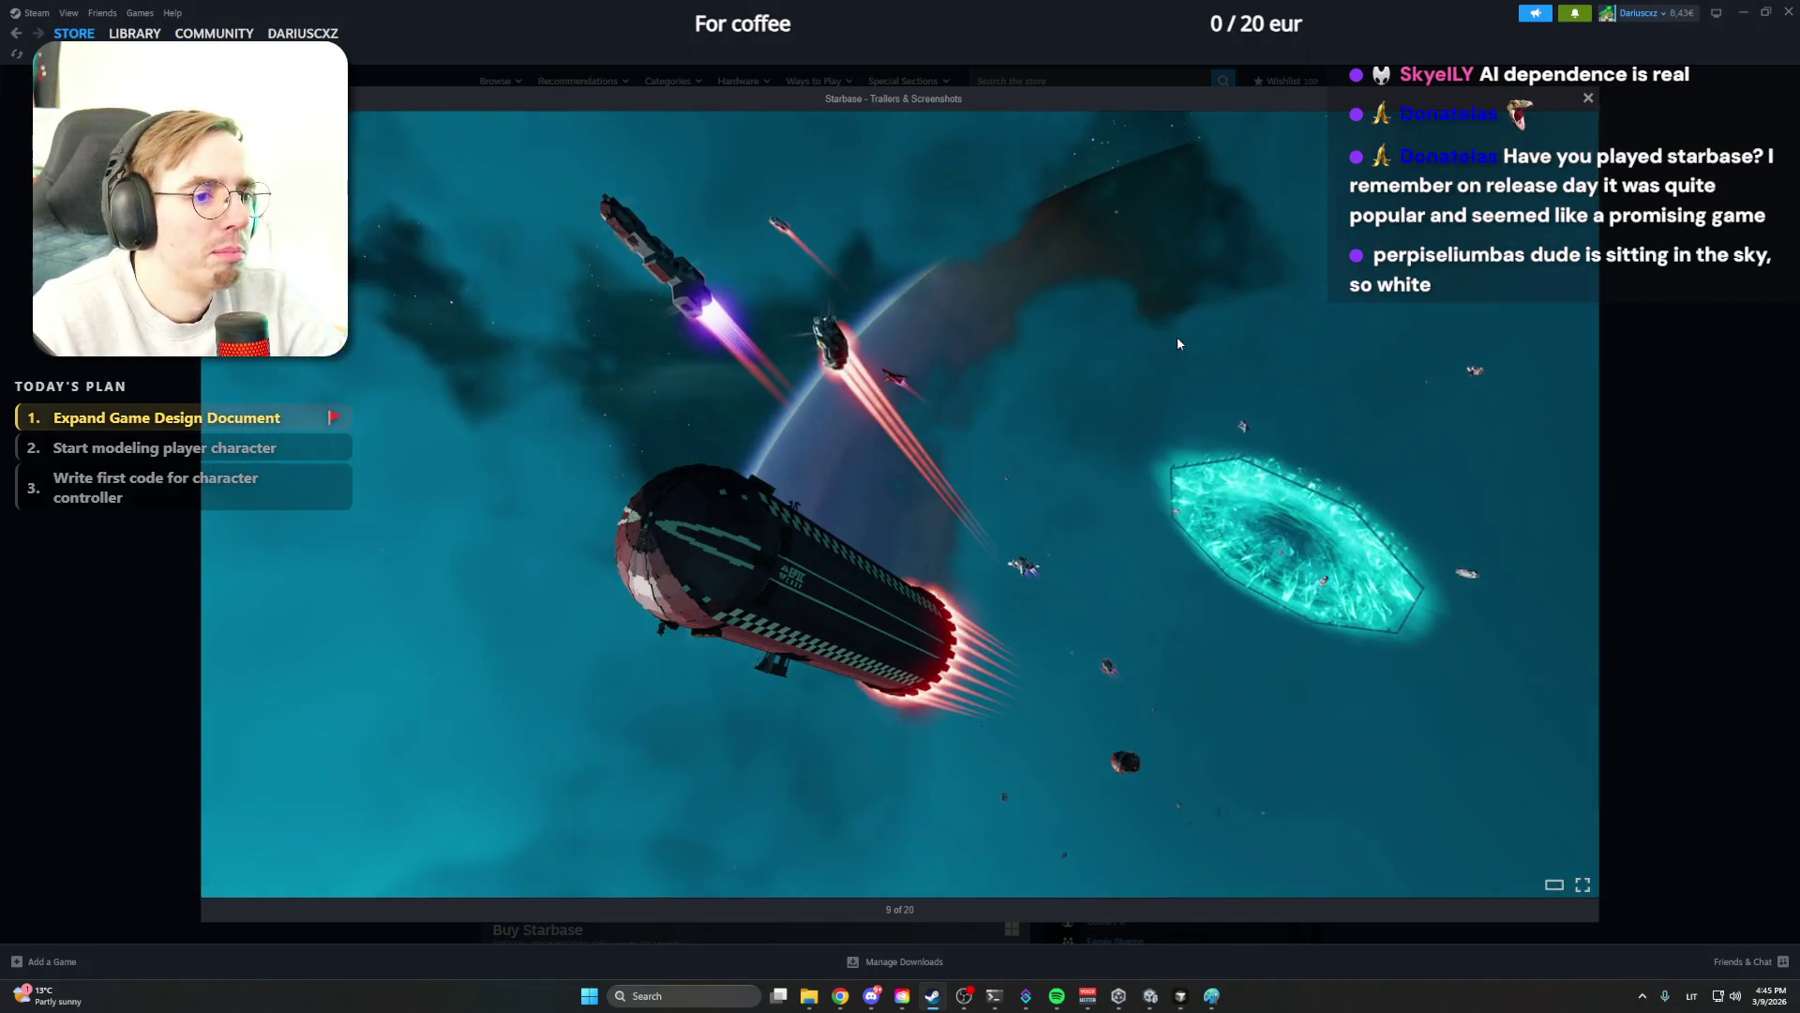
click(1177, 336)
click(1178, 336)
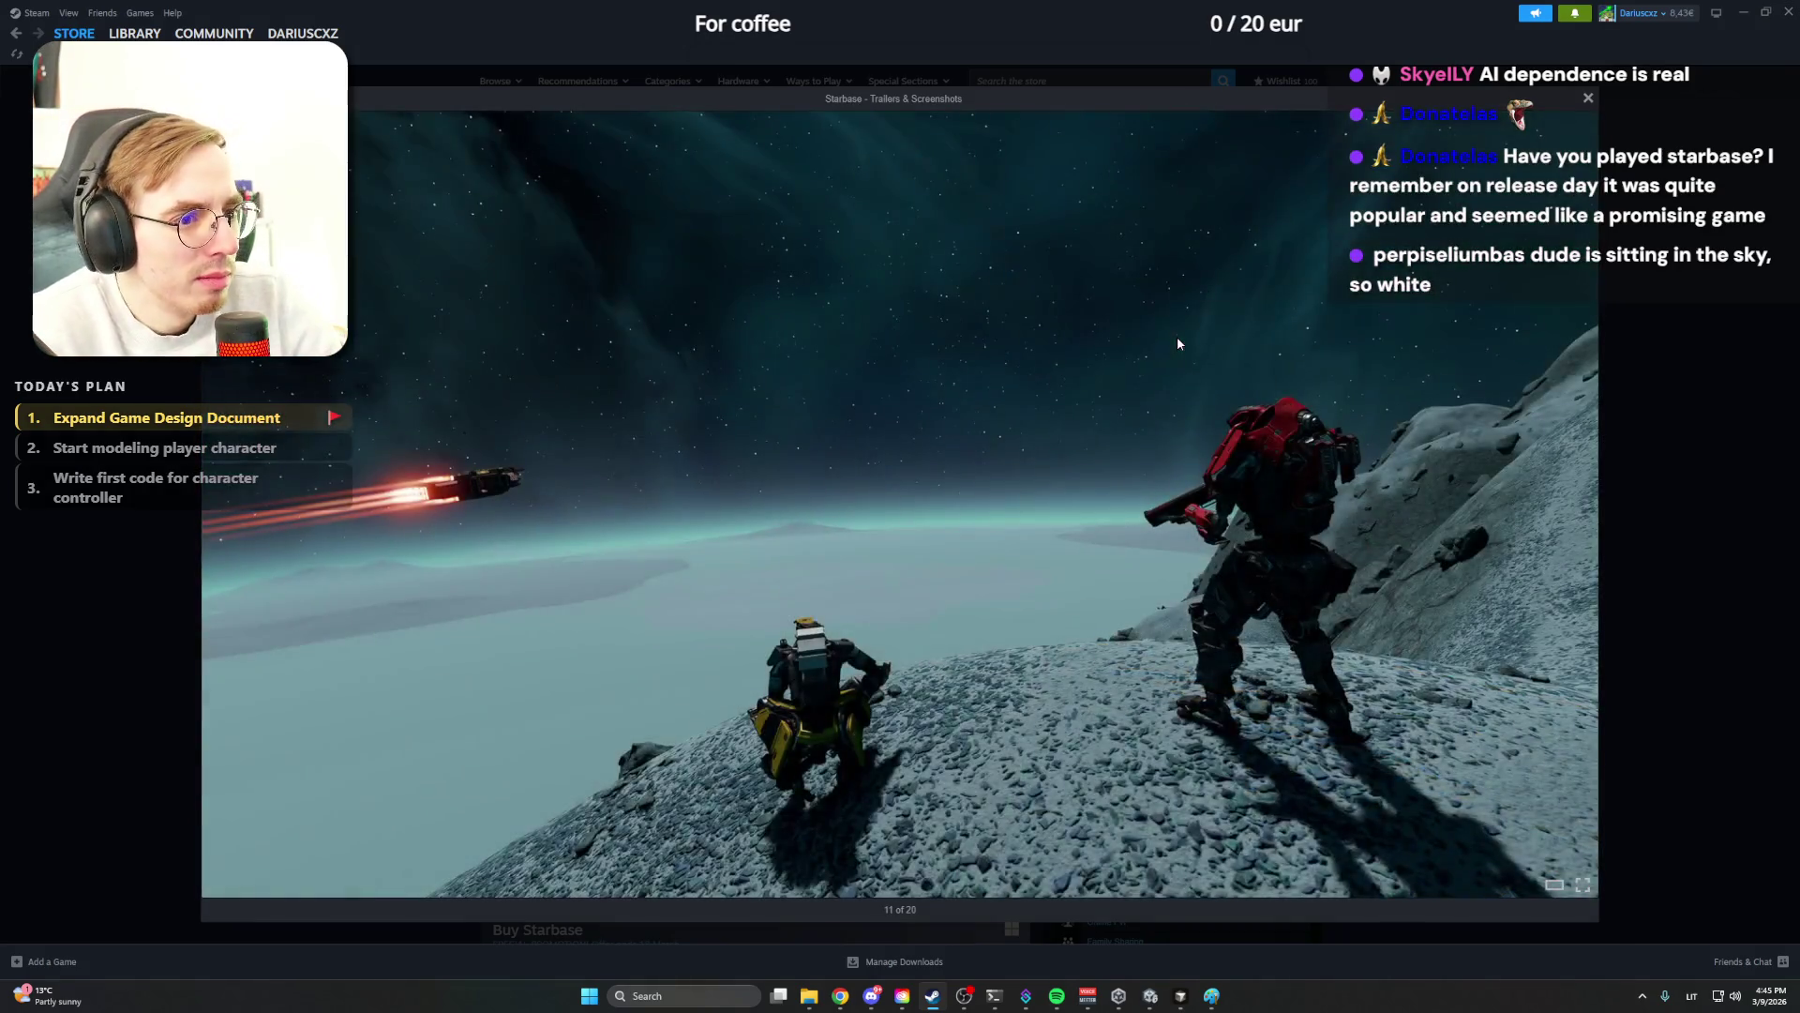
click(1178, 337)
click(1178, 337)
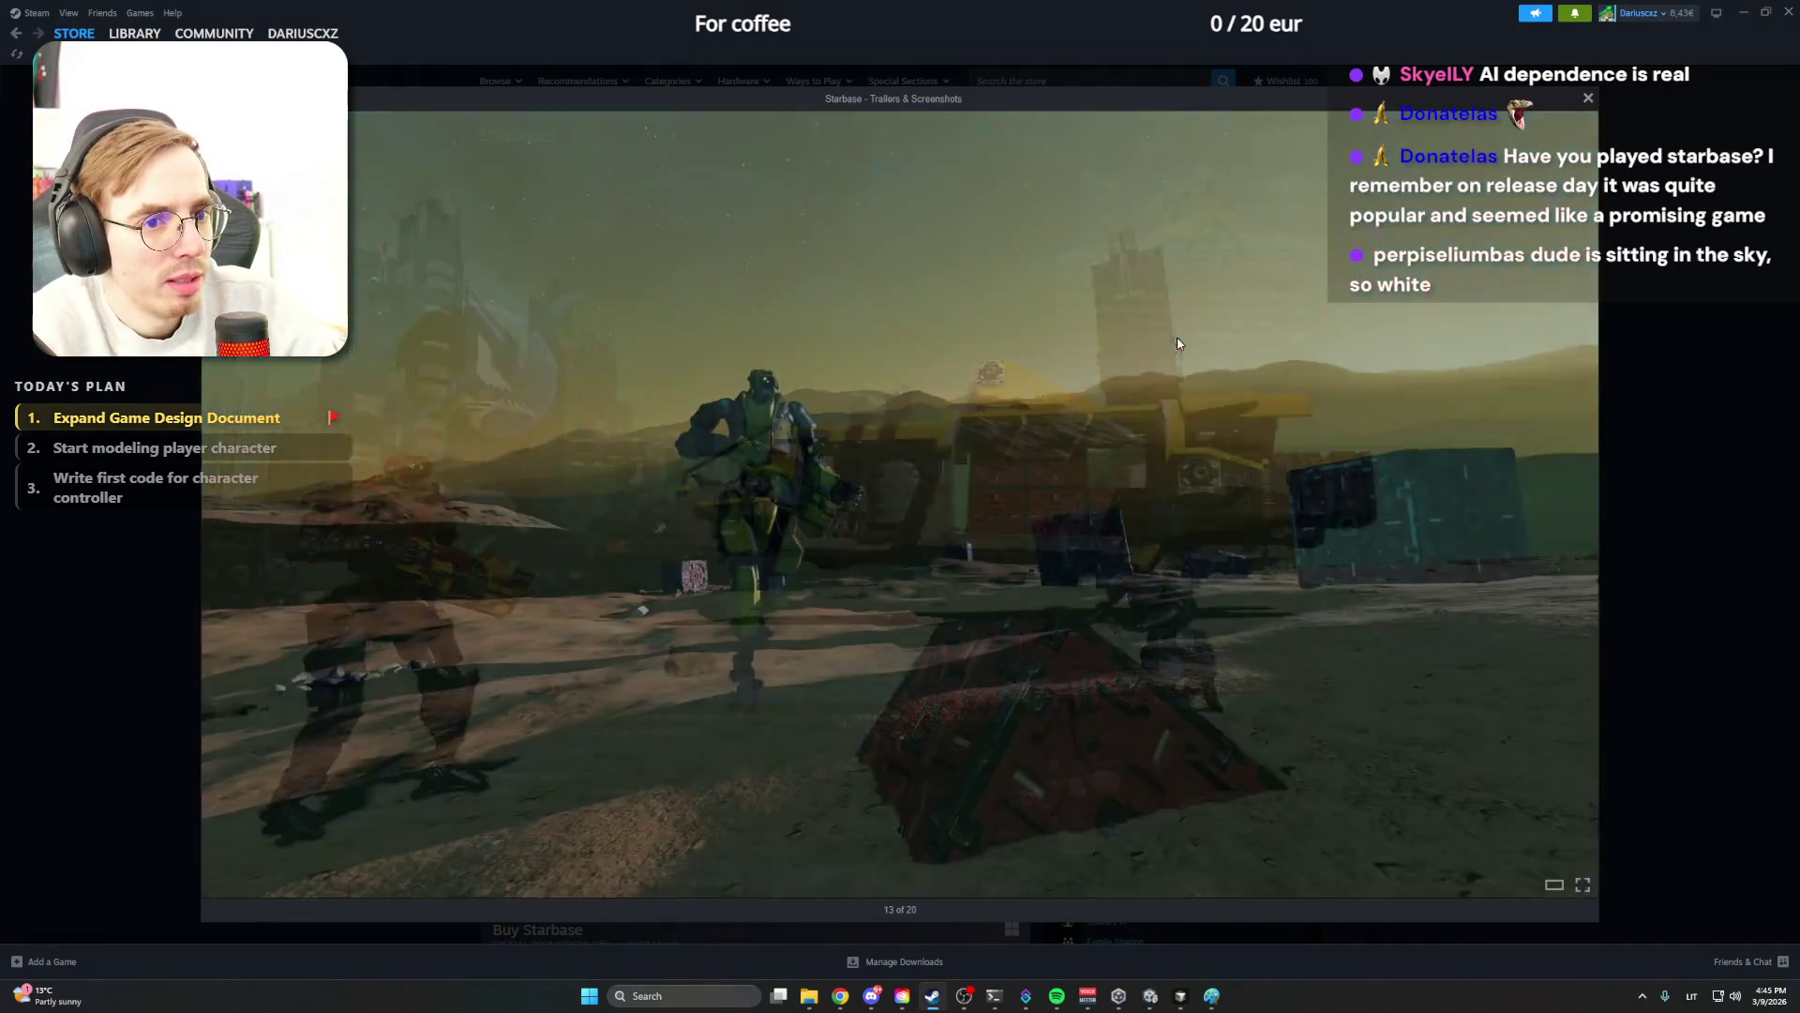
click(1178, 343)
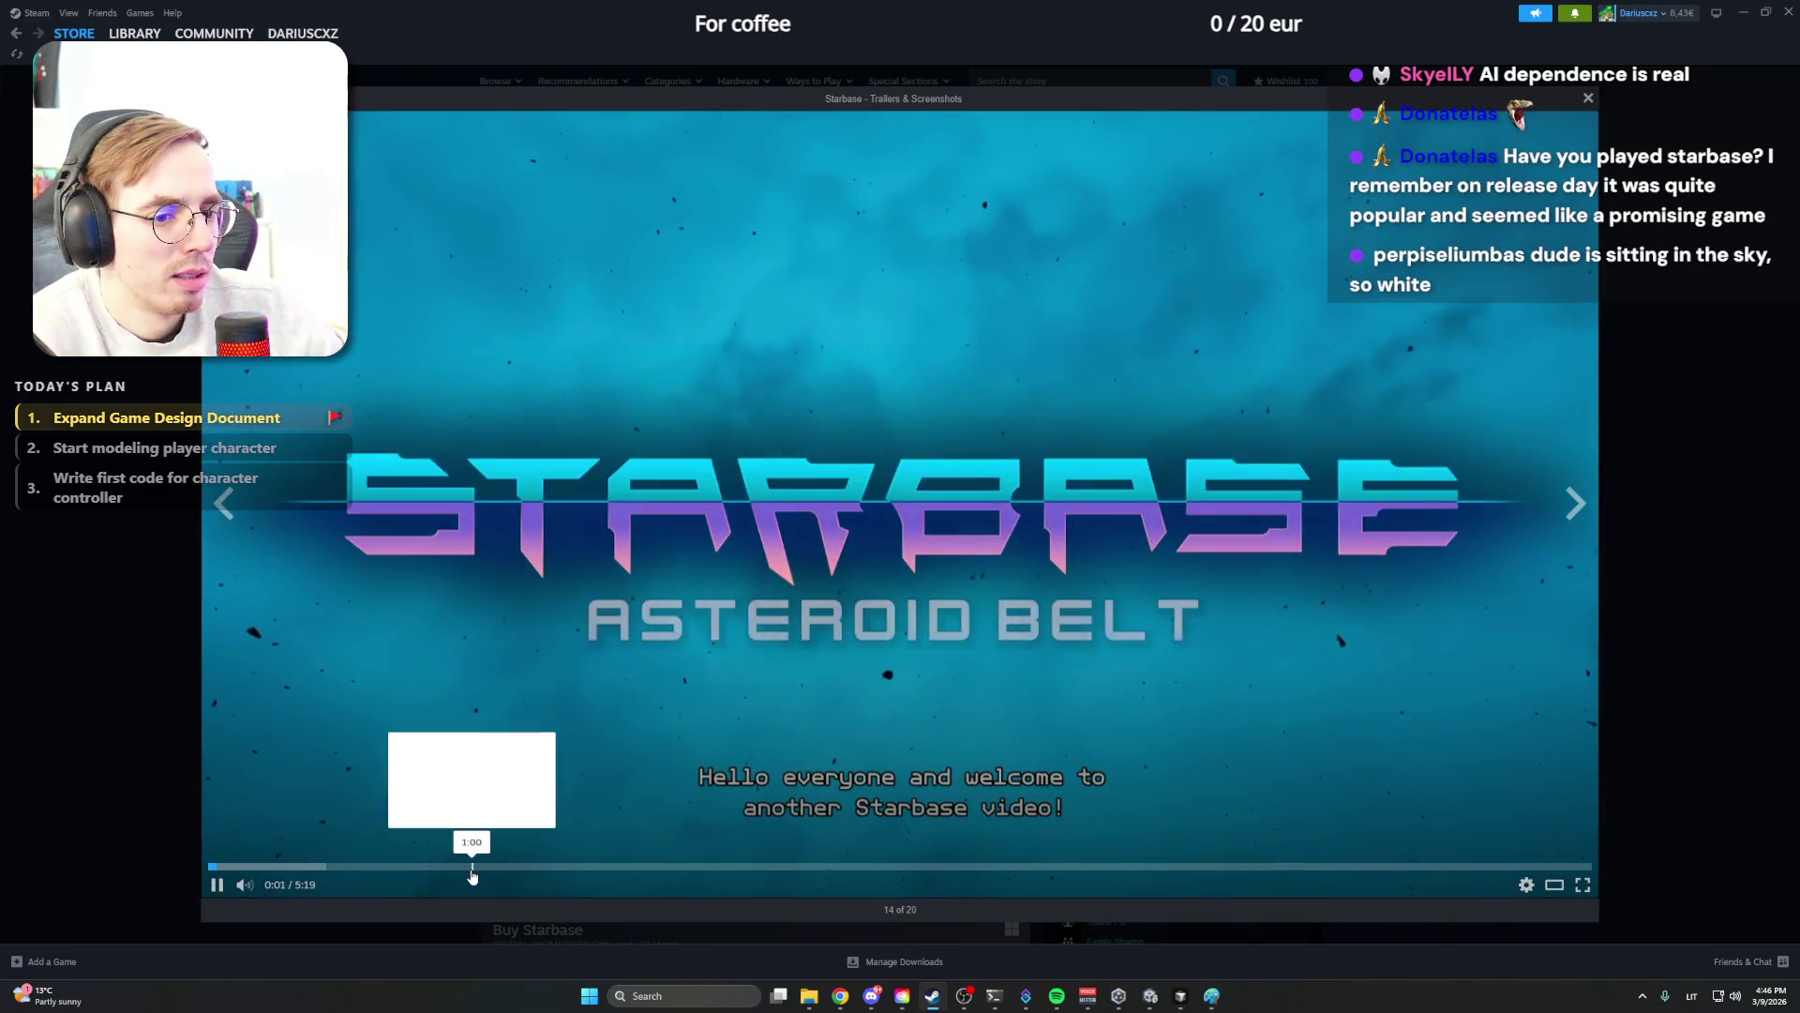
Skip through the Starbase trailer to 2:09, close the viewer and return to Notion
click(473, 867)
click(773, 864)
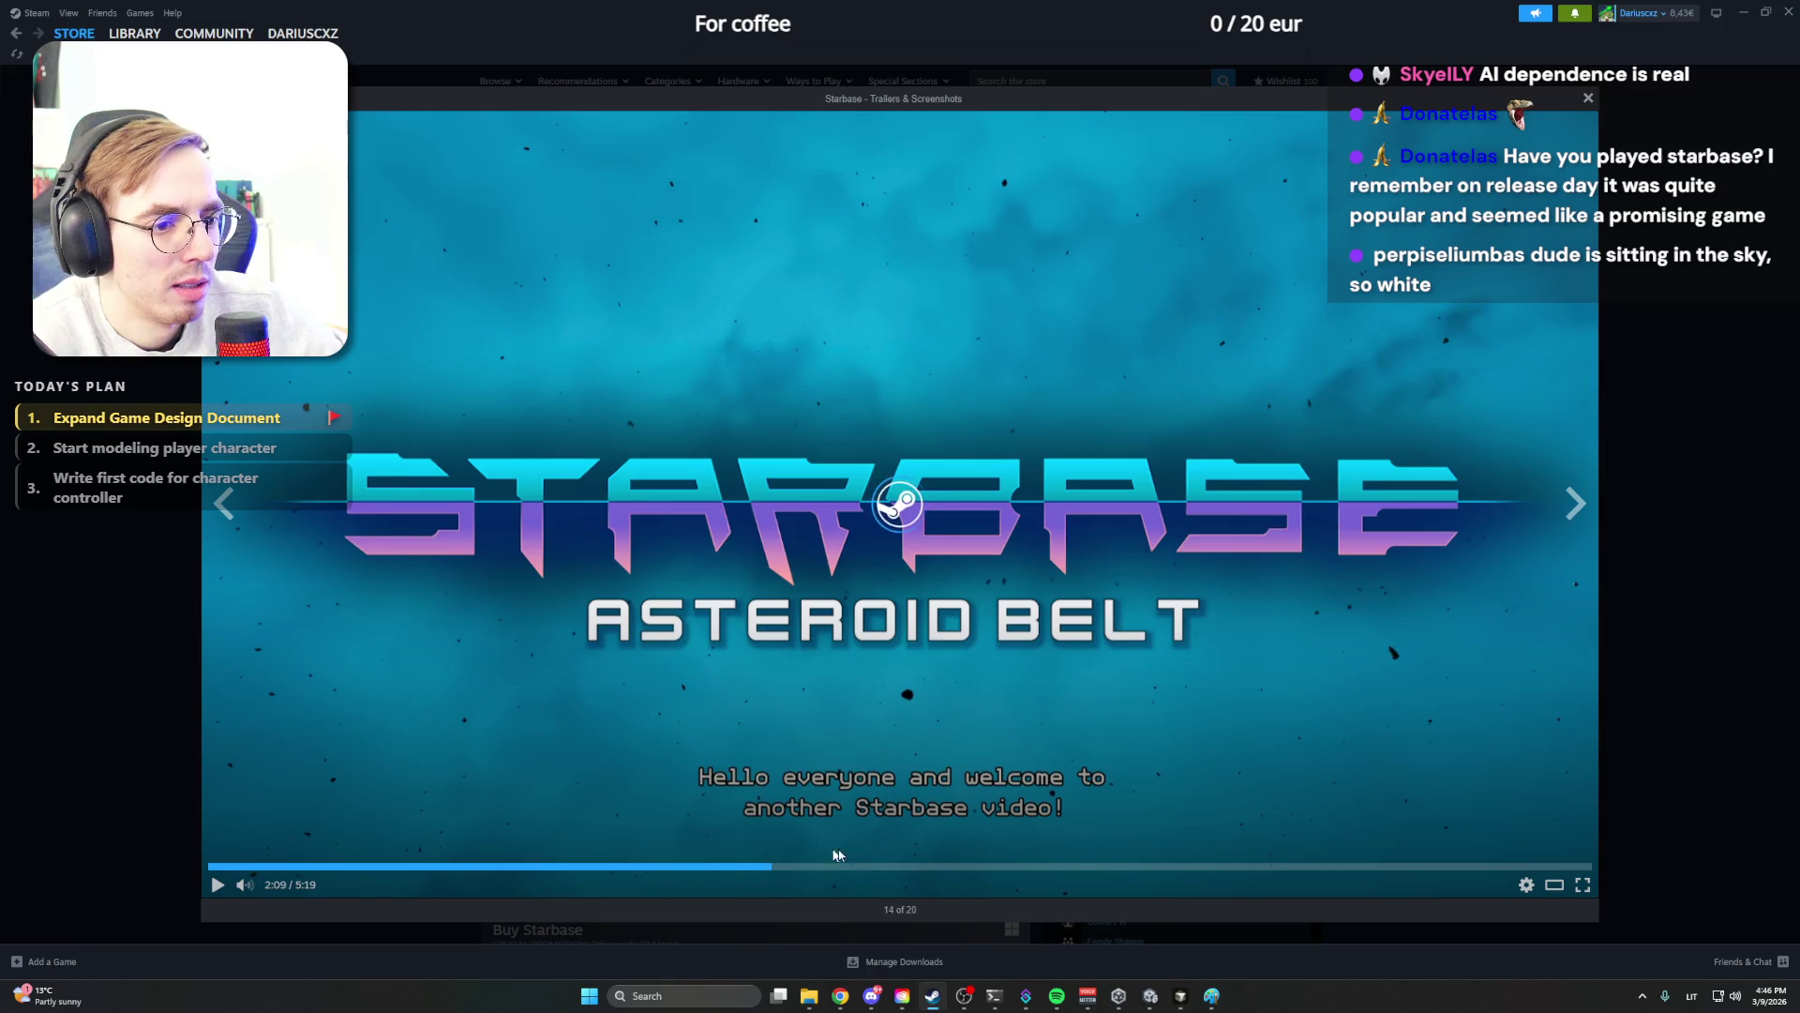
key(Escape)
click(1742, 16)
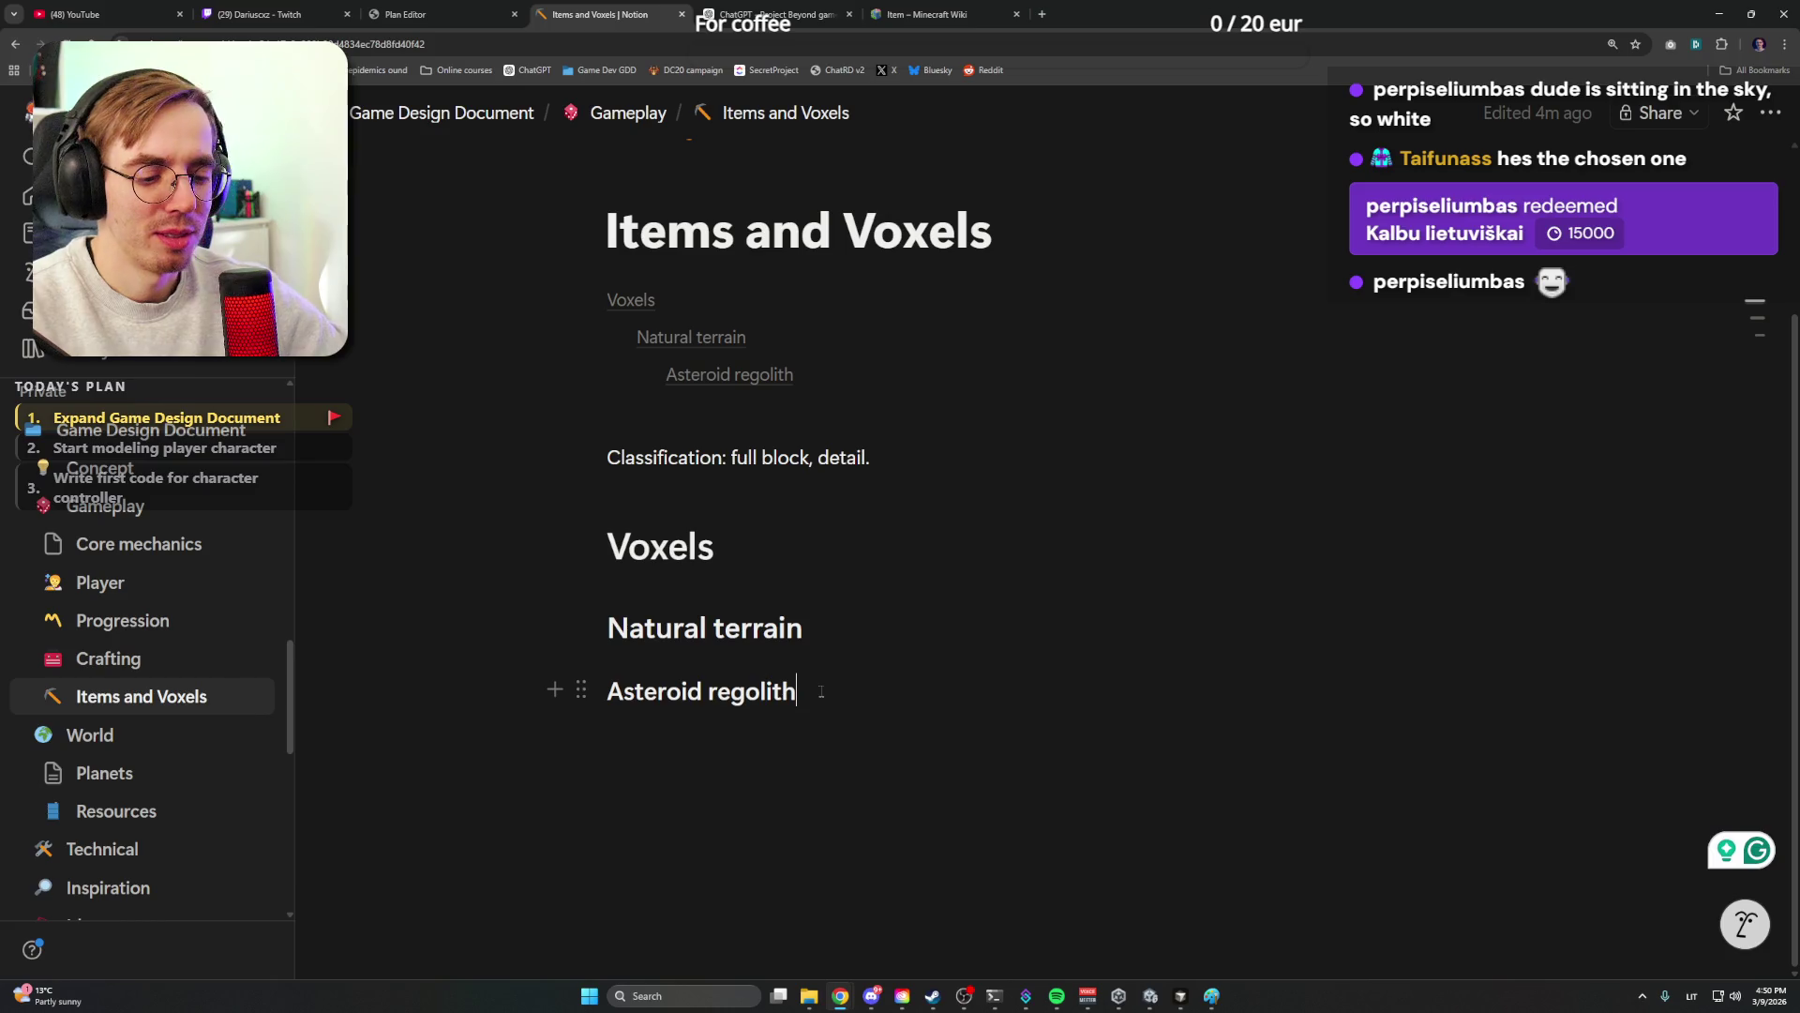
Split 'full block, detail.' off the Classification line and start an empty bullet under 'Classification:'
key(Return)
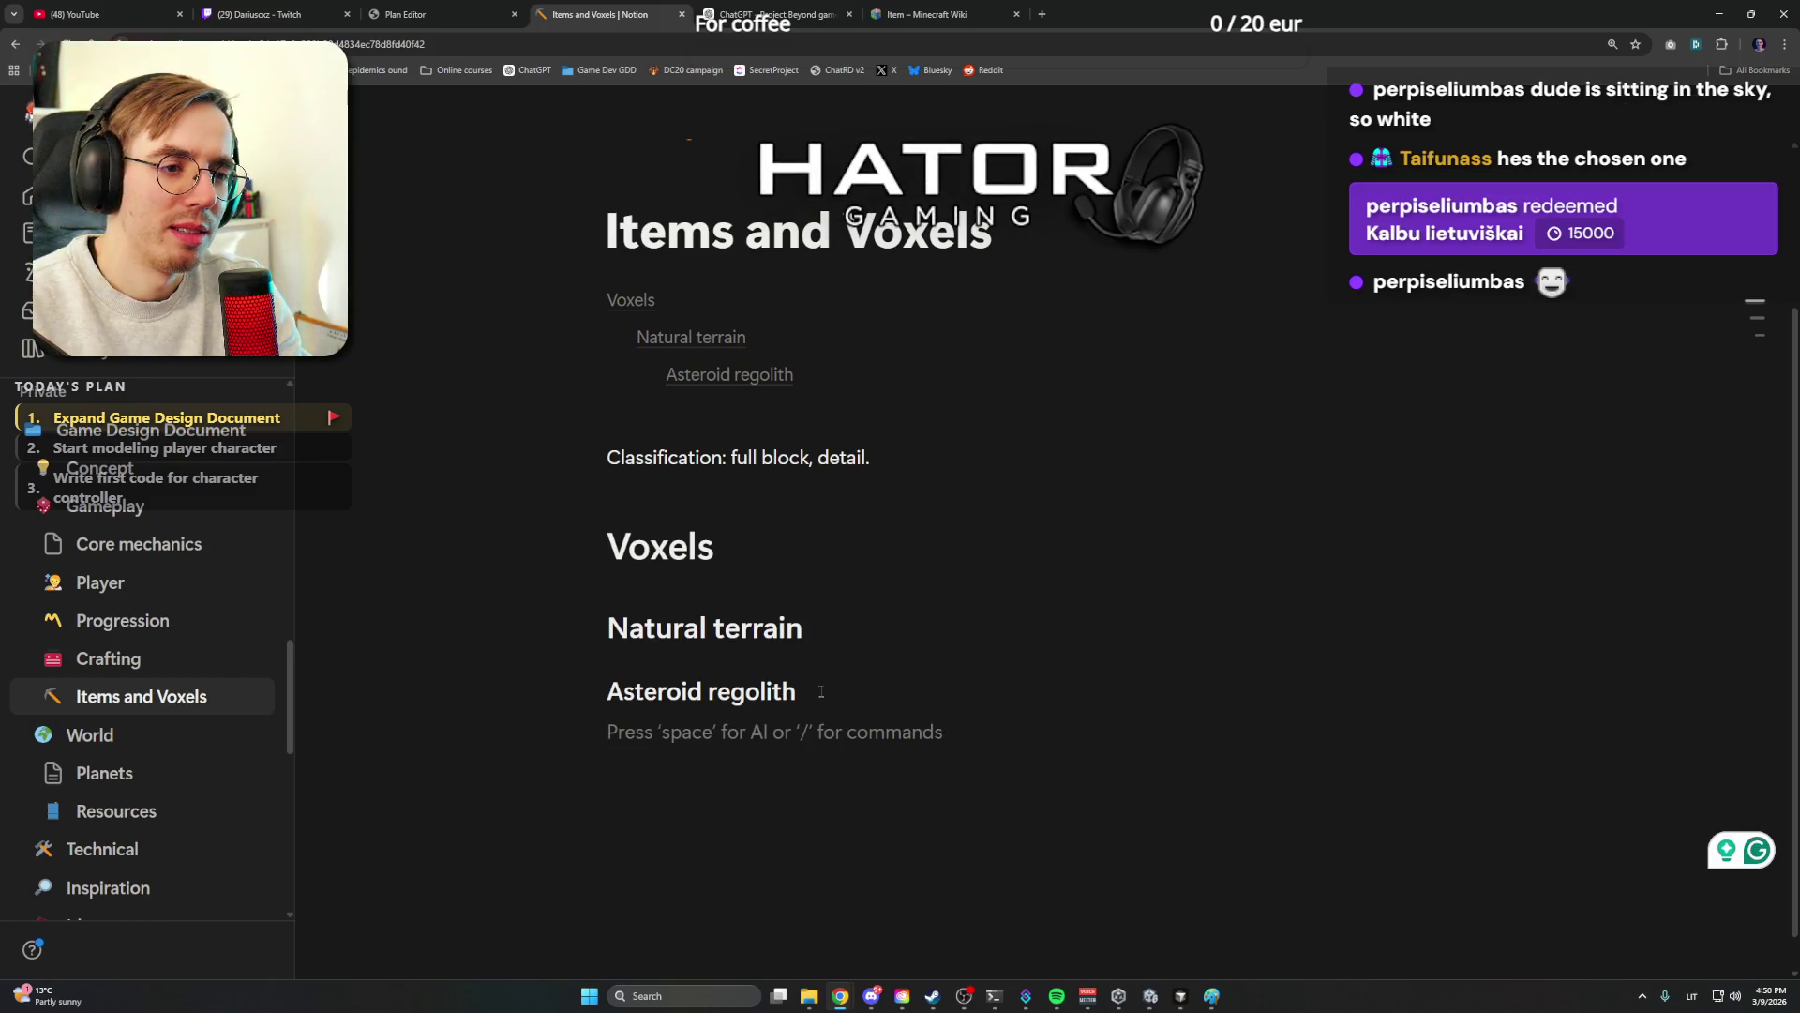
click(731, 456)
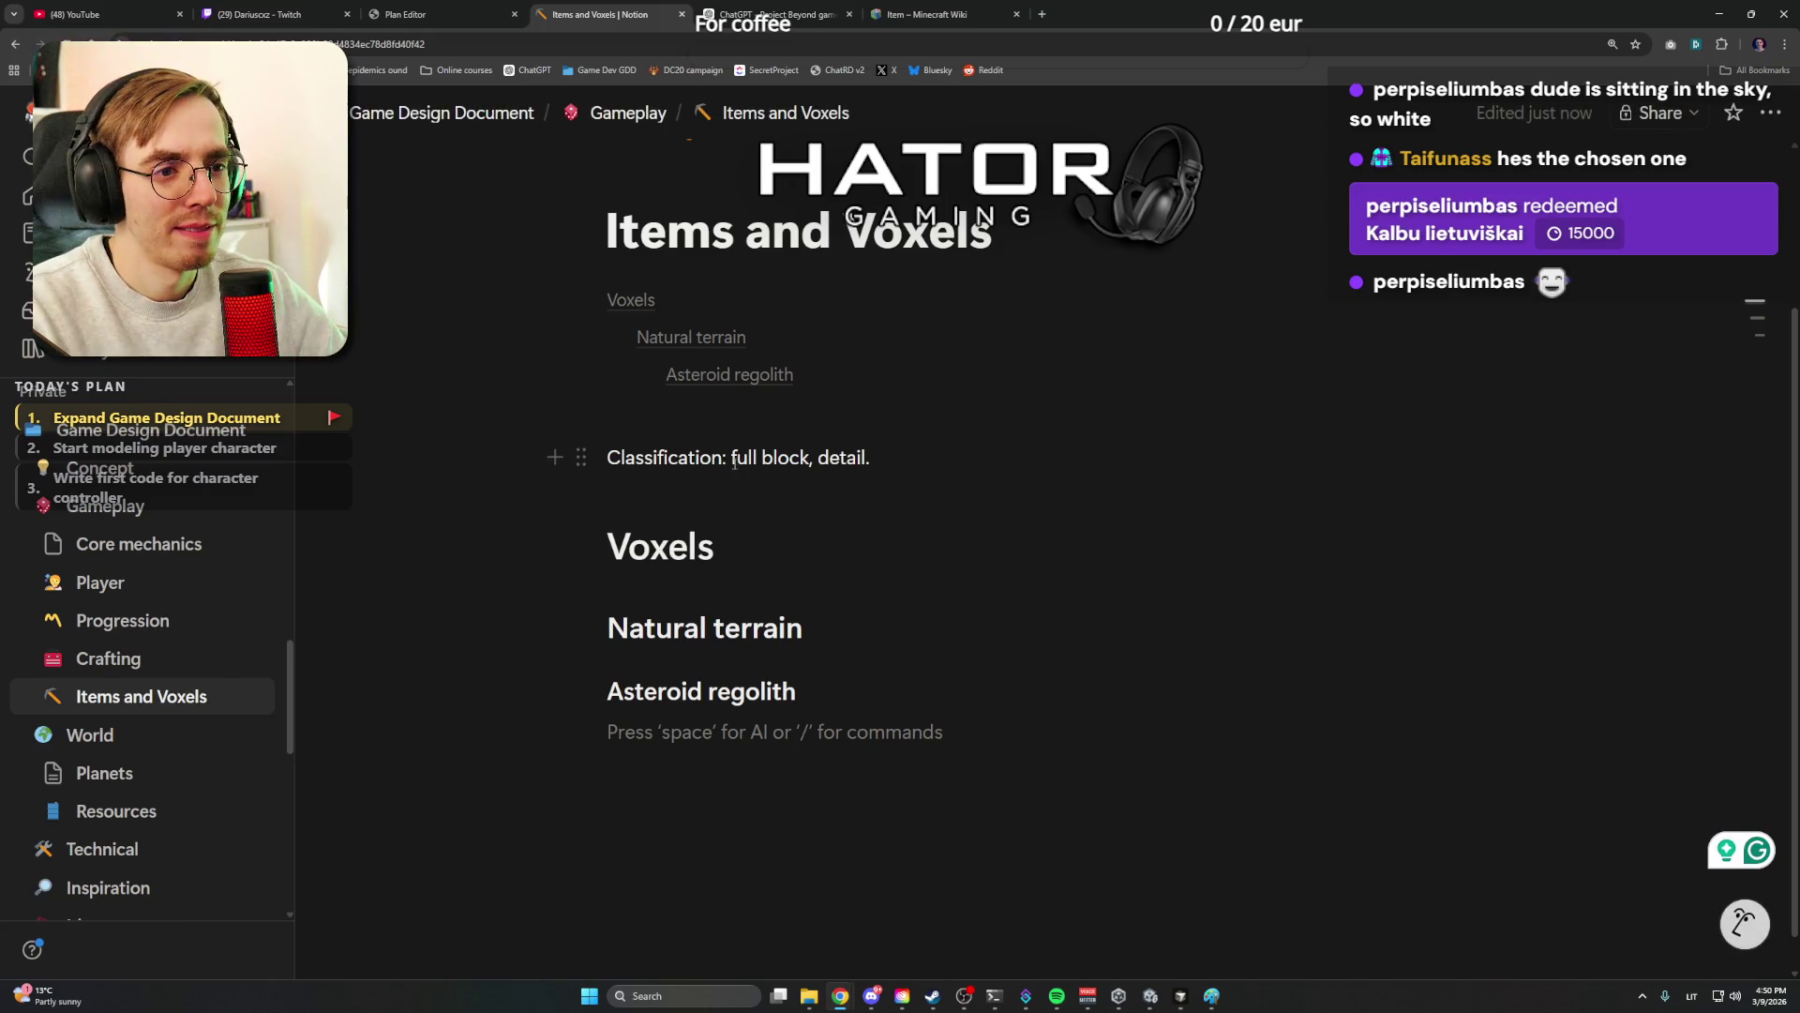
key(Return)
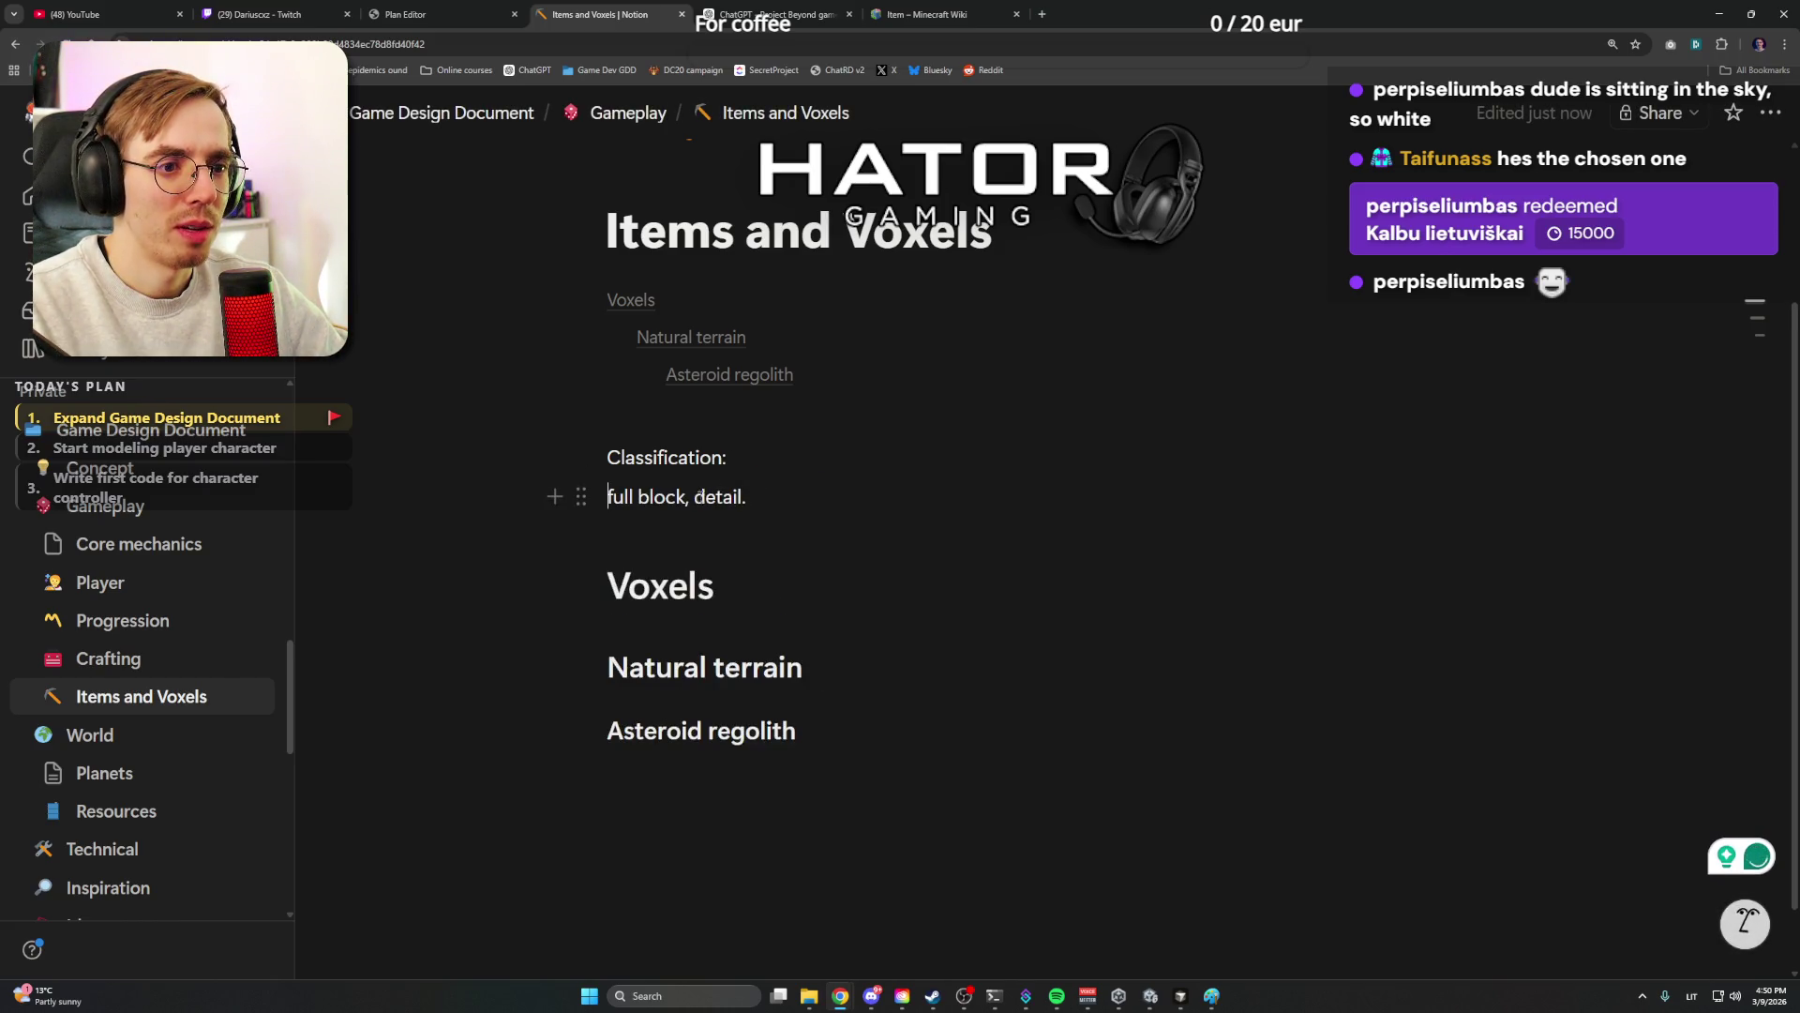
key(Return)
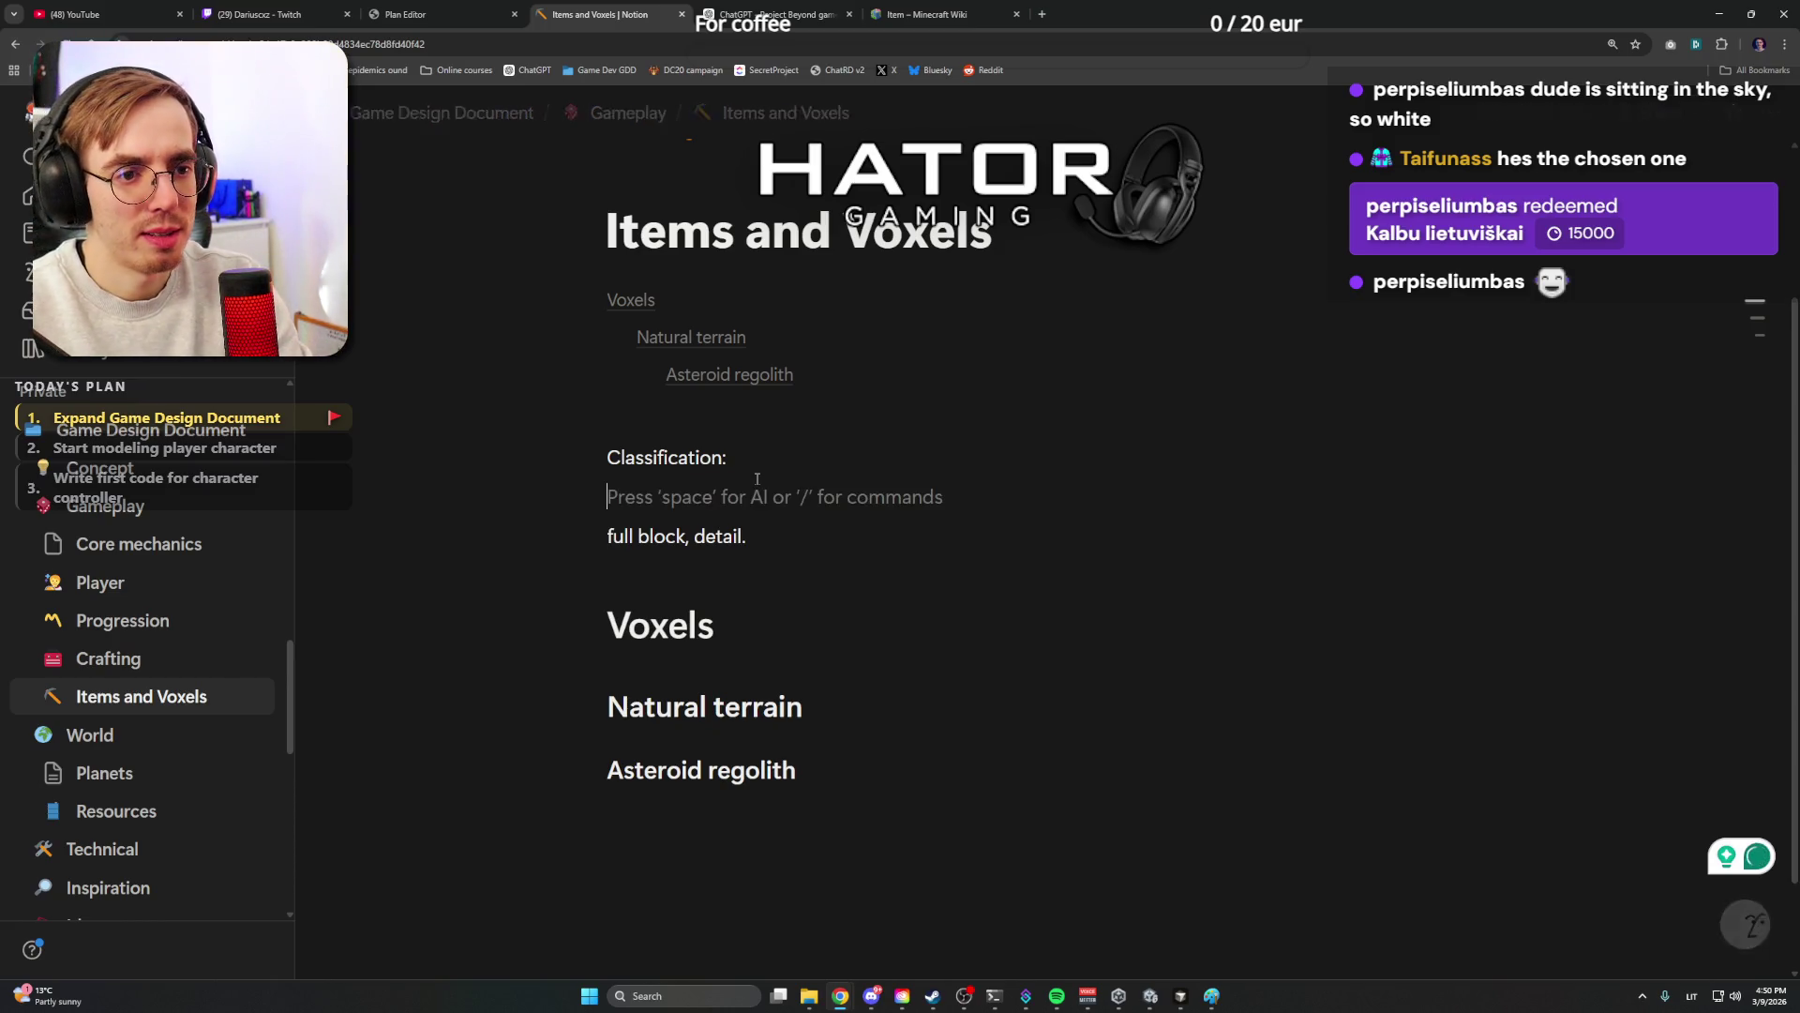
text(/numb)
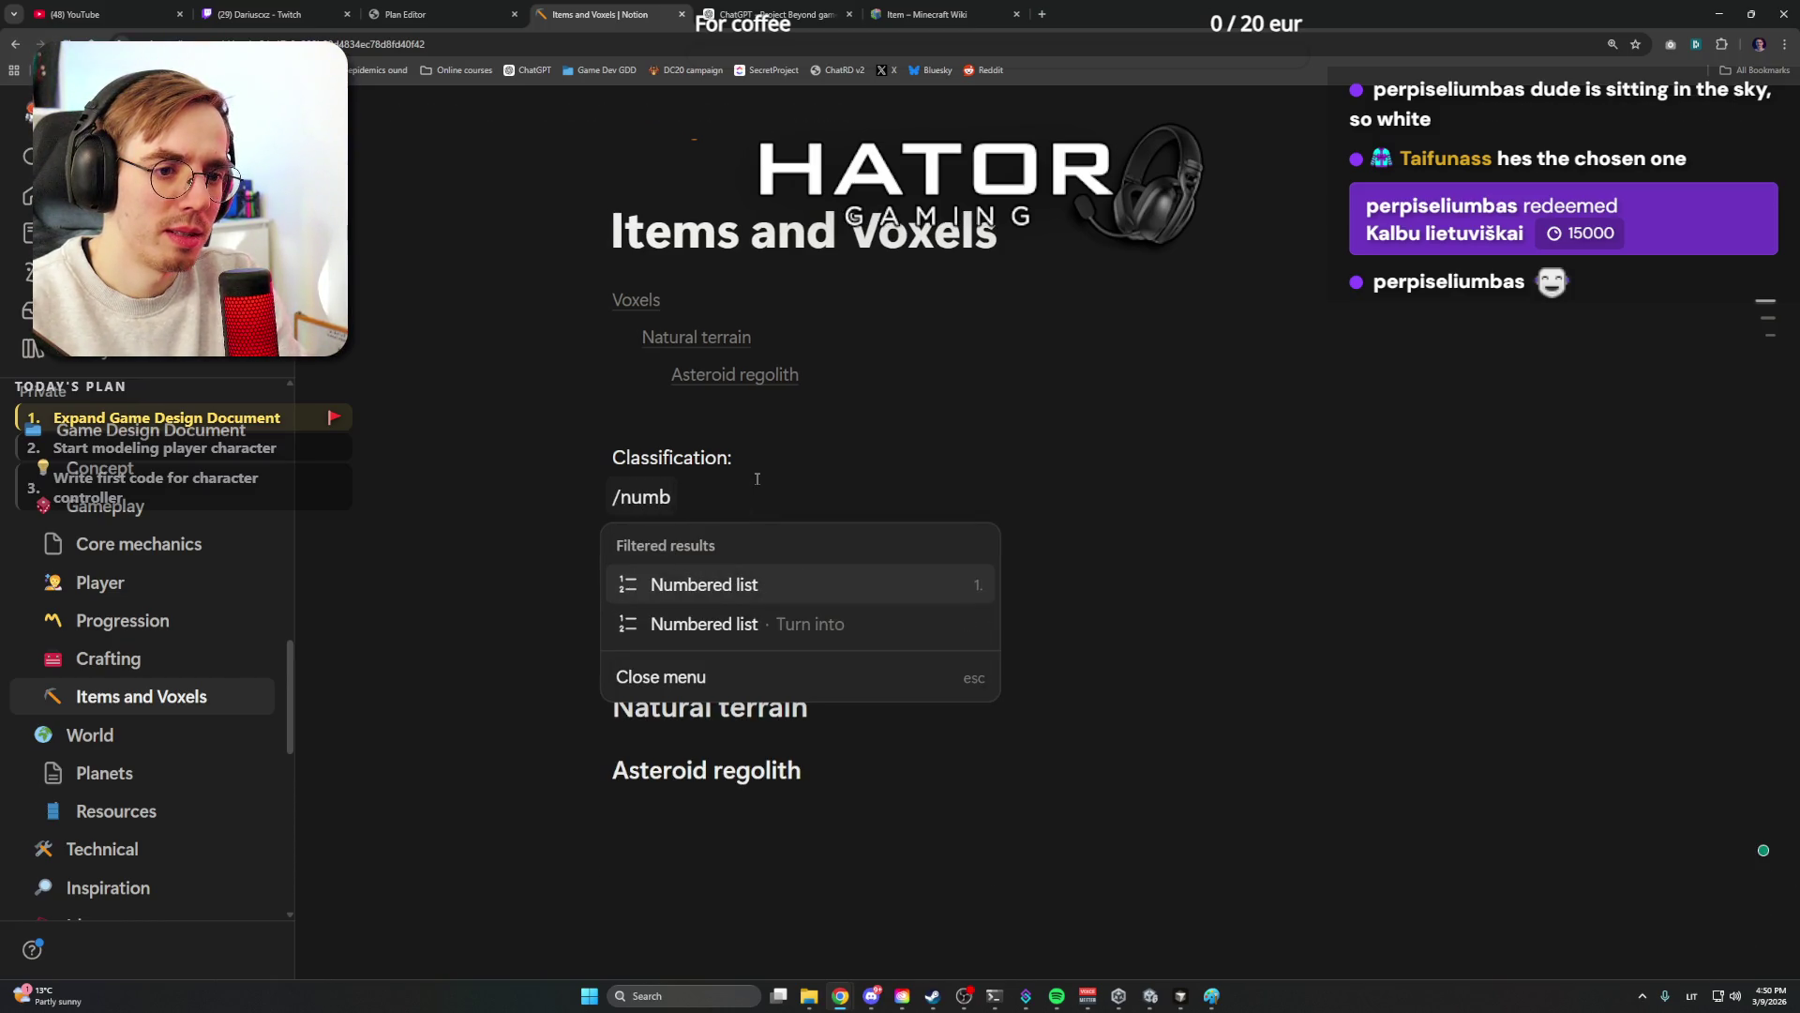
key(BackSpace)
key(BackSpace)
key(BackSpace)
text(list)
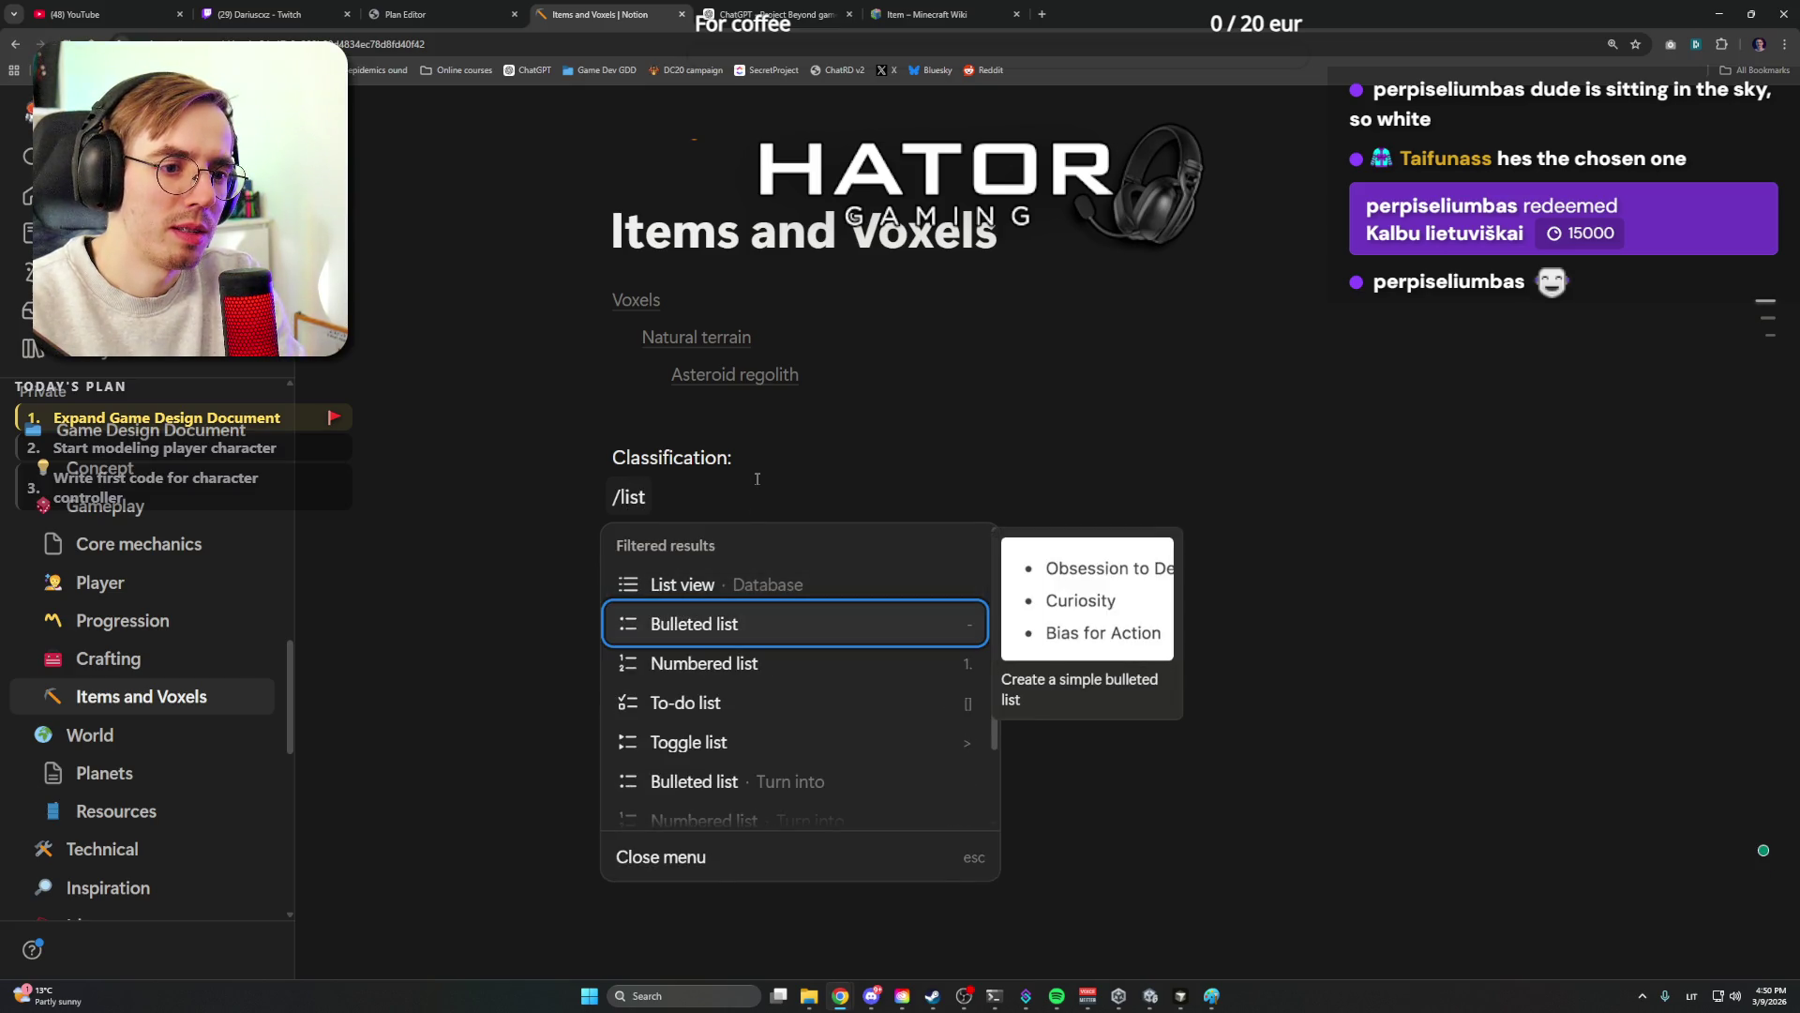
key(Return)
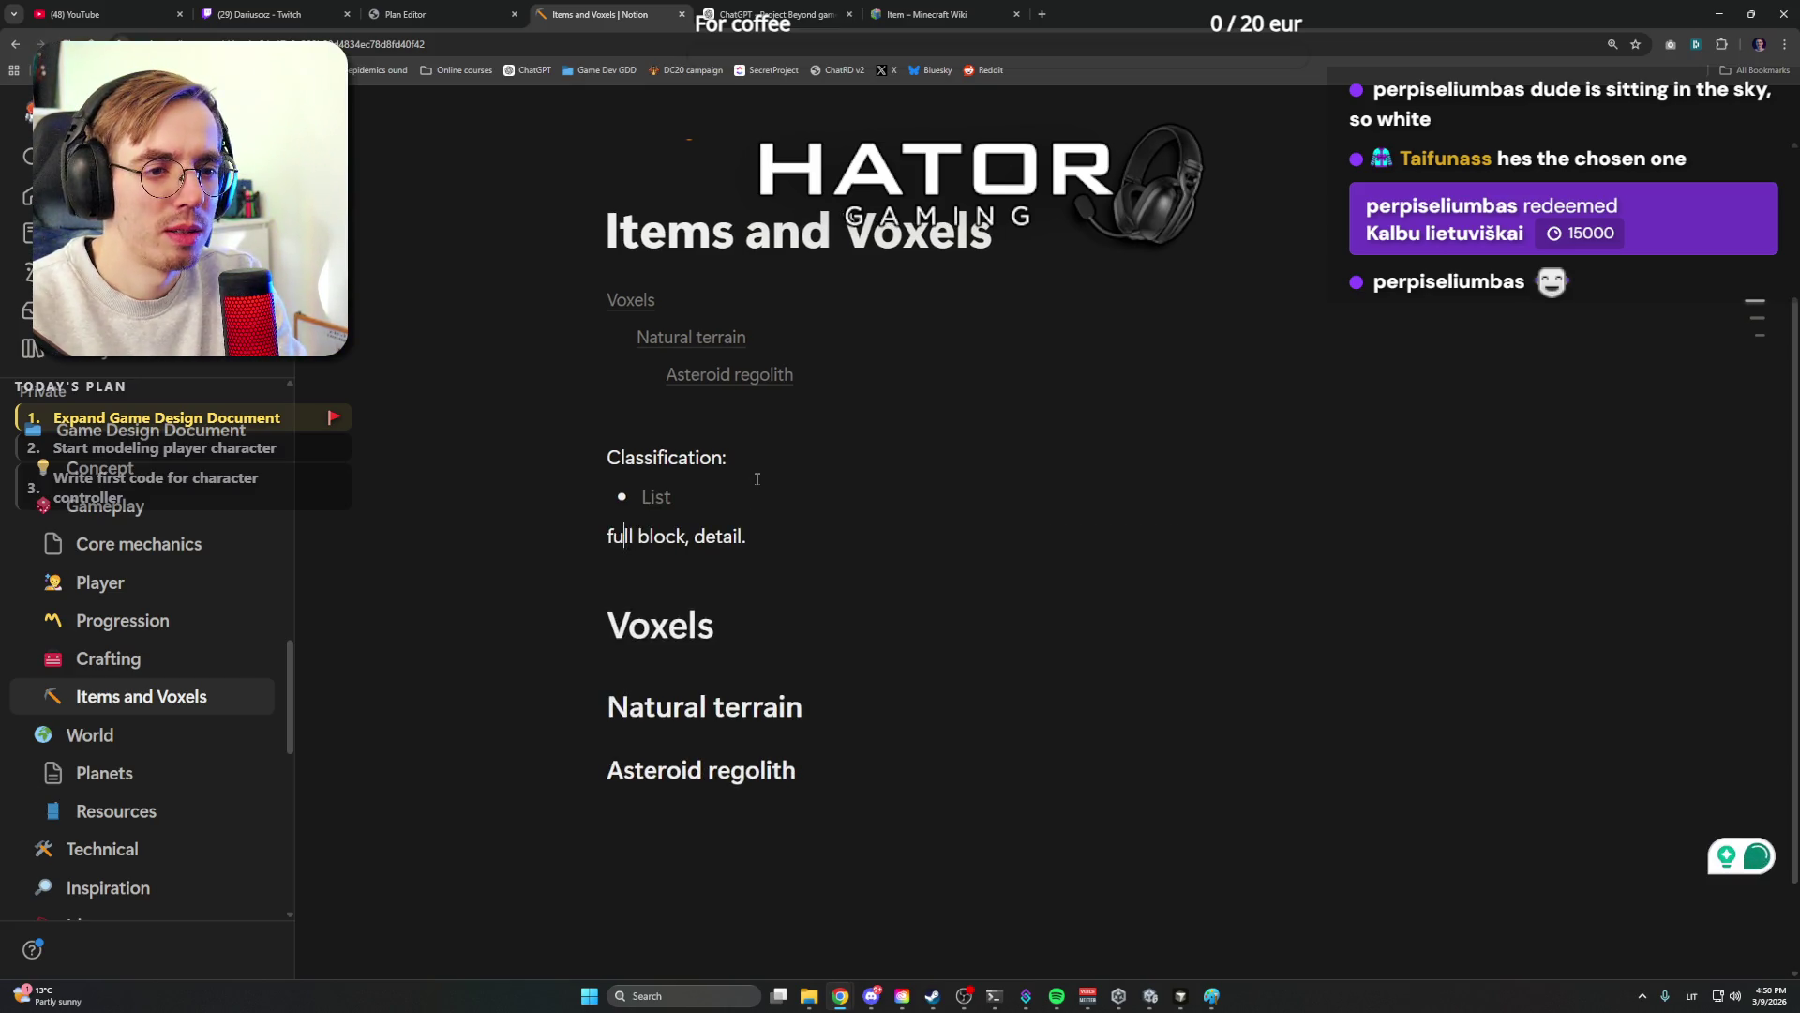
Make 'full block - full voxel with no custom geometry.' and 'detail.' separate bullets
key(BackSpace)
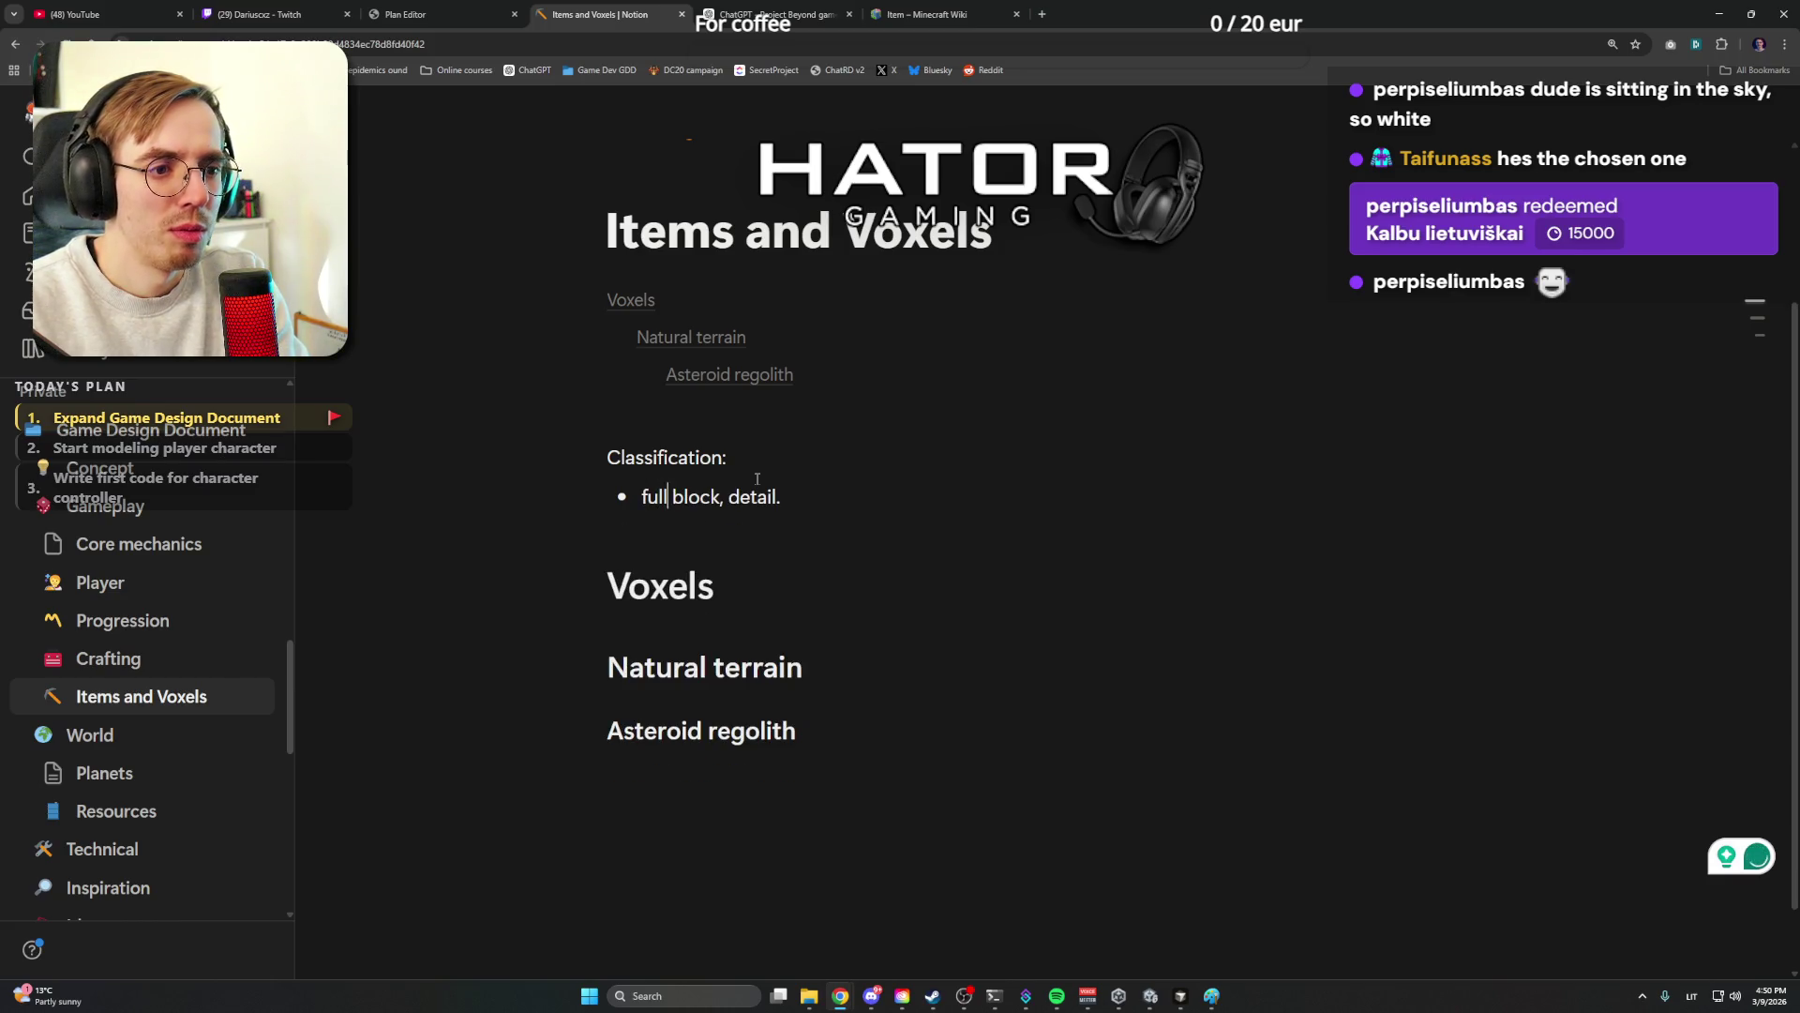
key(BackSpace)
text(-)
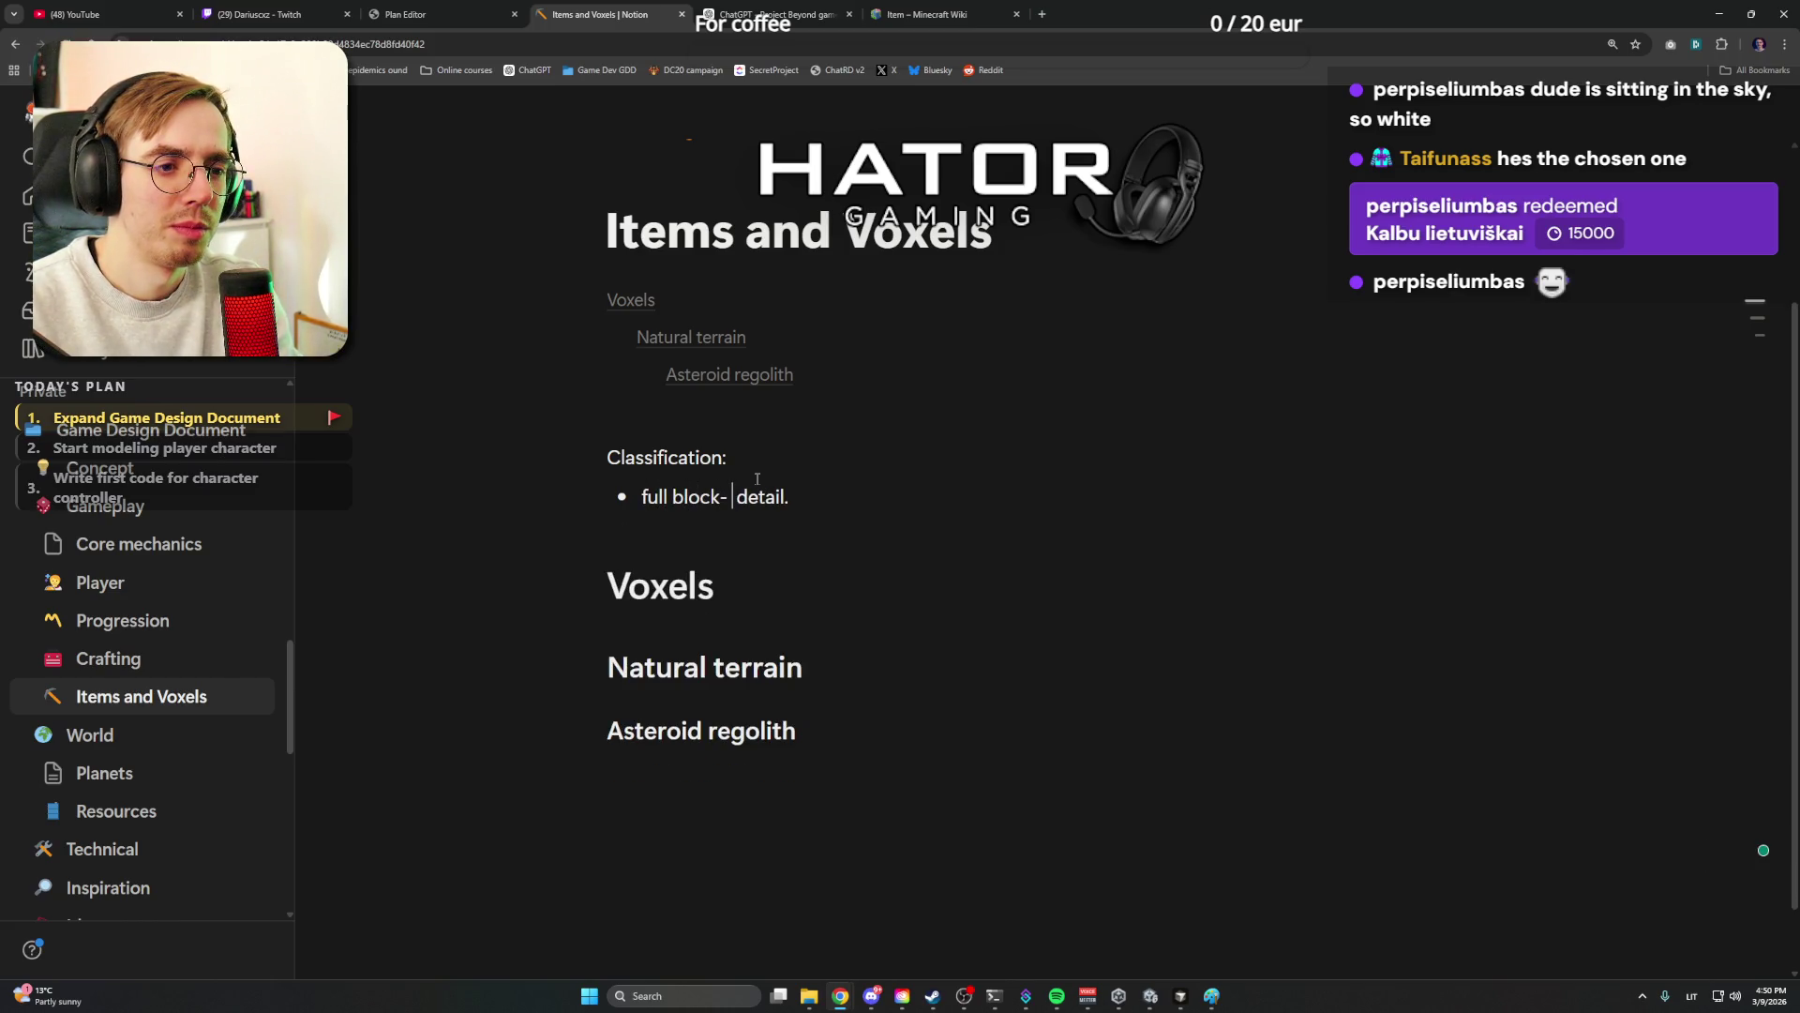
key(Right)
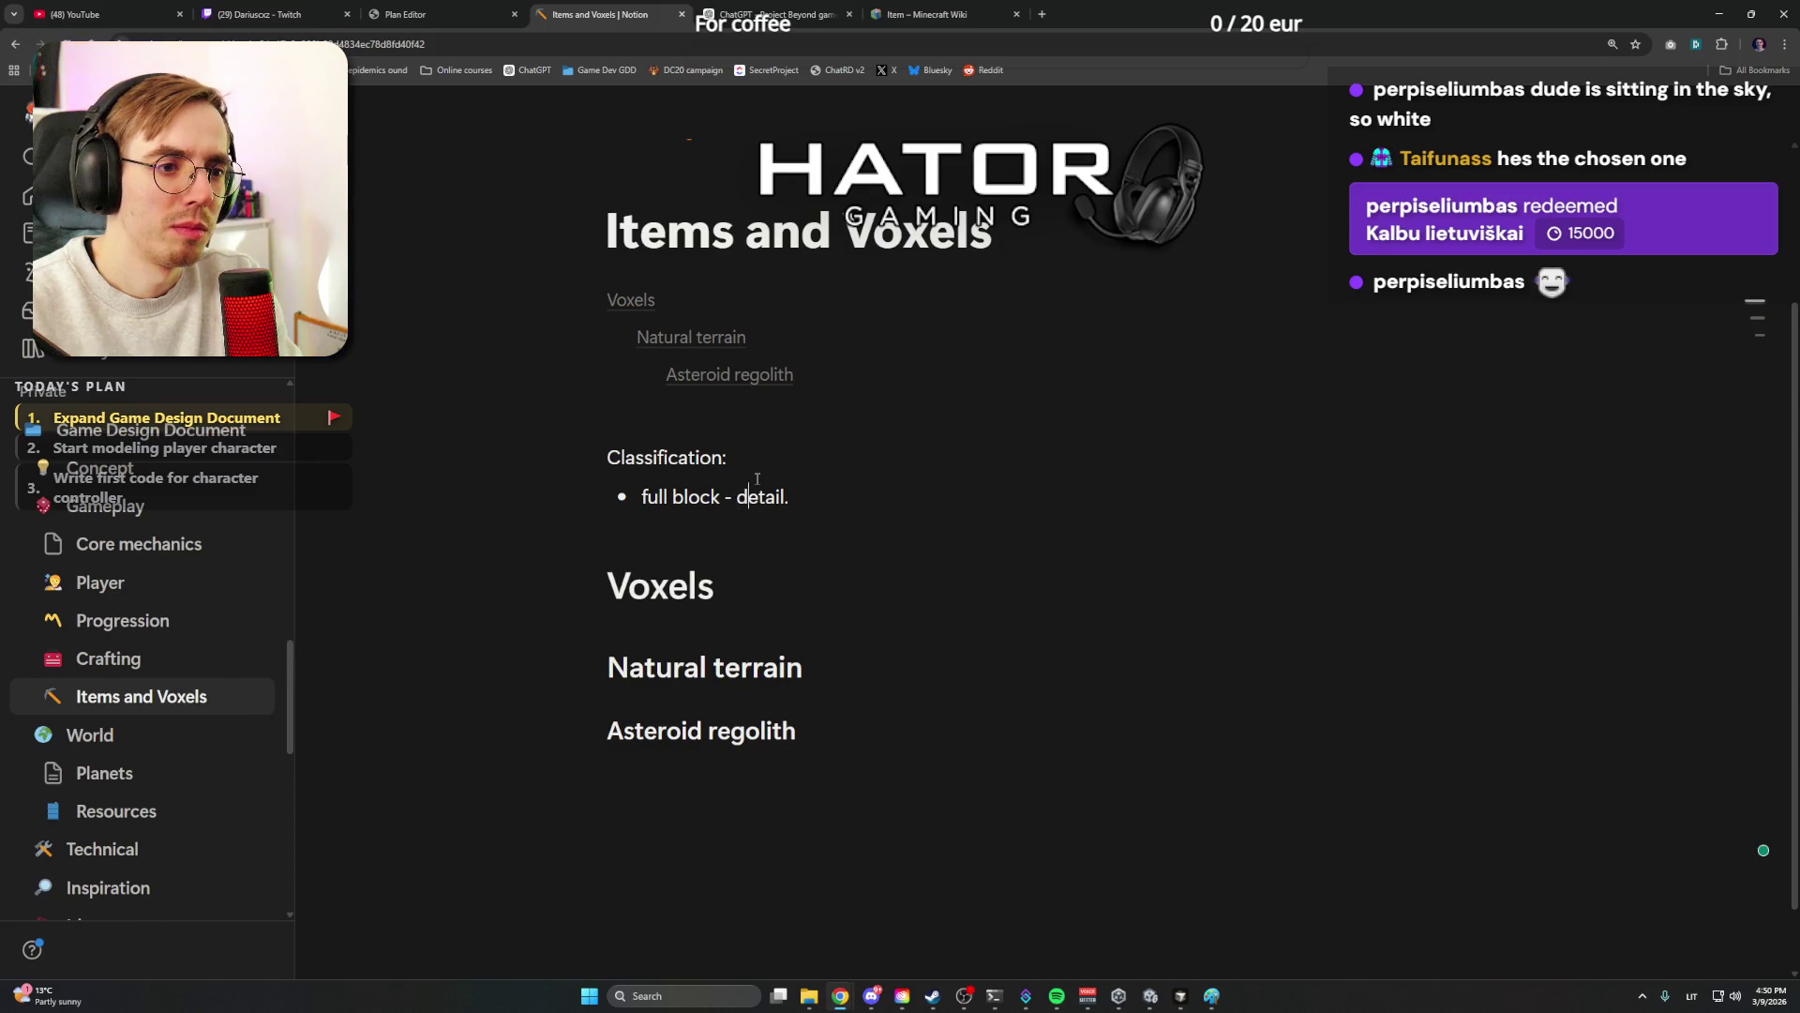
key(Right)
key(Right)
key(Right)
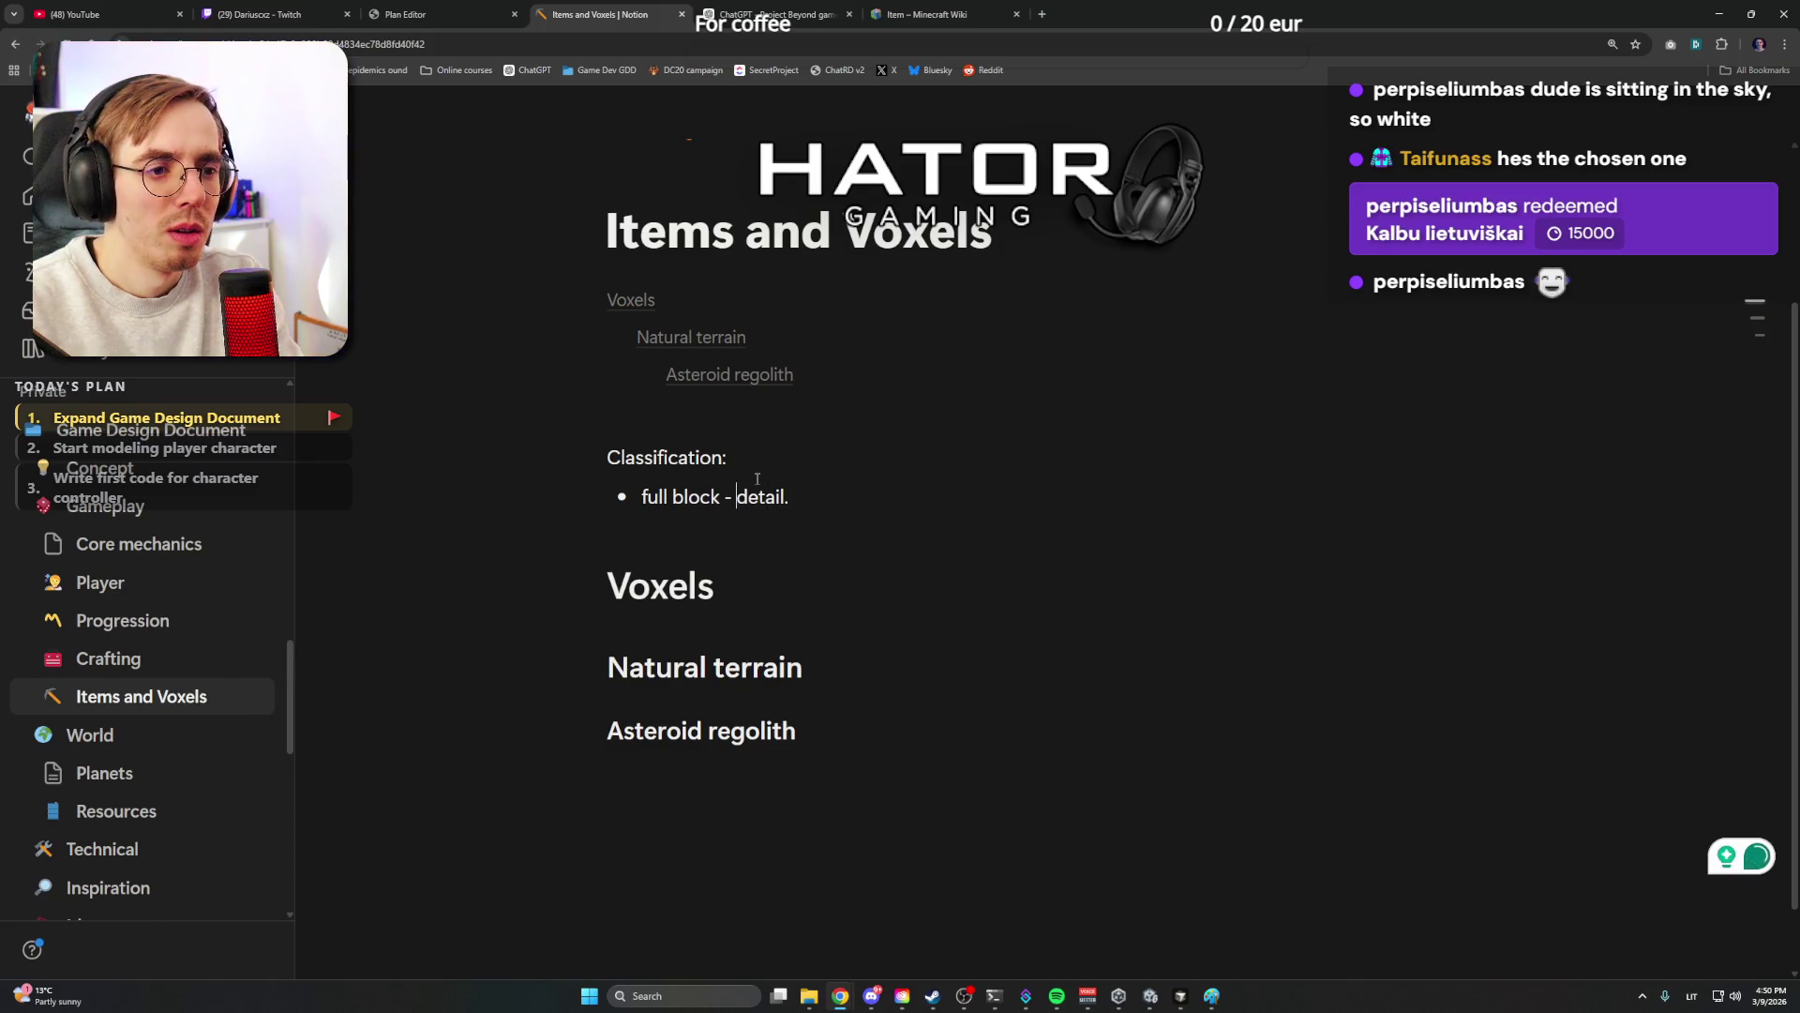
key(Return)
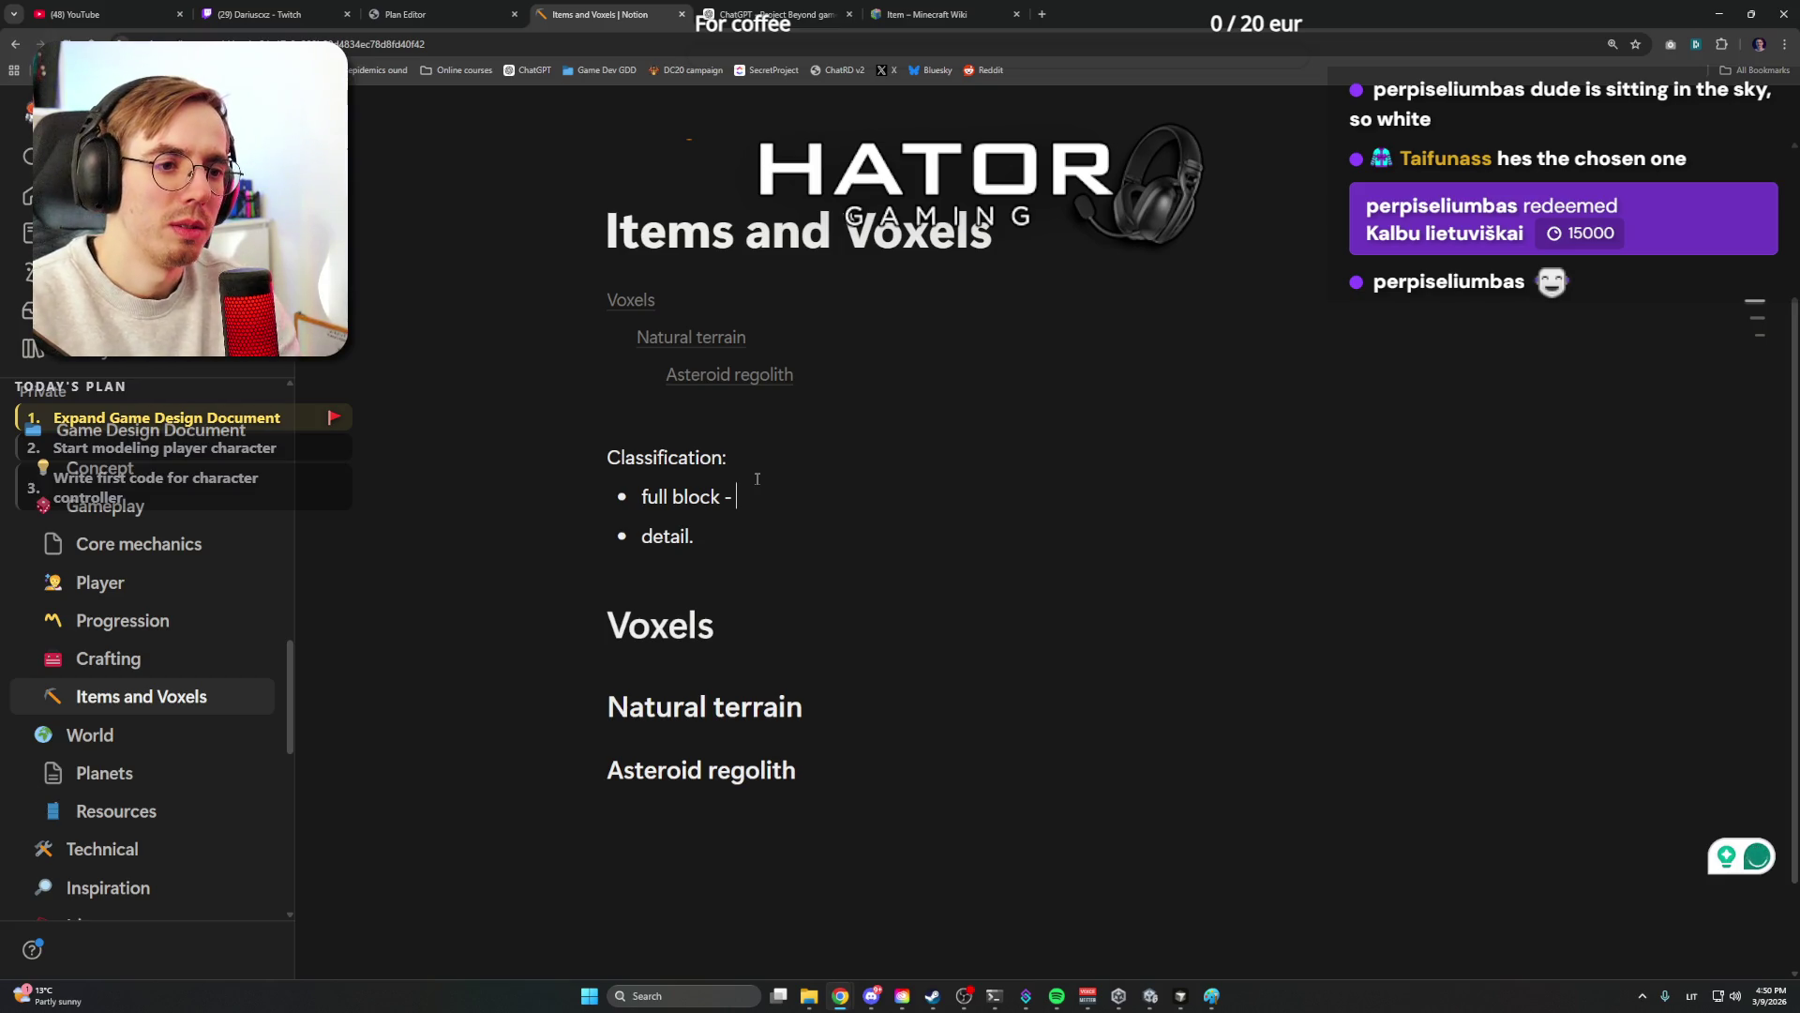
text(full)
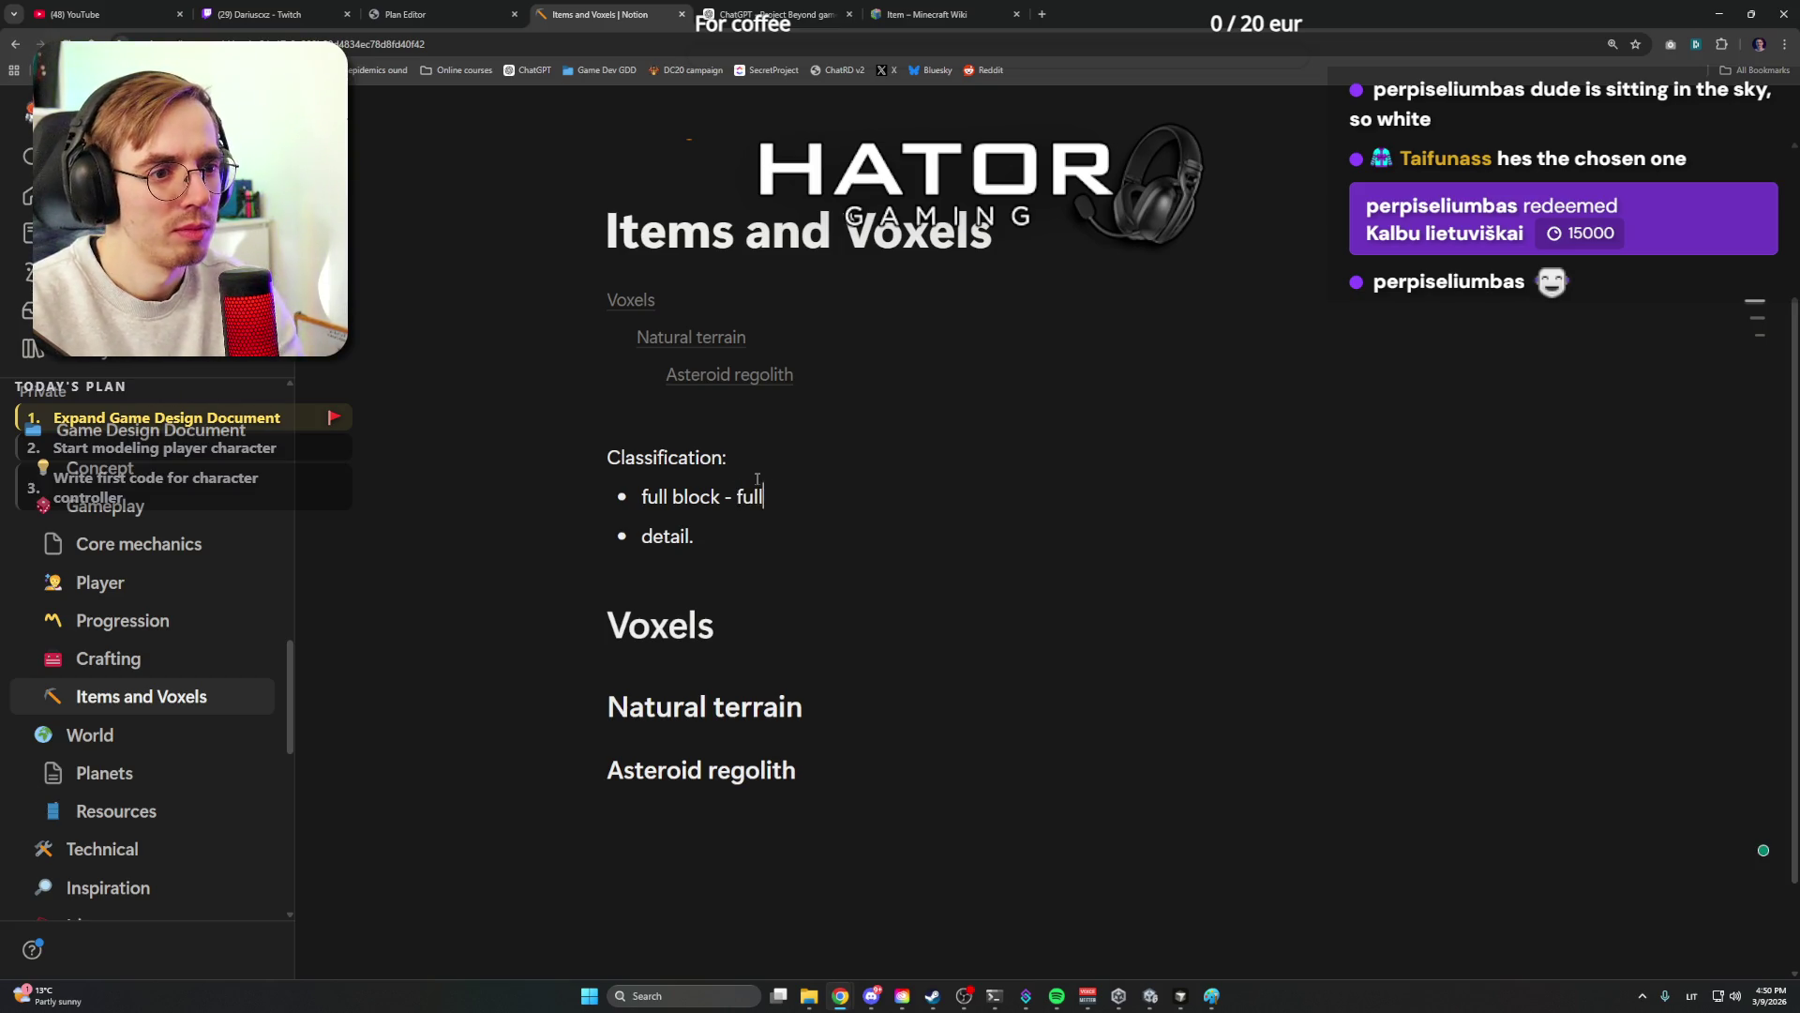
text( voxel)
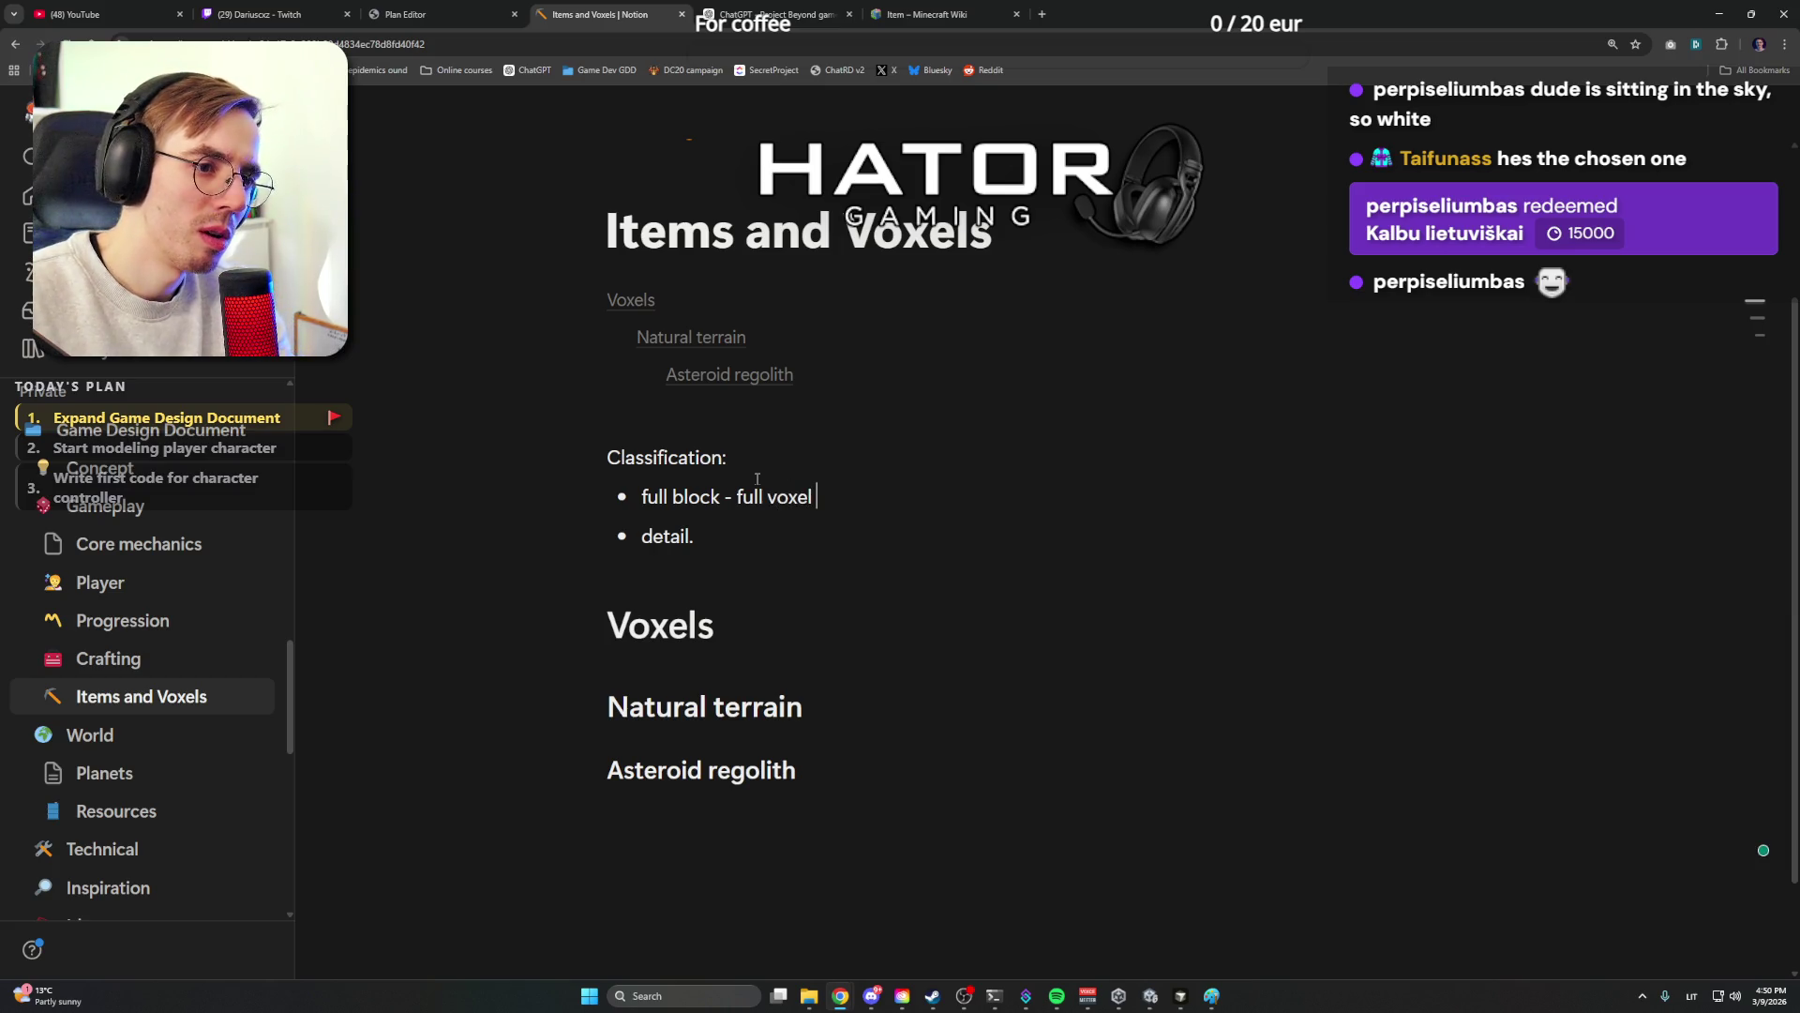
text( with no )
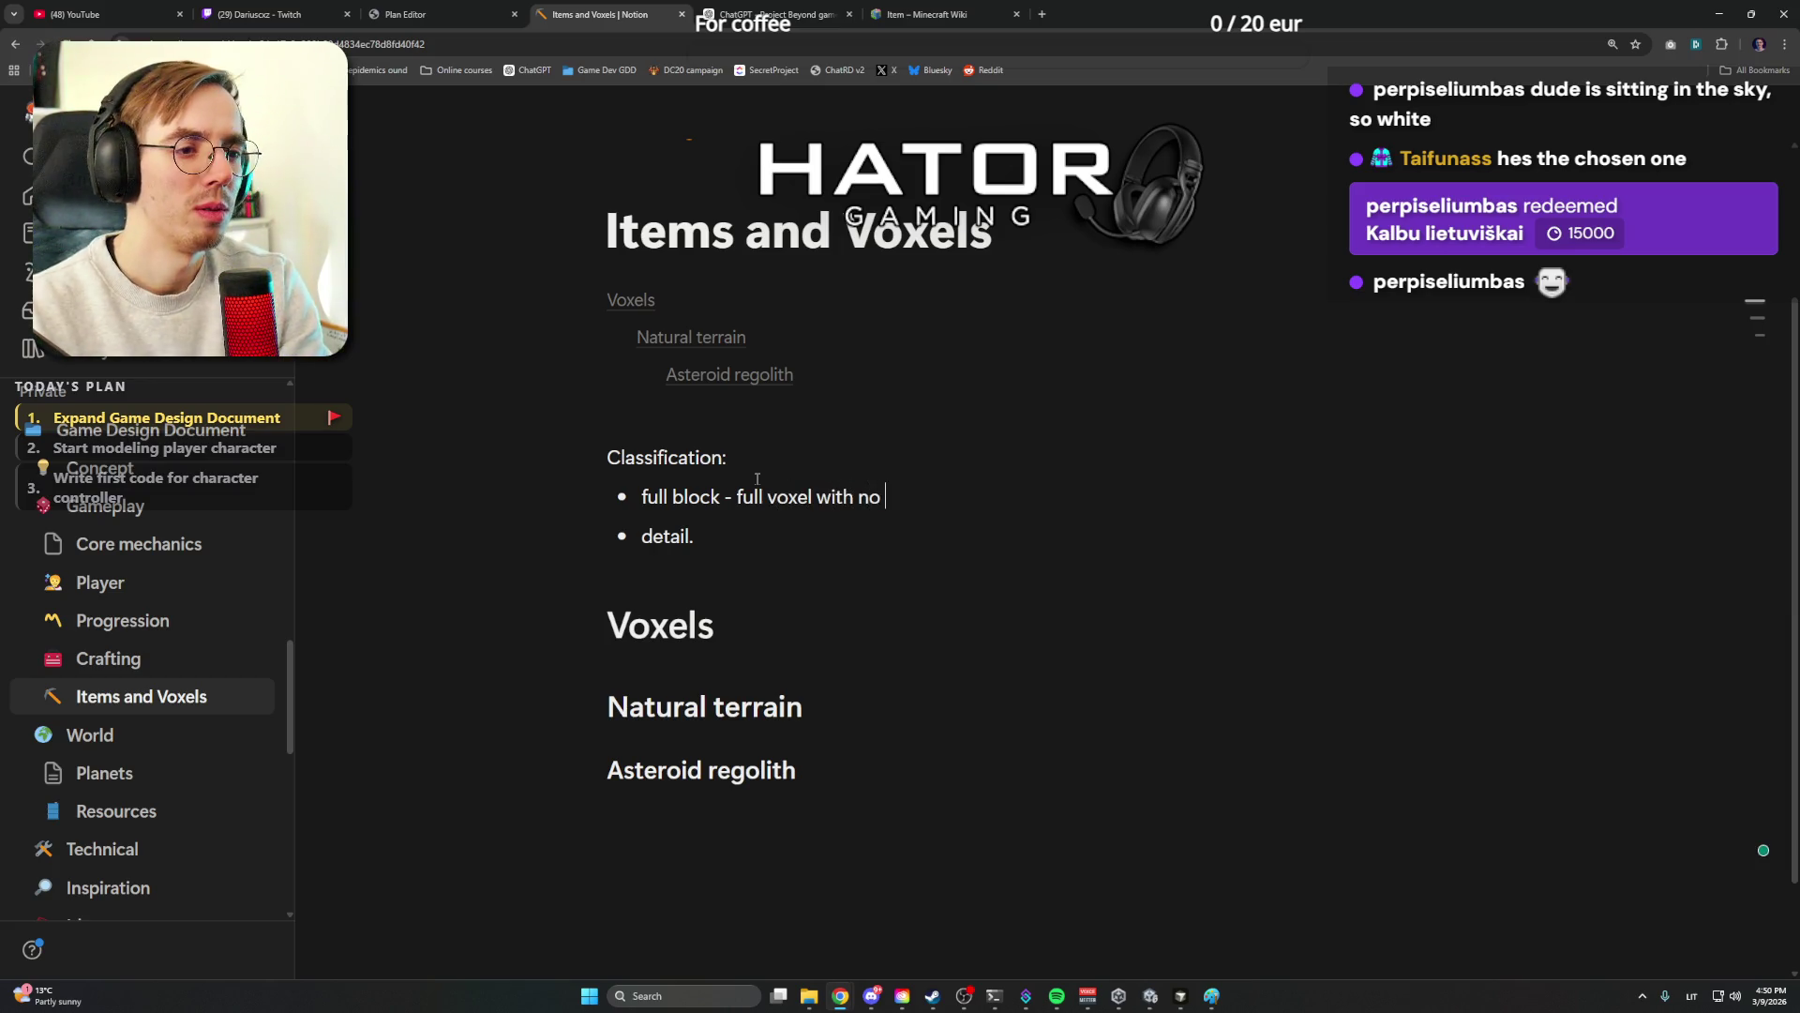
text(custom geo)
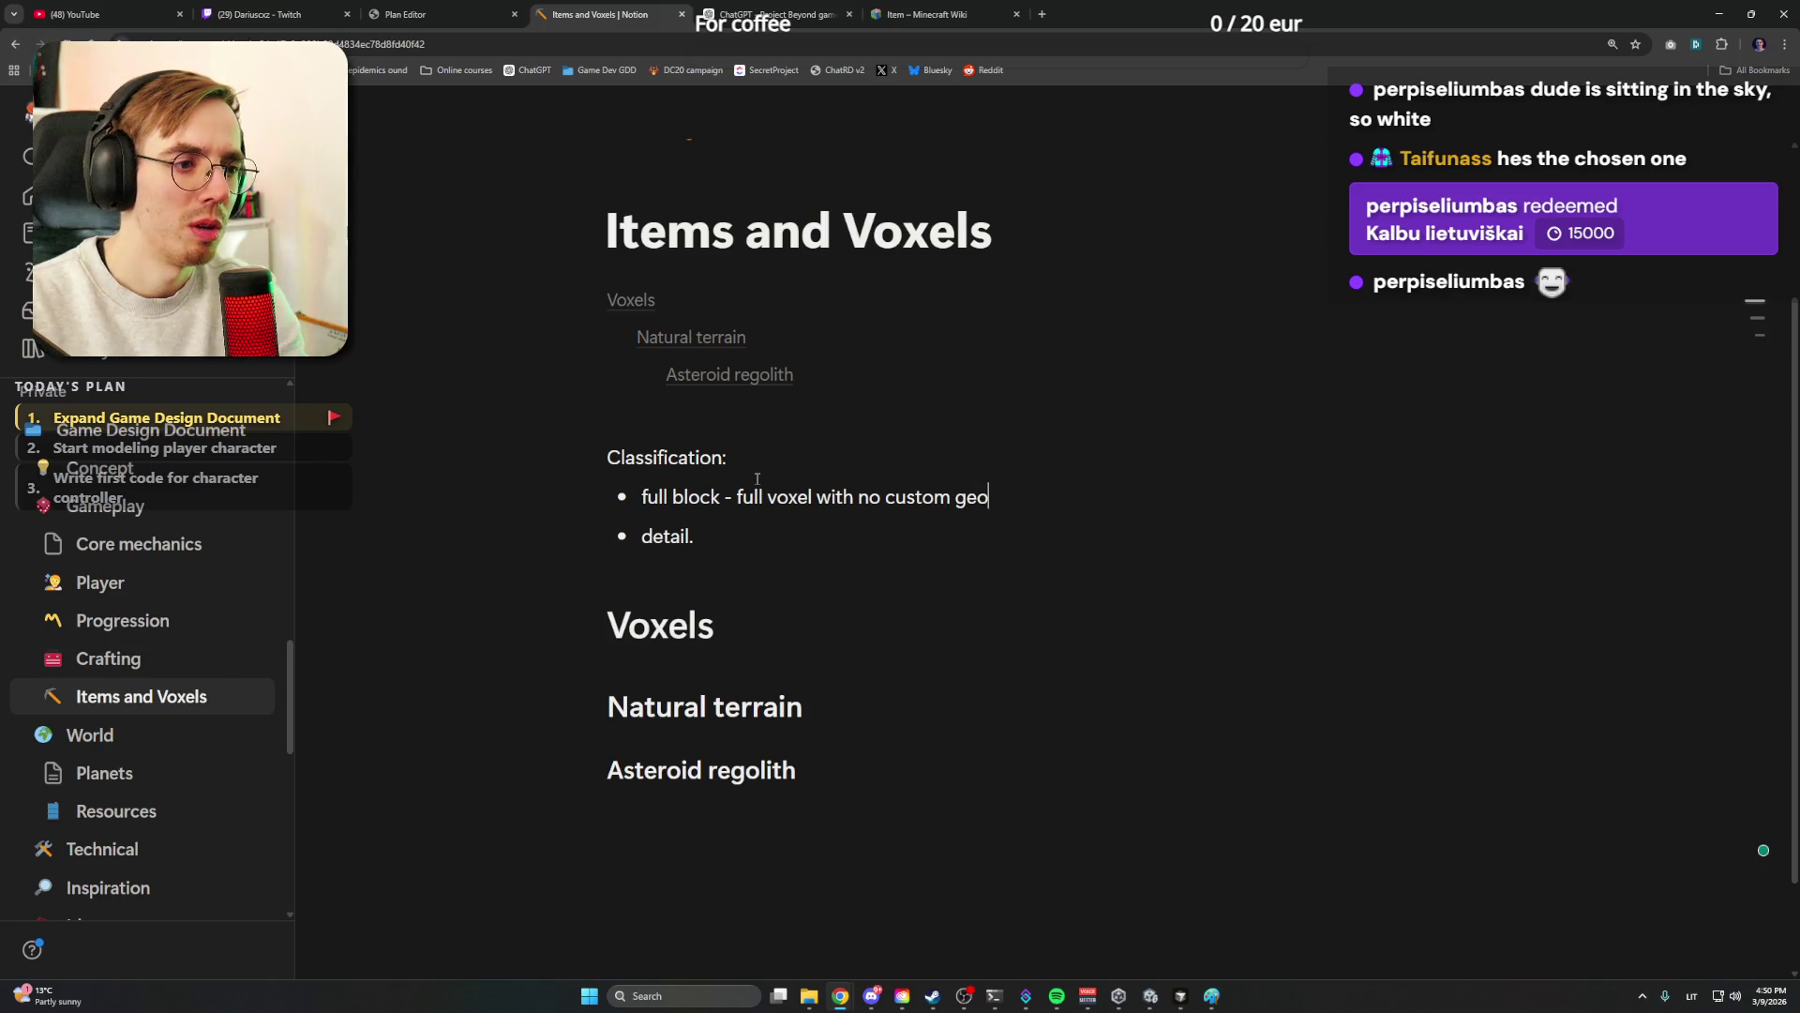
text(metry;)
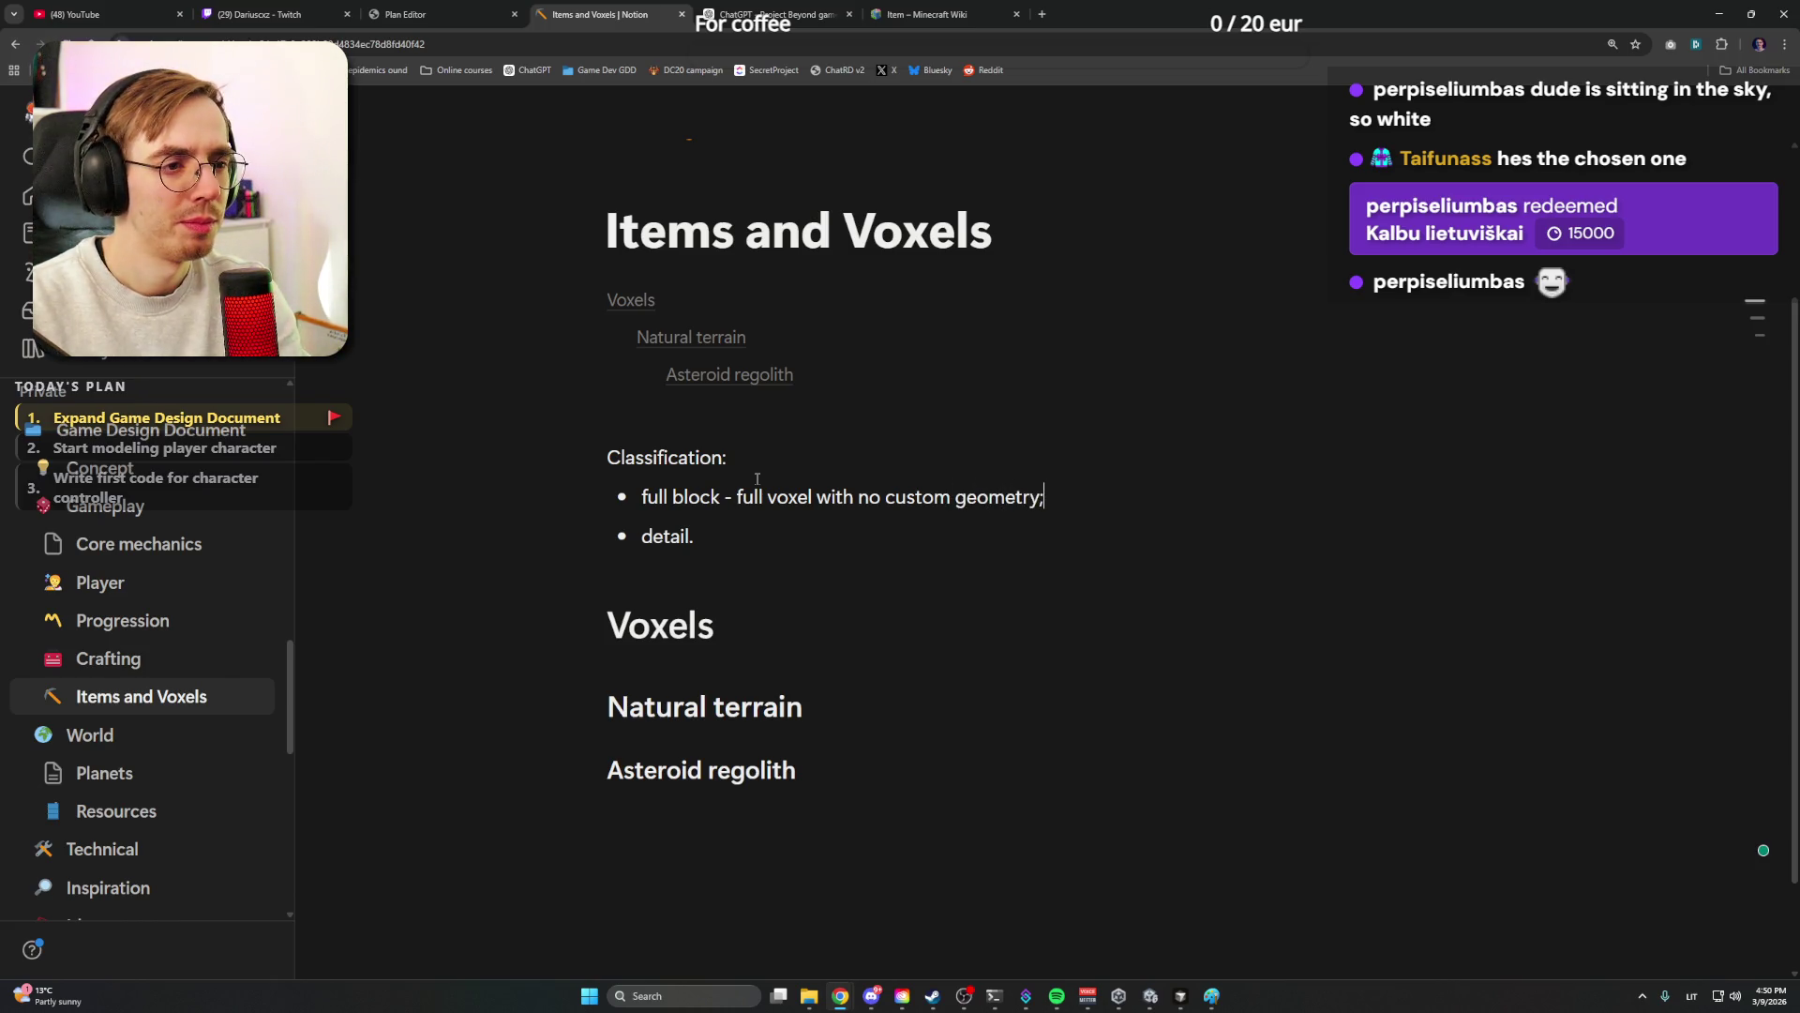
key(BackSpace)
text(.)
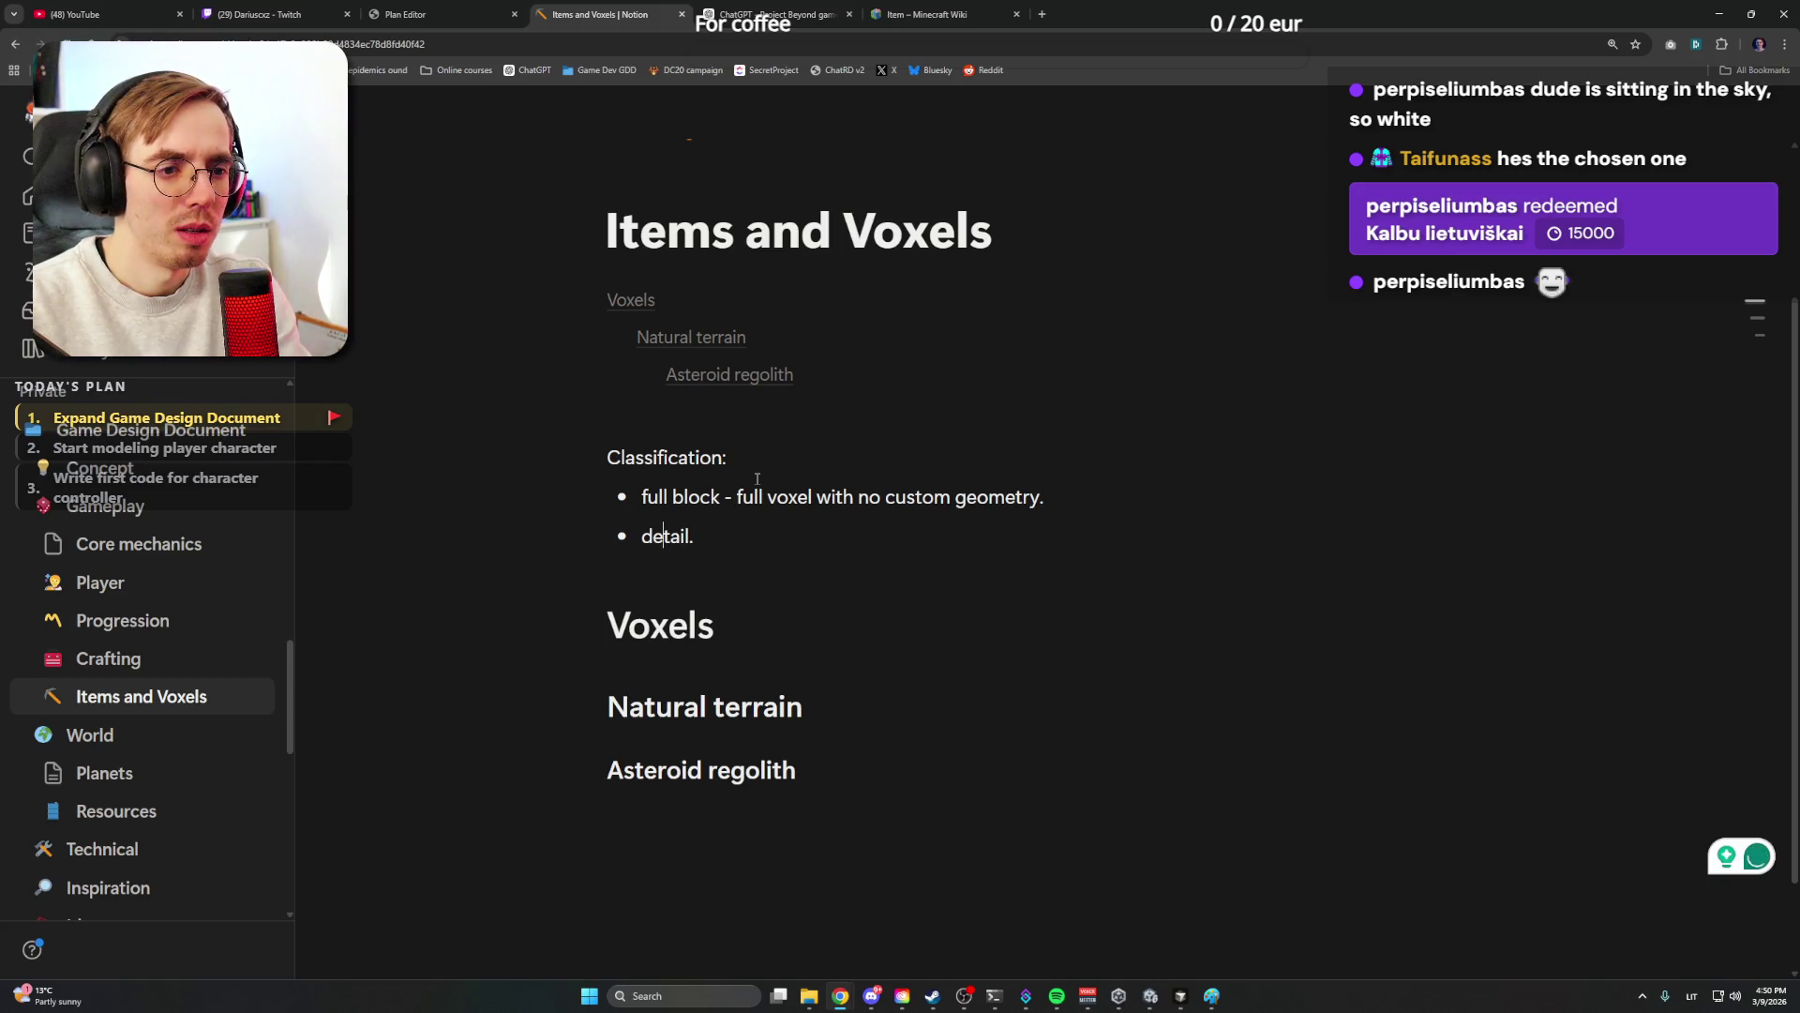
Capitalize both bullets as 'Full block' and 'Detail', ready to mark Full block as default
key(Delete)
text(D)
key(Up)
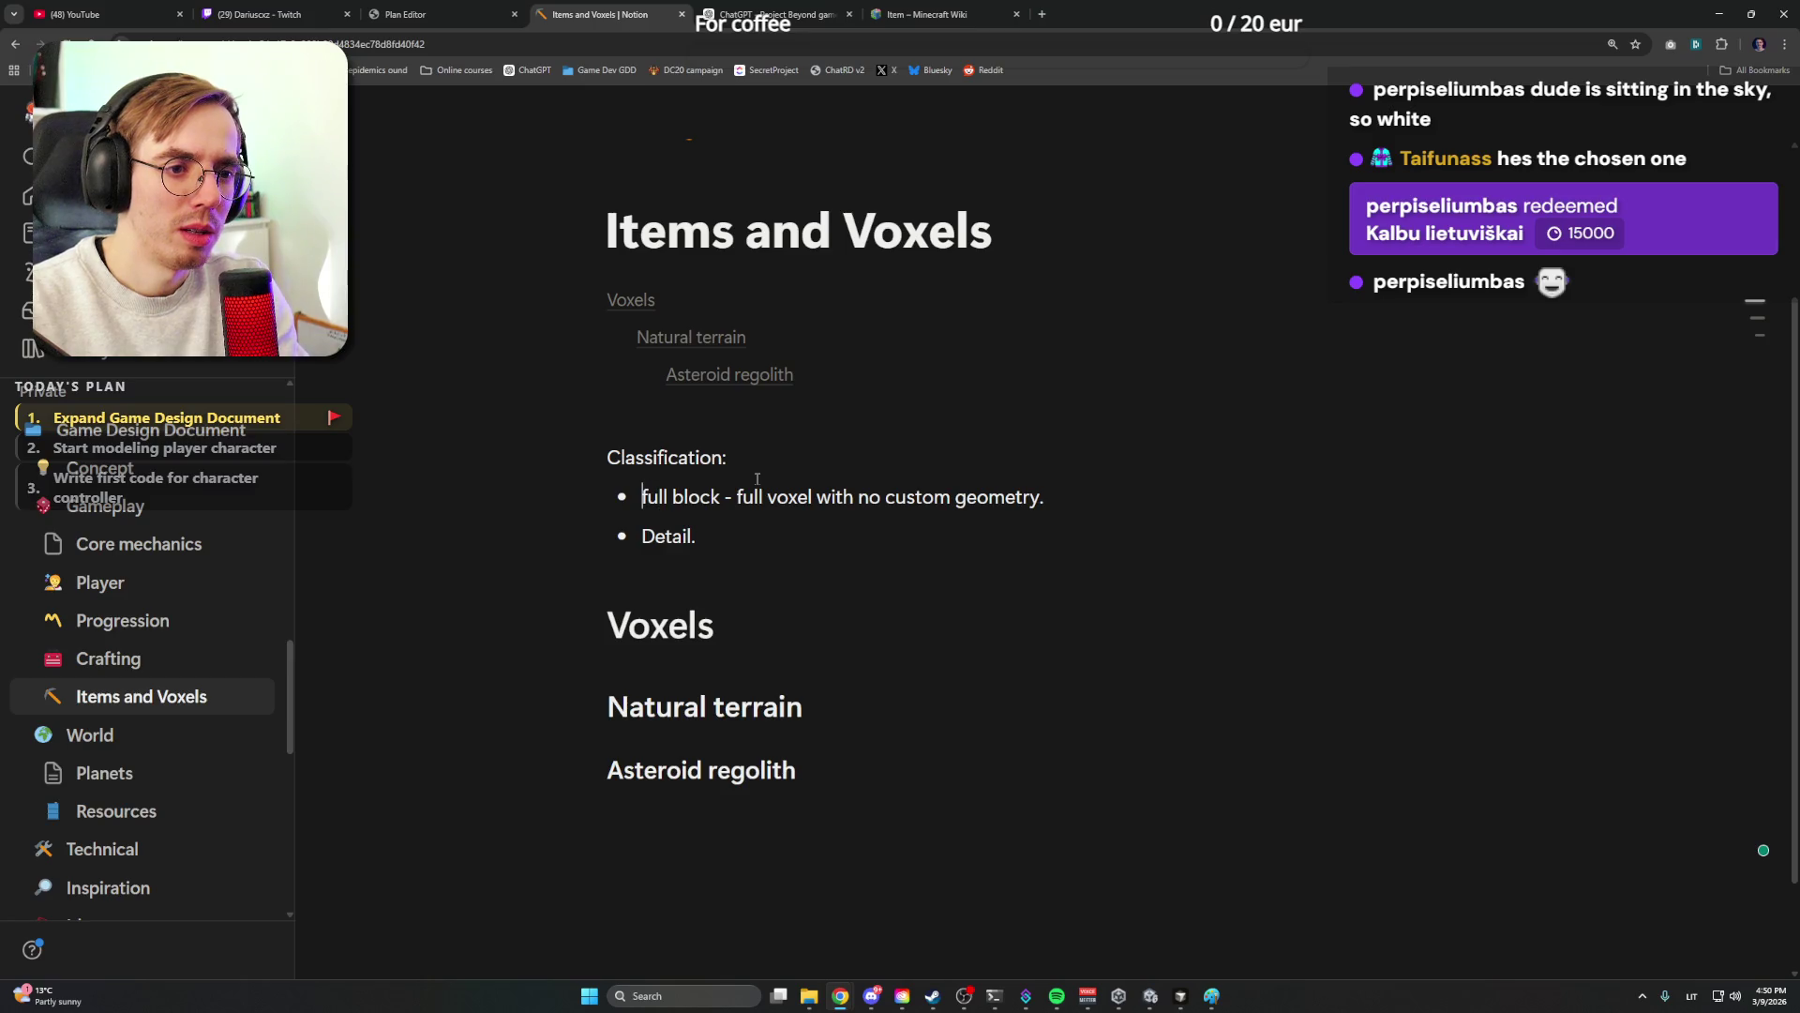
key(Delete)
text(F)
key(Down)
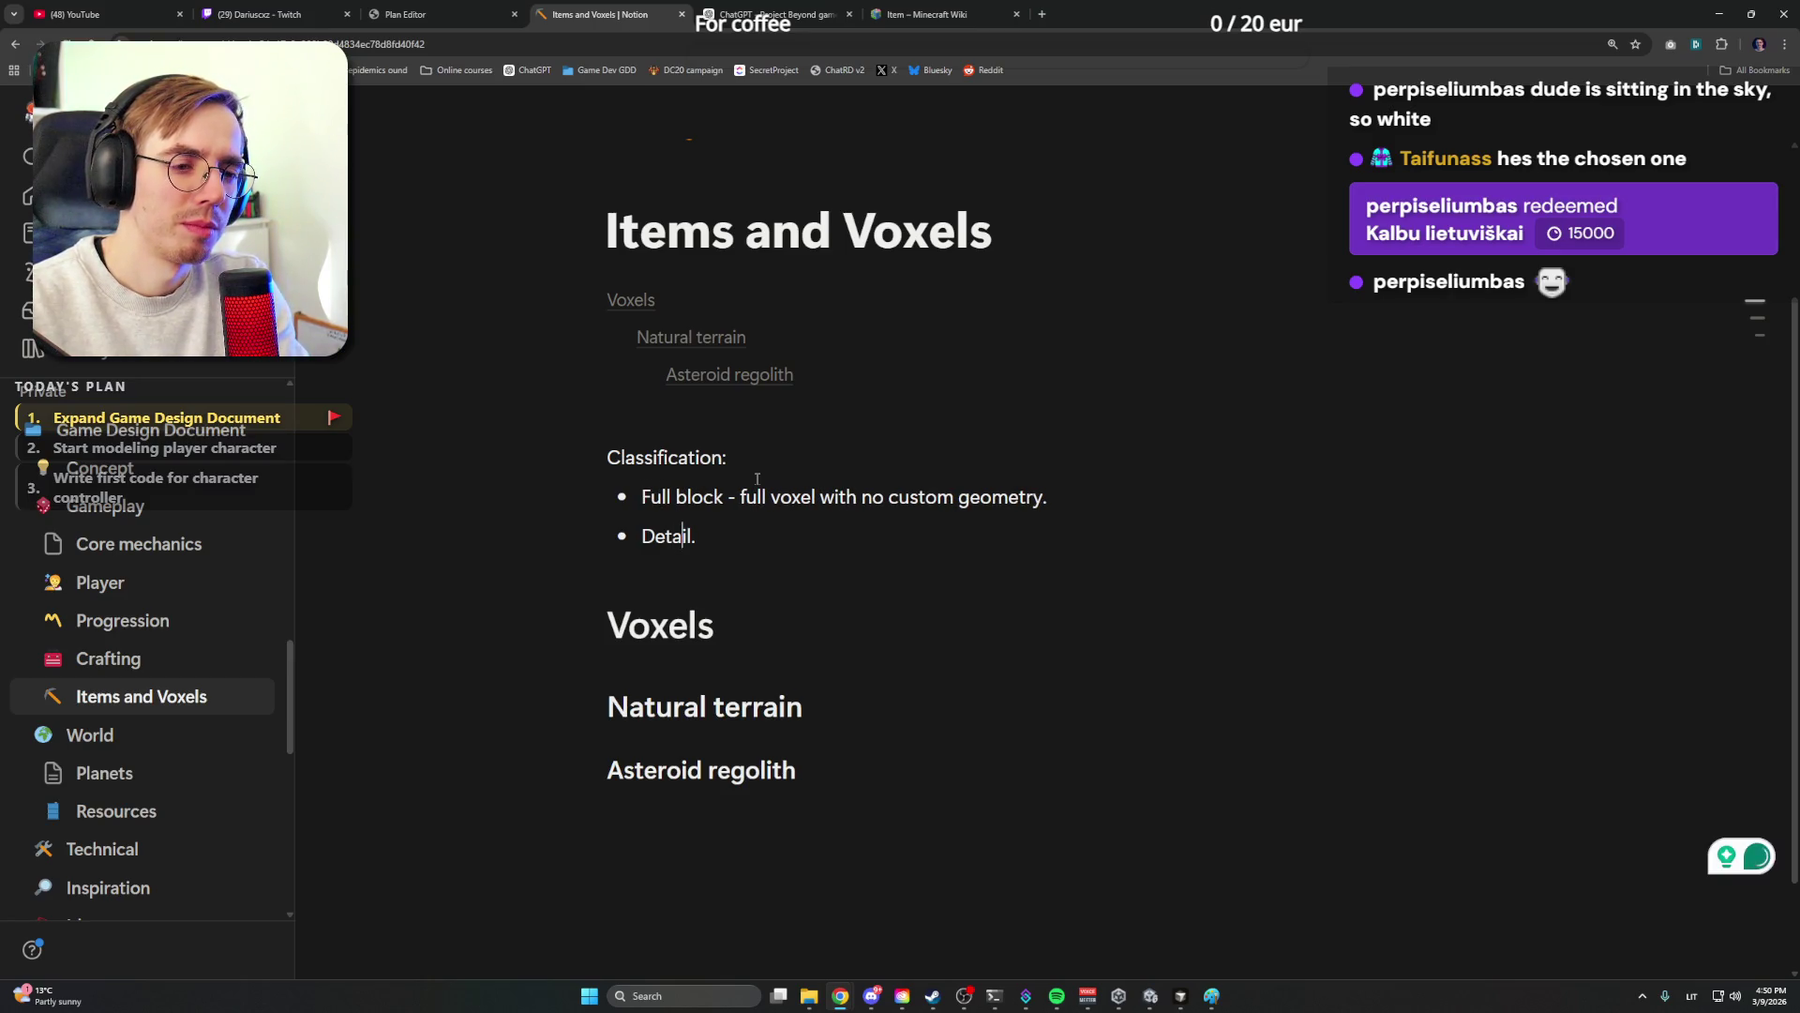
key(Up)
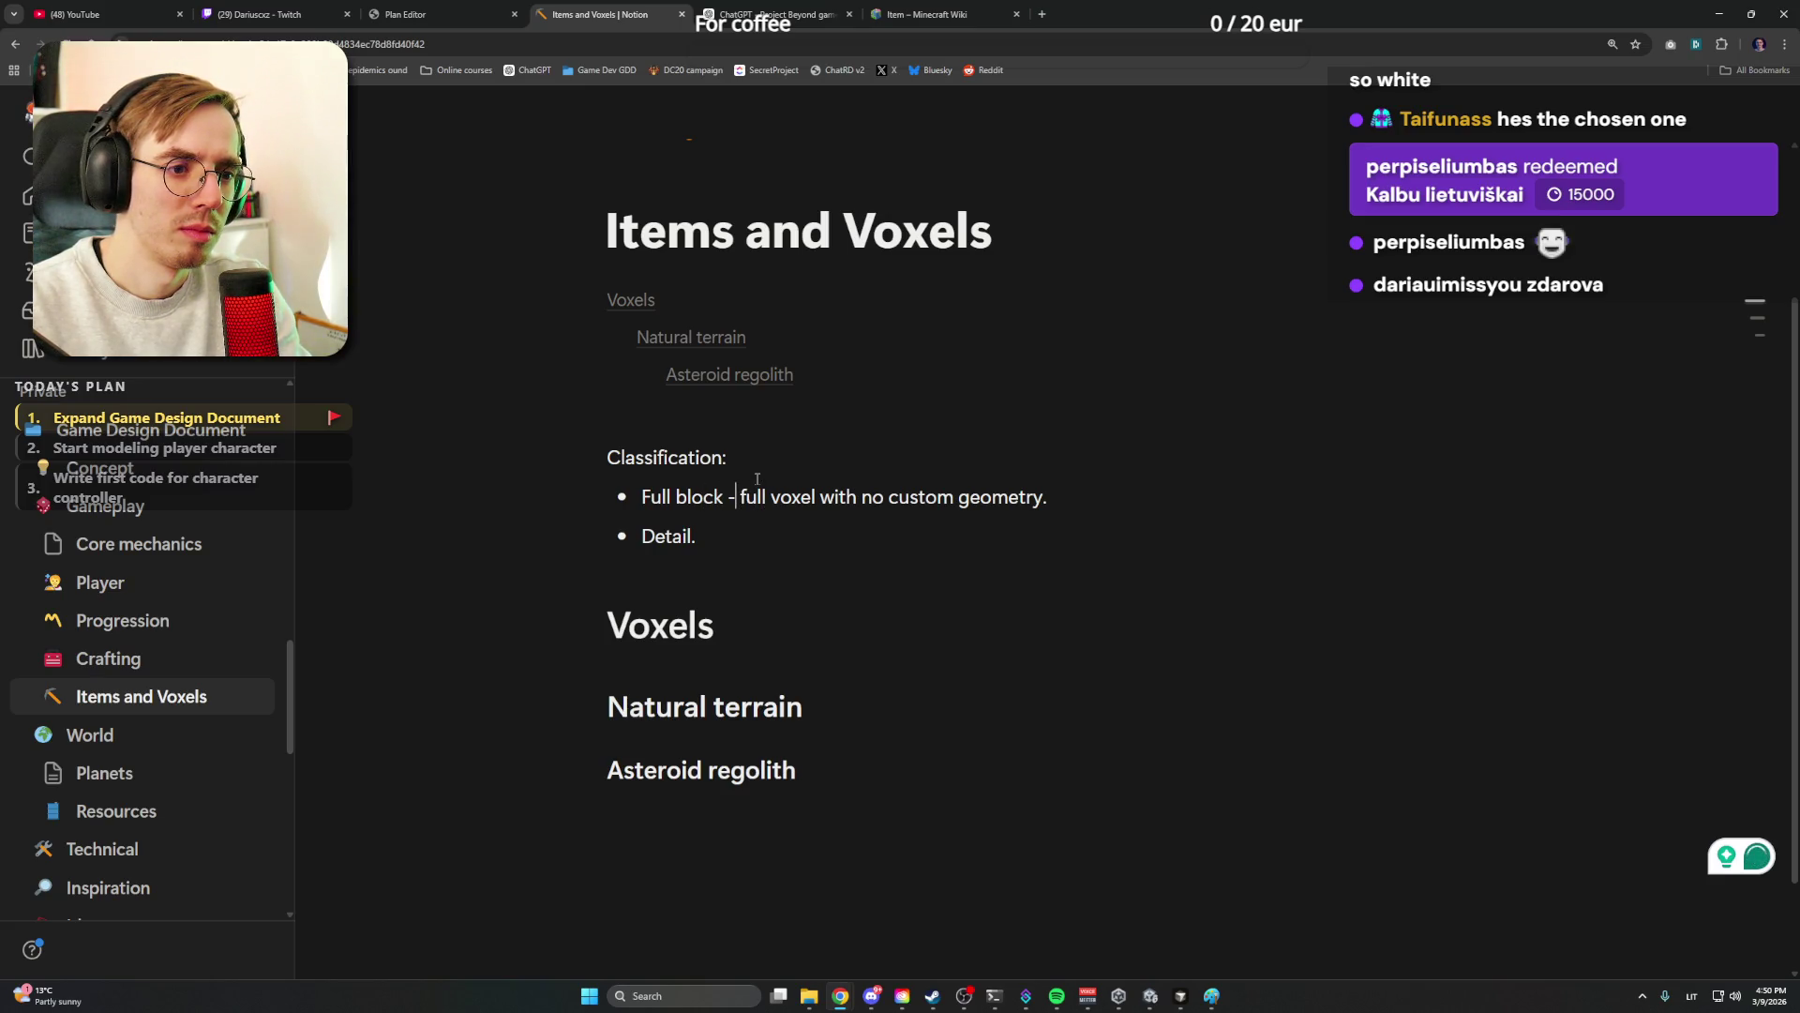
text((default))
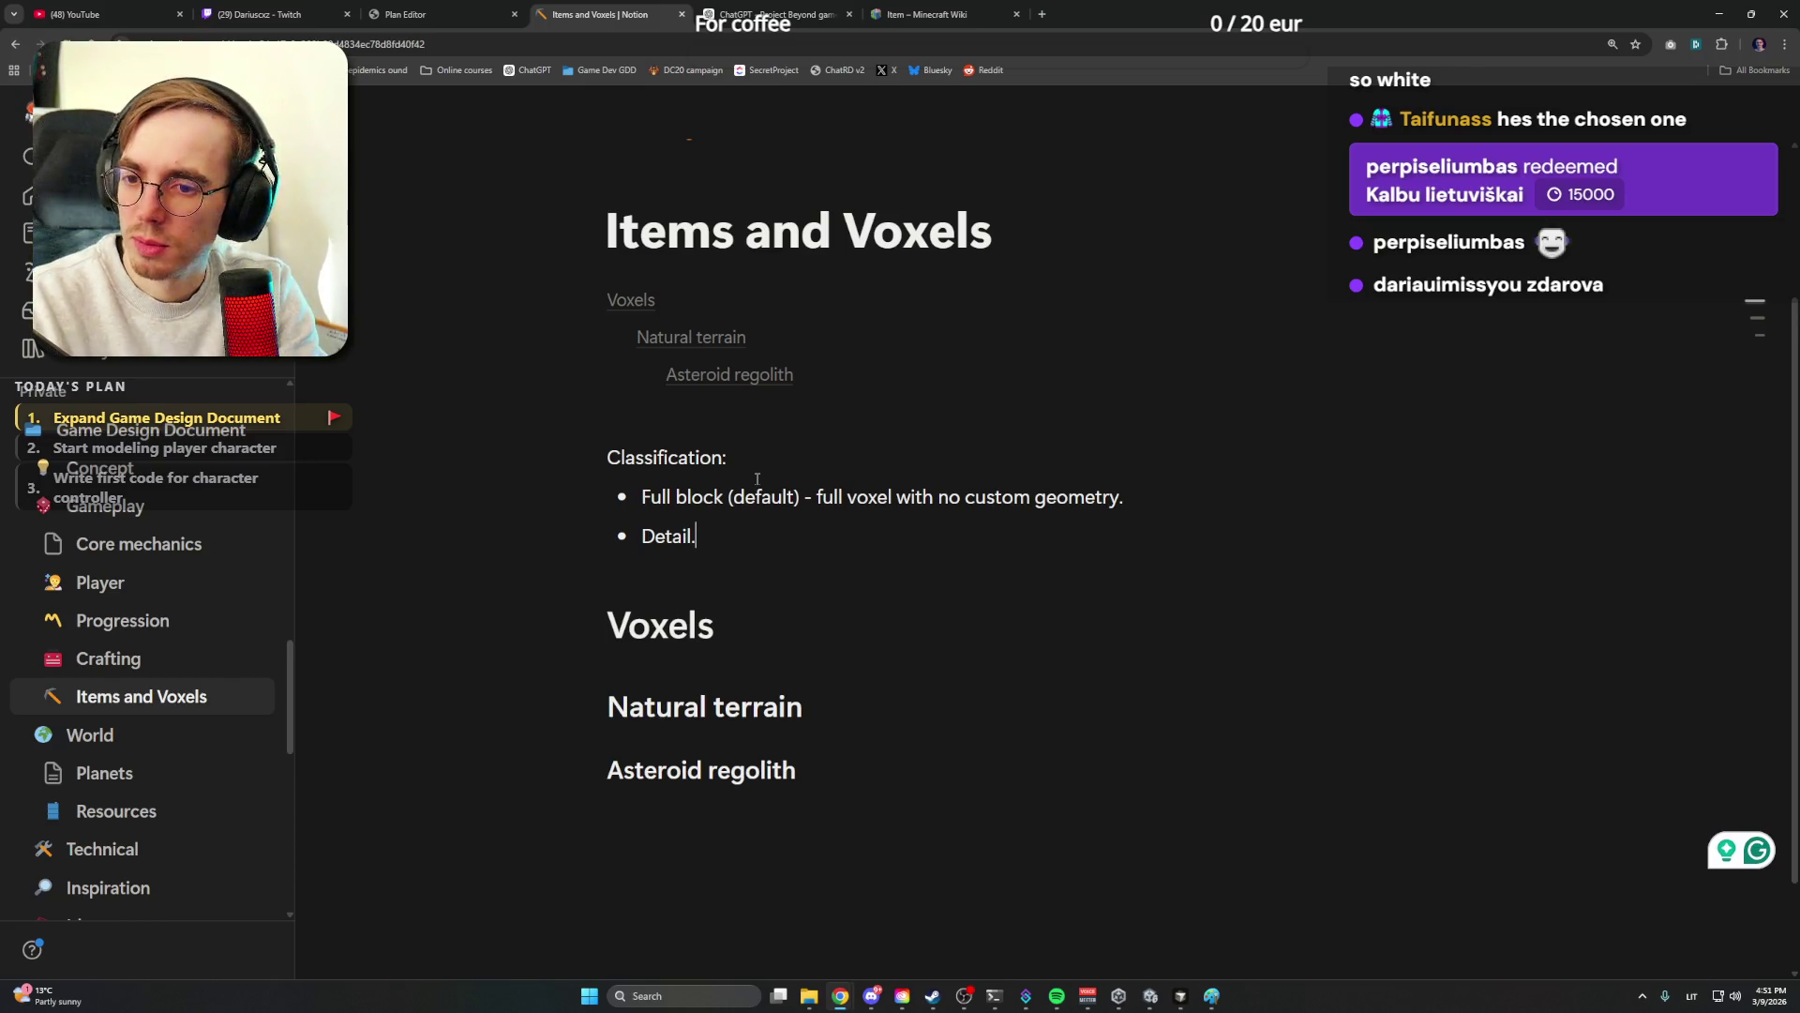
Describe Detail as a custom geometry voxel for details (rock debris, lamp, and grass), accepting Grammarly's 'and grass' fix
key(BackSpace)
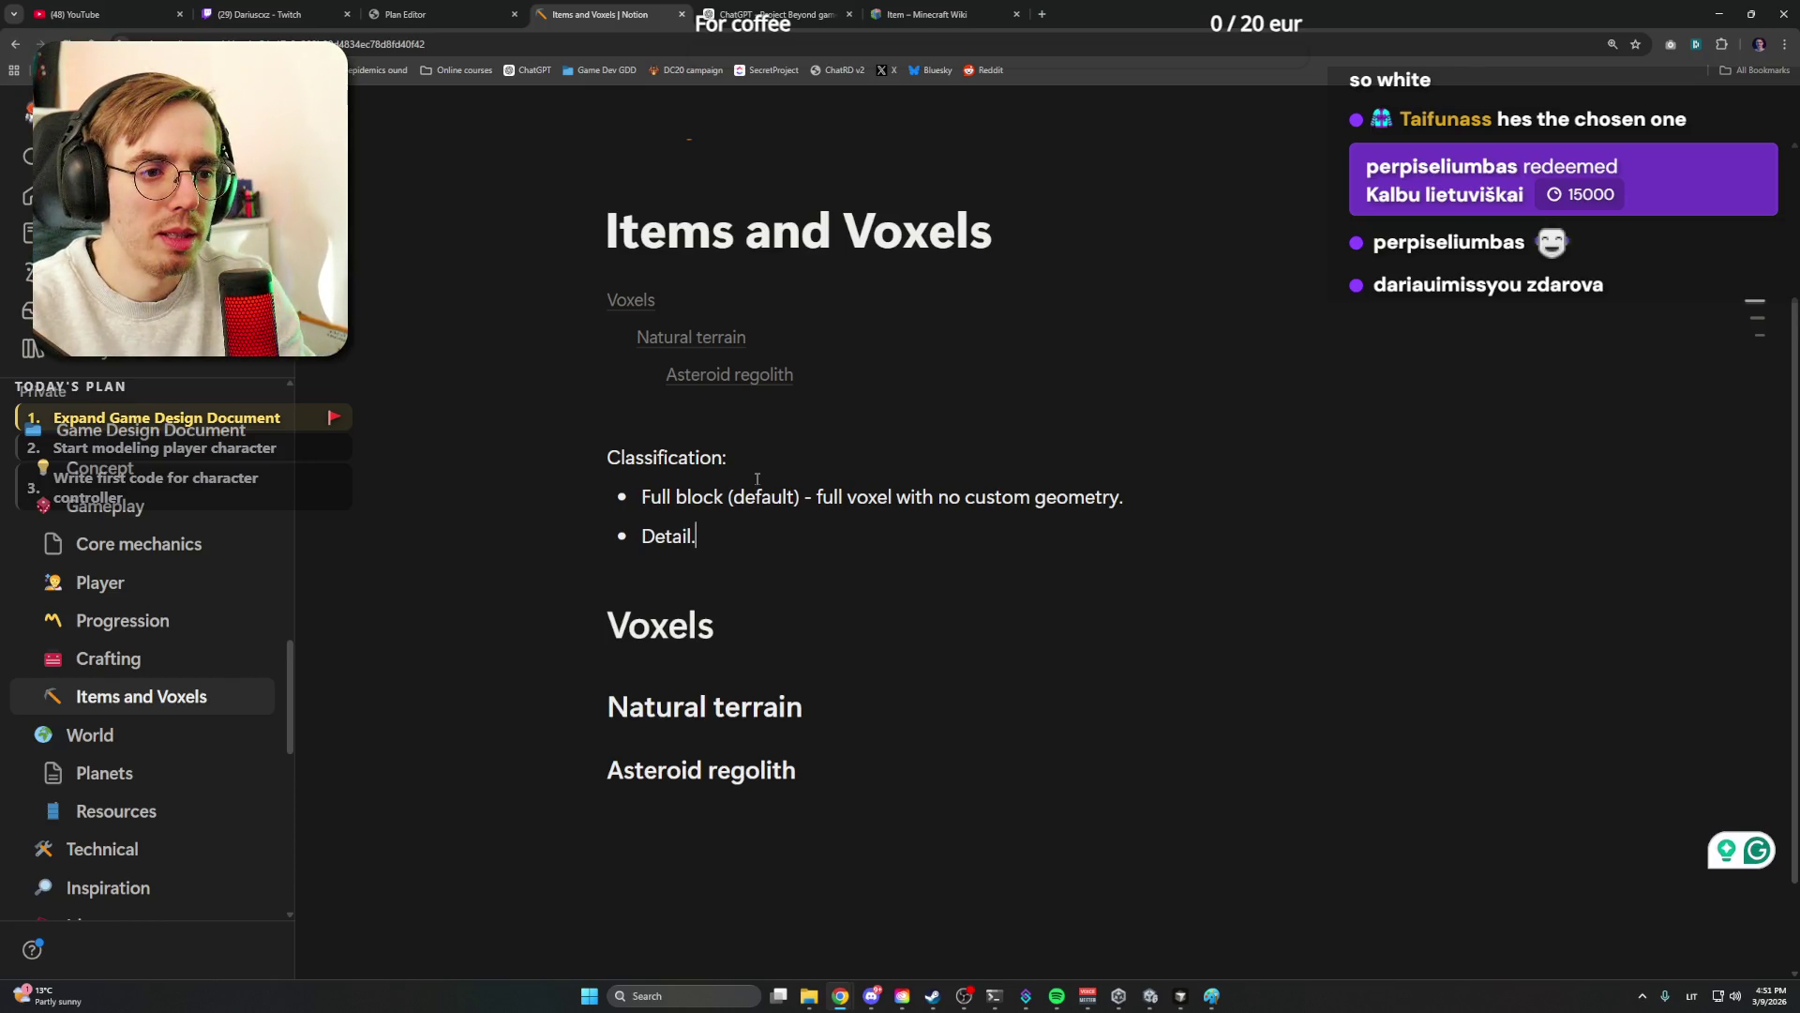
text(- )
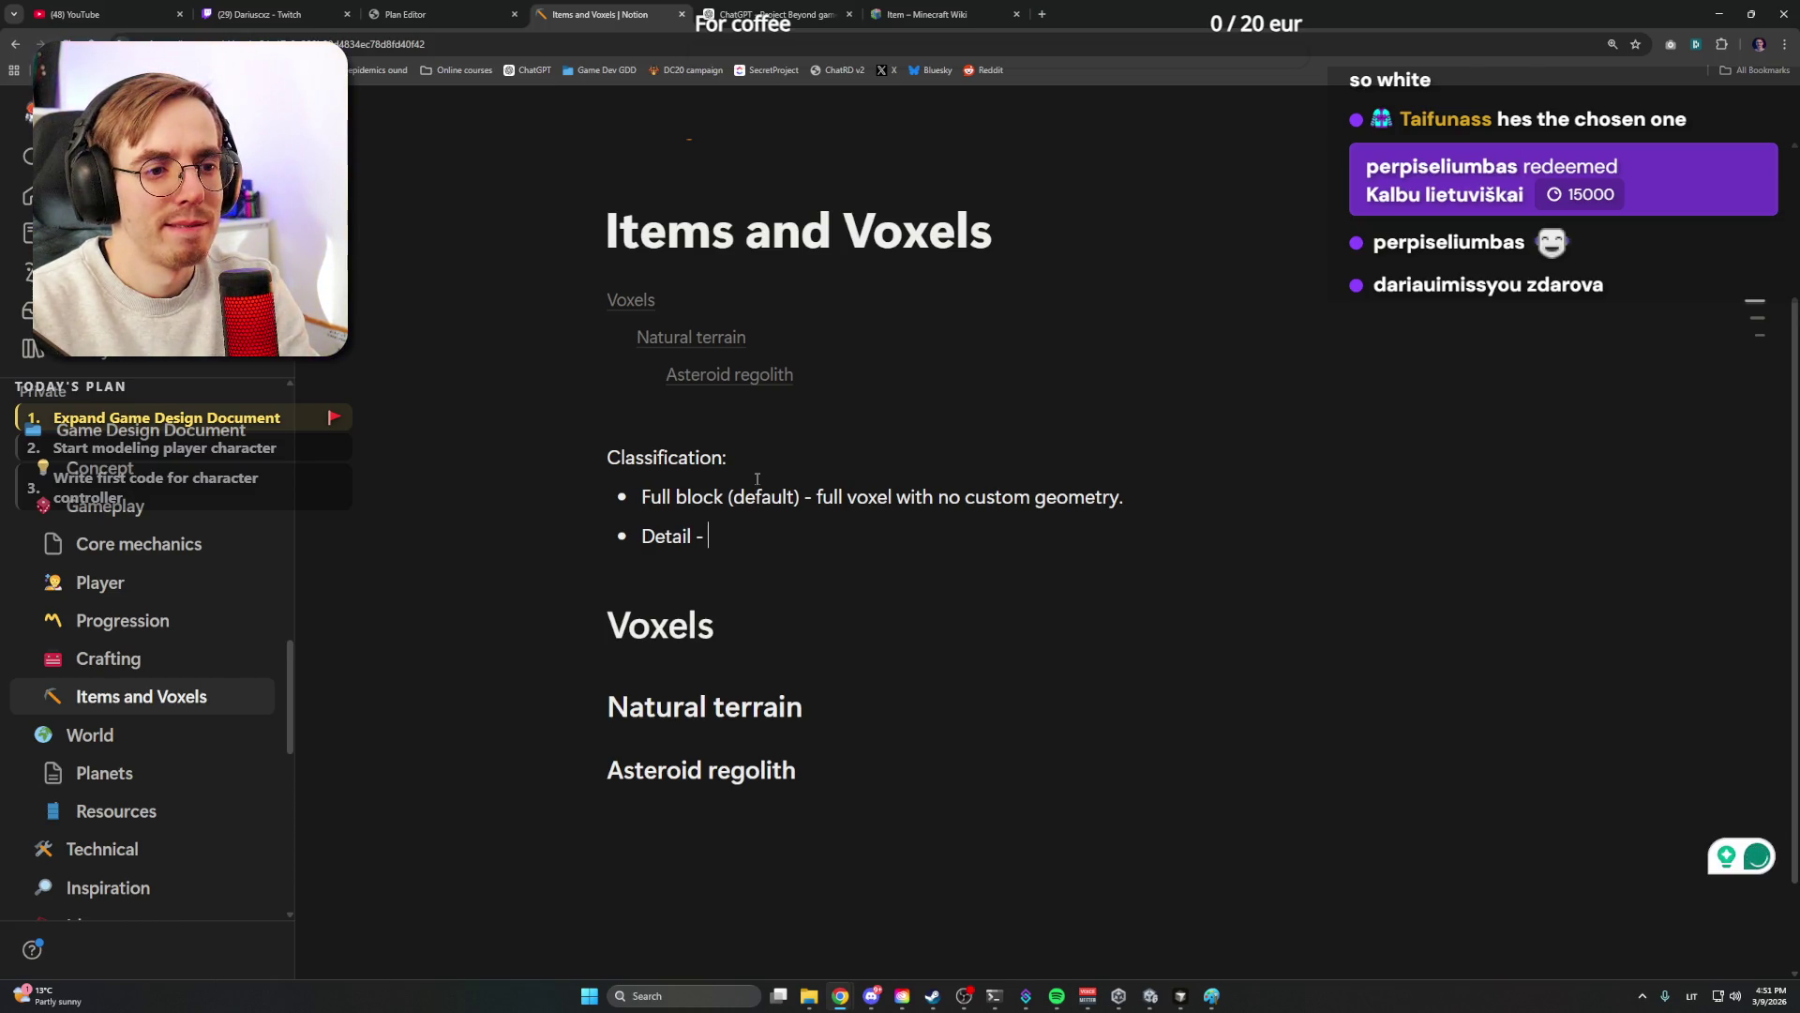
text(a custom geometry voxel for detail)
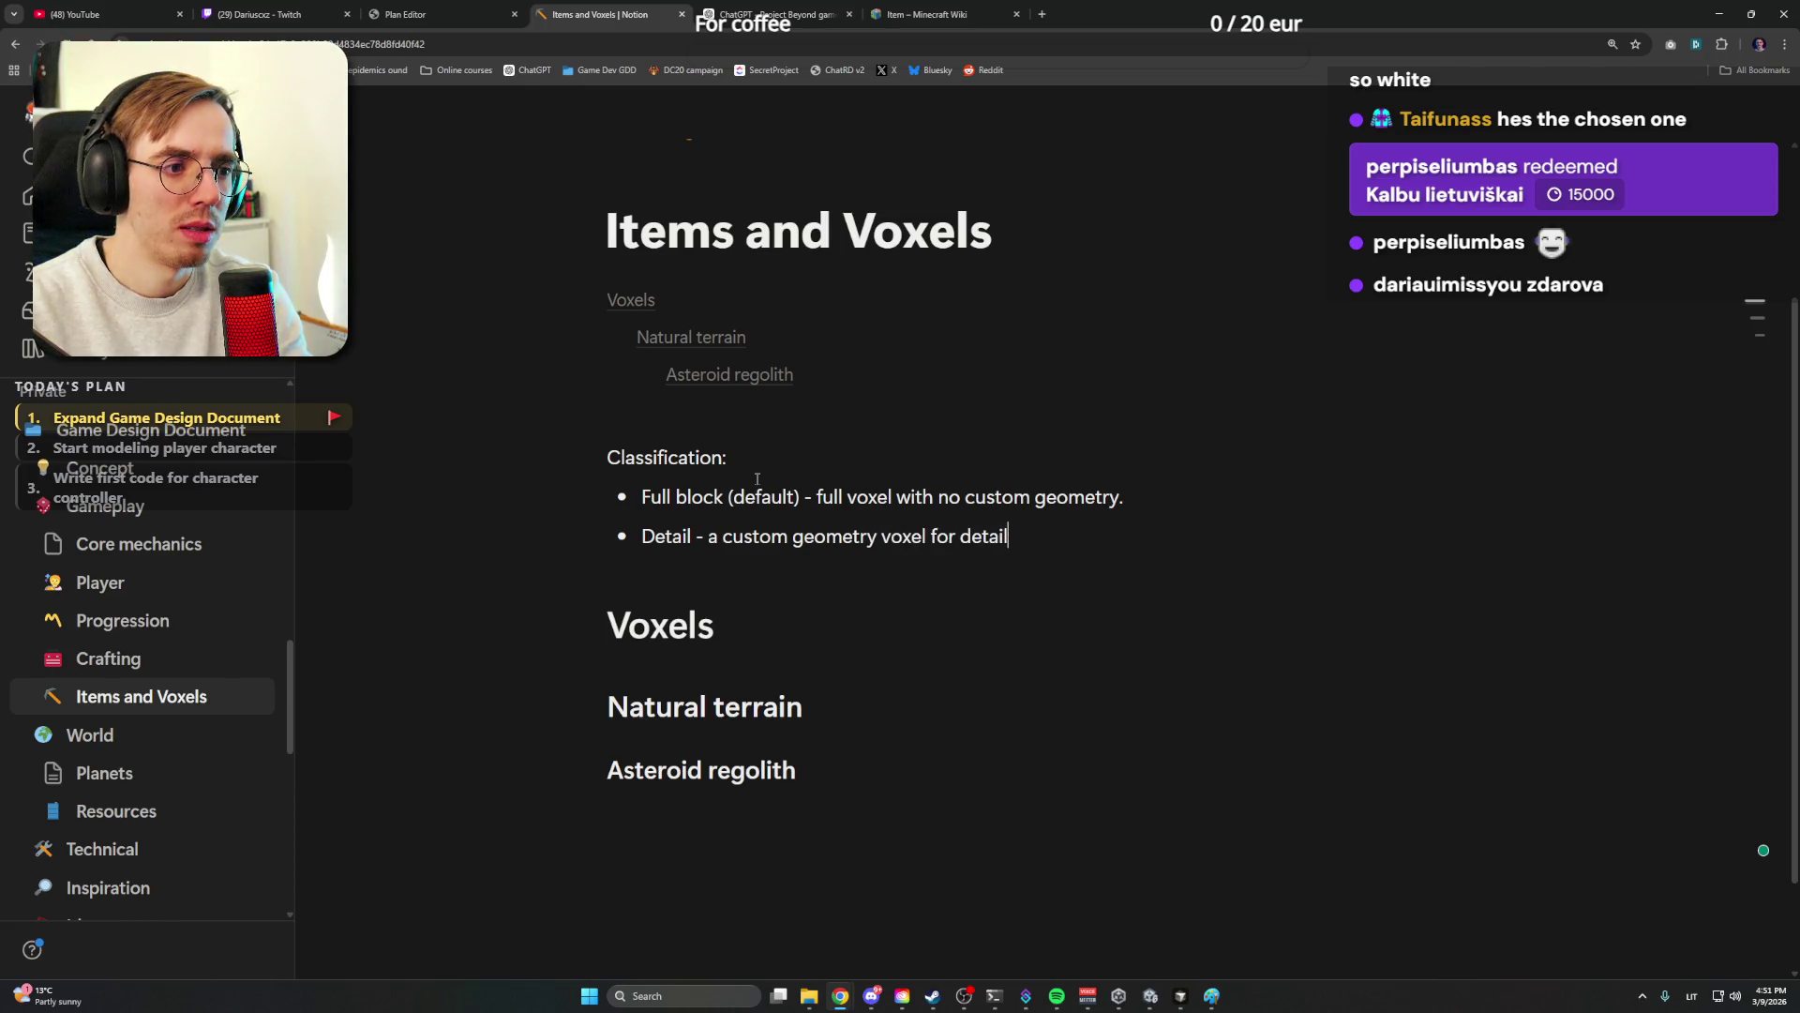
text(.)
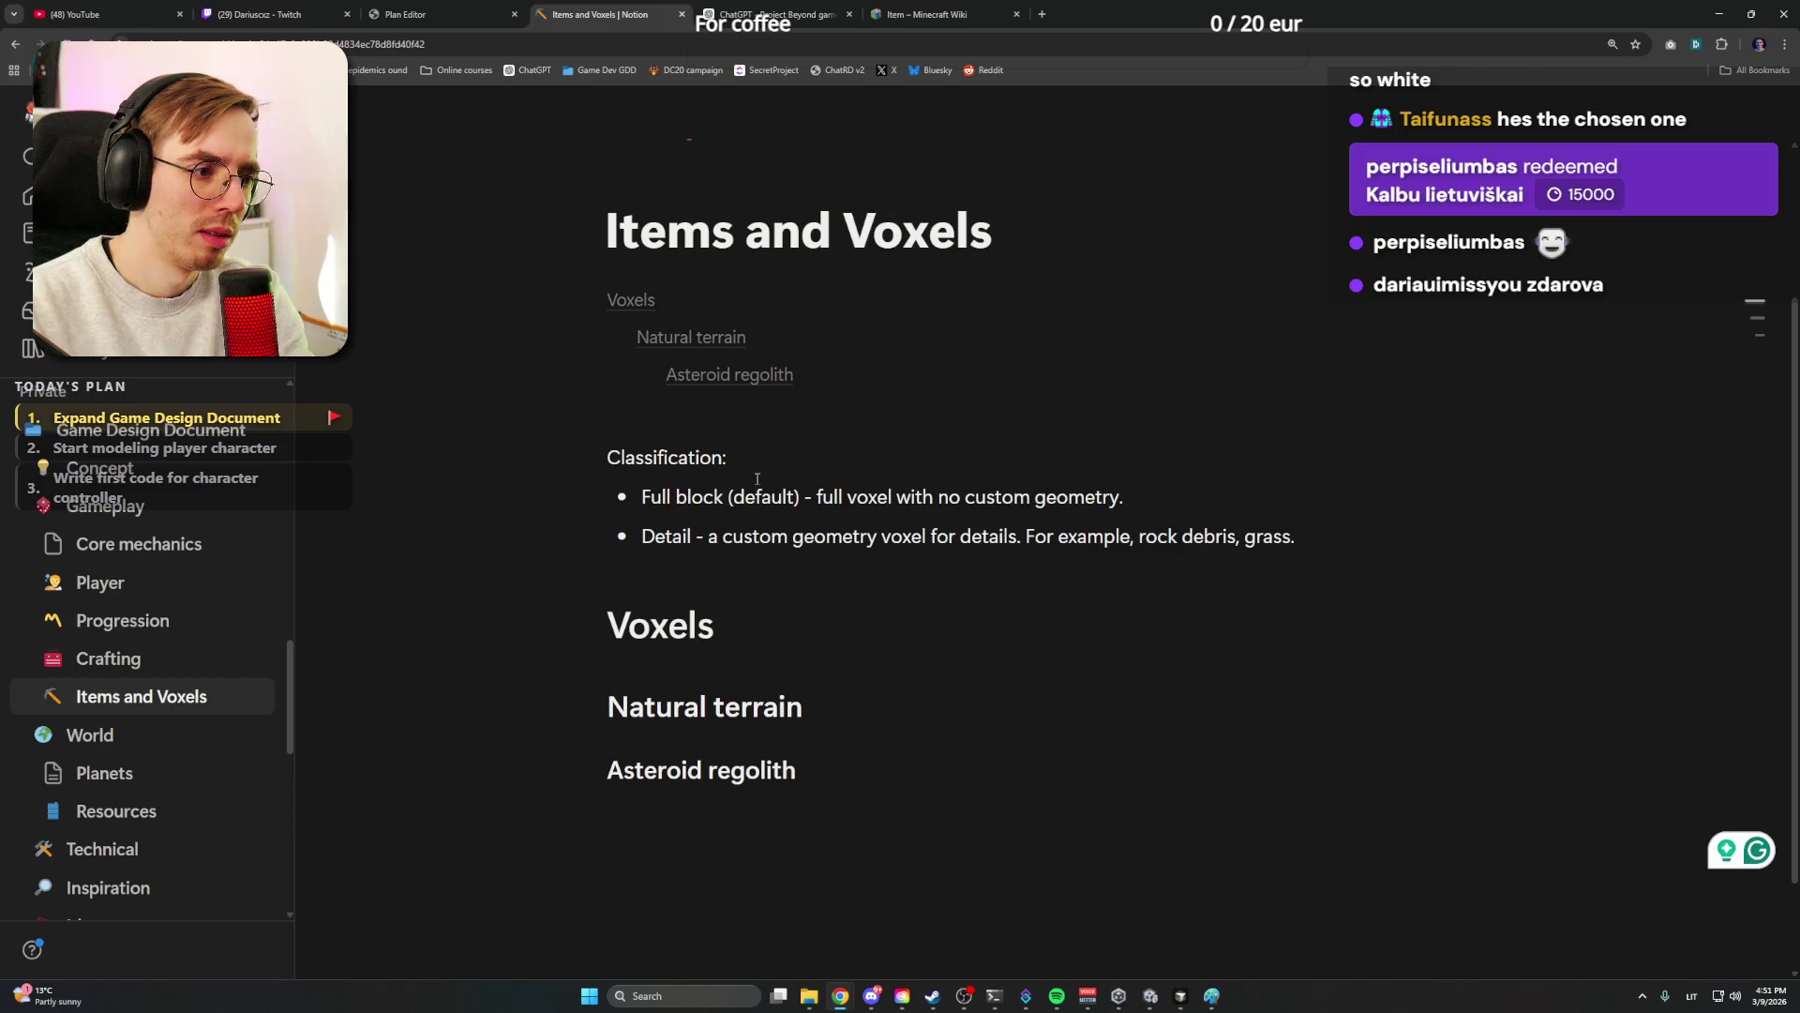
text(lamp,)
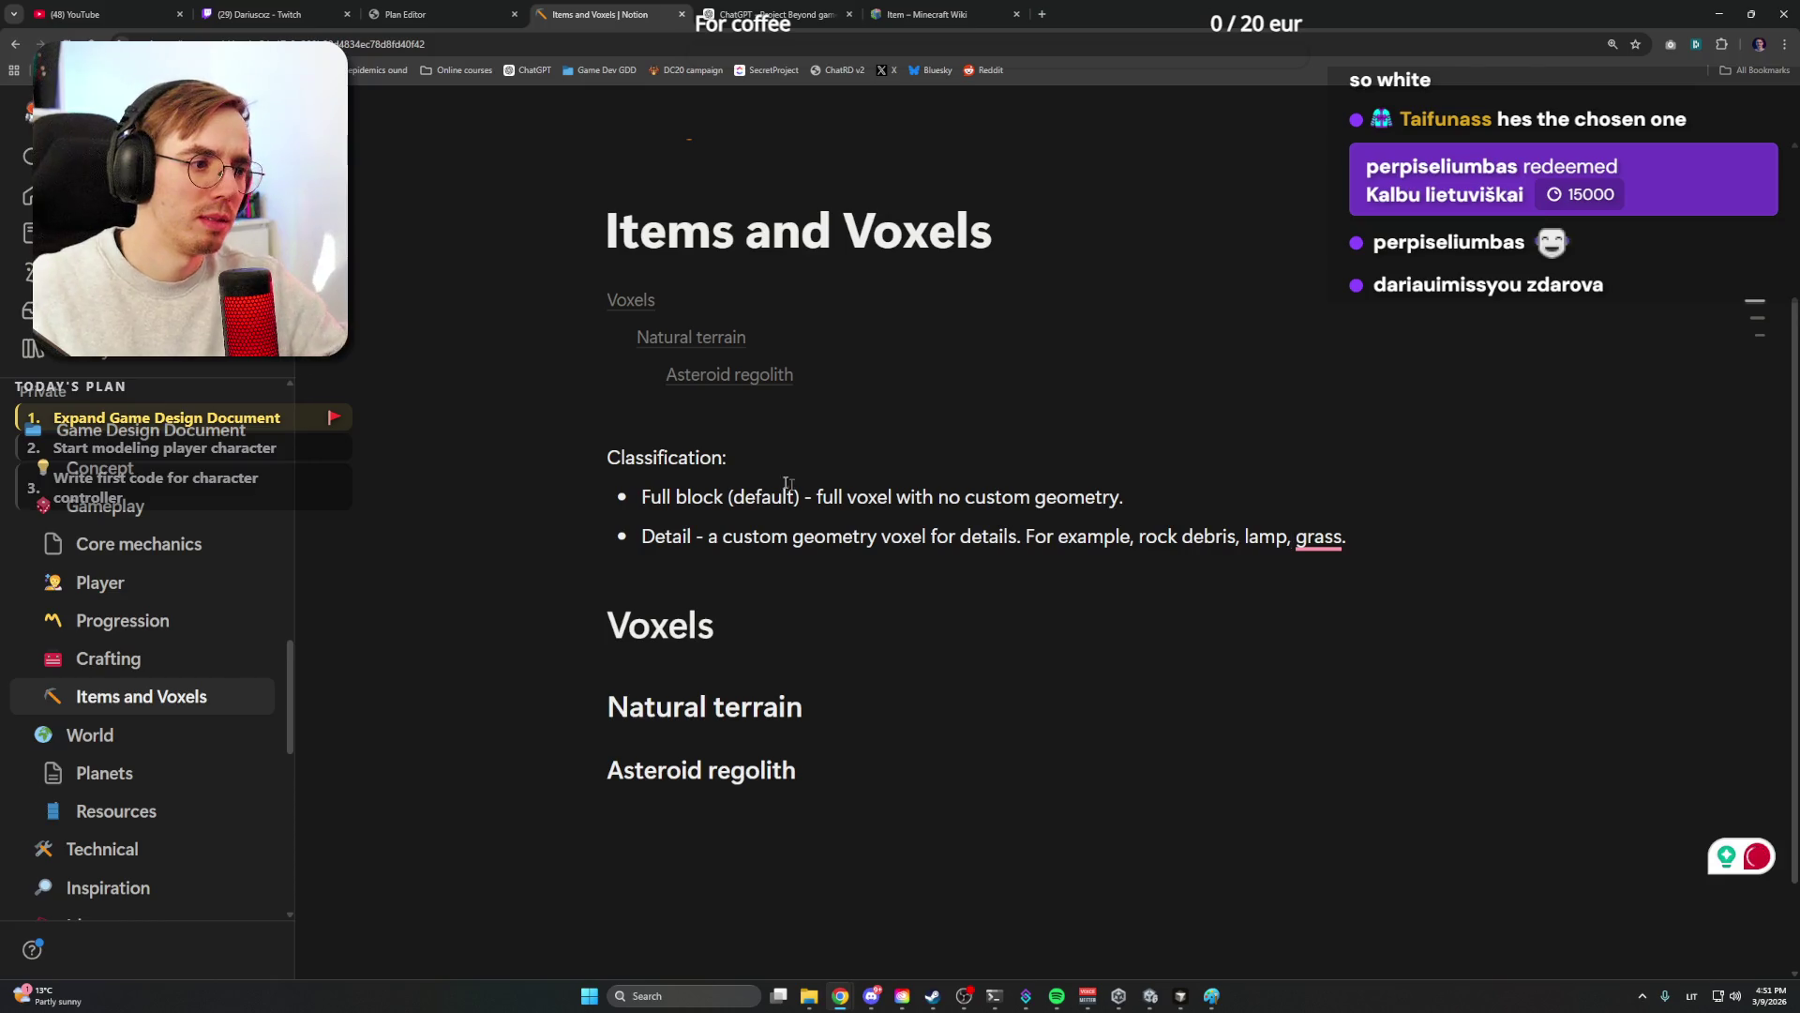
click(1321, 536)
click(1354, 598)
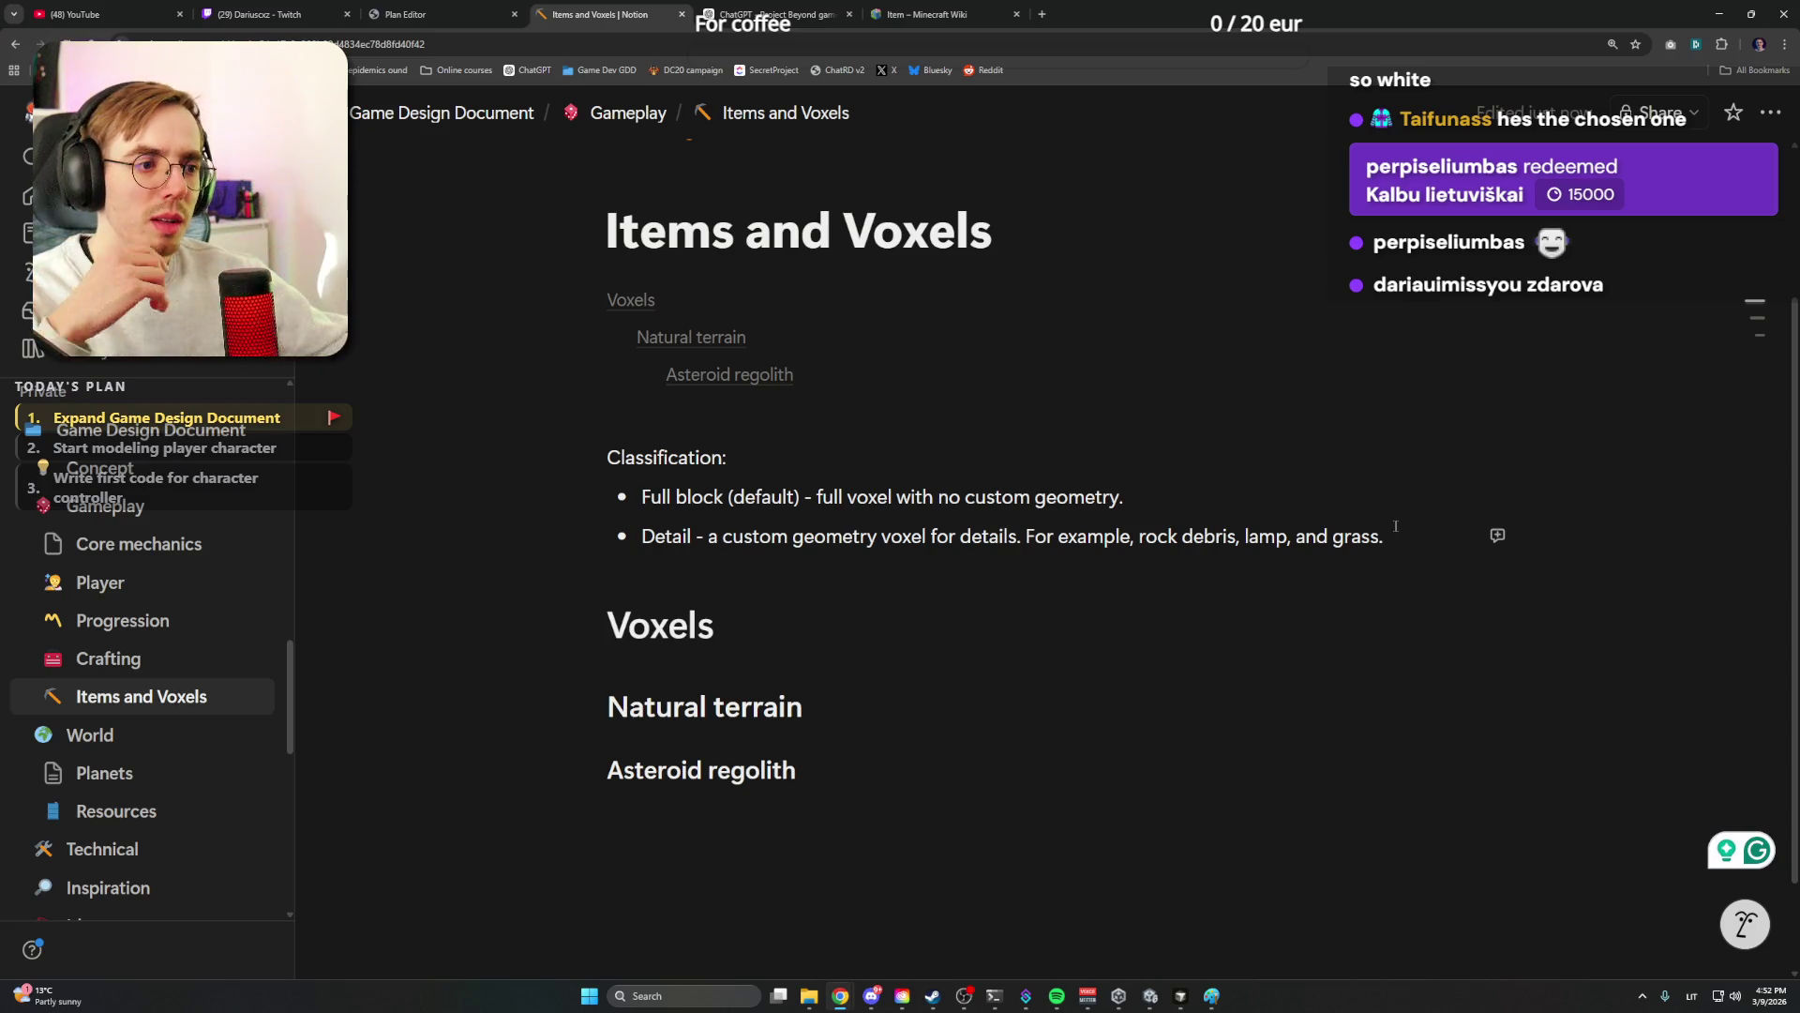
scroll(752, 605, down, 1)
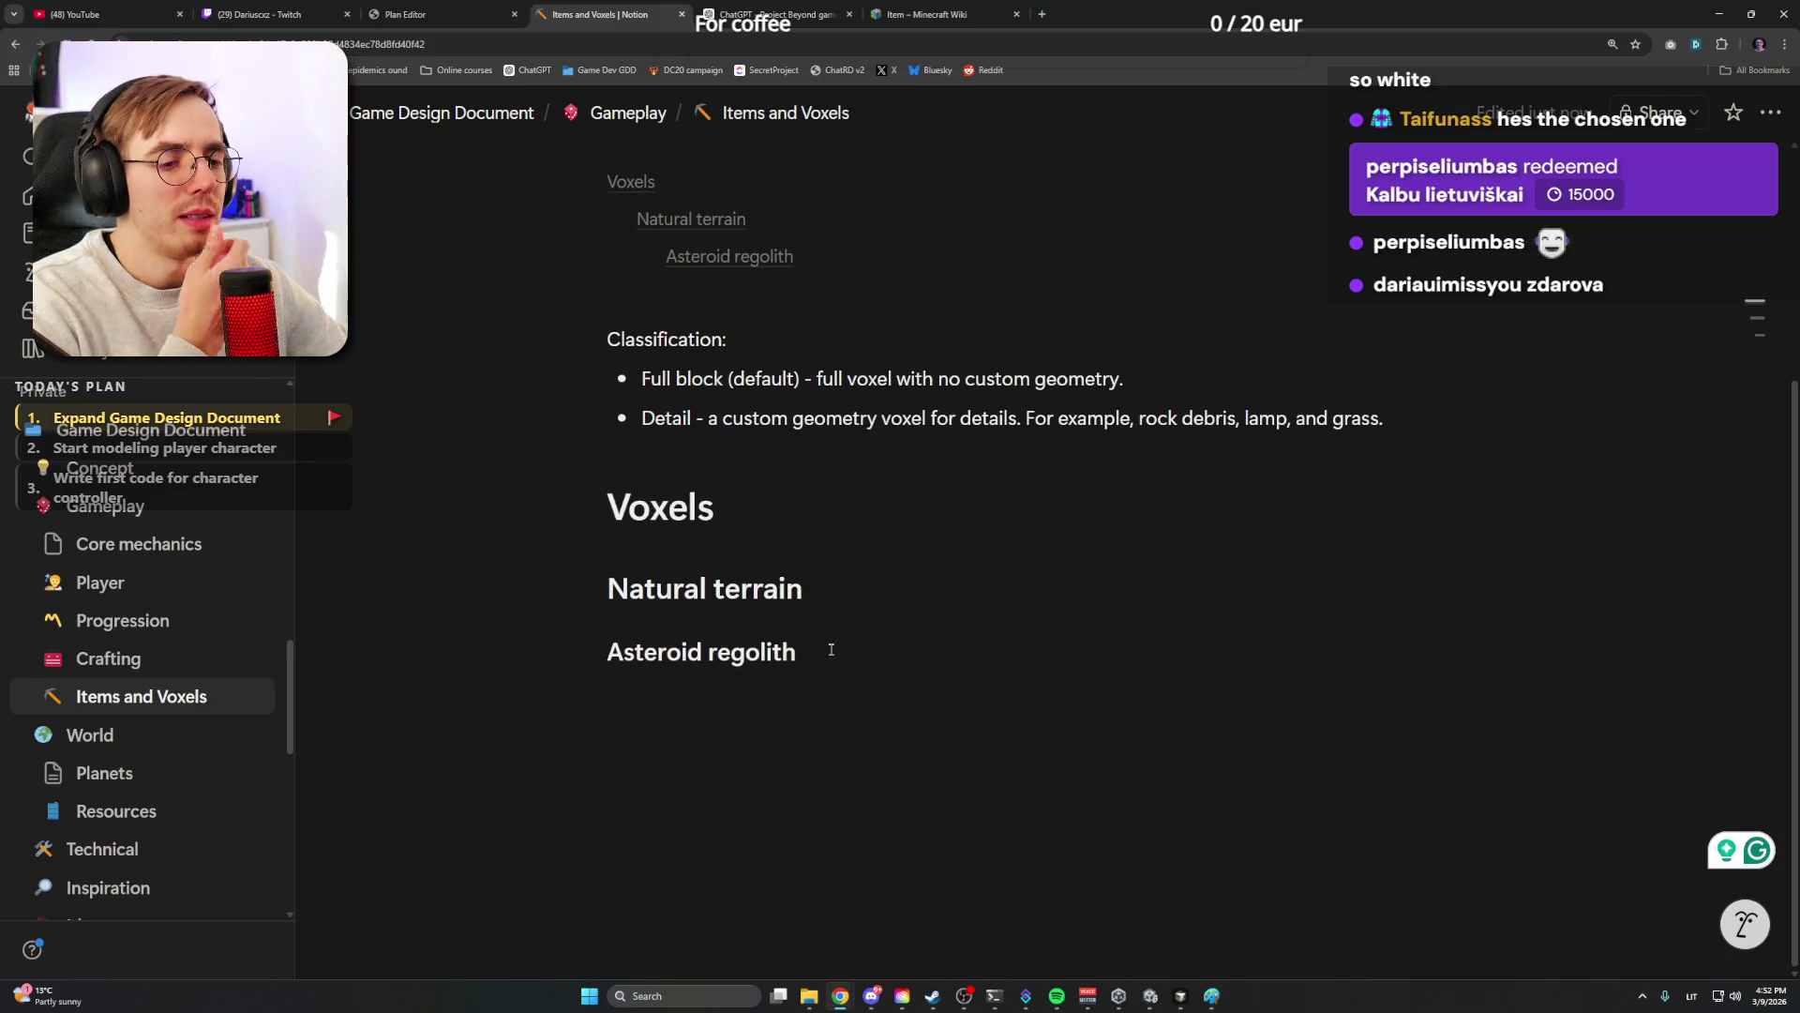
drag(721, 506, 524, 508)
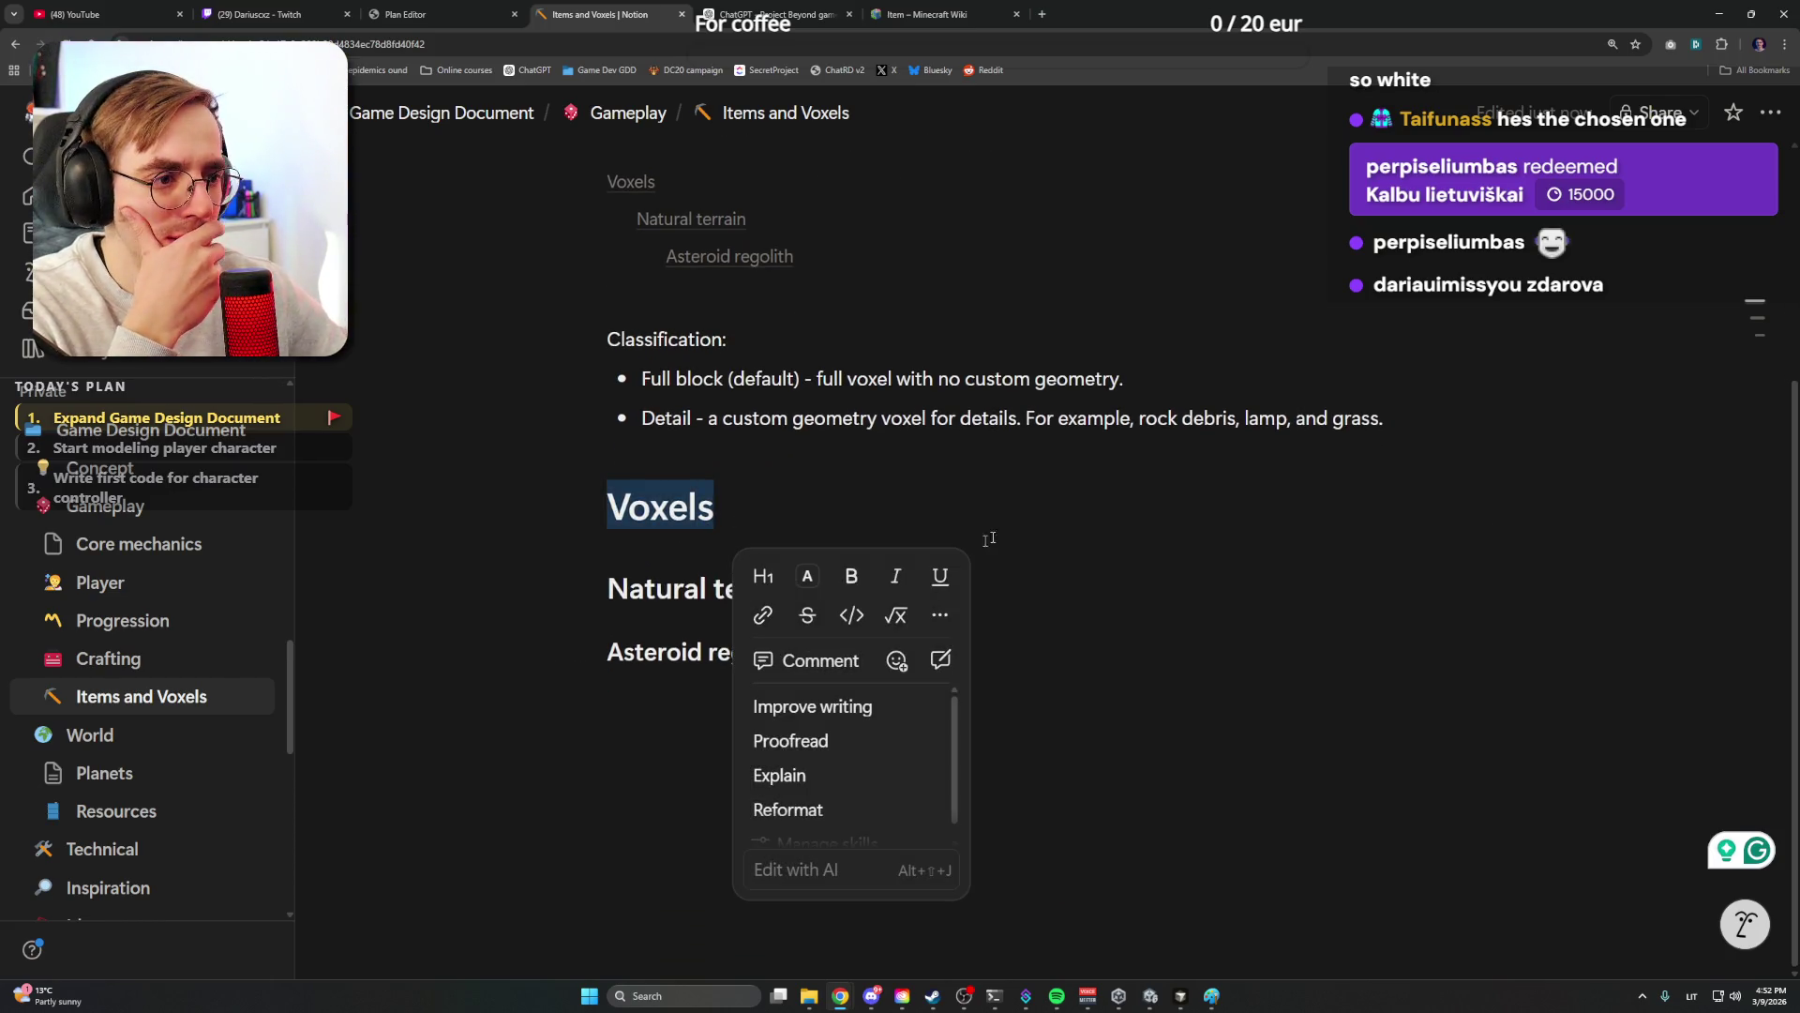
Colour the Voxels heading blue (after briefly trying red)
click(806, 575)
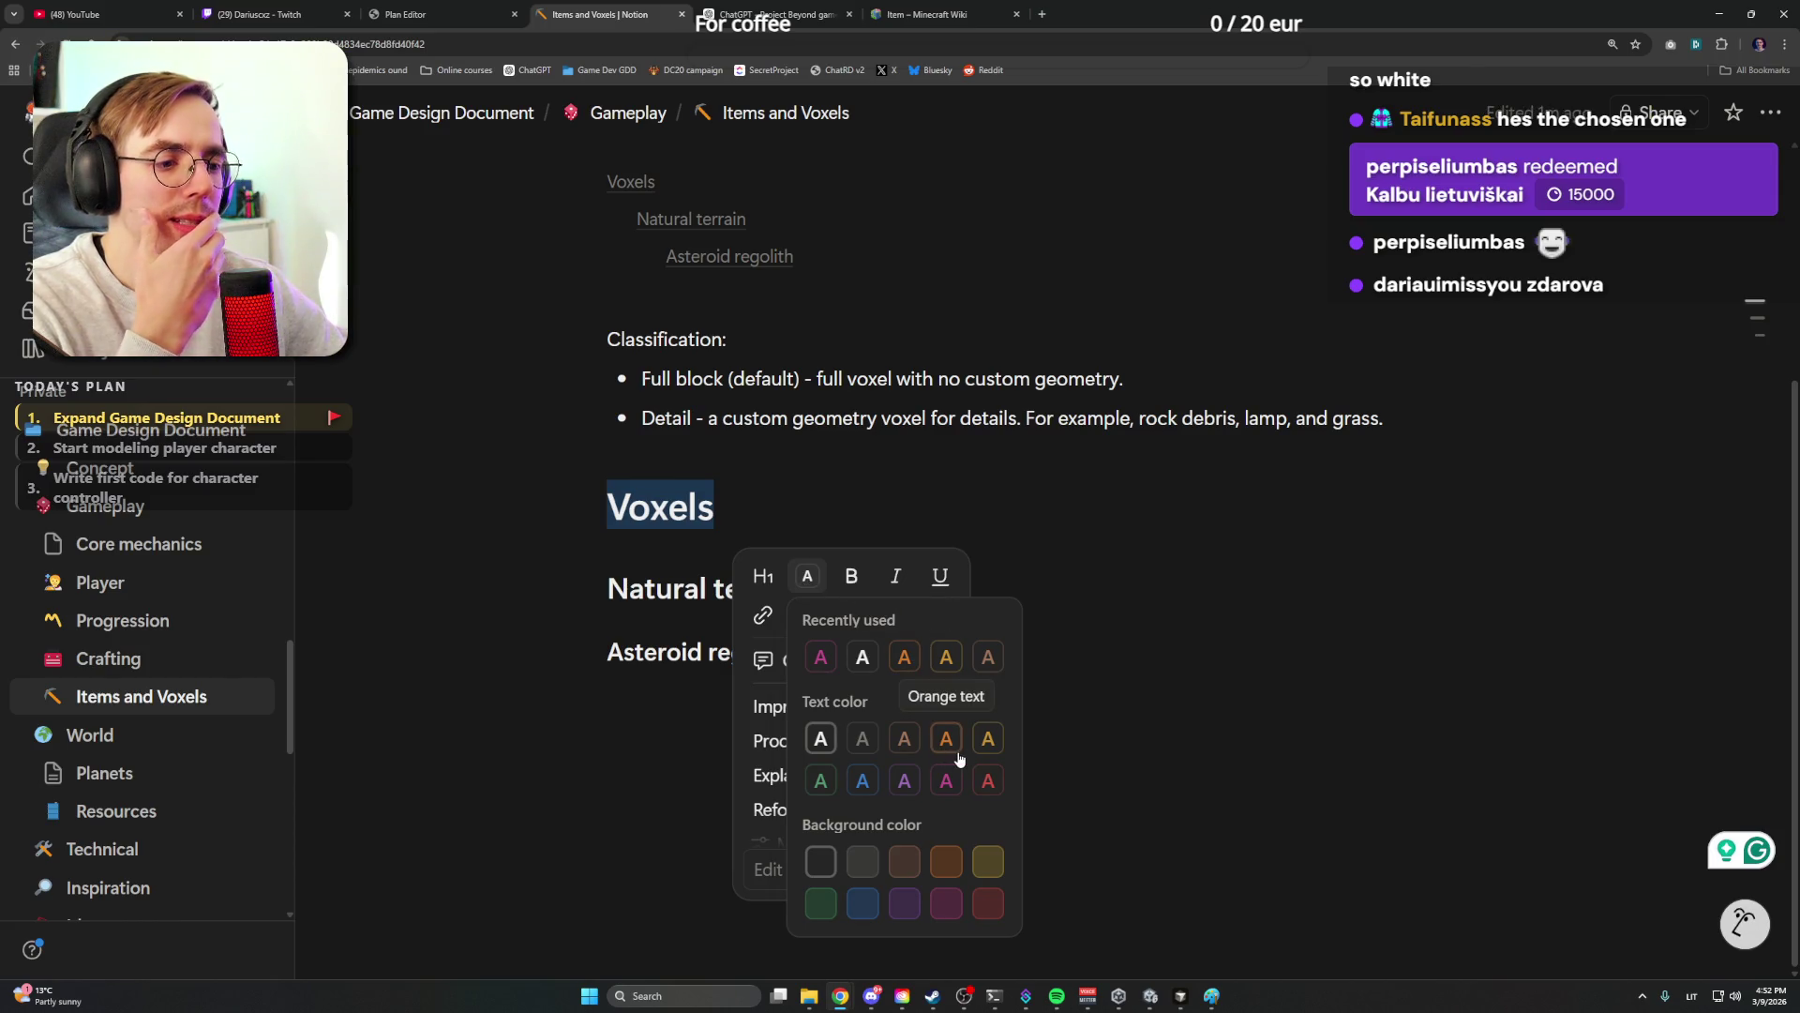
click(988, 780)
click(863, 779)
click(824, 589)
Colour the Natural terrain heading green and add an empty line below Asteroid regolith
double_click(760, 588)
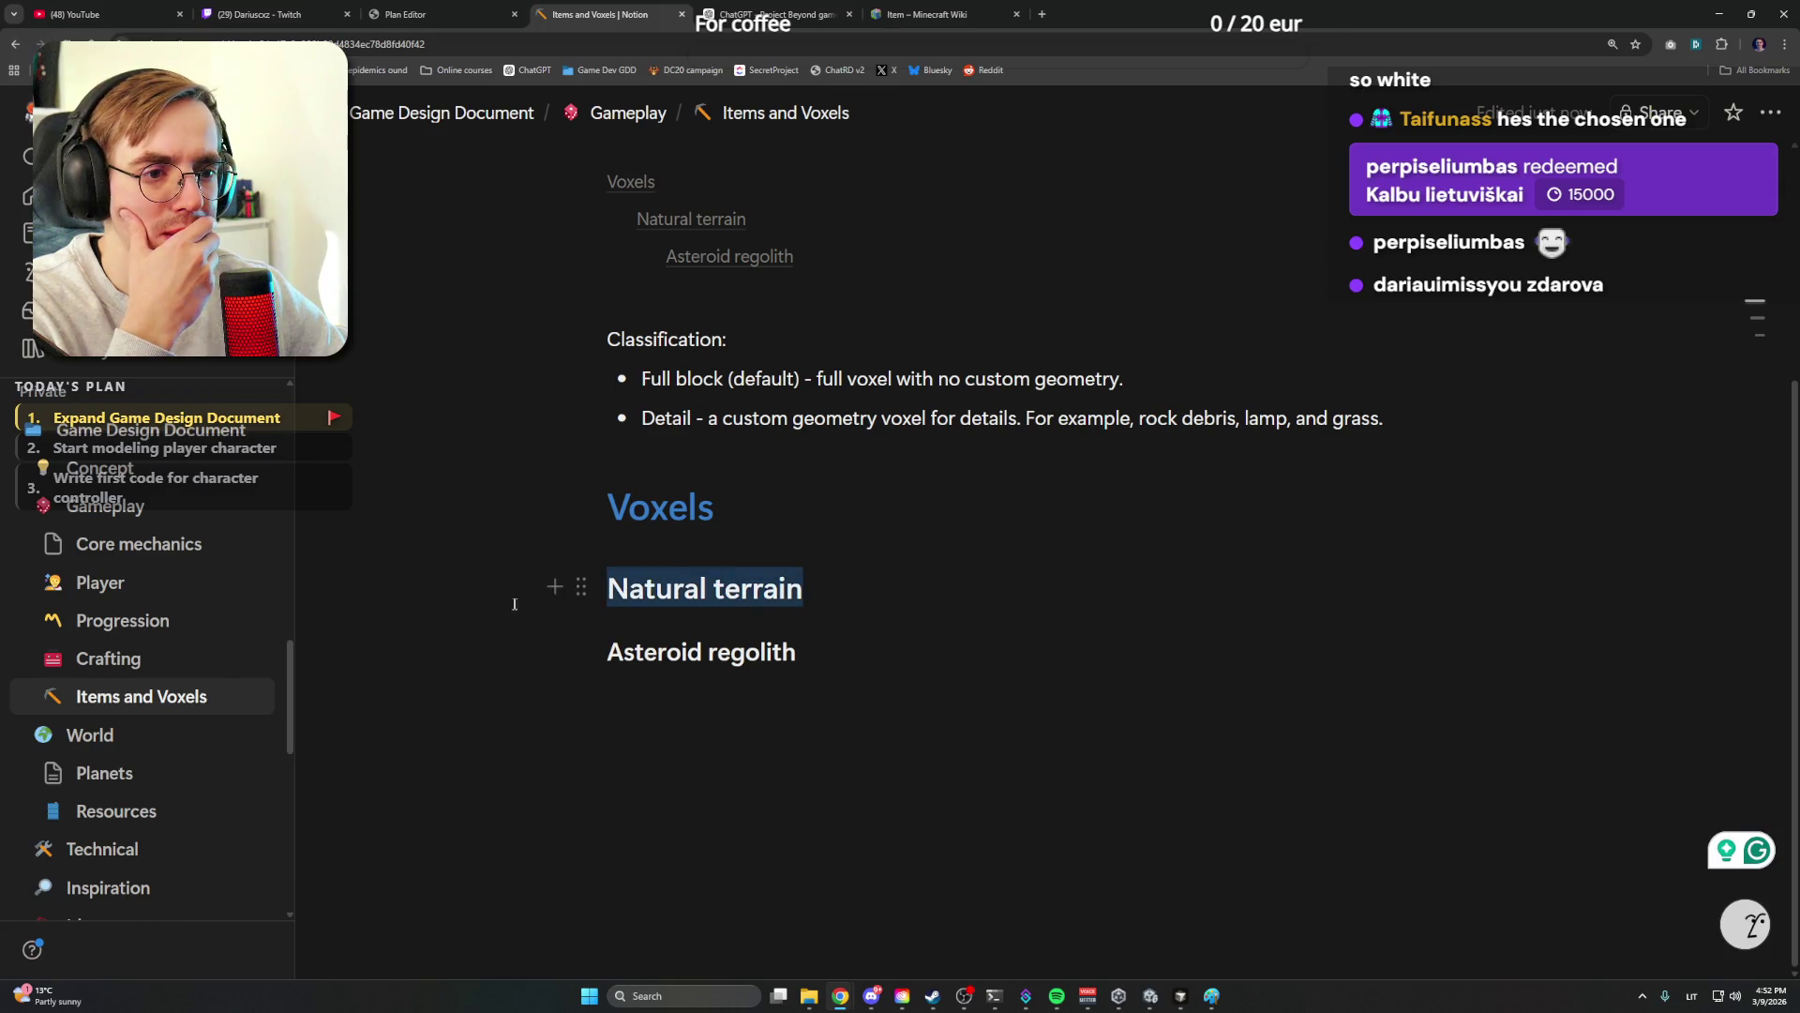
click(895, 222)
click(910, 427)
click(843, 655)
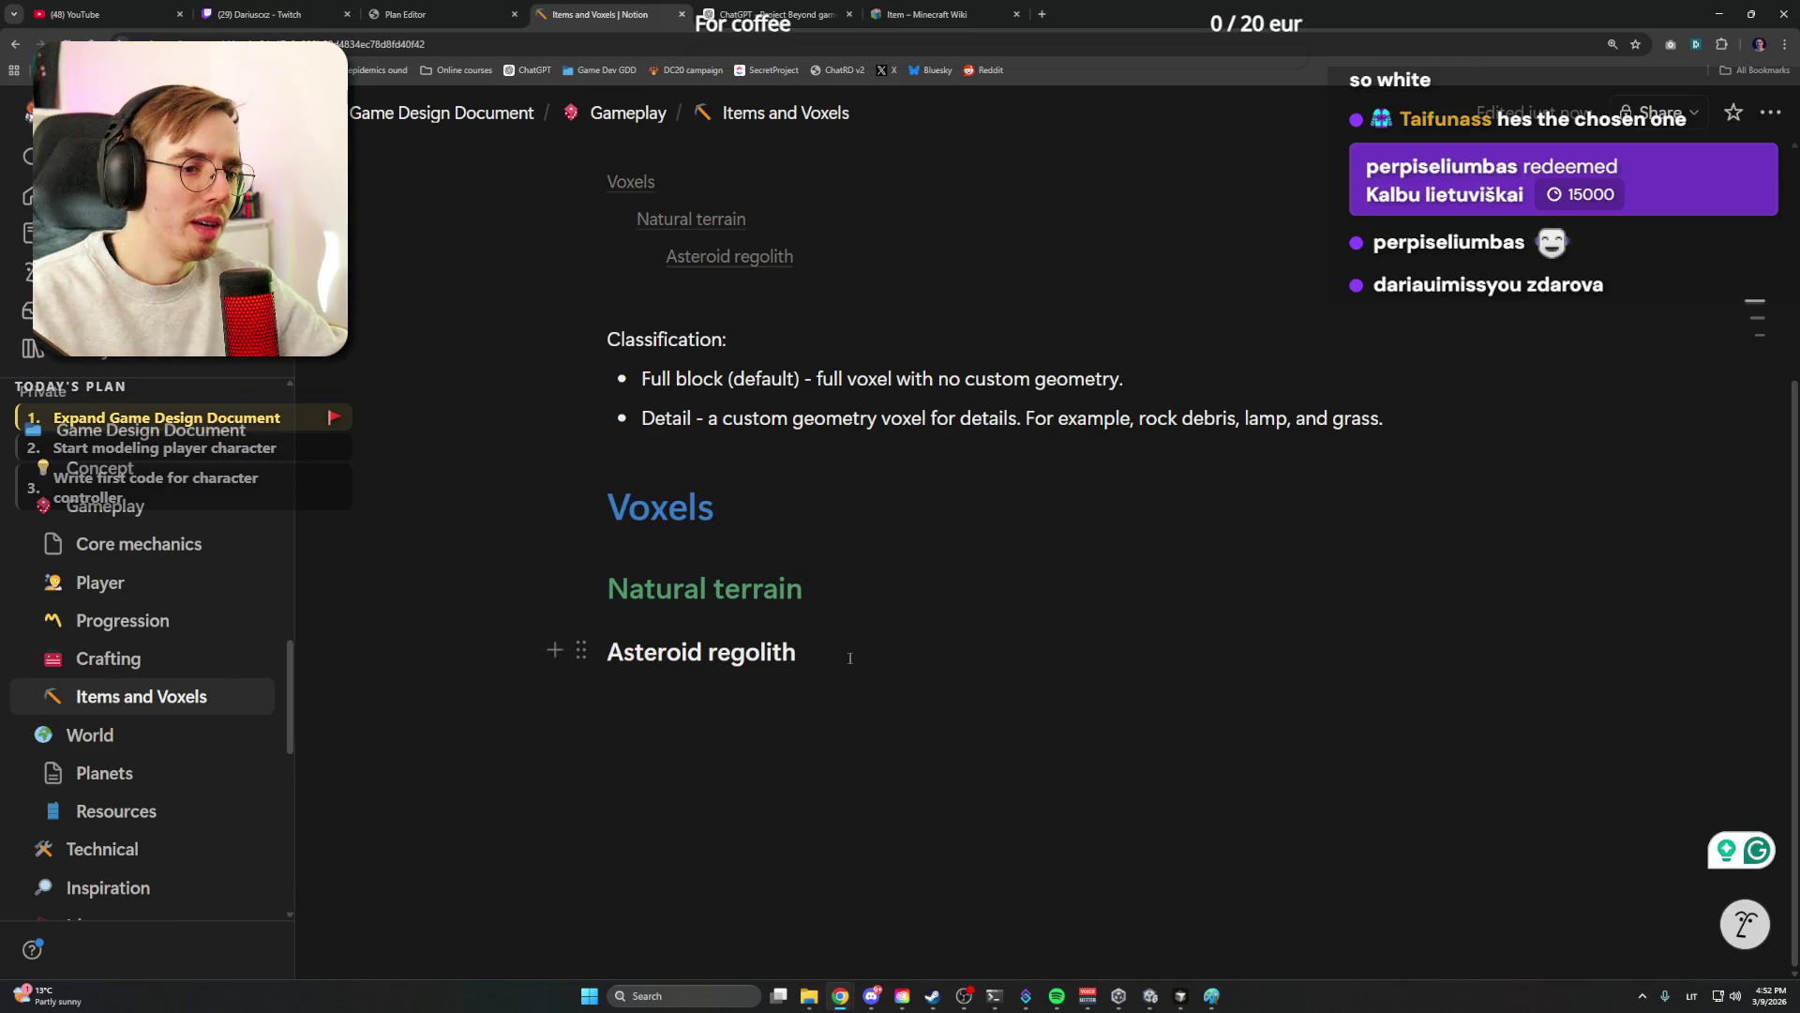
key(Return)
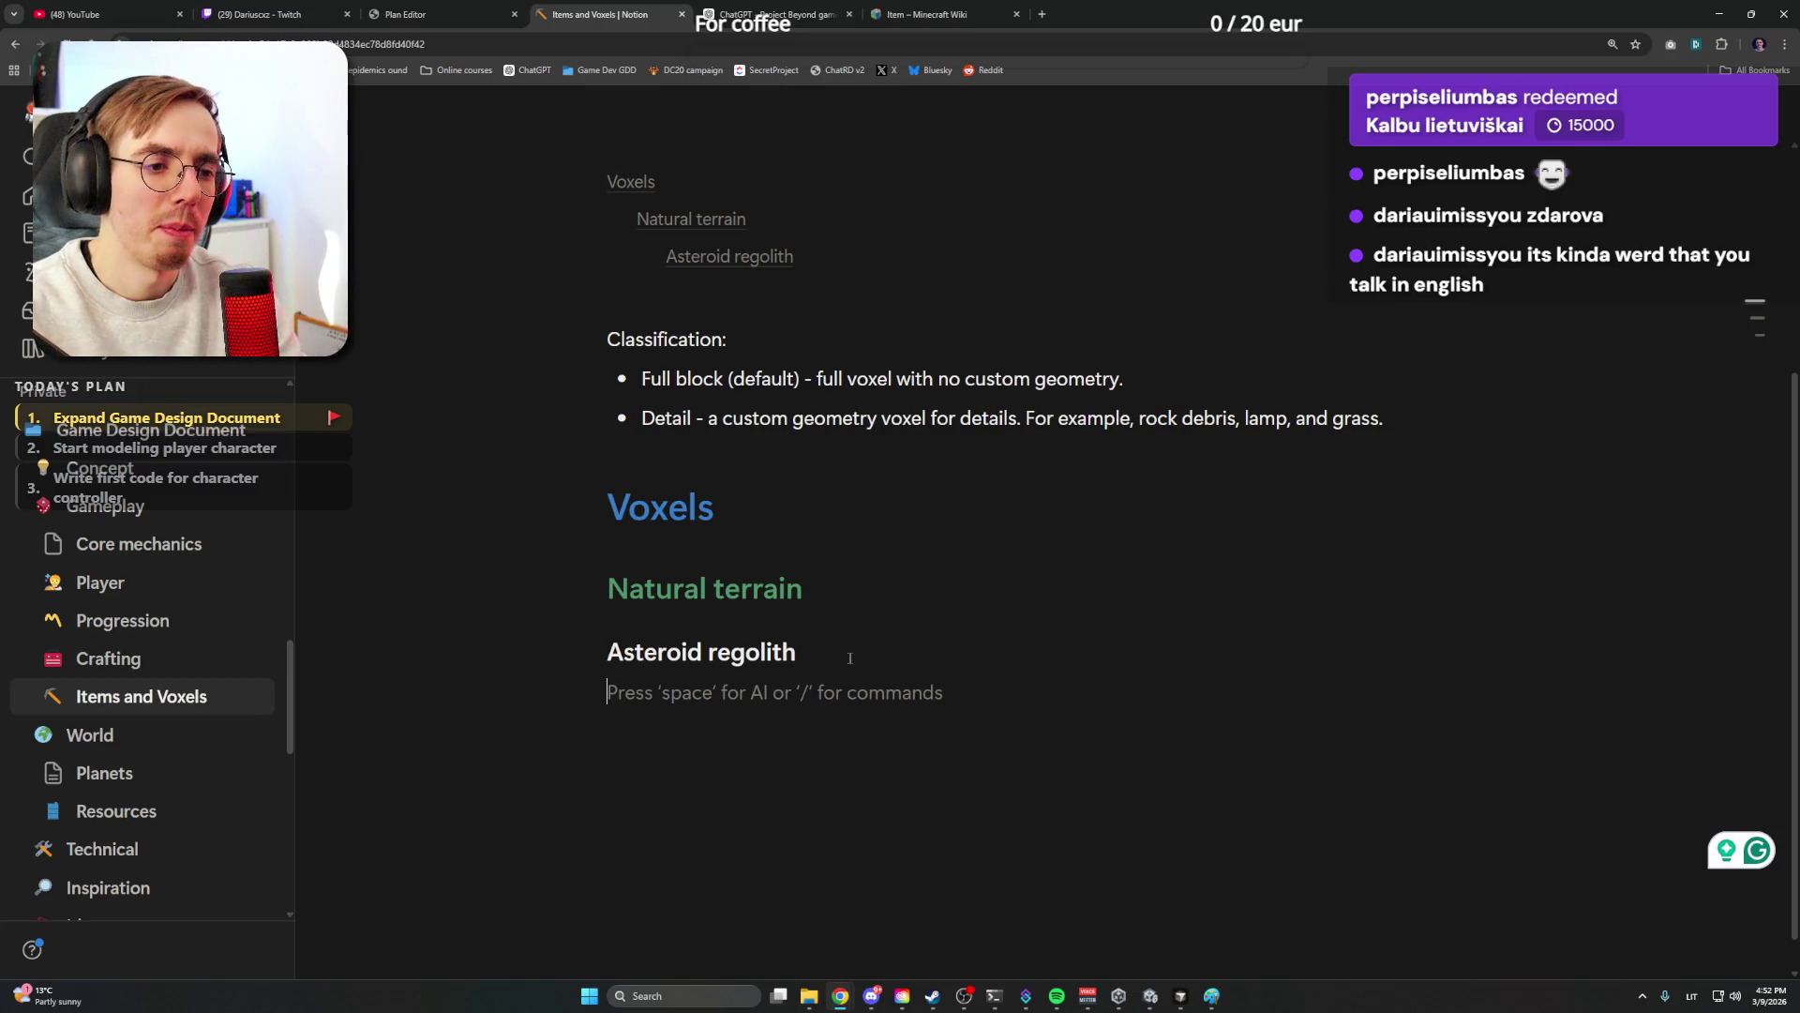
text(A)
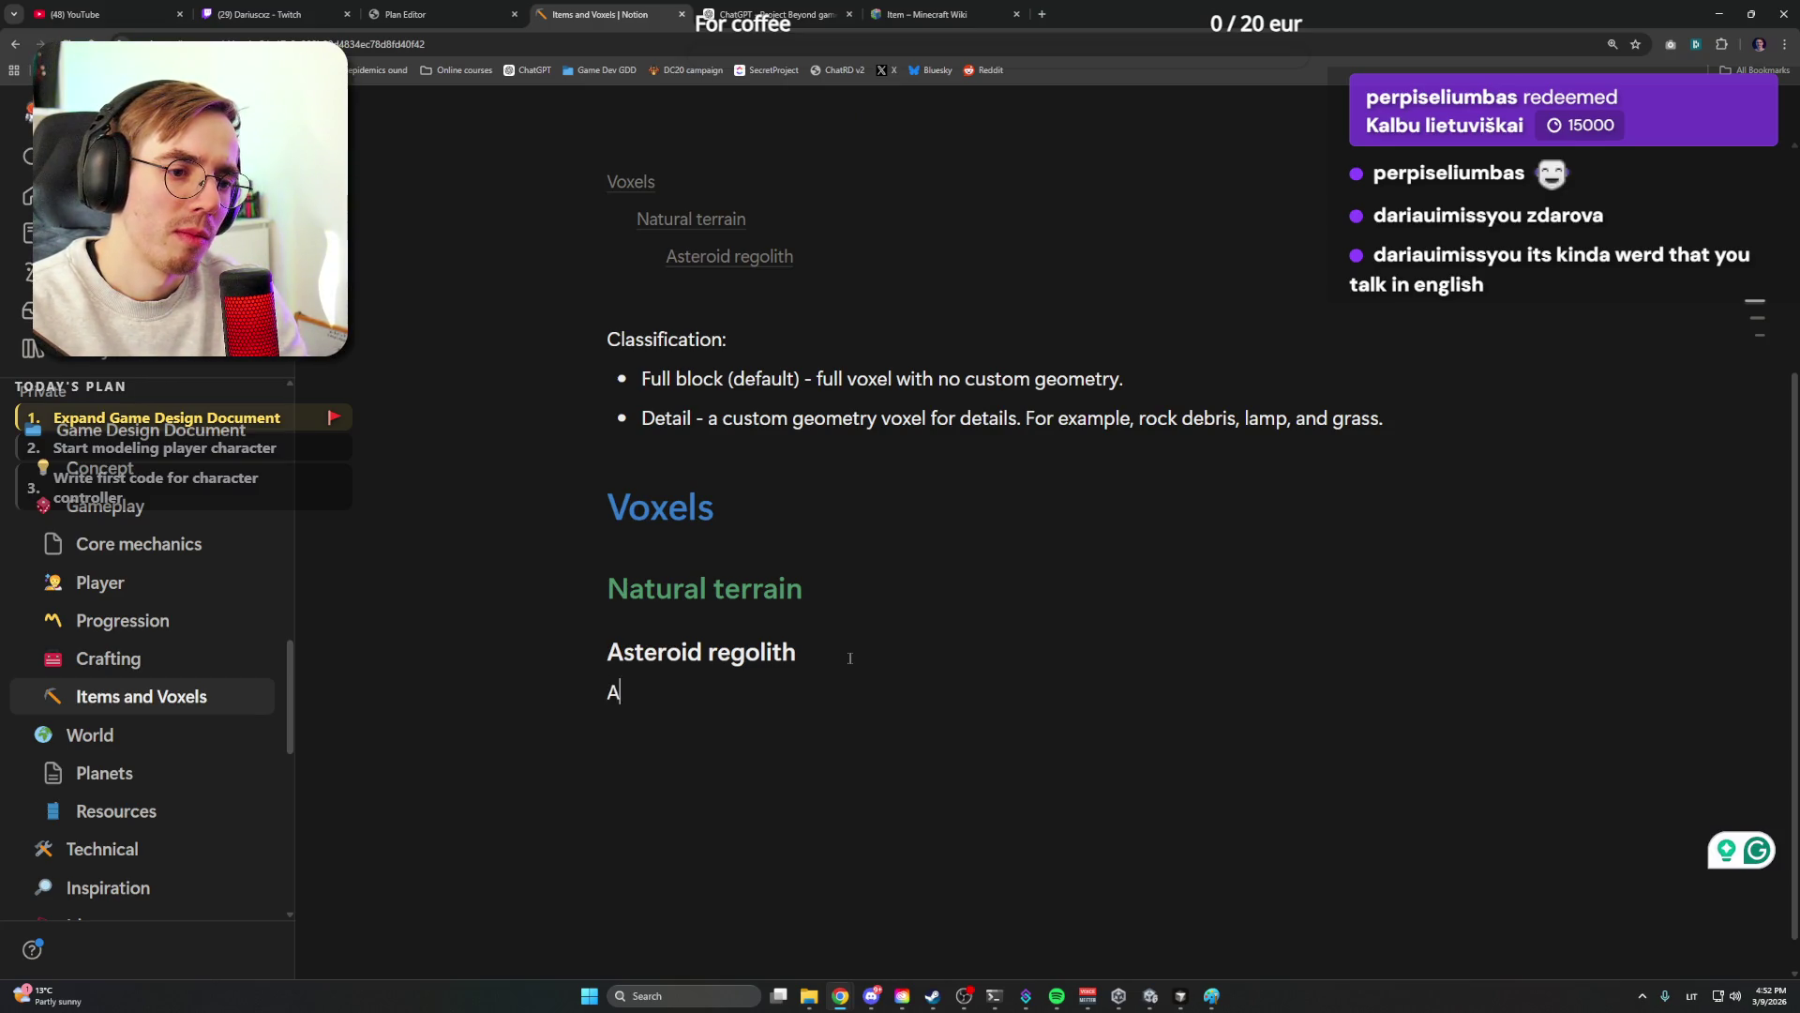
text(steroid )
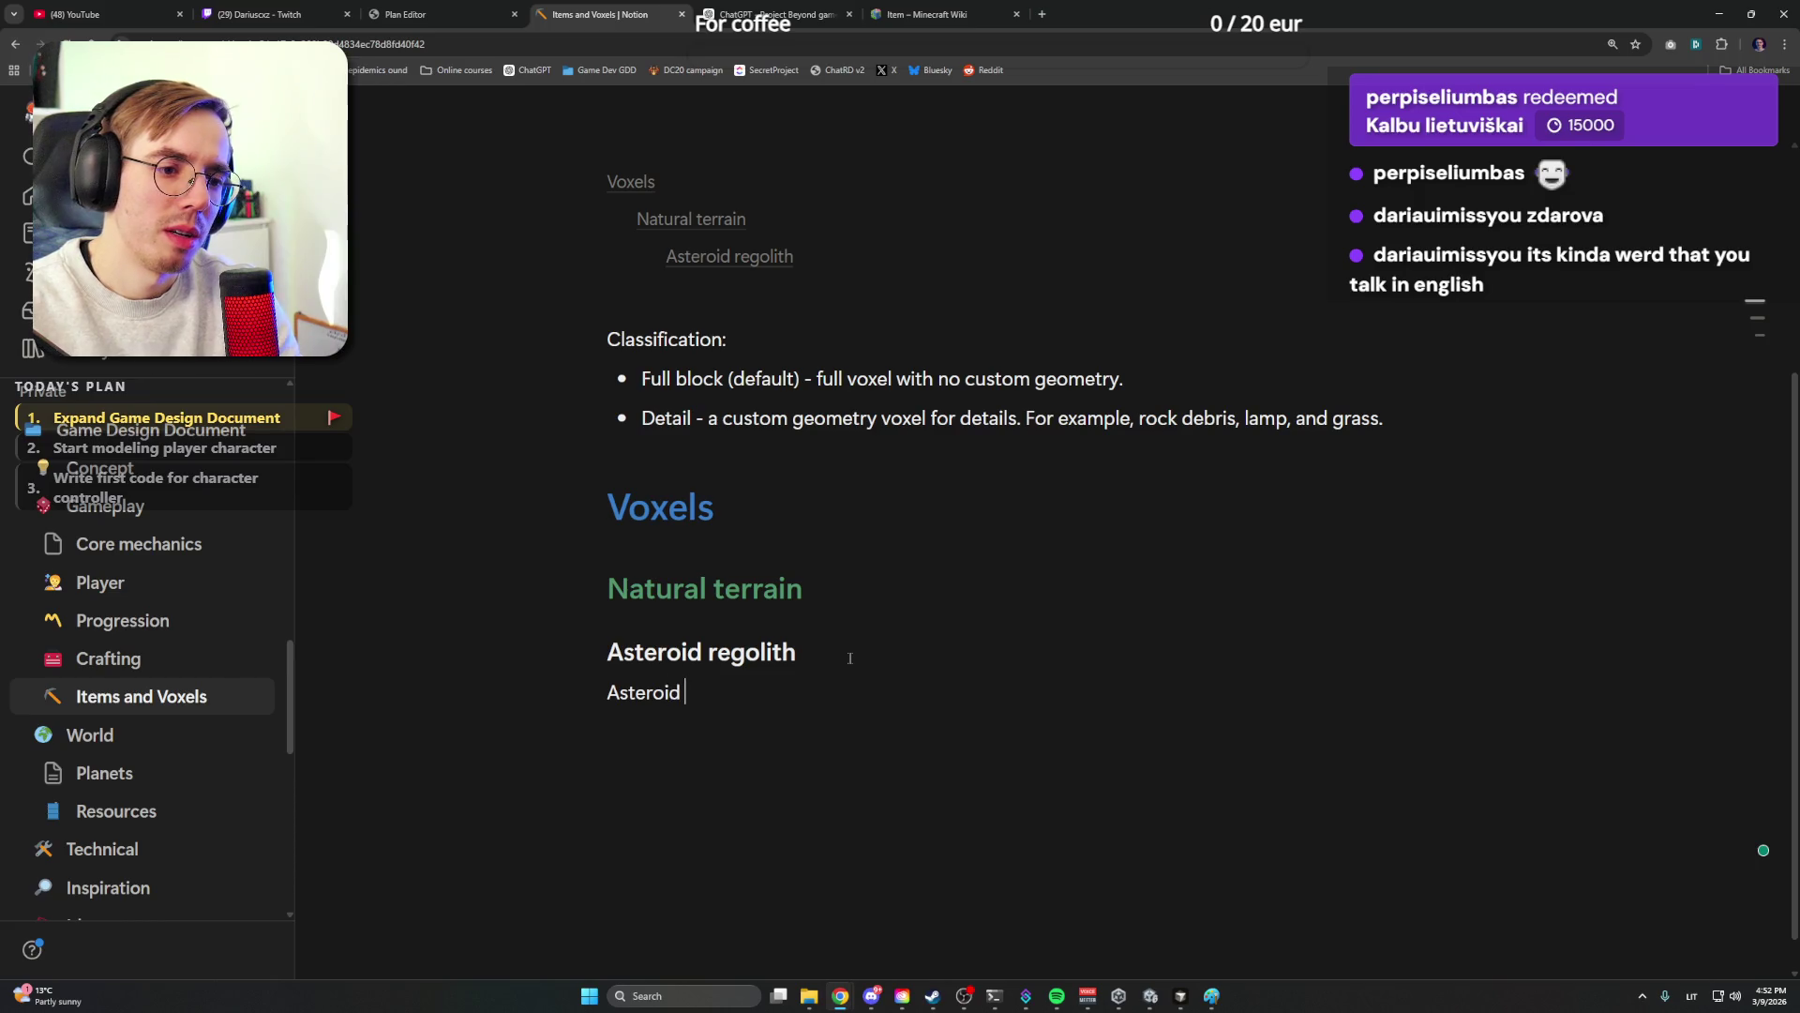
text(regolith)
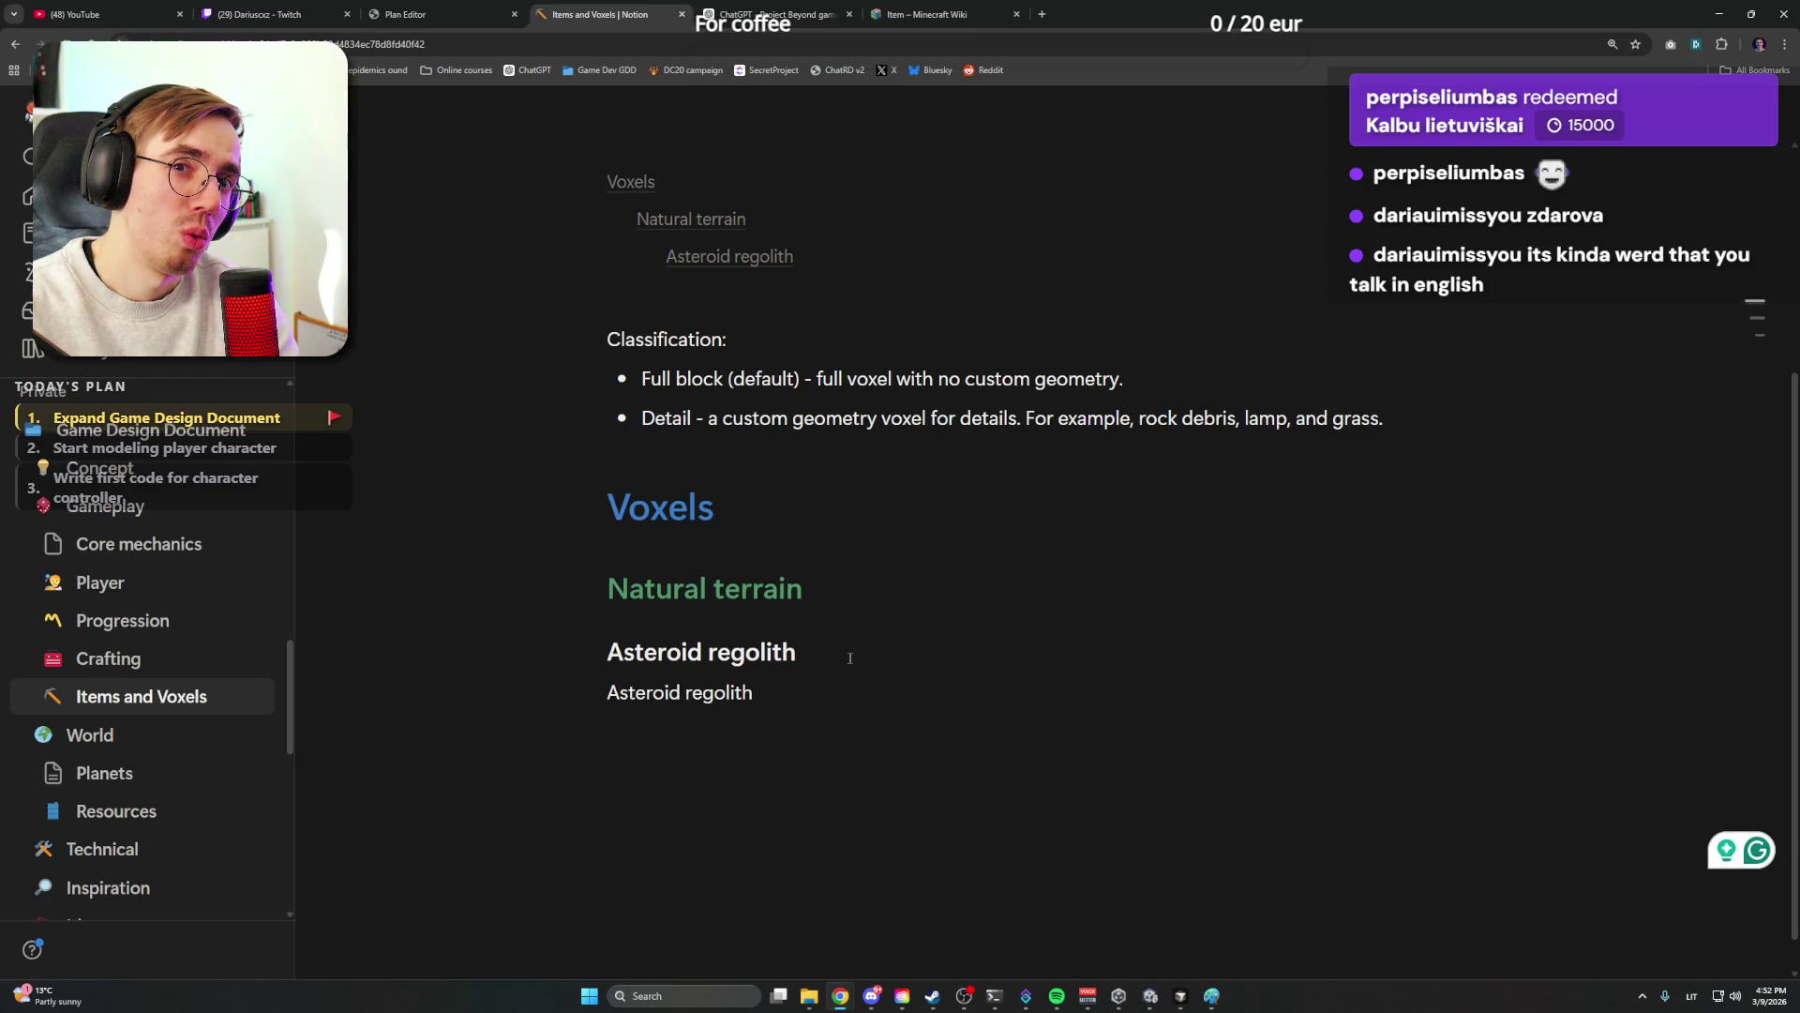
text(ebris )
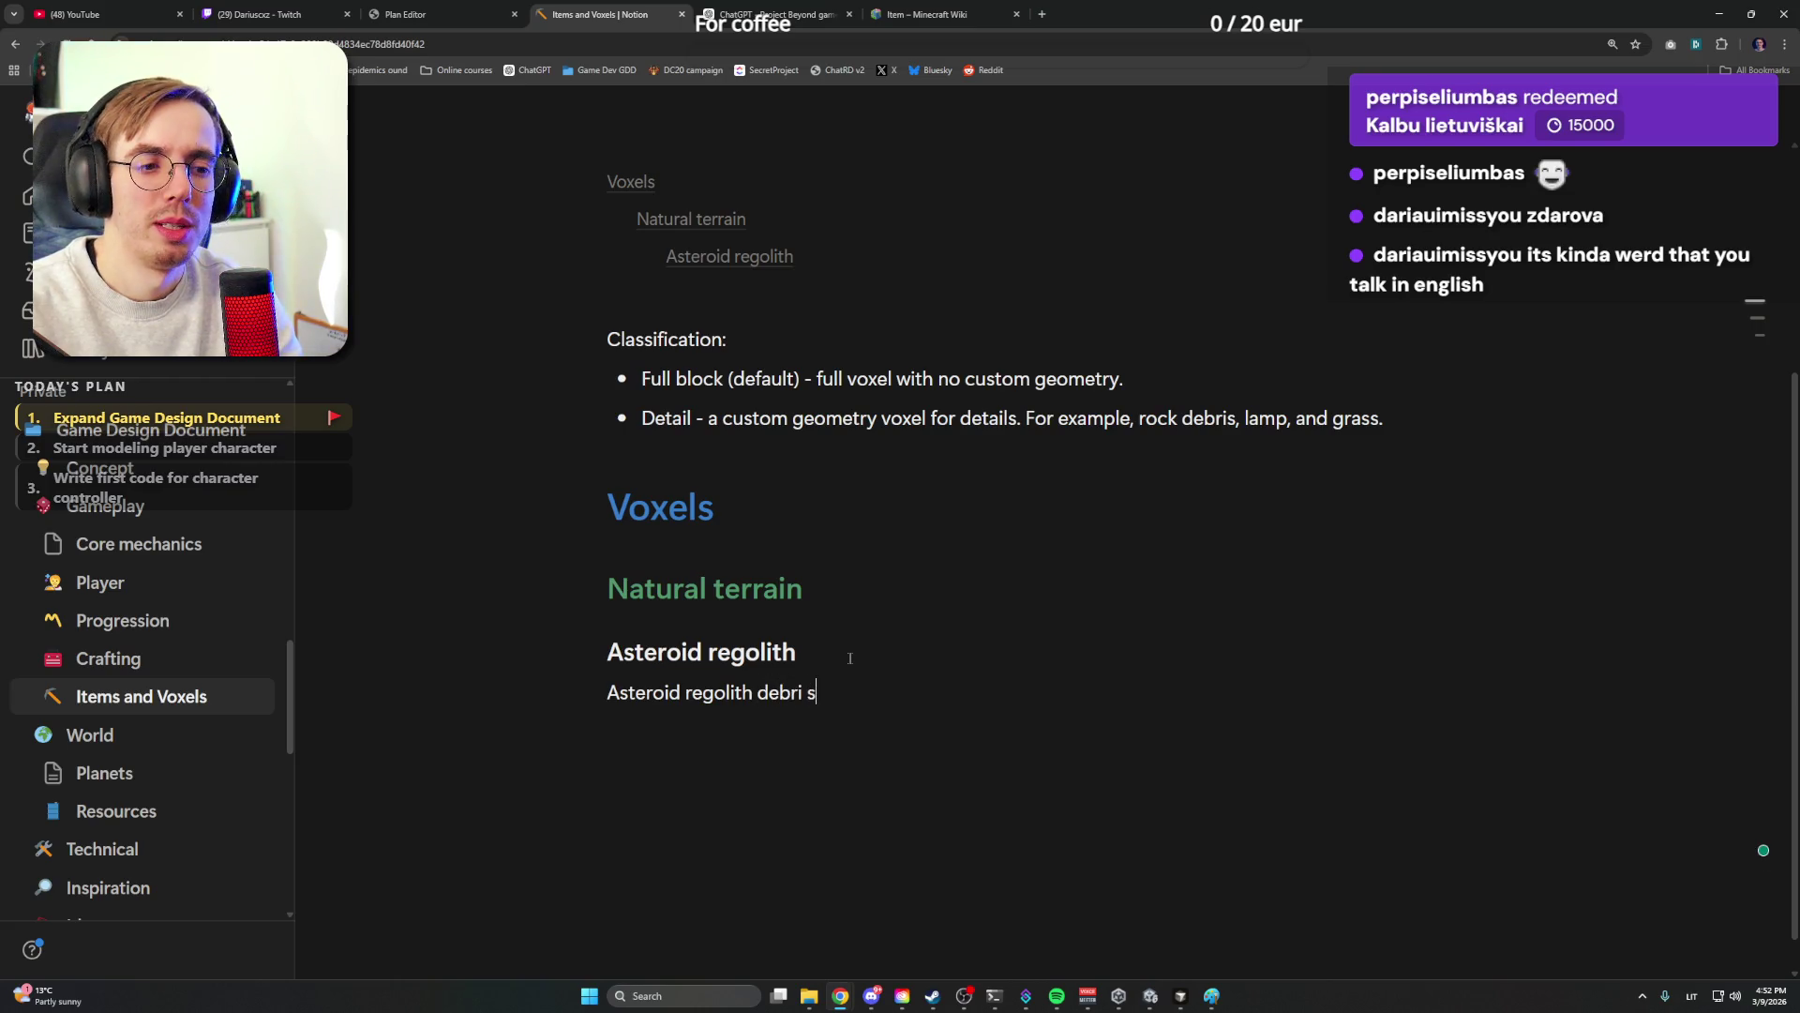
text(()
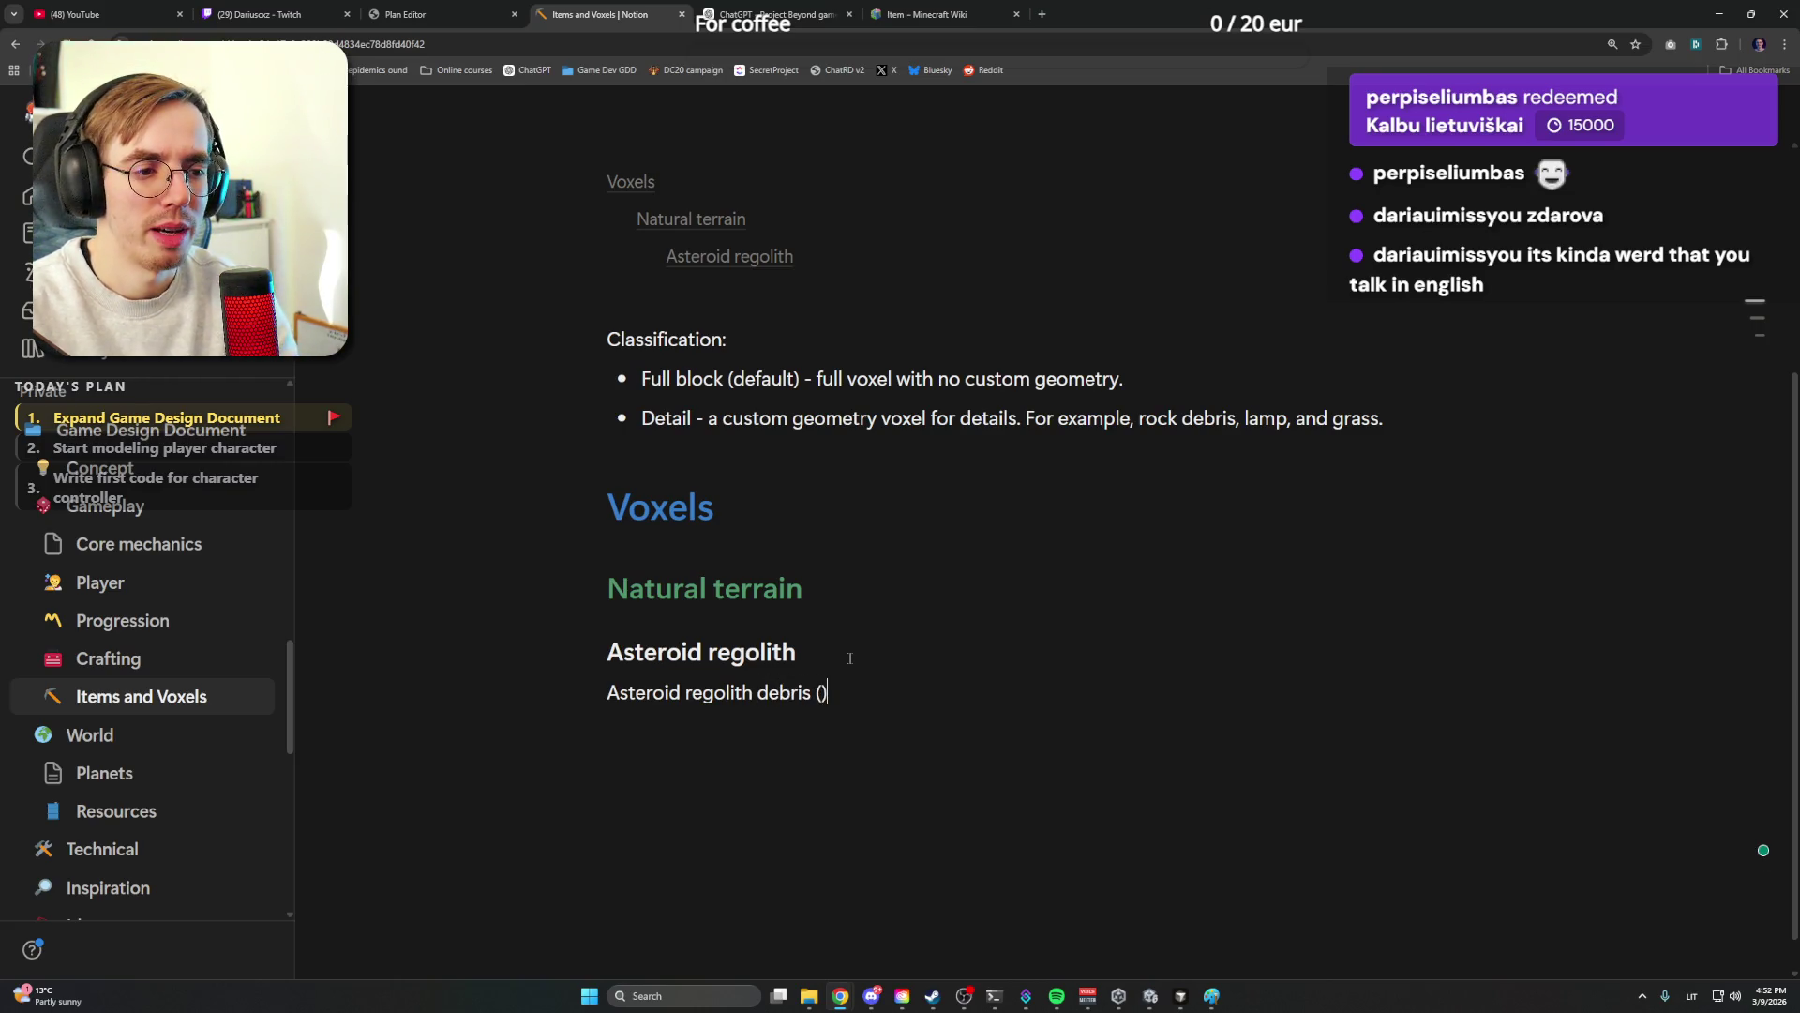
text(detail)
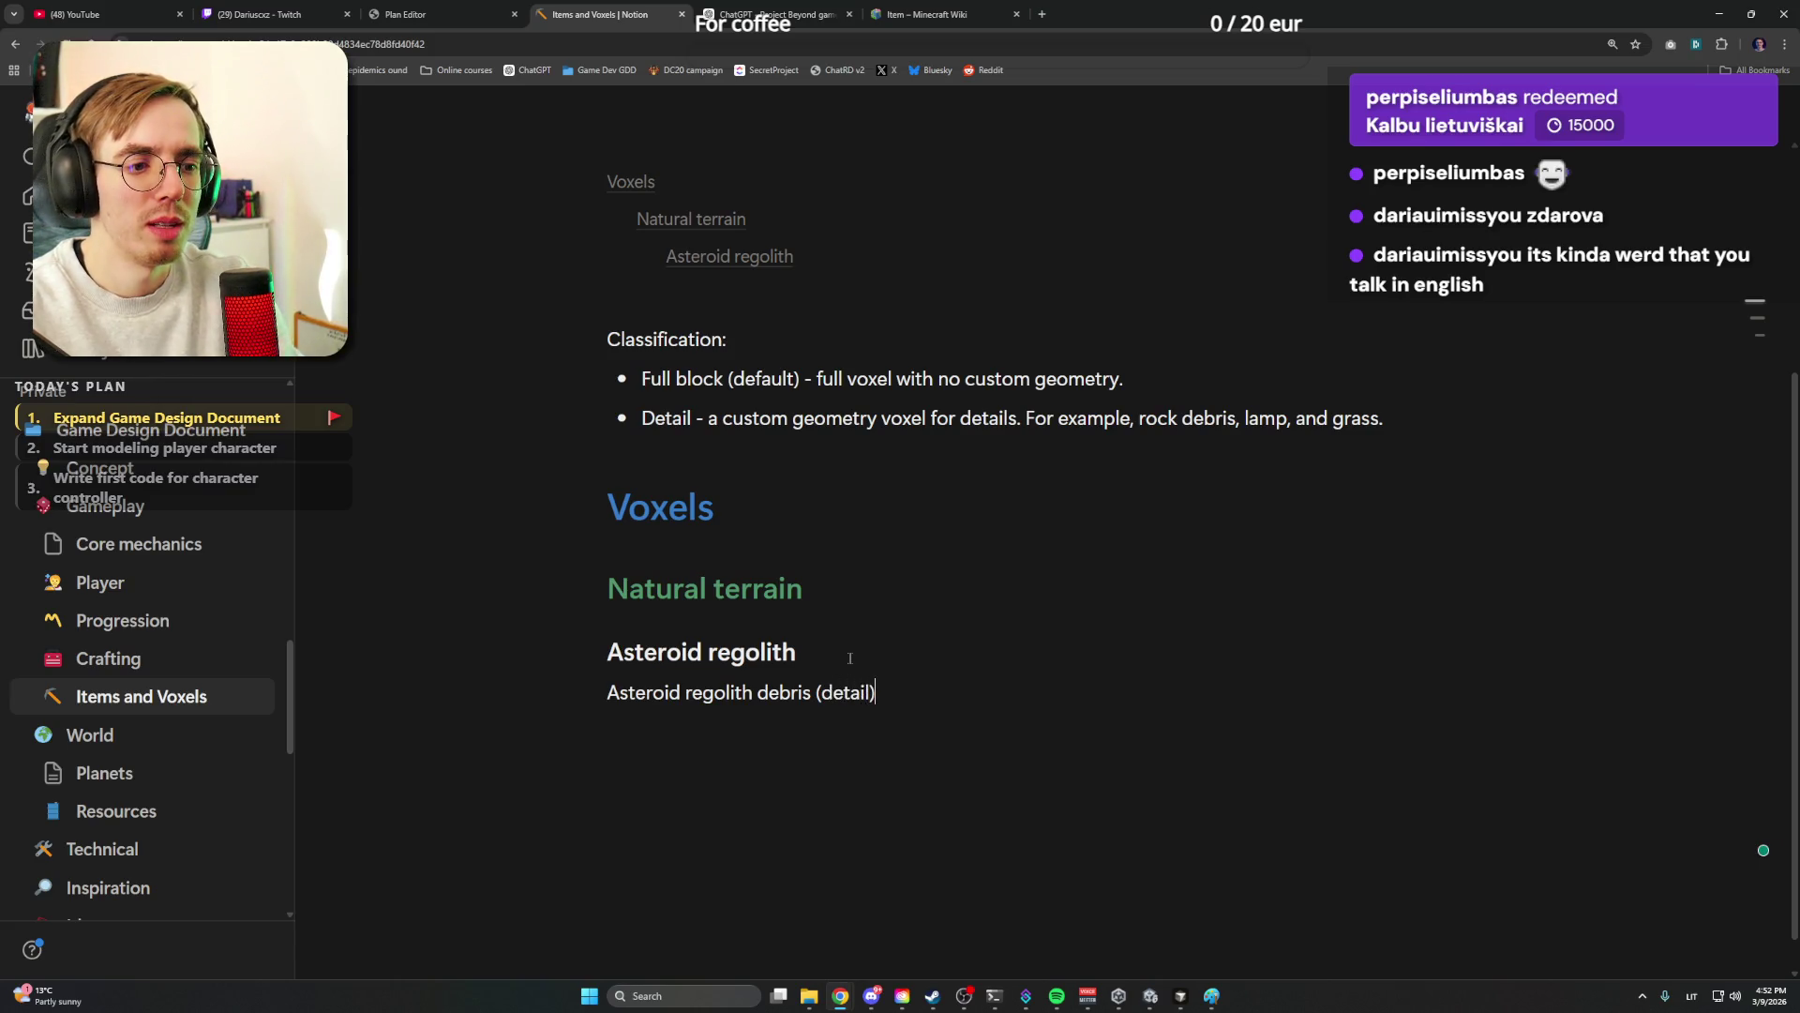
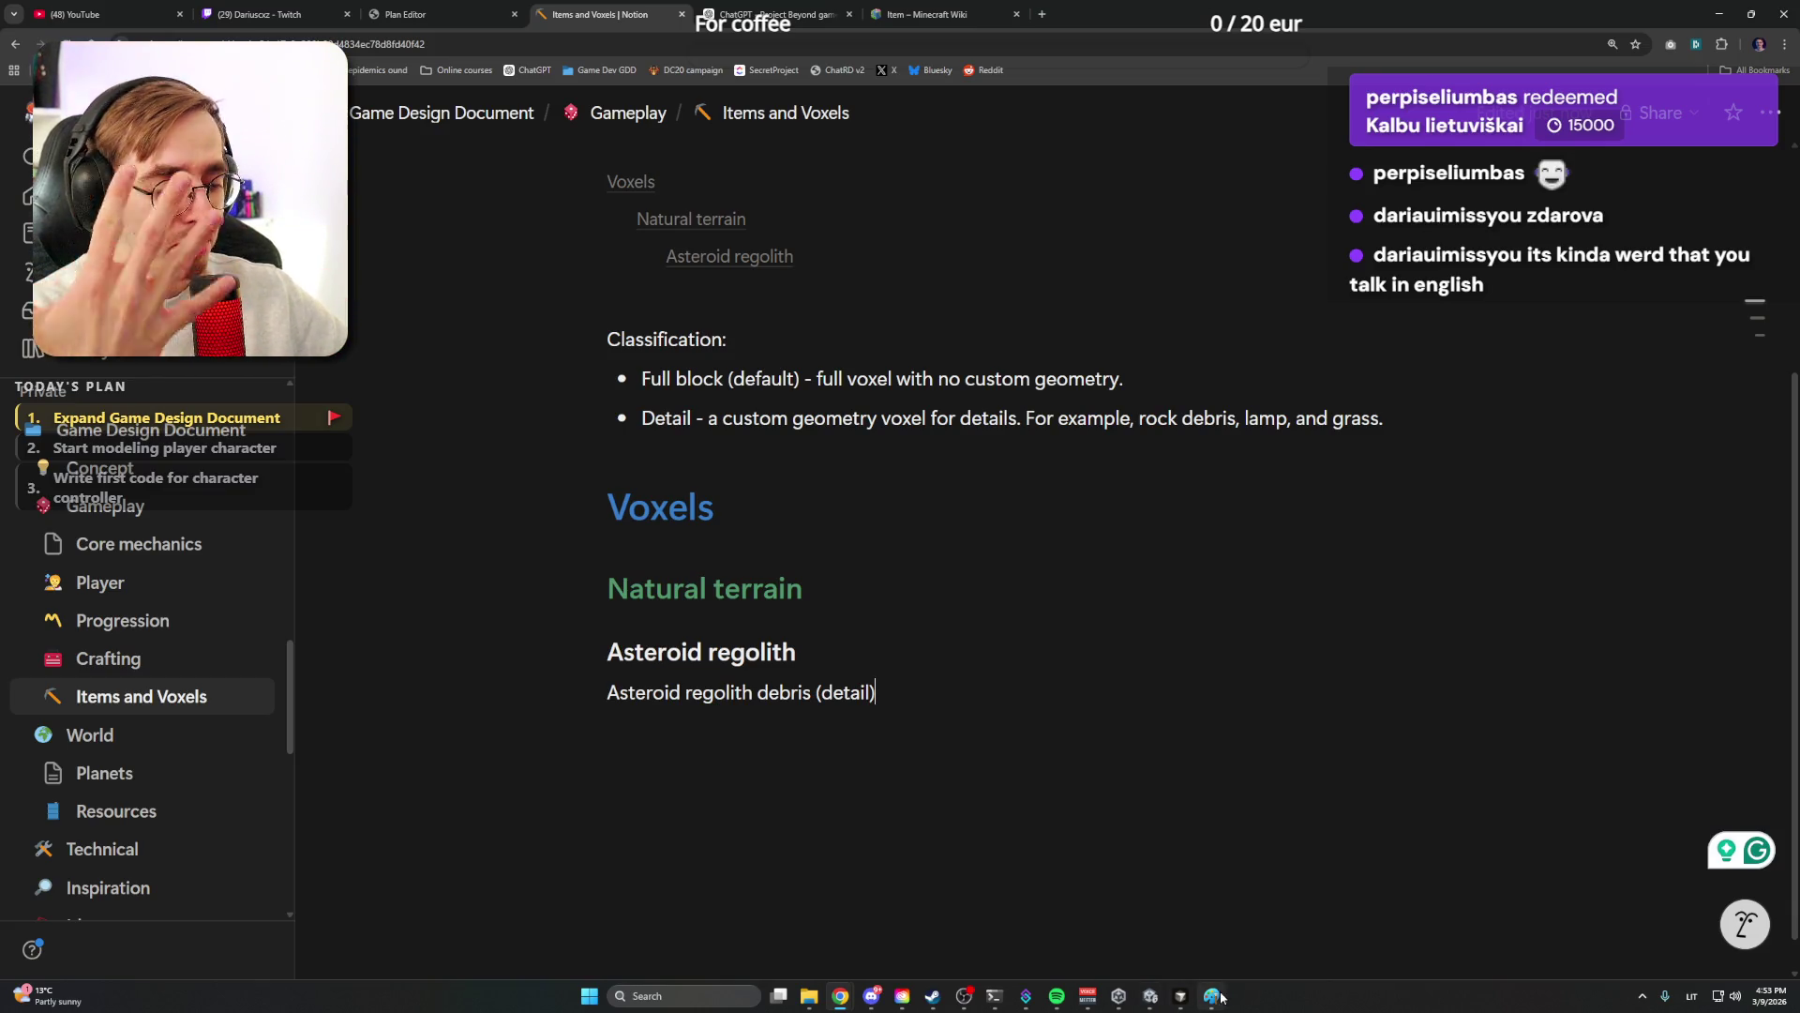
In Paint, draw a small grey filled square left of the large shape and brush a bump on its top
key(alt+Tab)
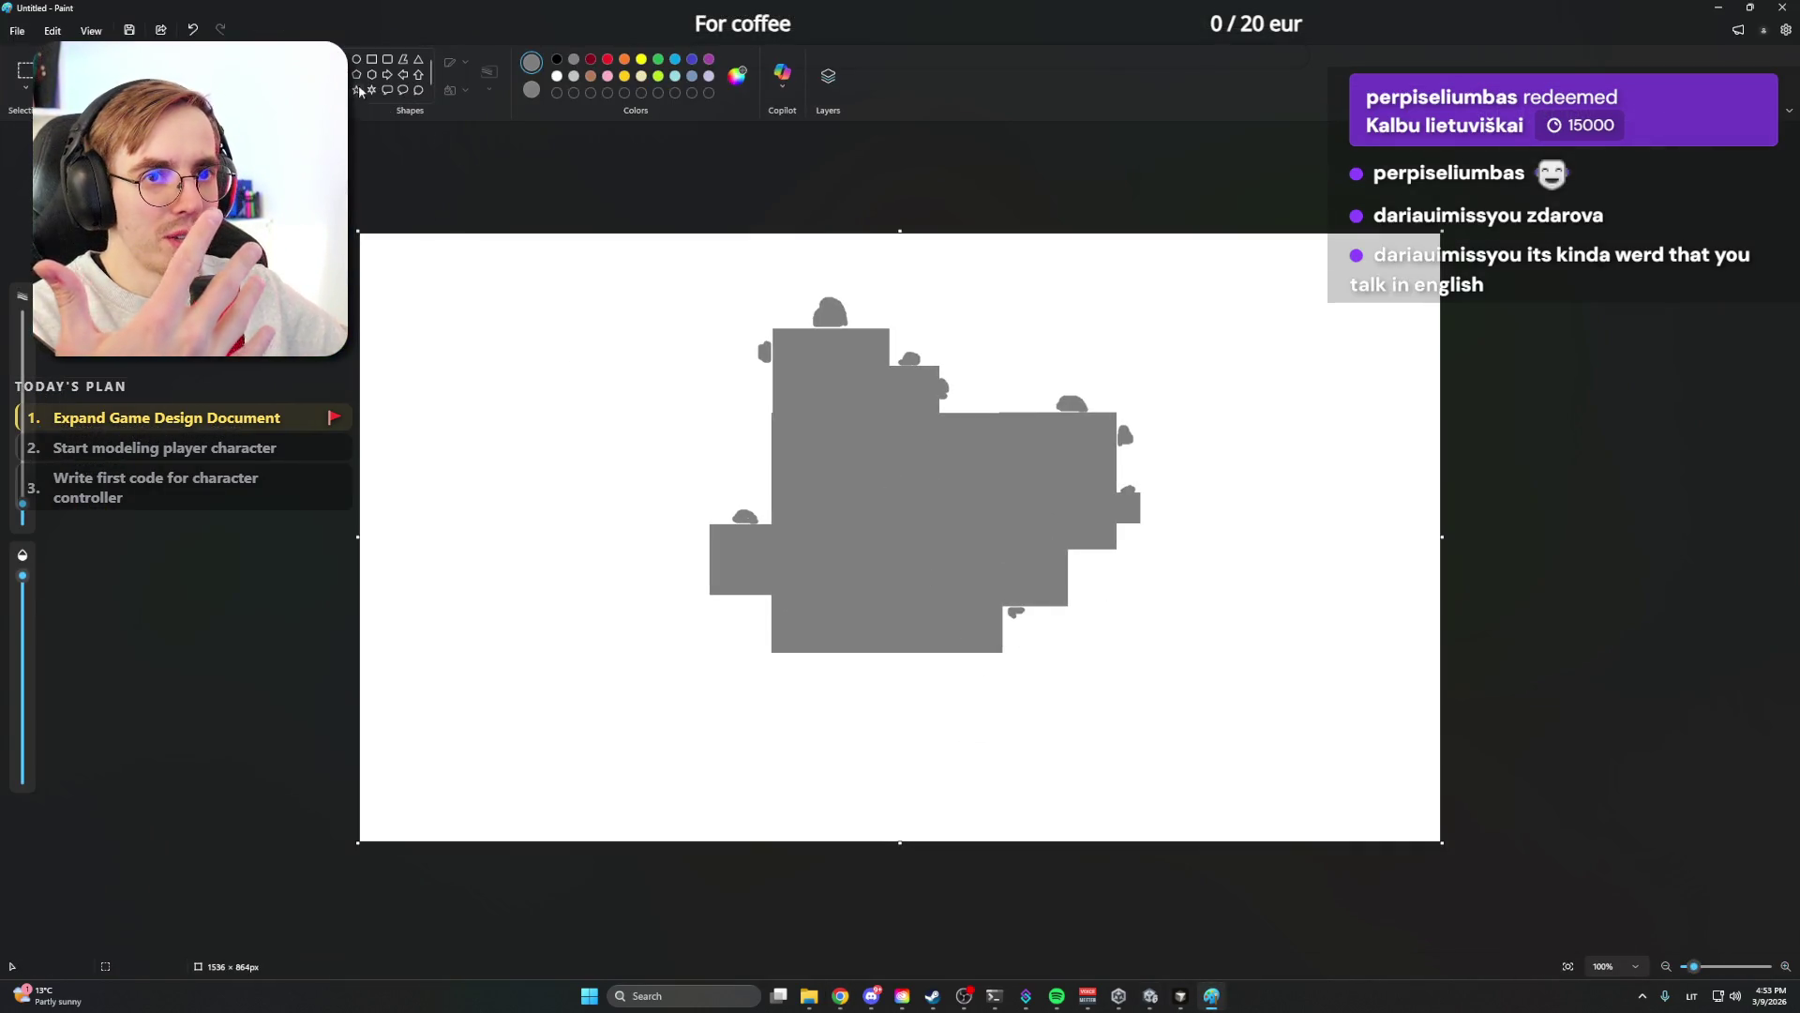
click(373, 67)
mouse_move(487, 403)
mouse_down()
mouse_move(628, 532)
mouse_move(550, 445)
mouse_move(586, 533)
mouse_up()
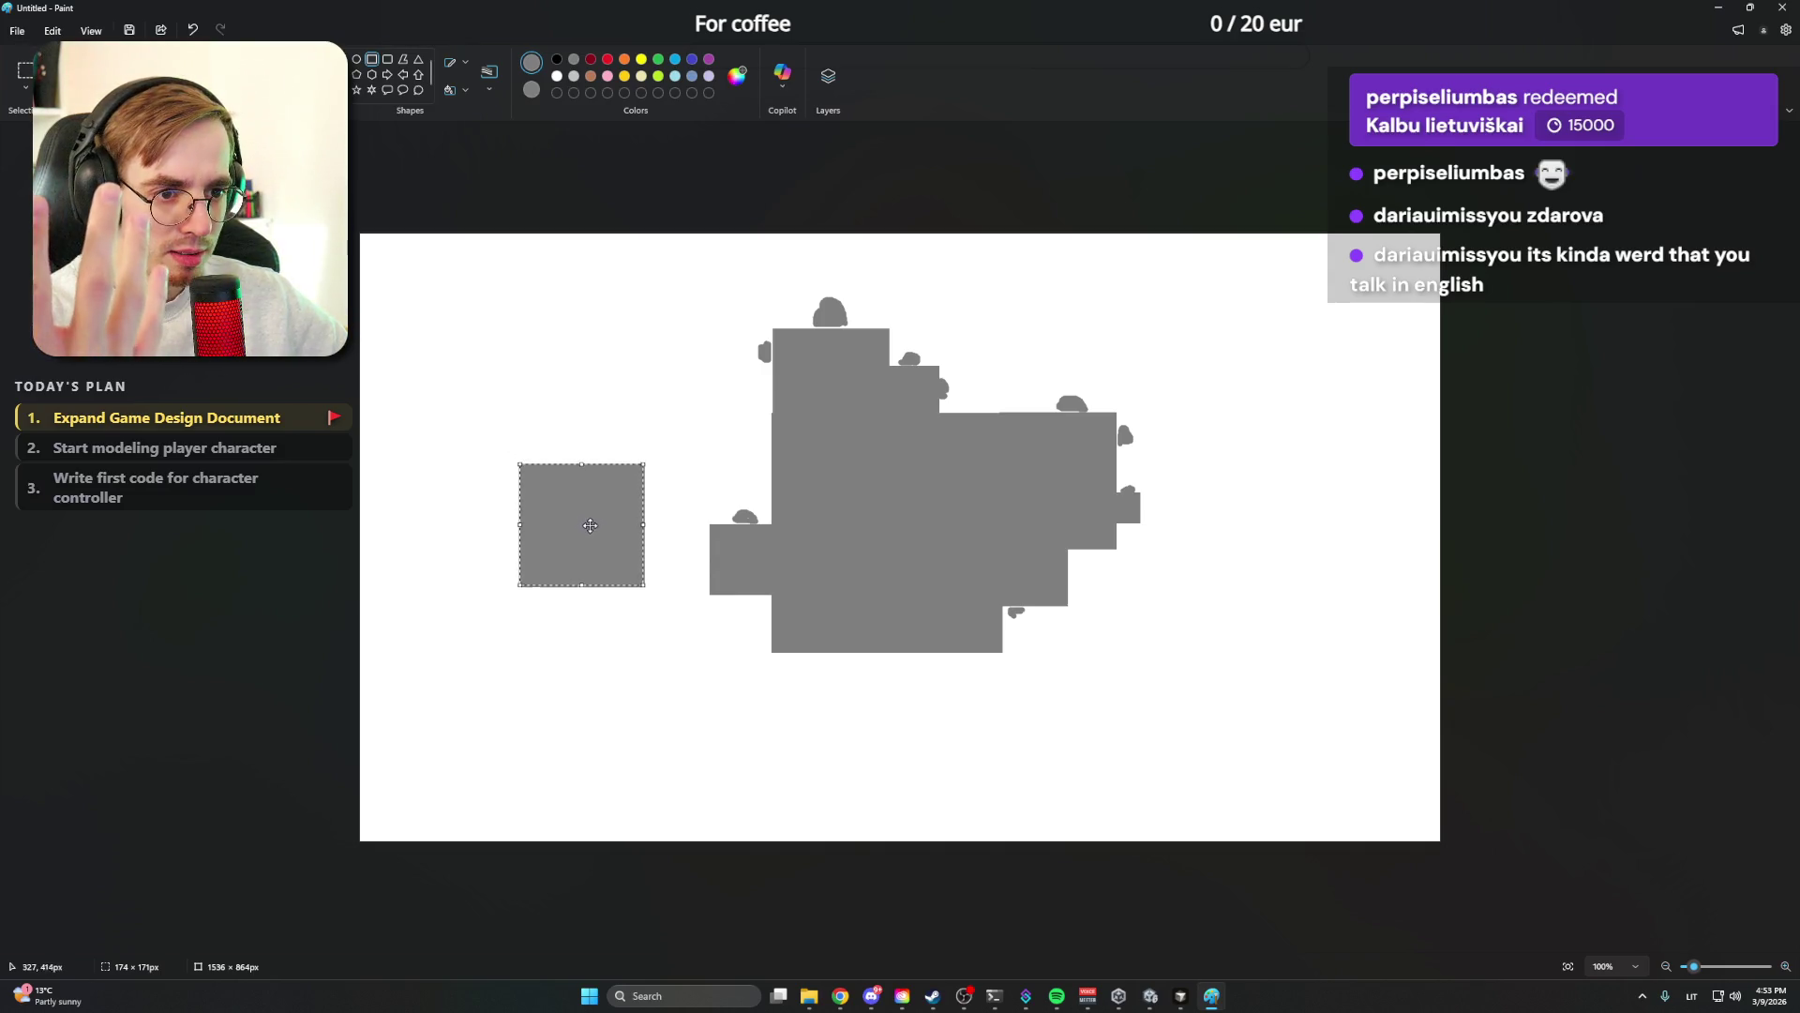
click(627, 372)
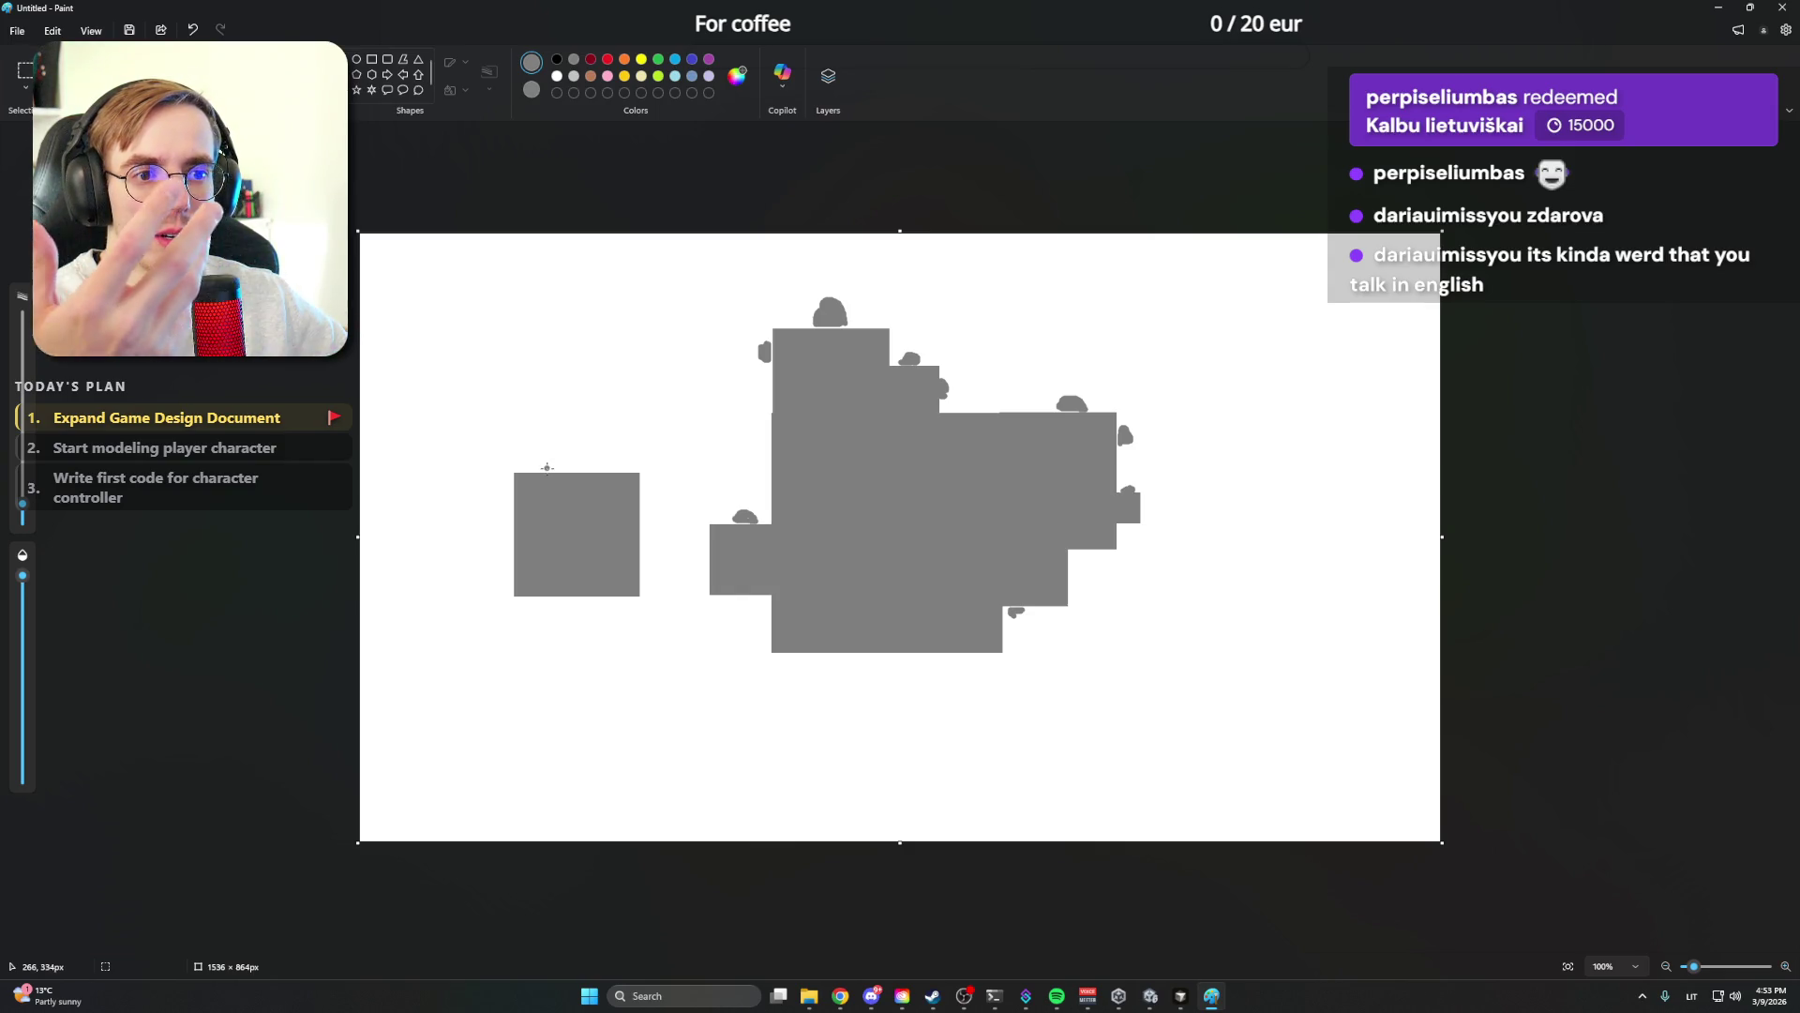
drag(546, 468, 571, 469)
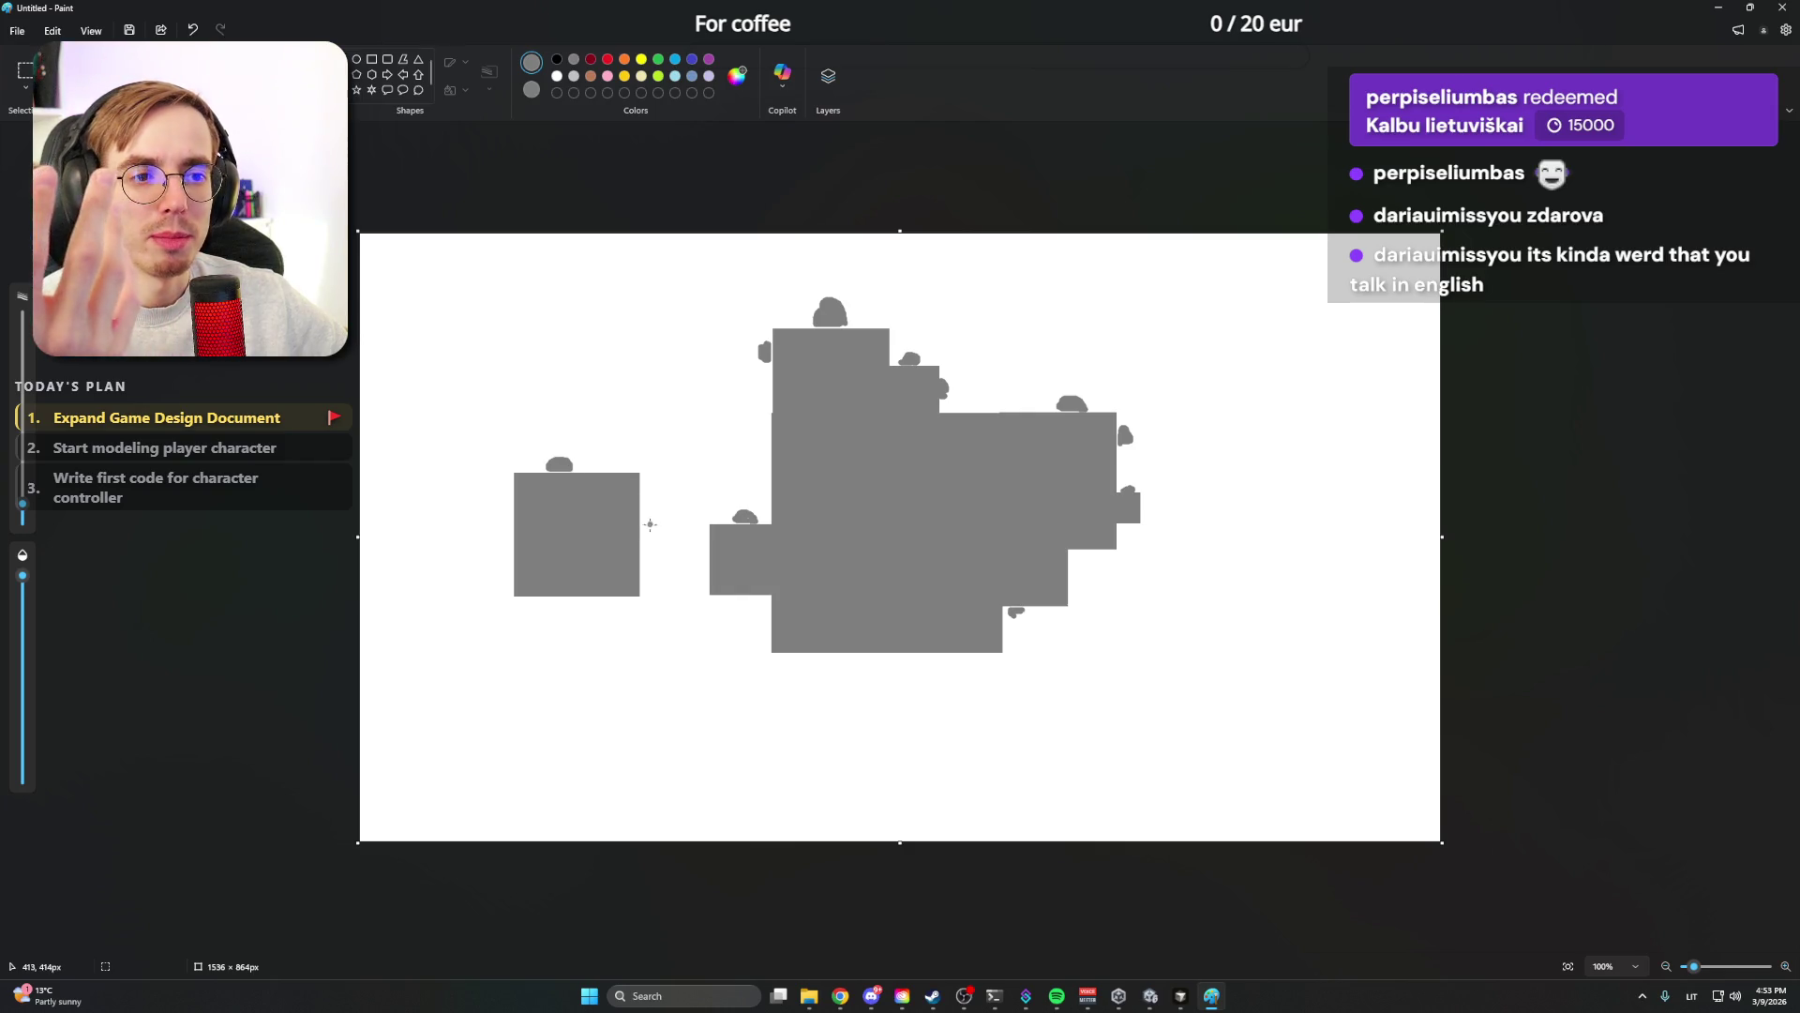
Brush a grey blob on the square's left side, then outline and grey-fill a new shape below the square
drag(507, 504, 489, 507)
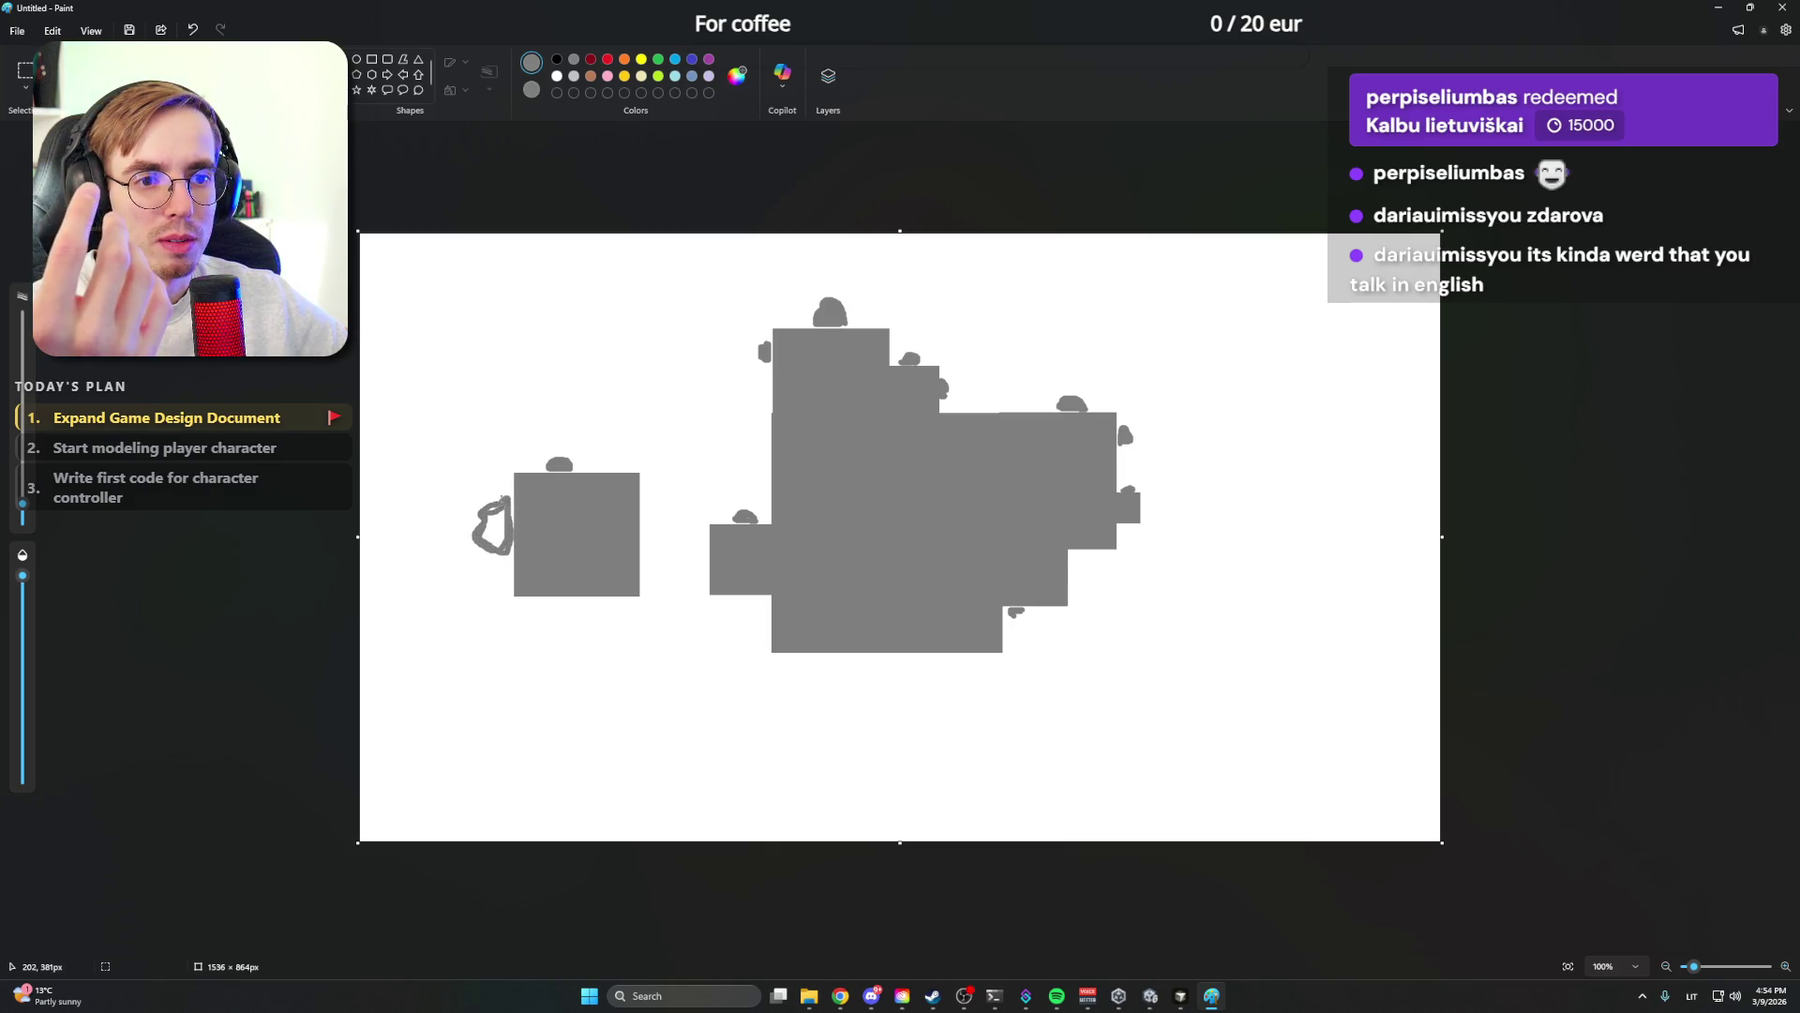
drag(485, 517, 488, 539)
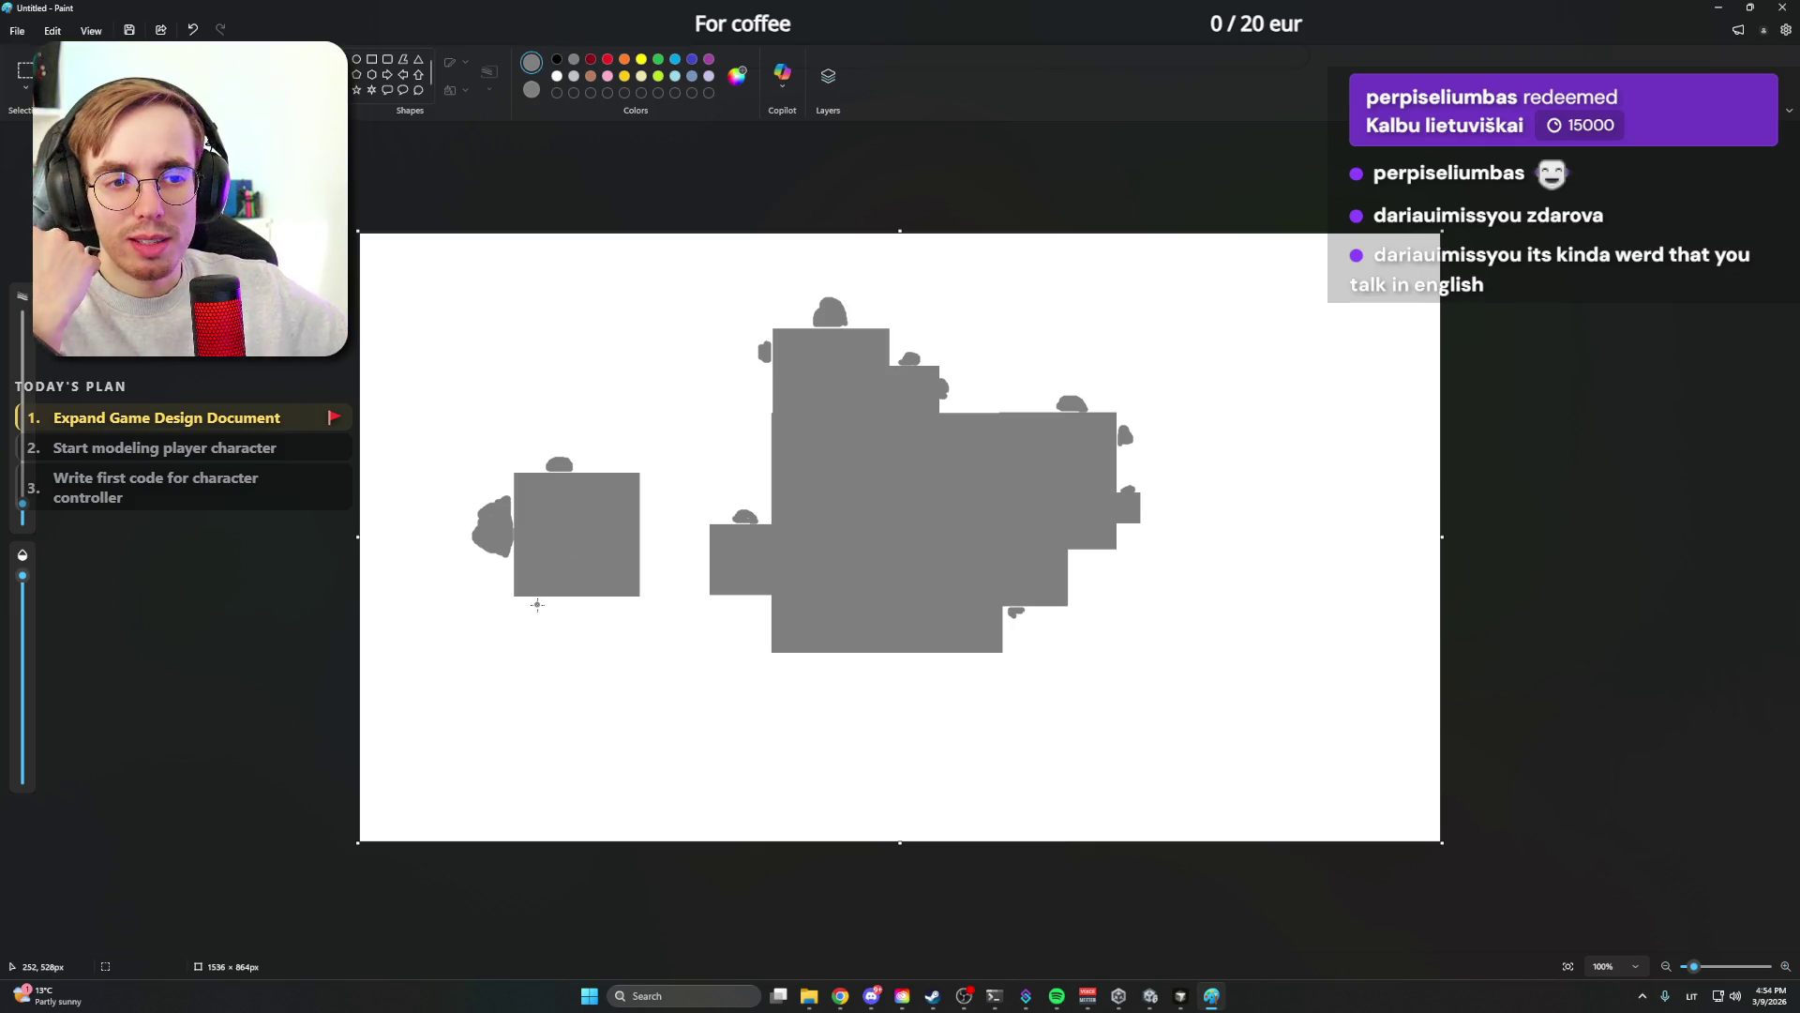
mouse_move(537, 608)
mouse_down()
mouse_move(568, 693)
mouse_move(639, 631)
mouse_move(557, 611)
mouse_up()
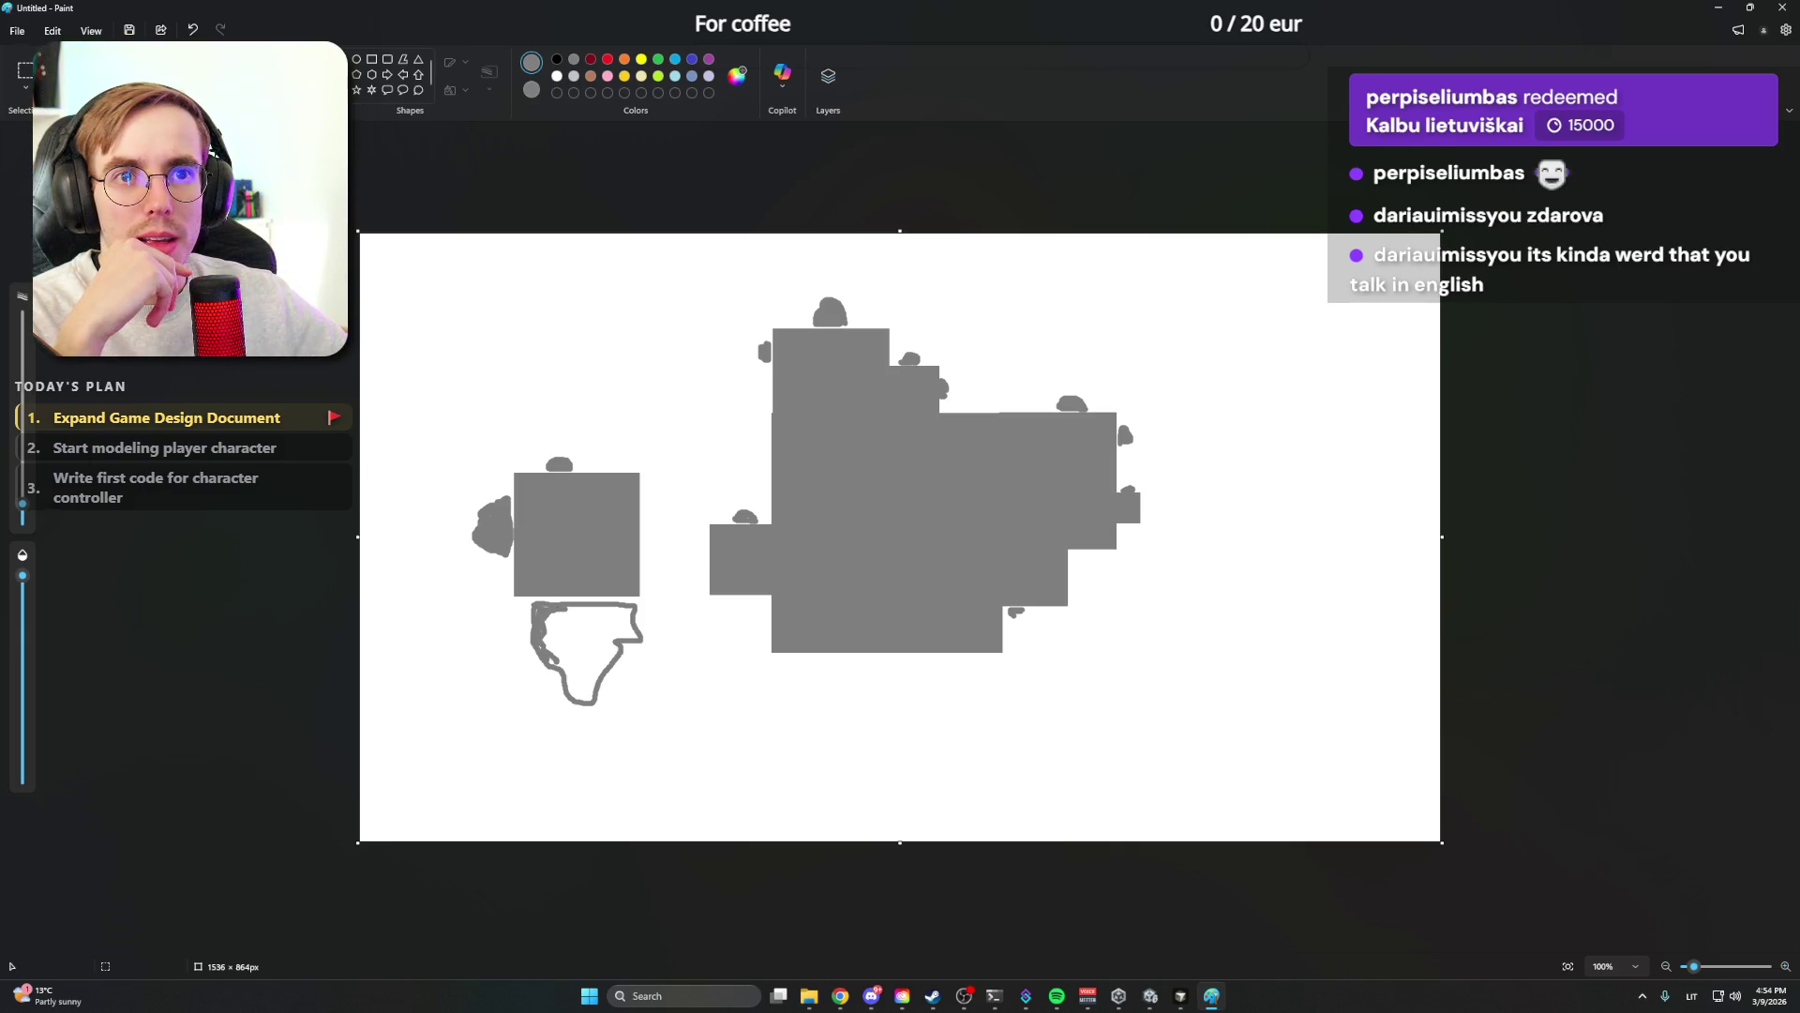
click(572, 633)
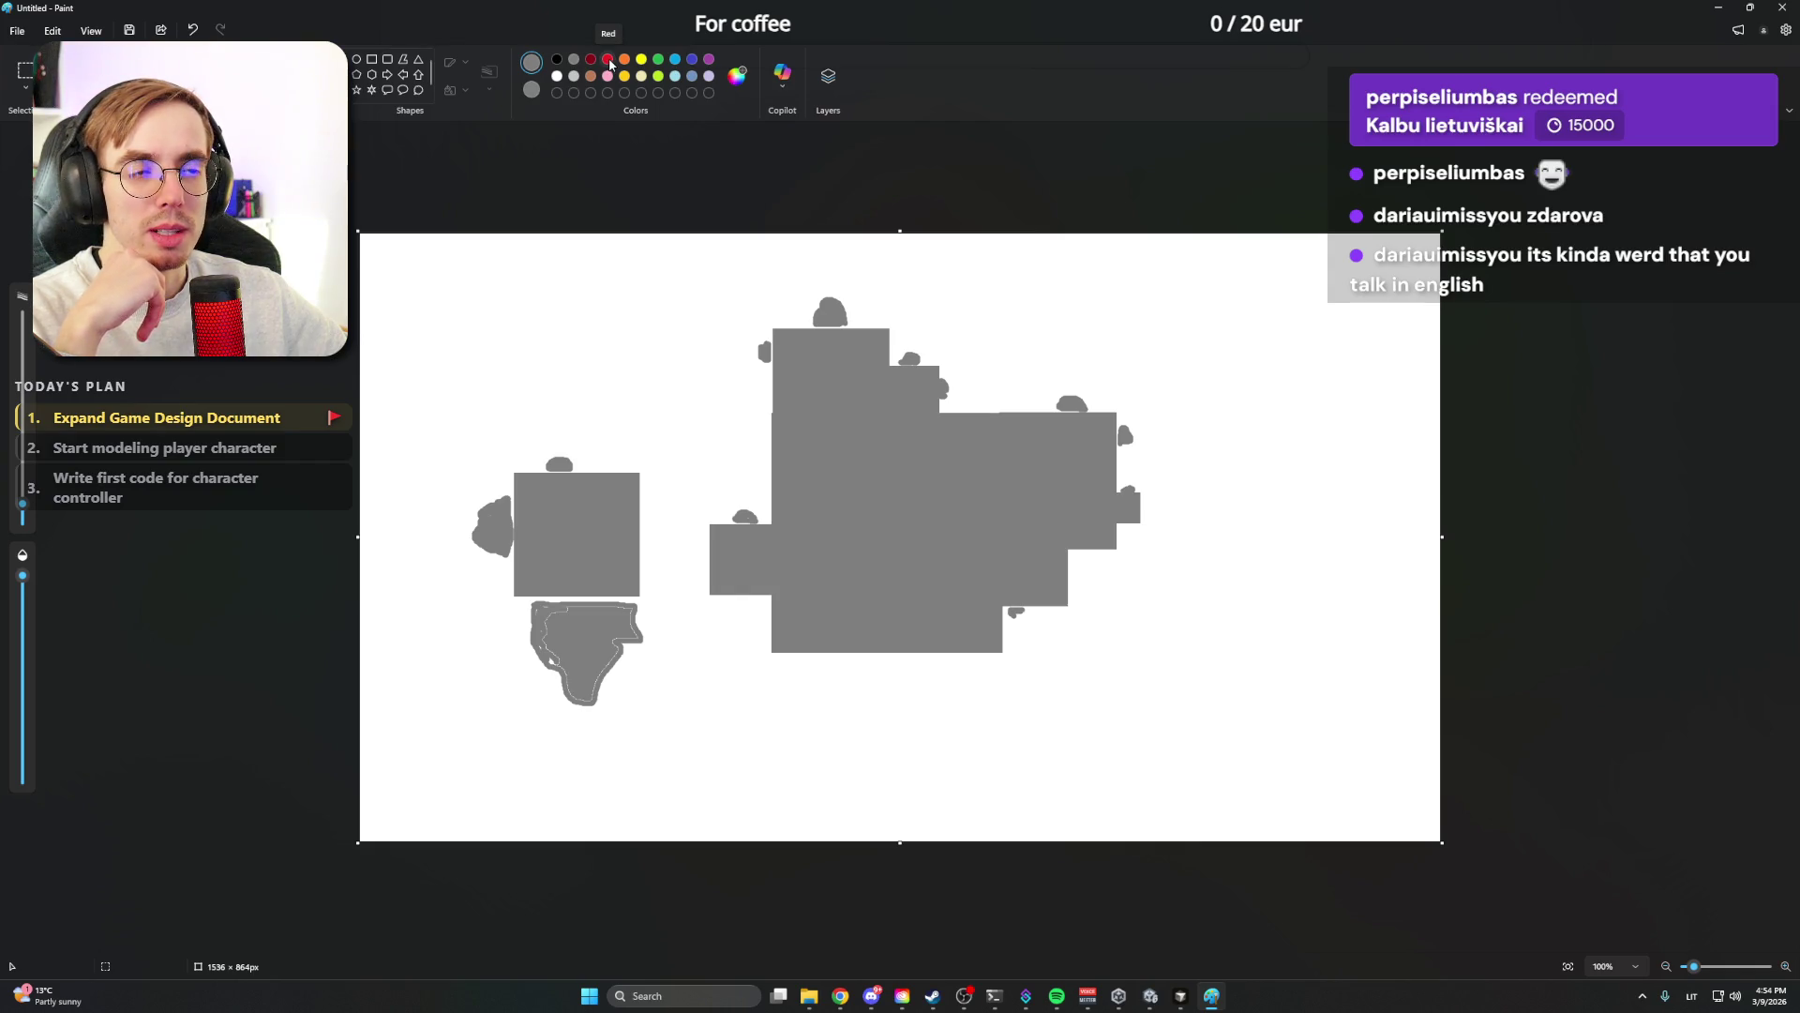
Dot the lower shape with orange spots, then in black start an arrow pointing at the small square
click(625, 64)
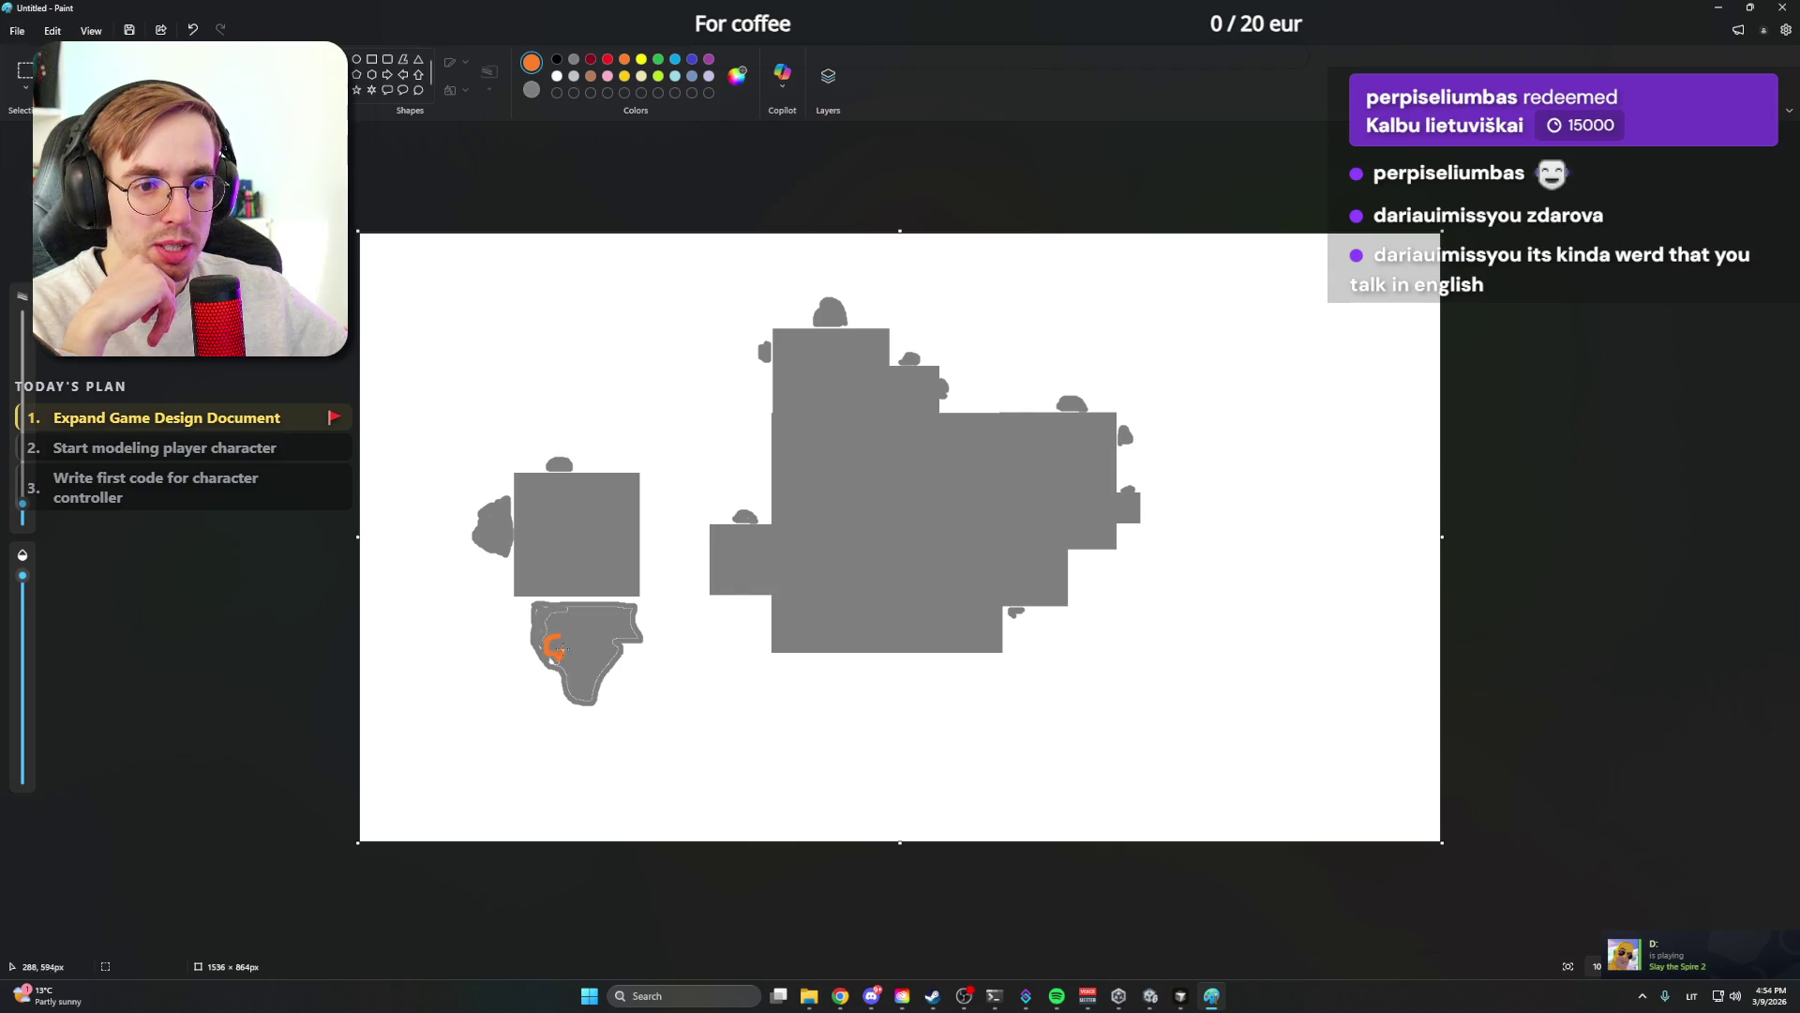
drag(553, 650, 608, 634)
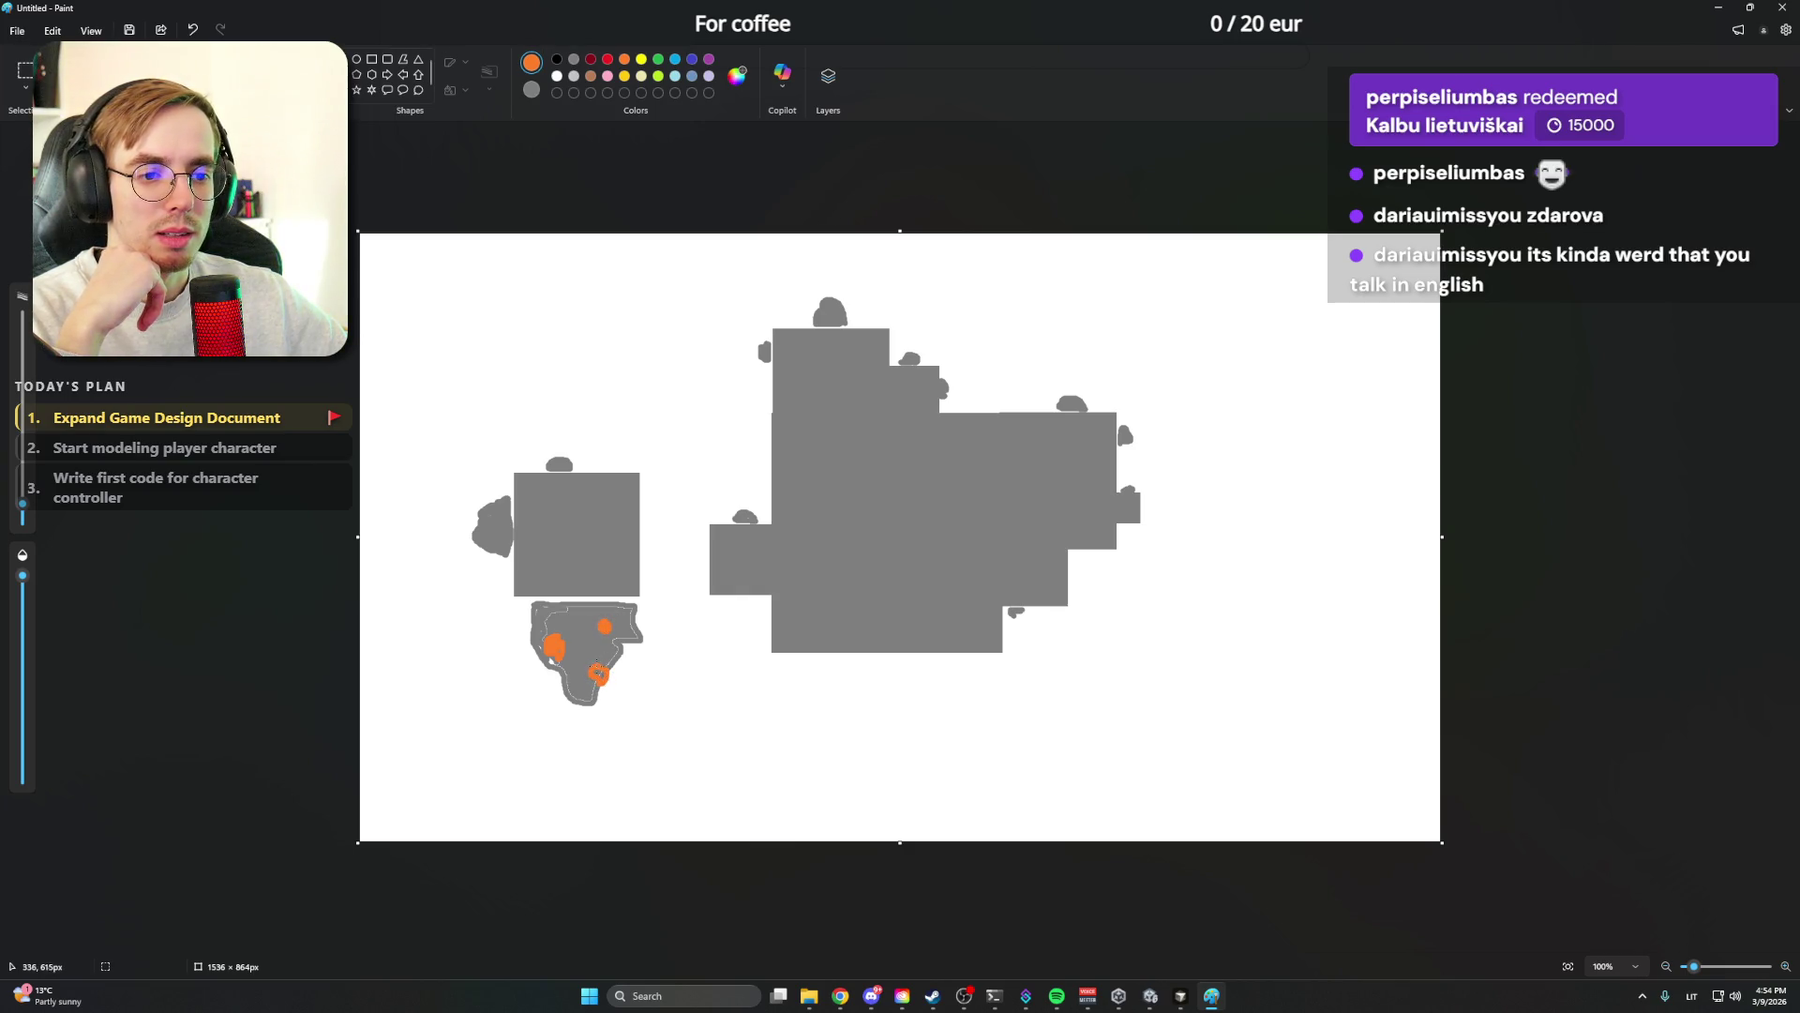
click(557, 66)
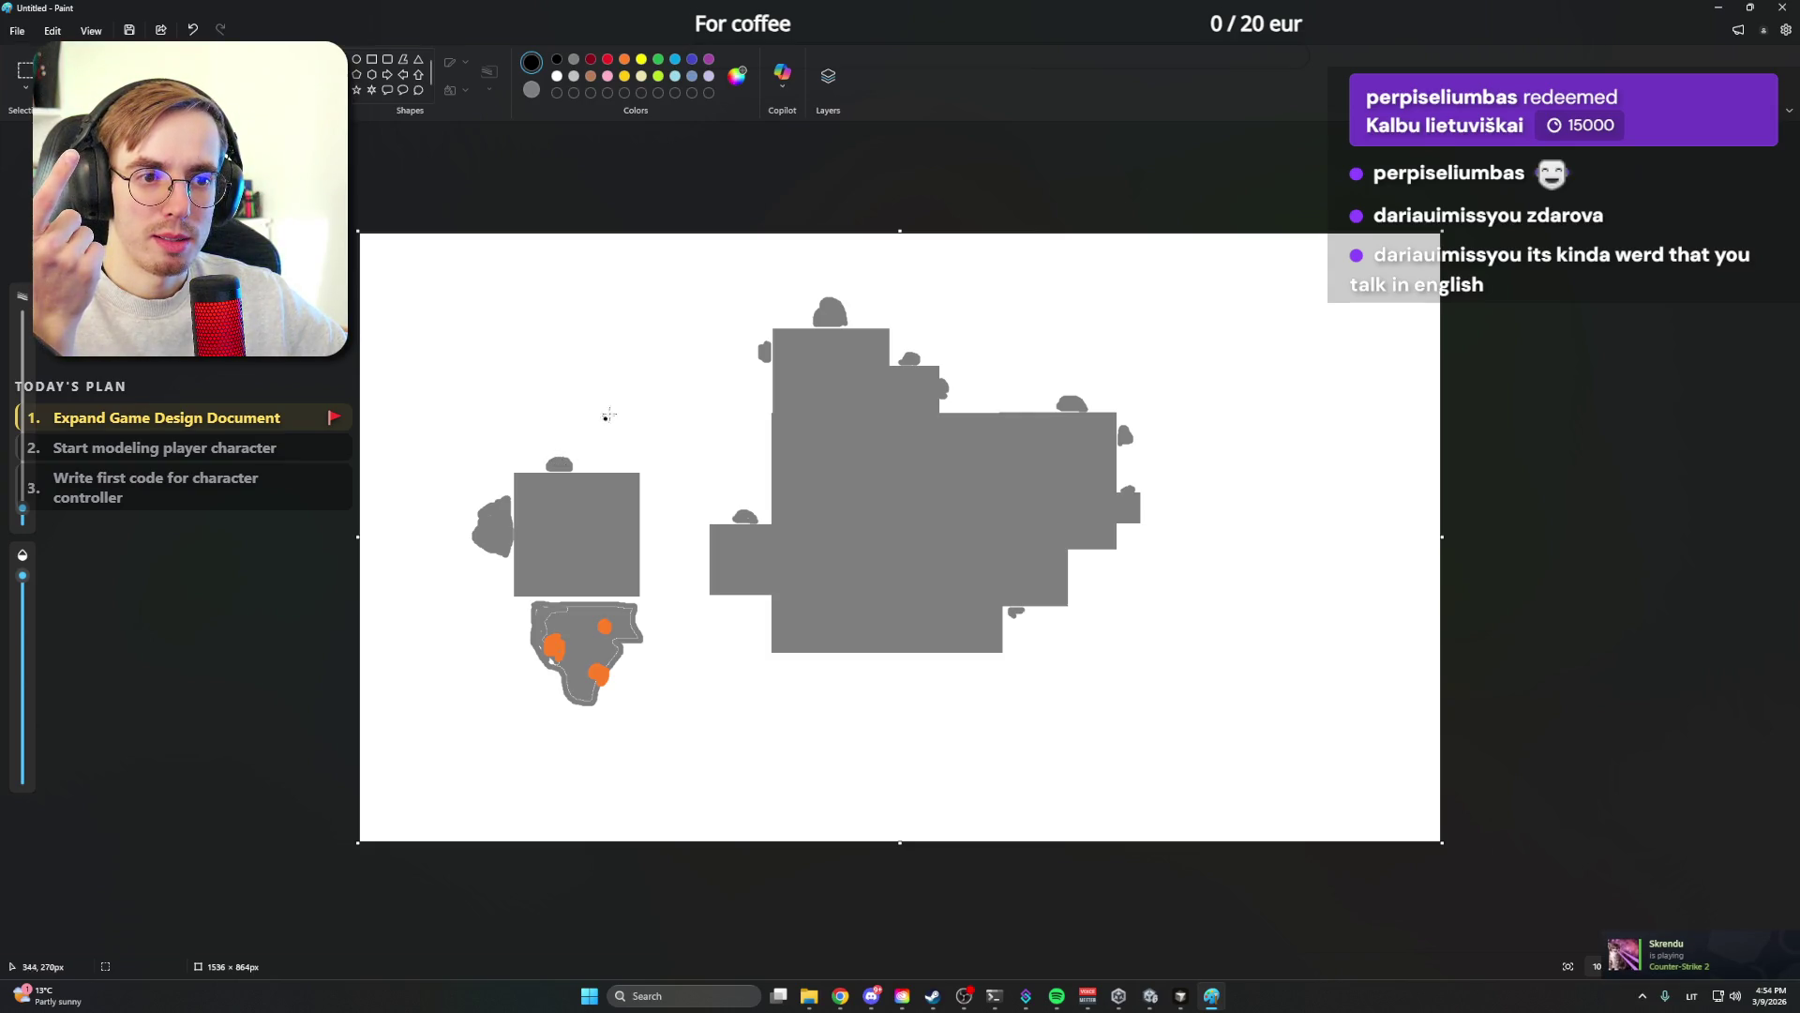
drag(656, 375, 600, 430)
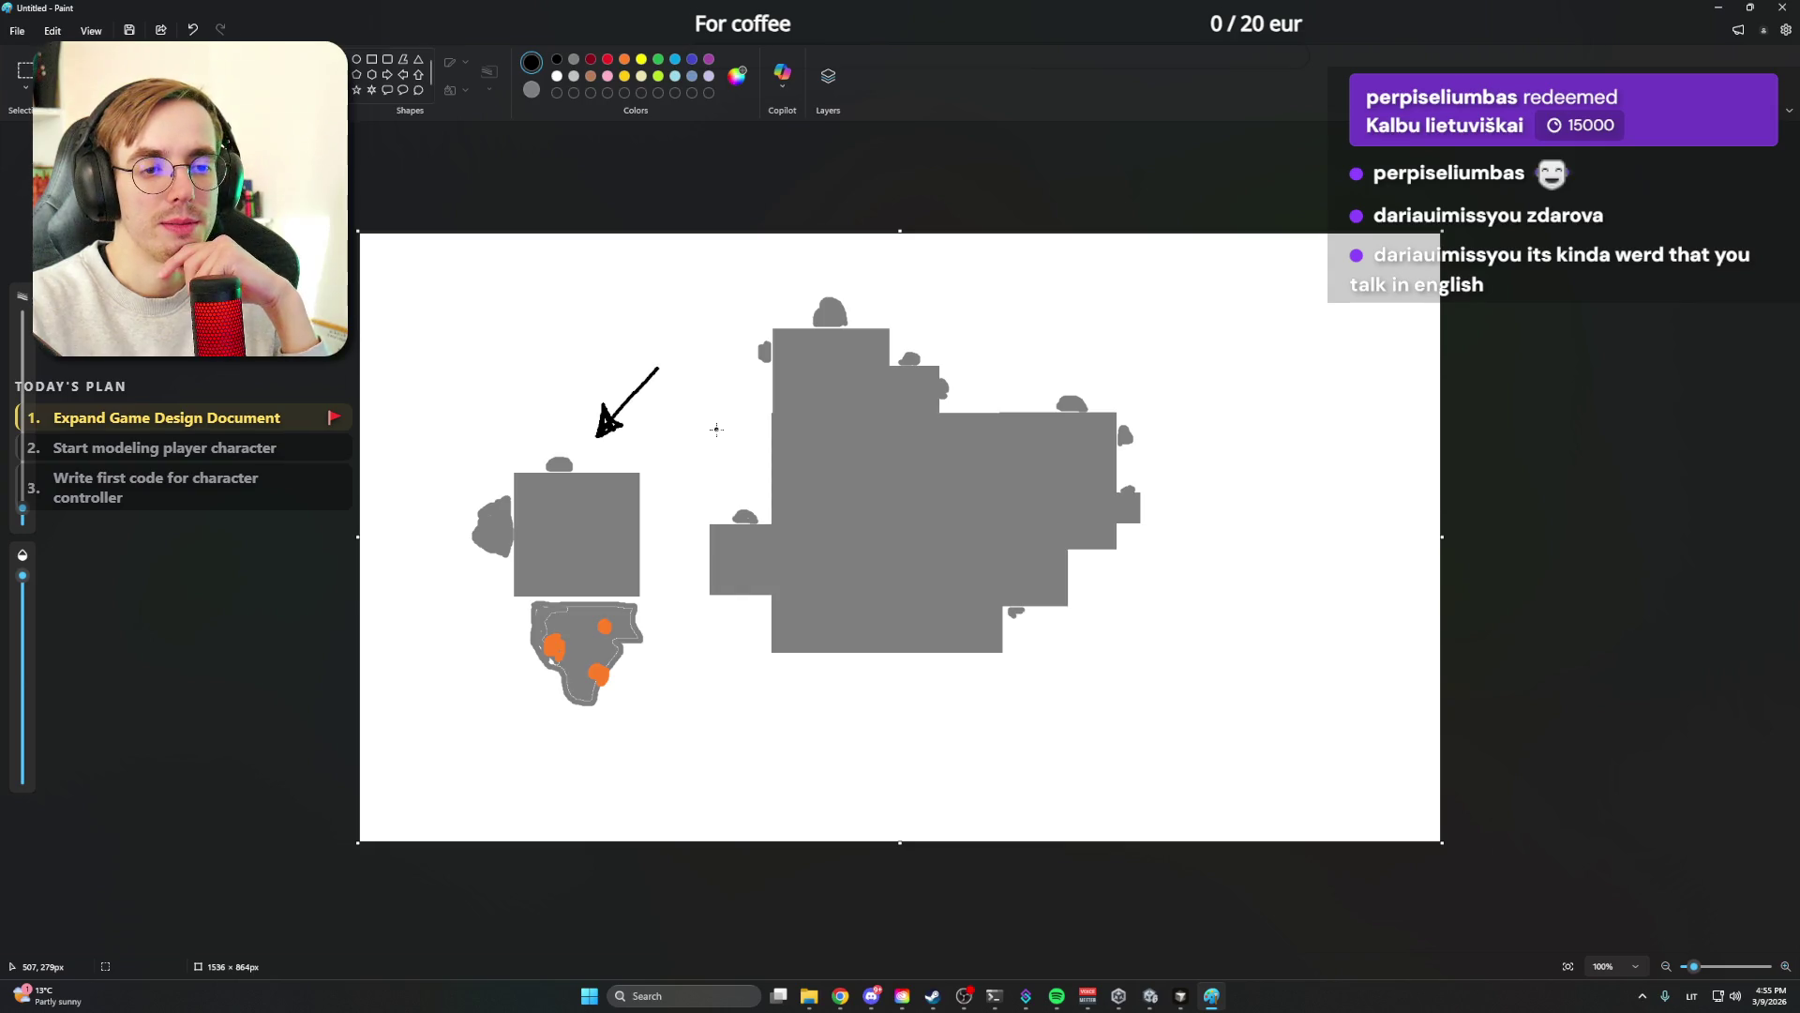
Switch from Paint back to the Notion Items and Voxels page
key(alt+Tab)
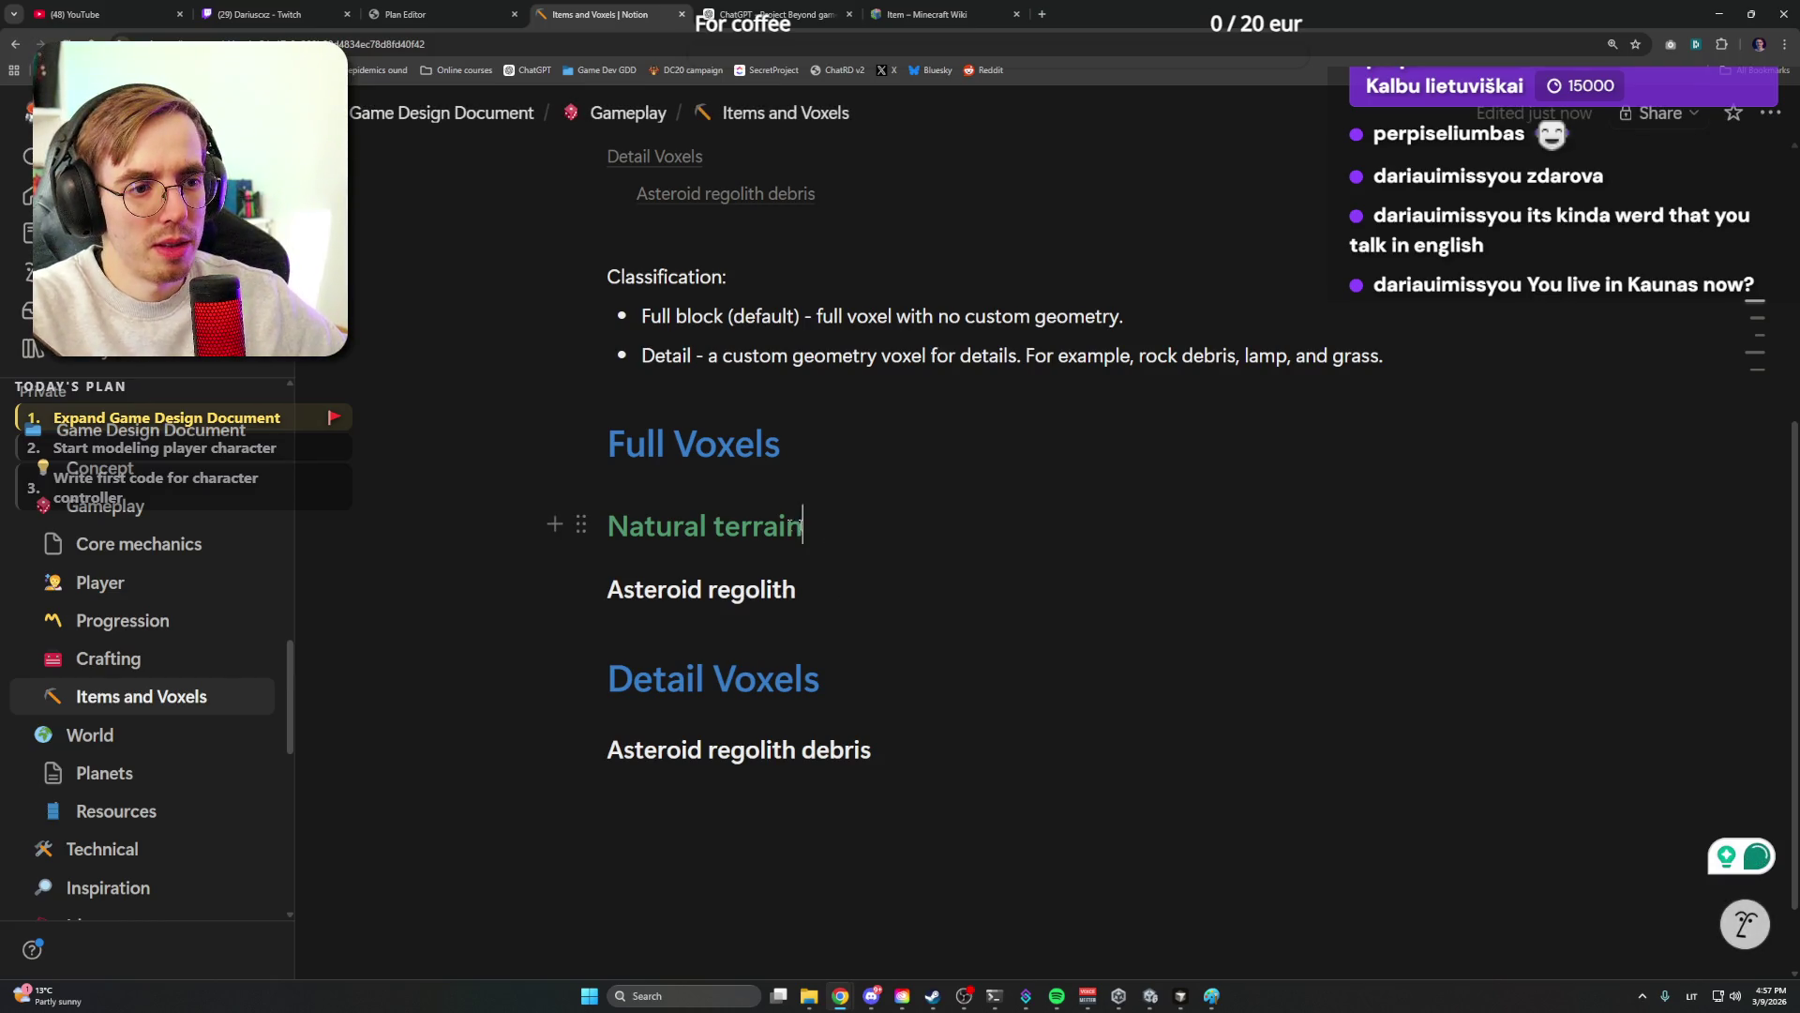
Copy the Natural terrain heading and paste it as a new block under Detail Voxels
double_click(801, 527)
click(855, 704)
mouse_move(712, 678)
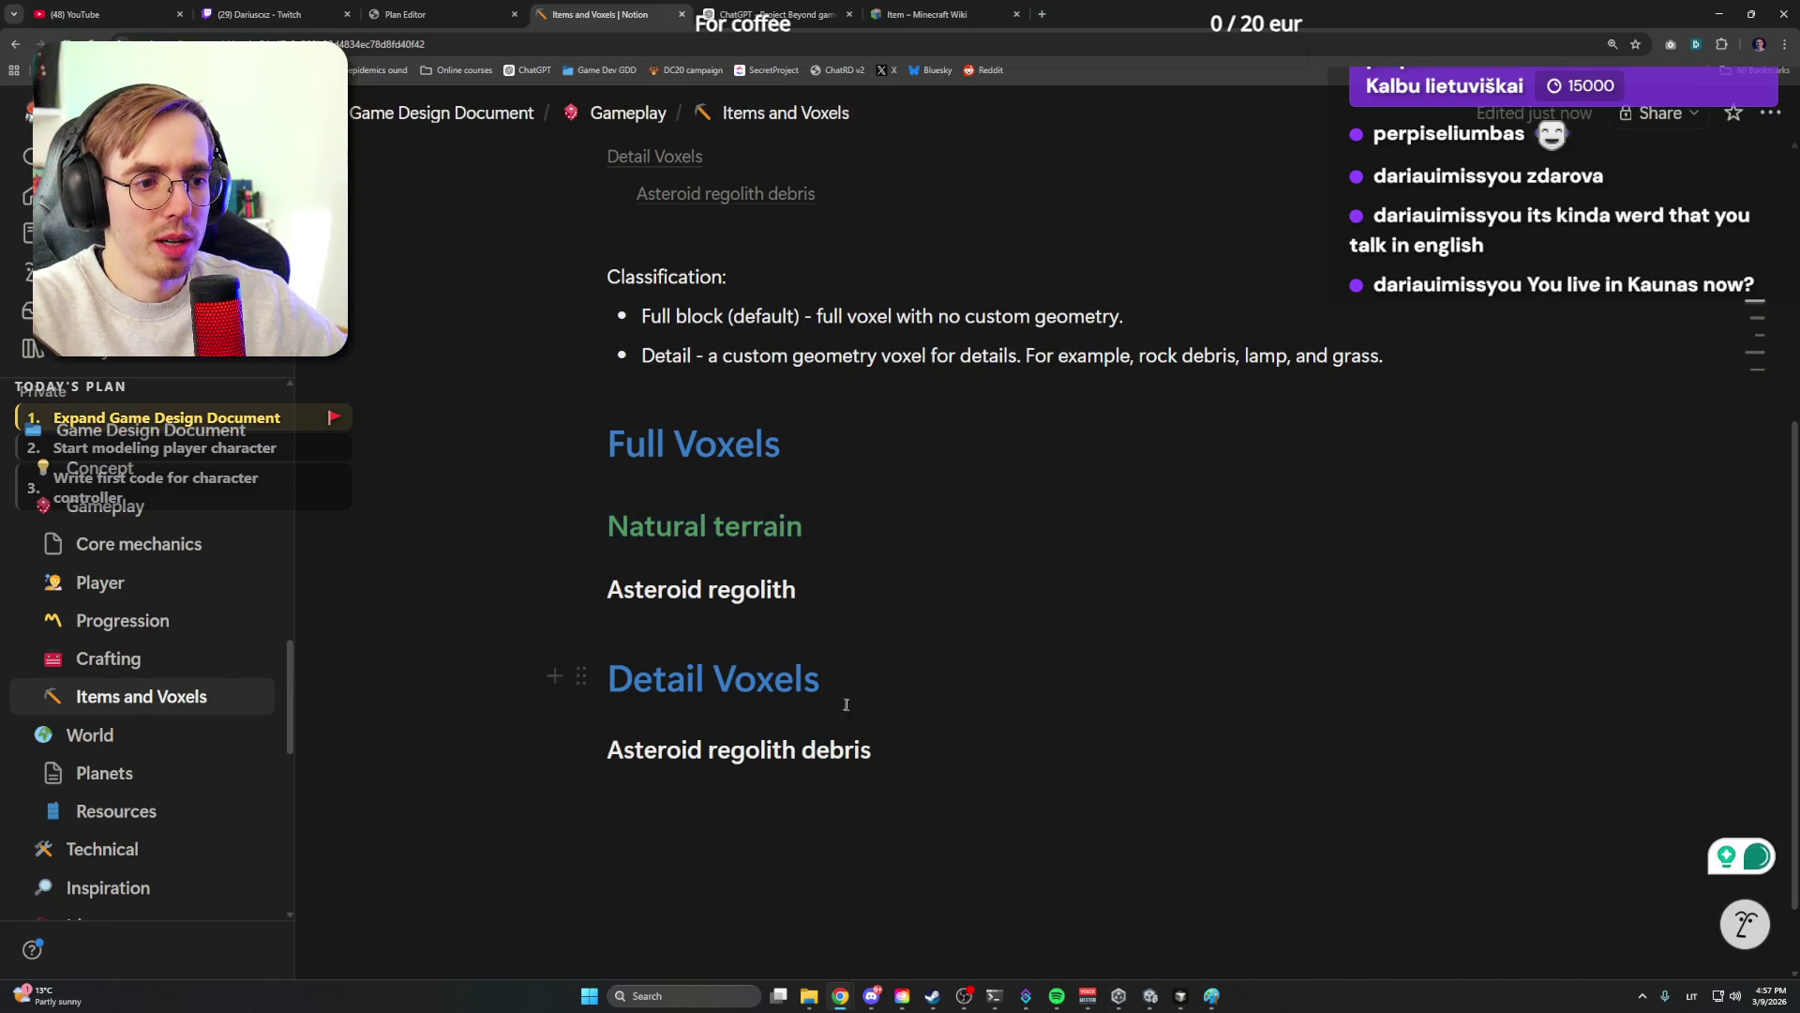
key(Return)
text(Natural terrain)
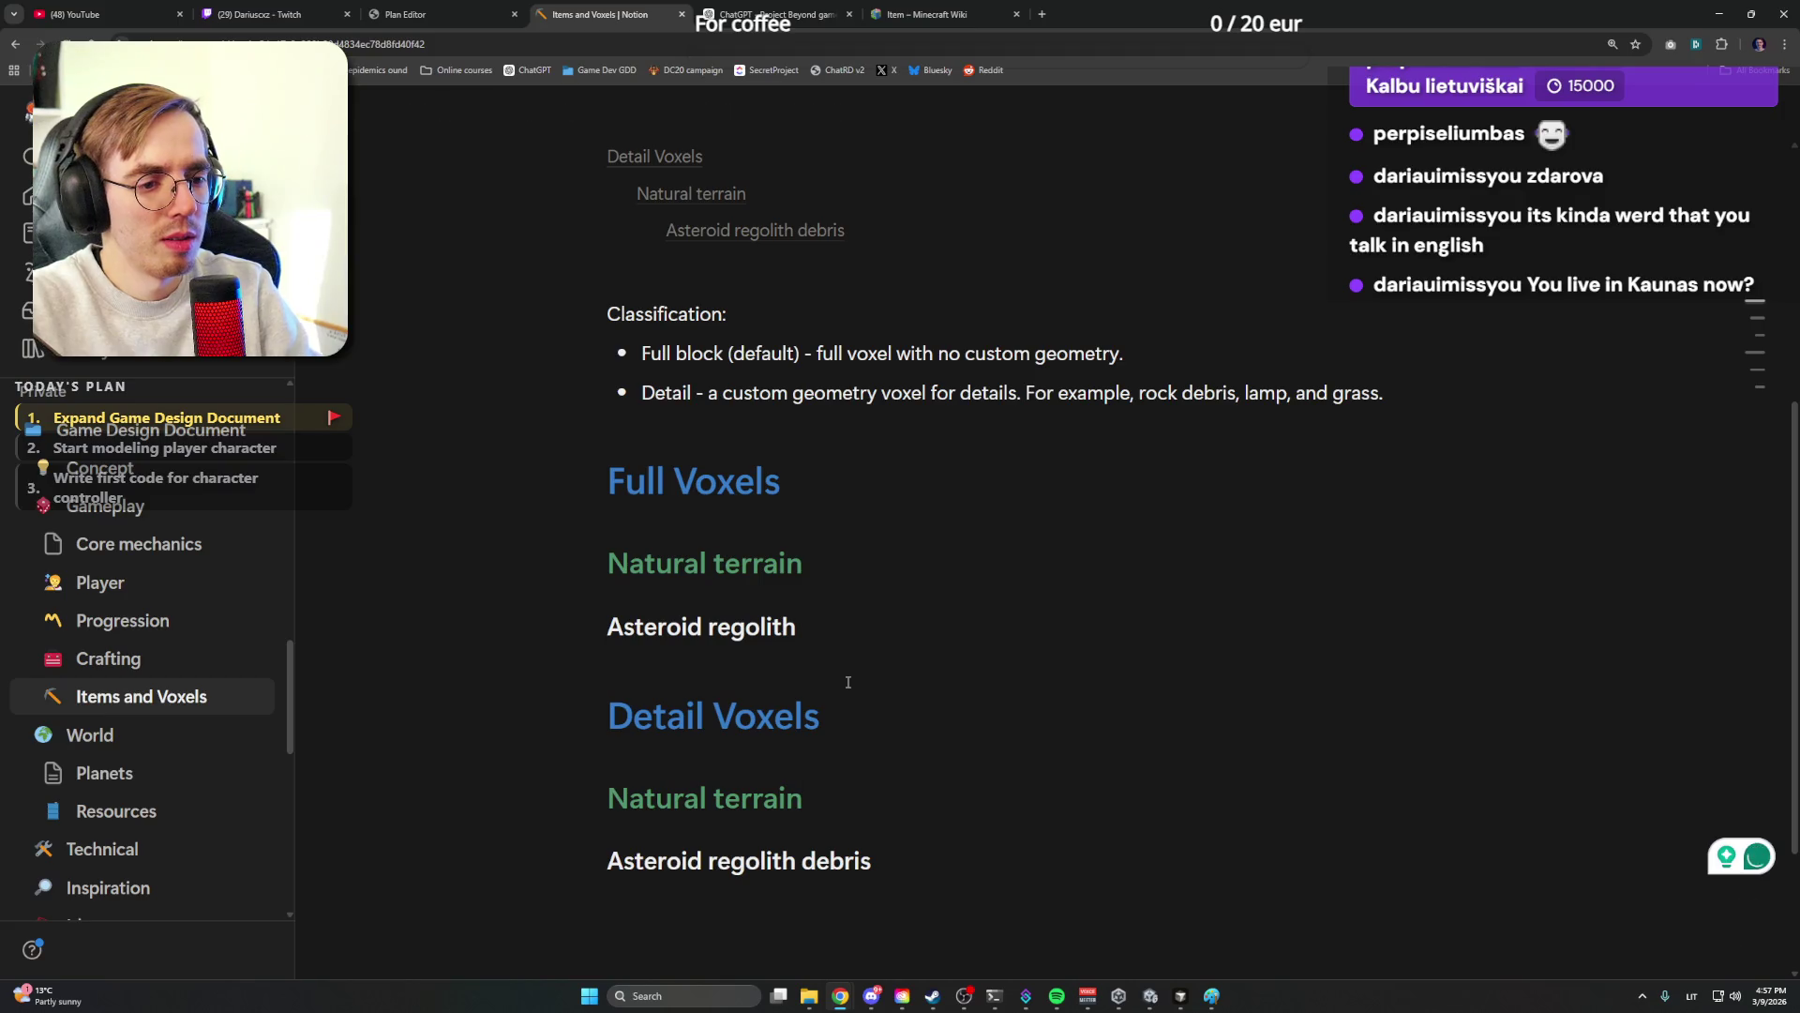
Add an empty line of space below the Asteroid regolith entry
click(828, 630)
key(Return)
key(BackSpace)
scroll(829, 636, down, 2)
click(879, 689)
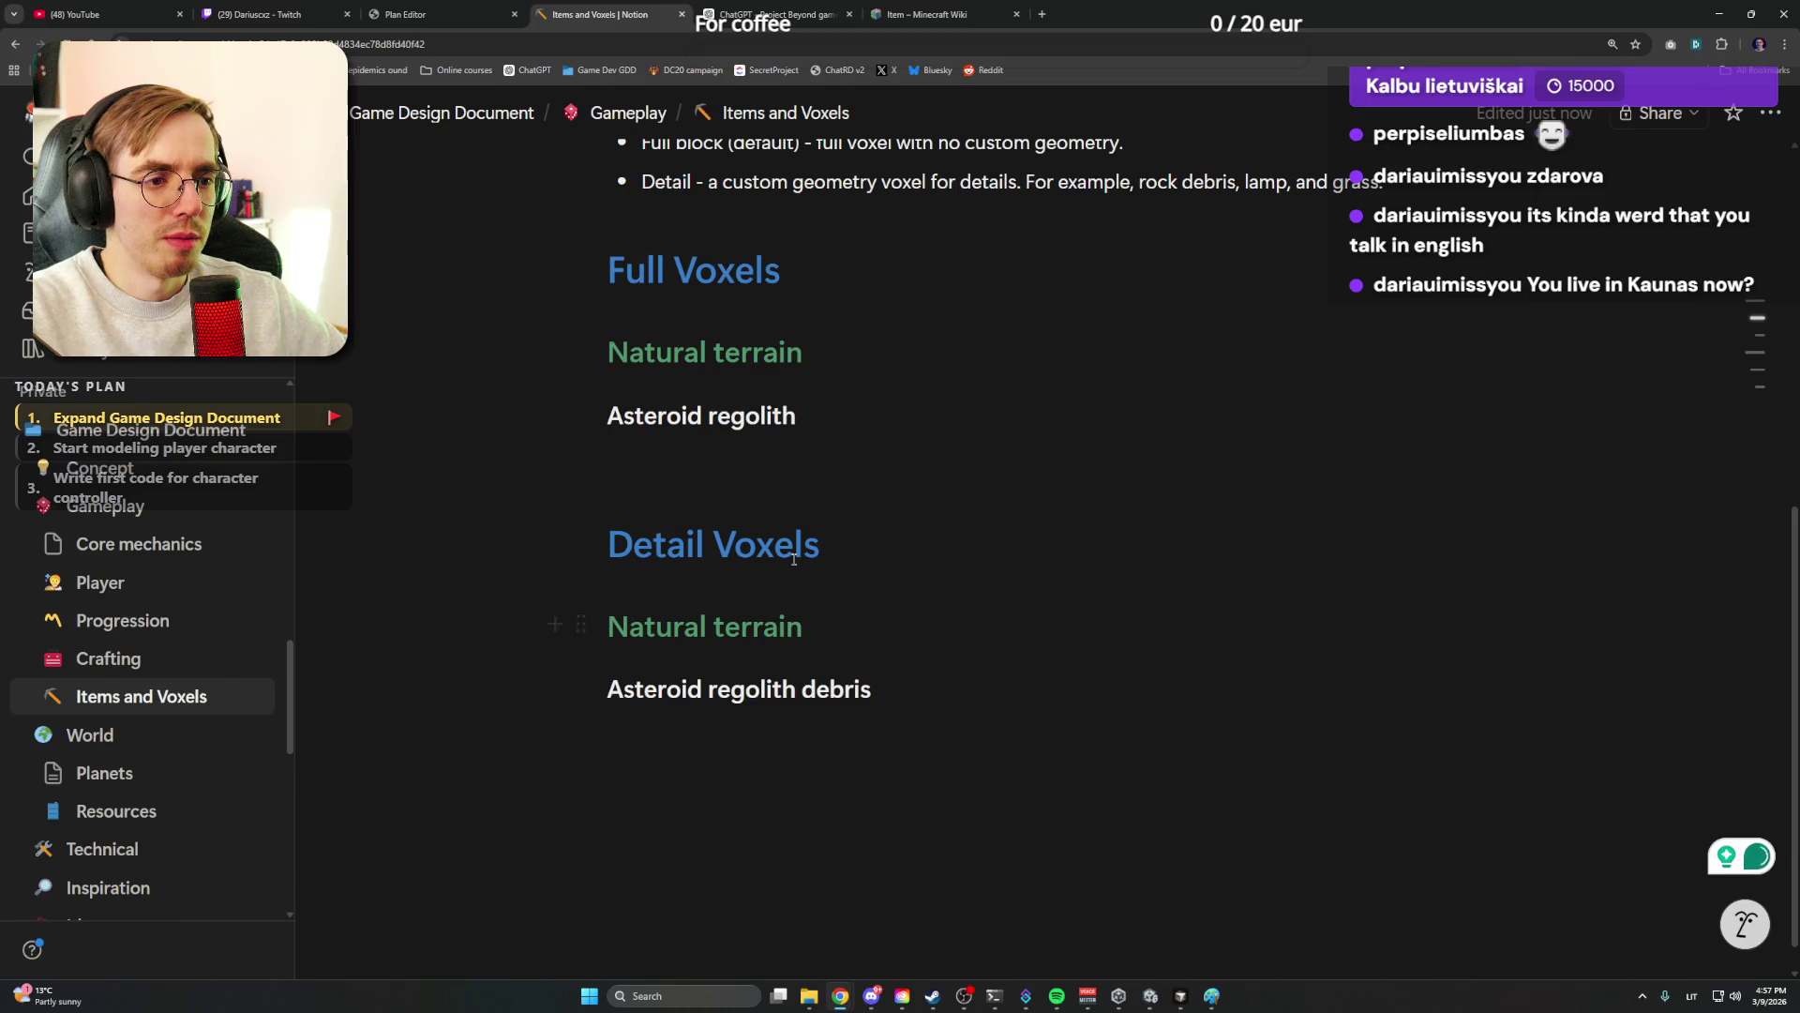
scroll(794, 559, up, 5)
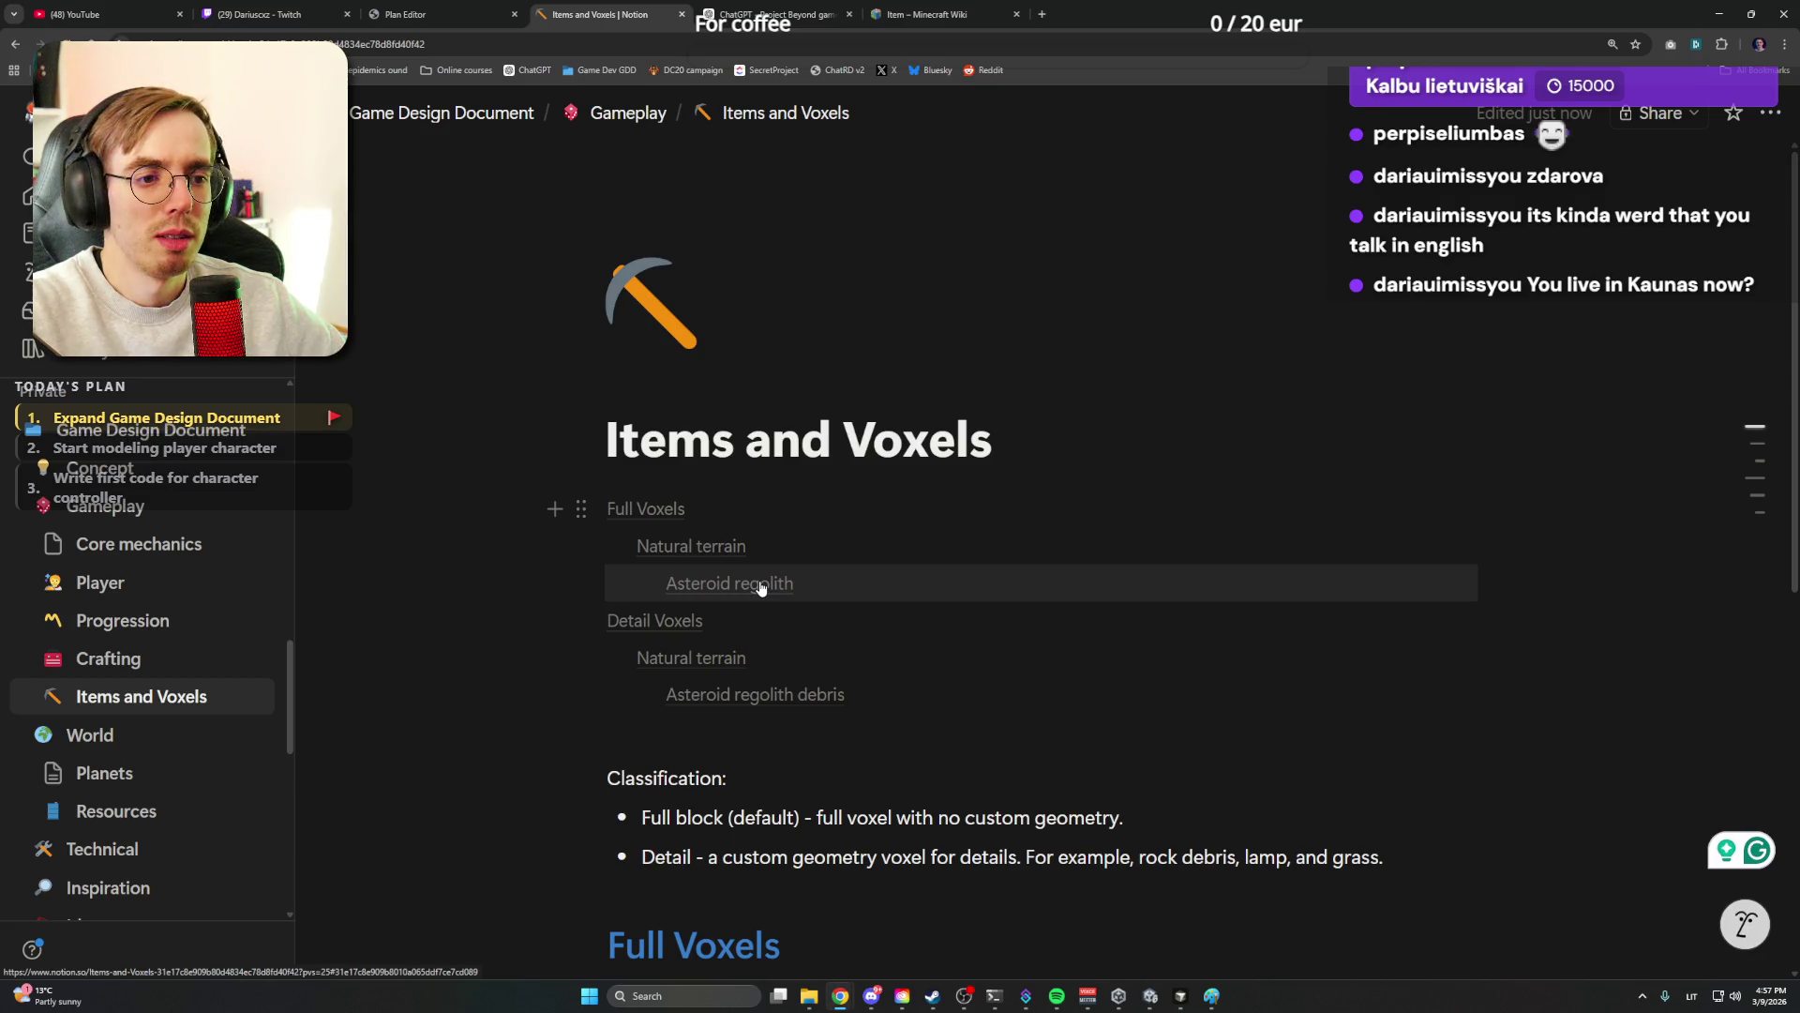
click(761, 587)
click(810, 379)
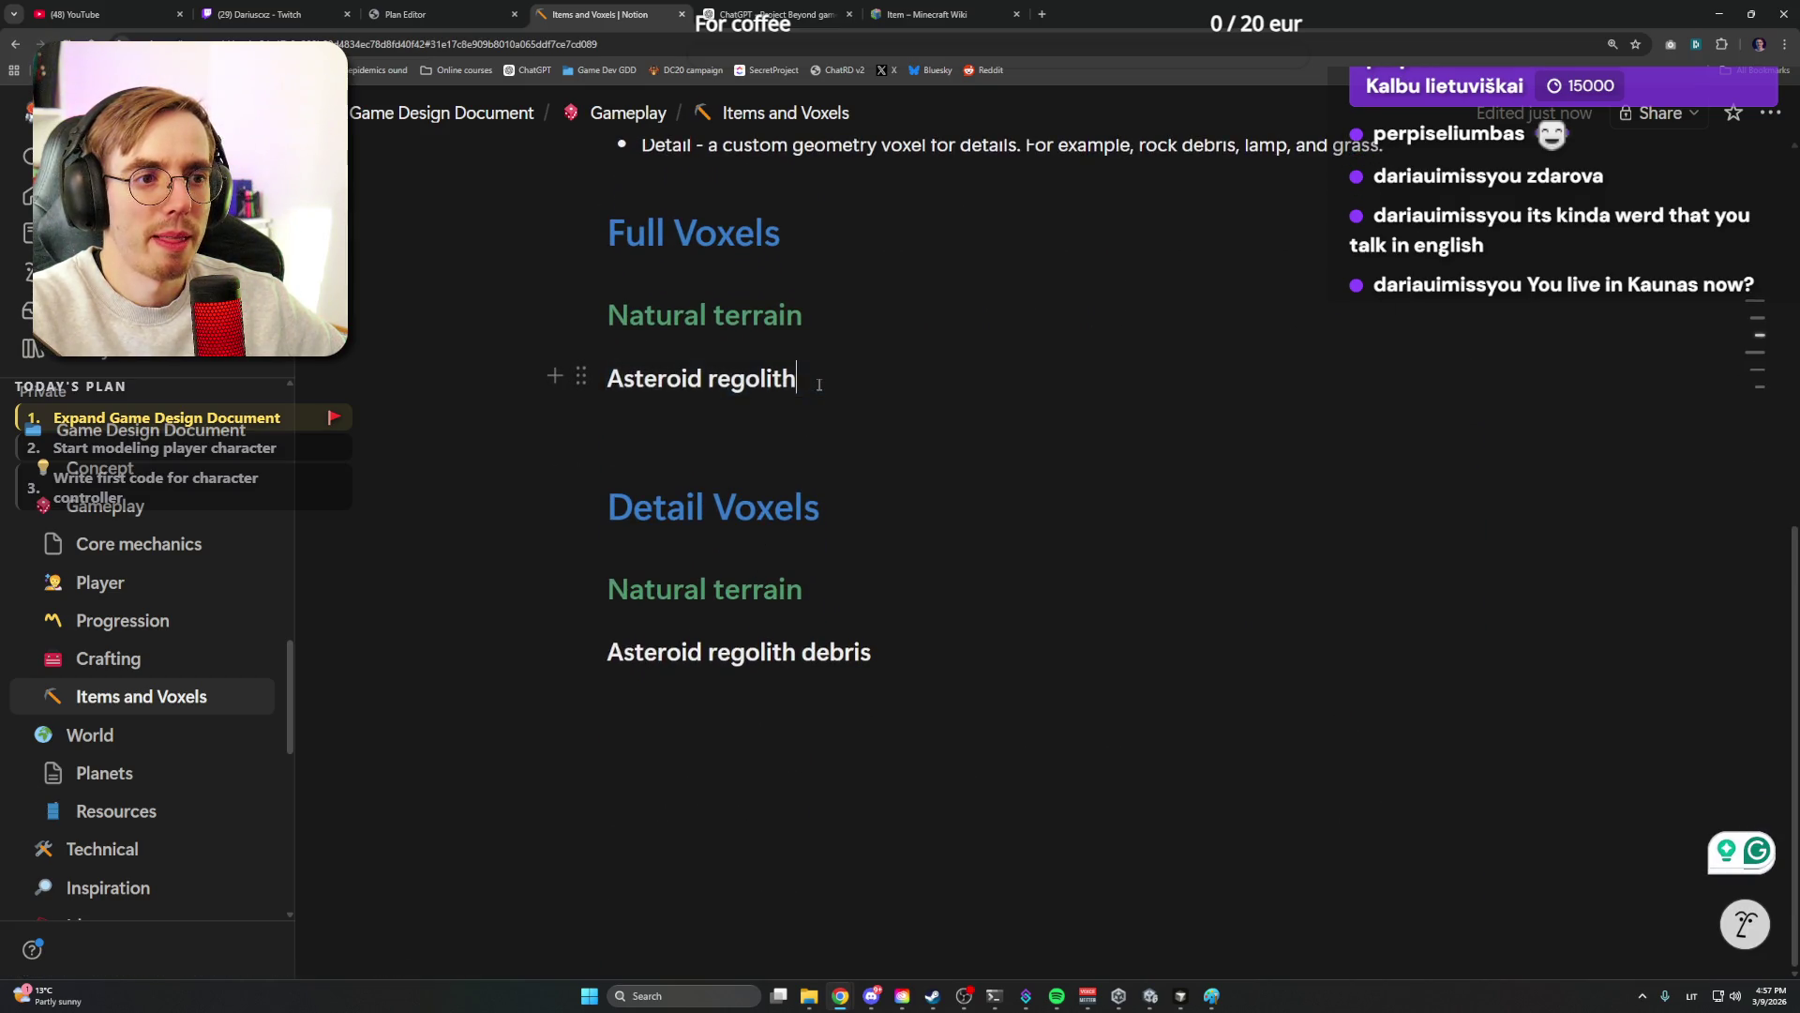
key(Return)
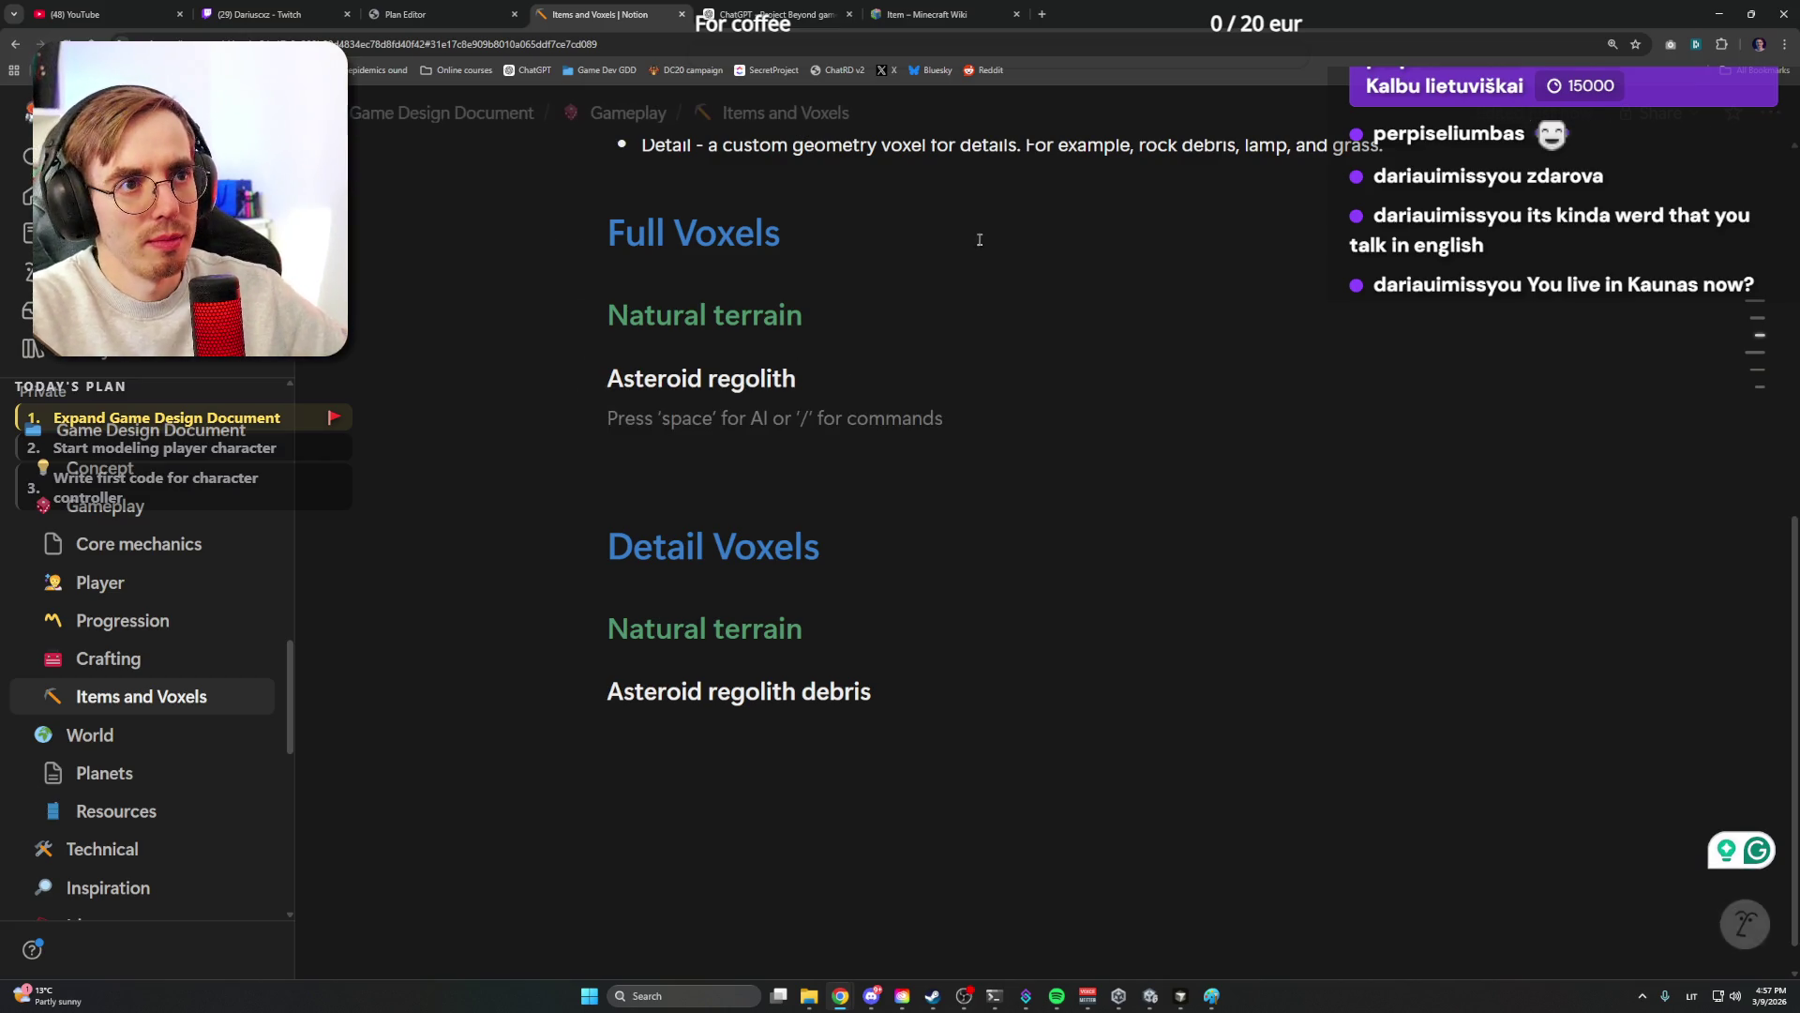
scroll(884, 419, up, 1)
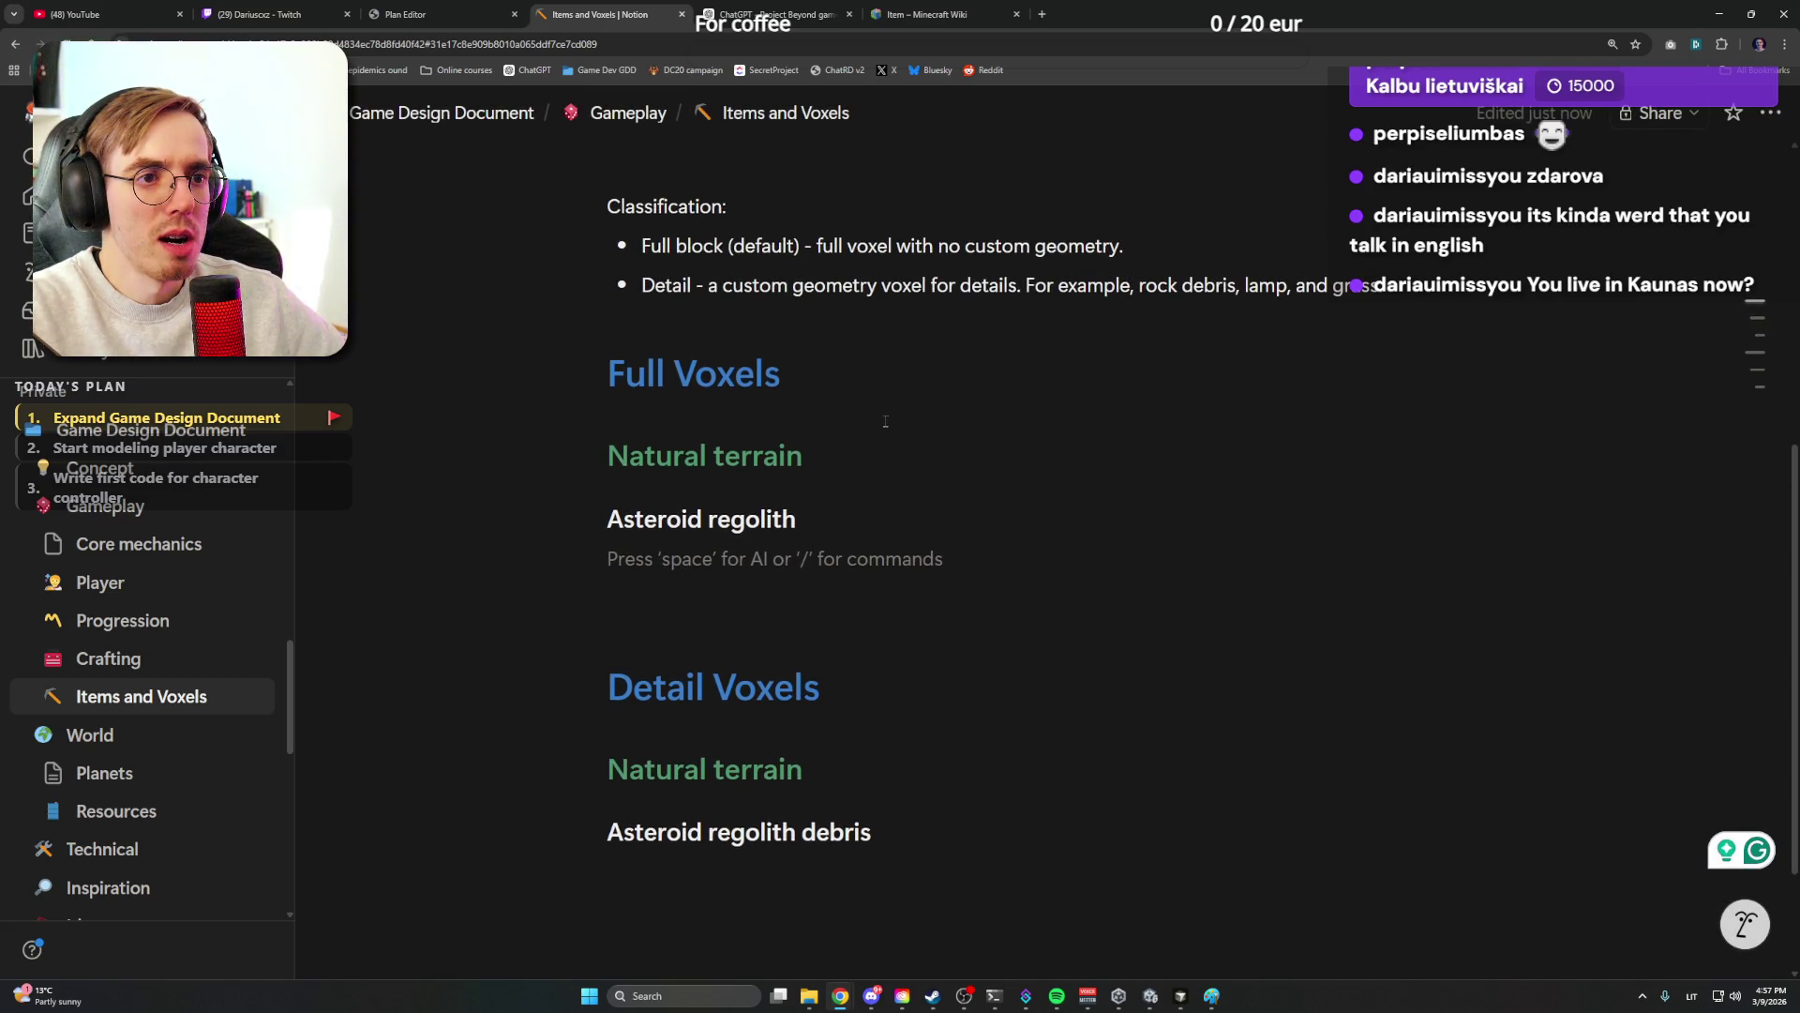
scroll(885, 420, up, 3)
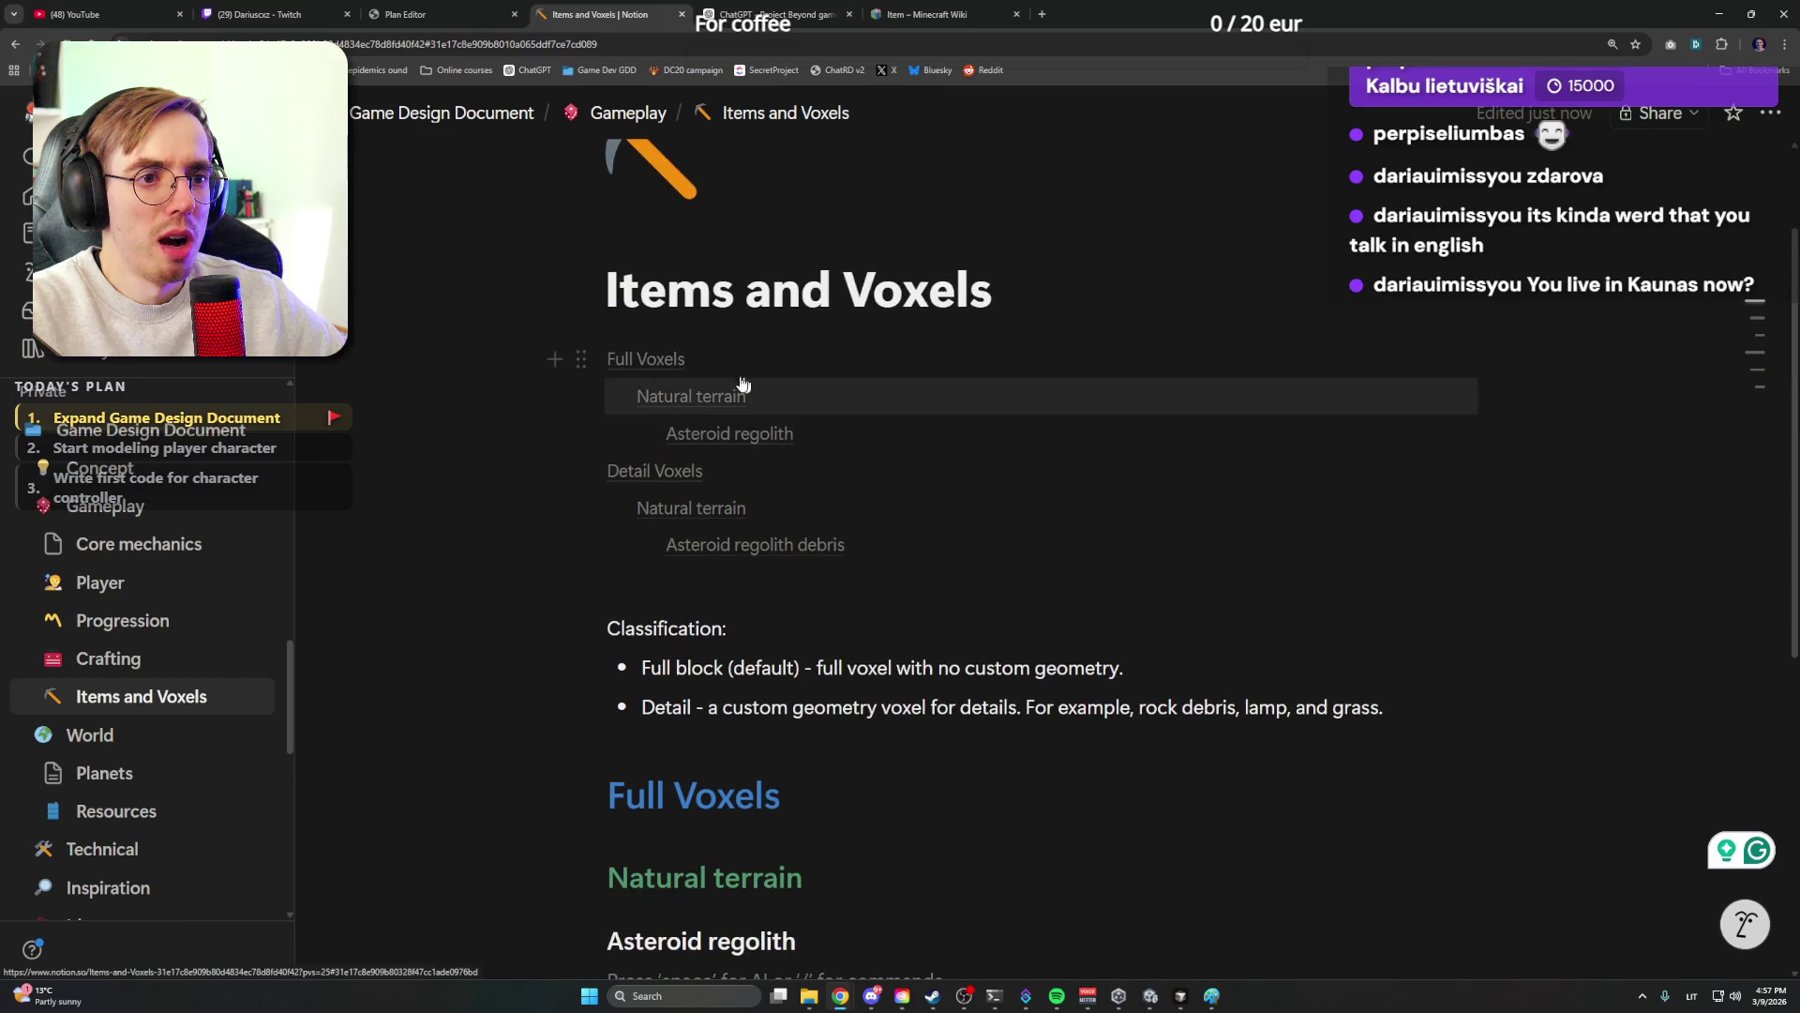
Copy the Detail Voxels heading and paste a second one below the debris entry
click(650, 470)
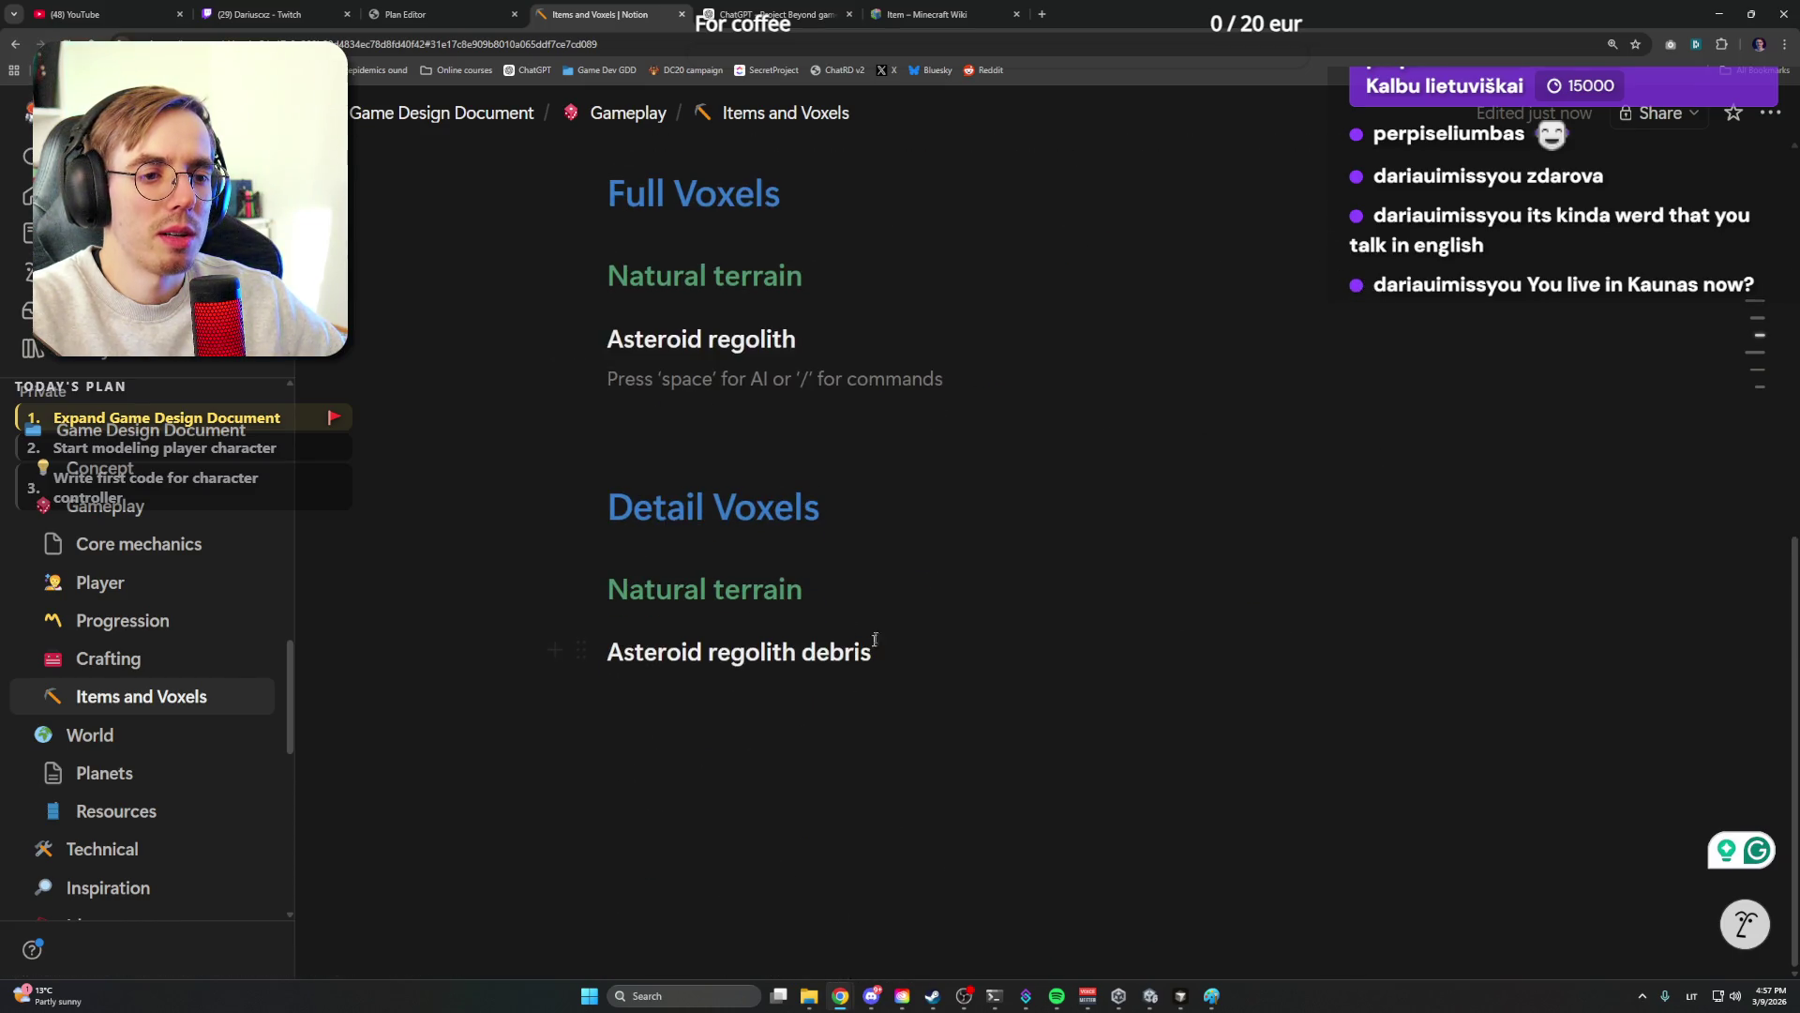
double_click(787, 507)
key(ctrl+c)
click(785, 651)
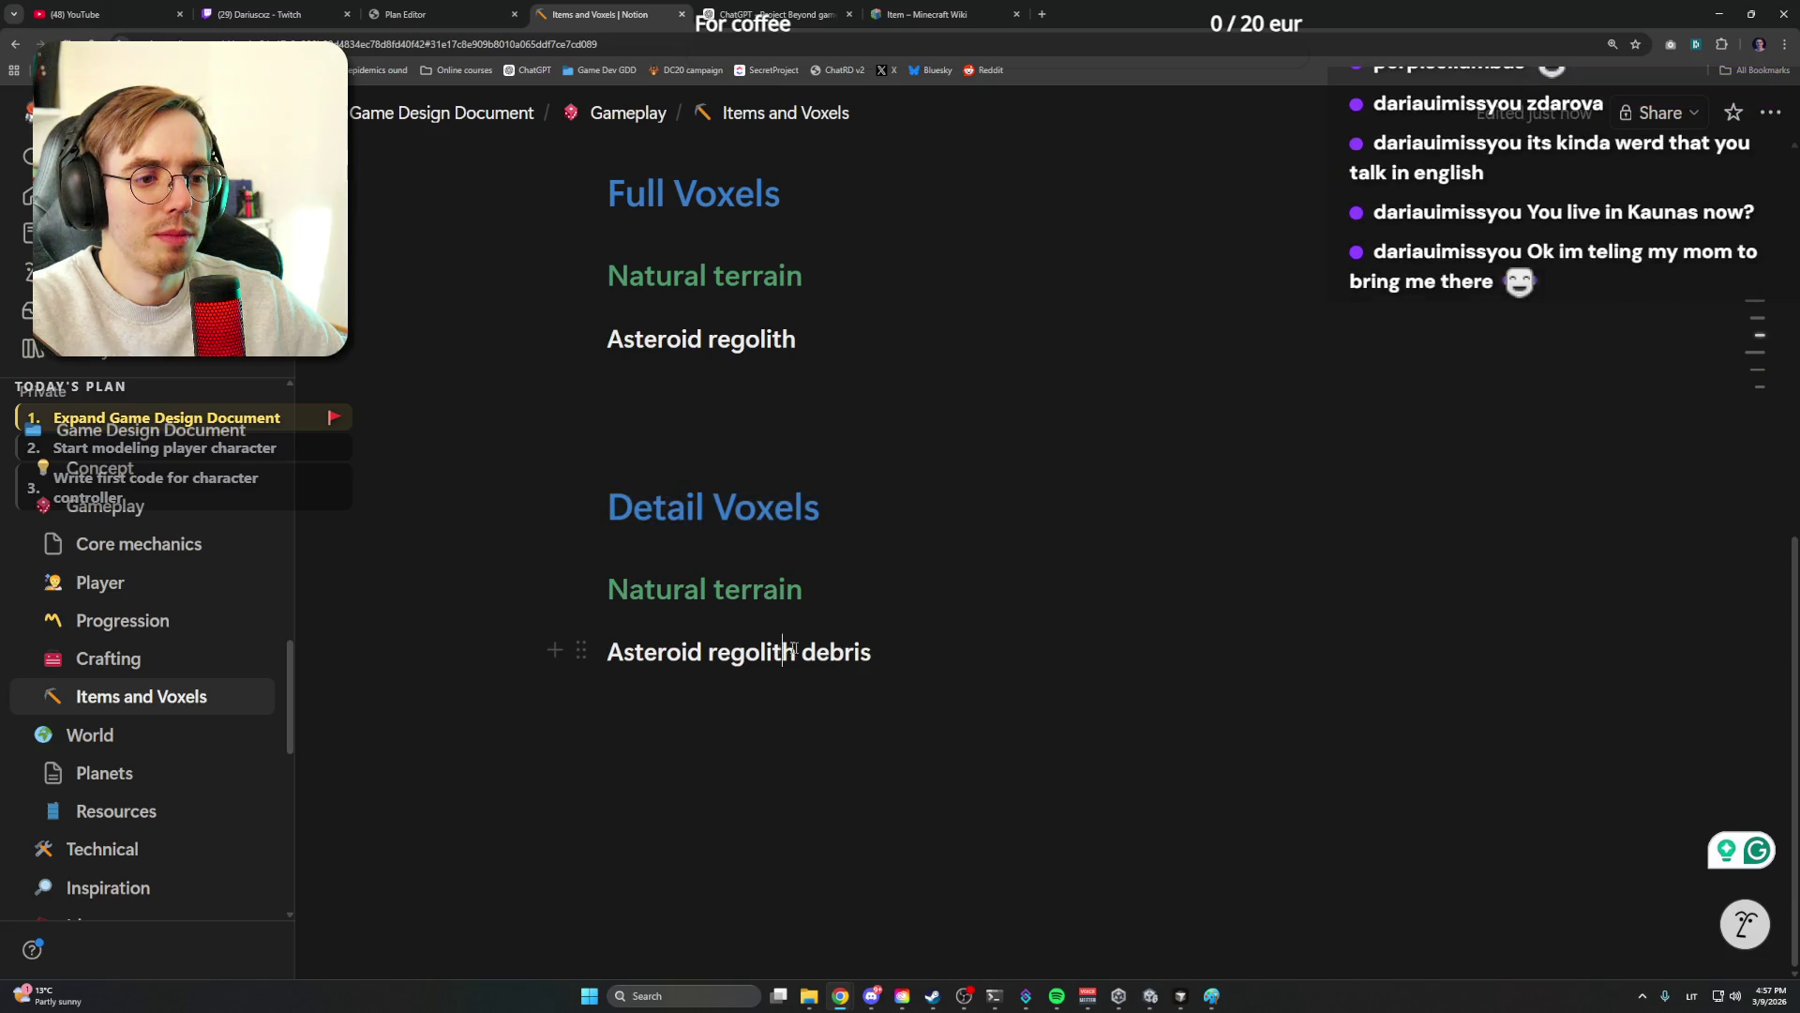
key(End)
key(Return)
key(ctrl+v)
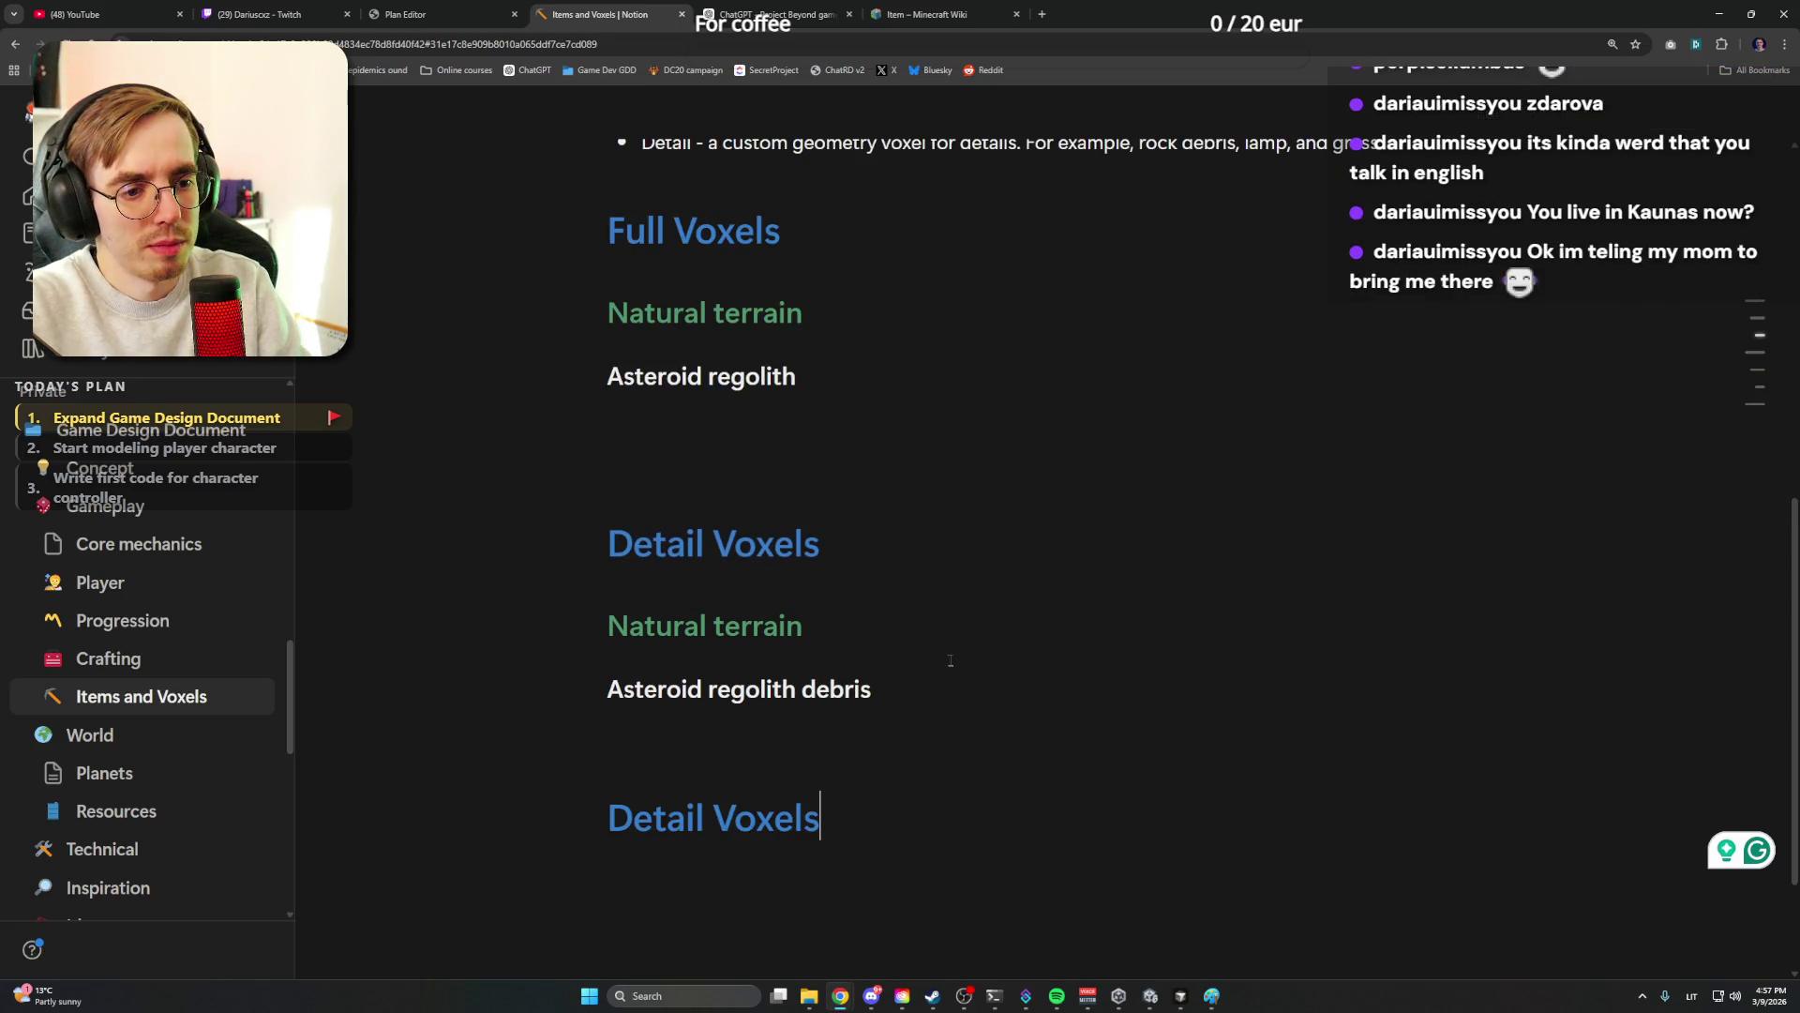
text(Items)
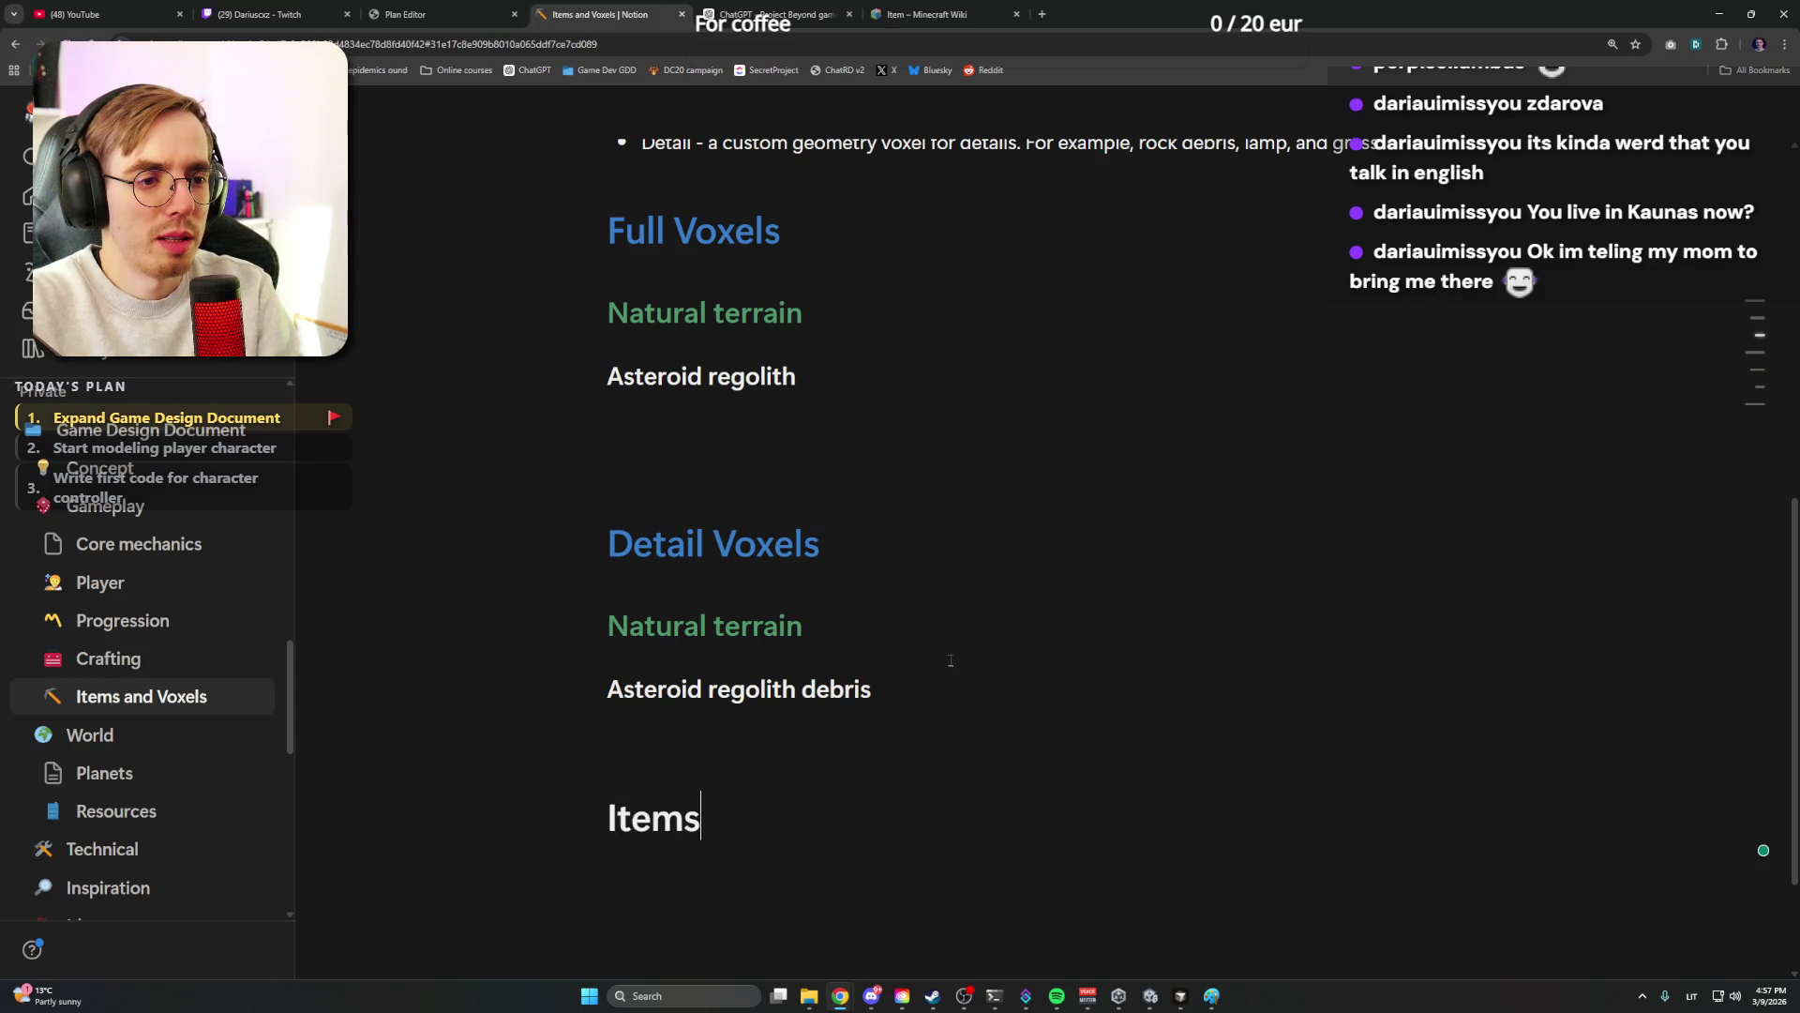
Keep the Items heading's blue colour and start a new subheading line beneath it
double_click(652, 818)
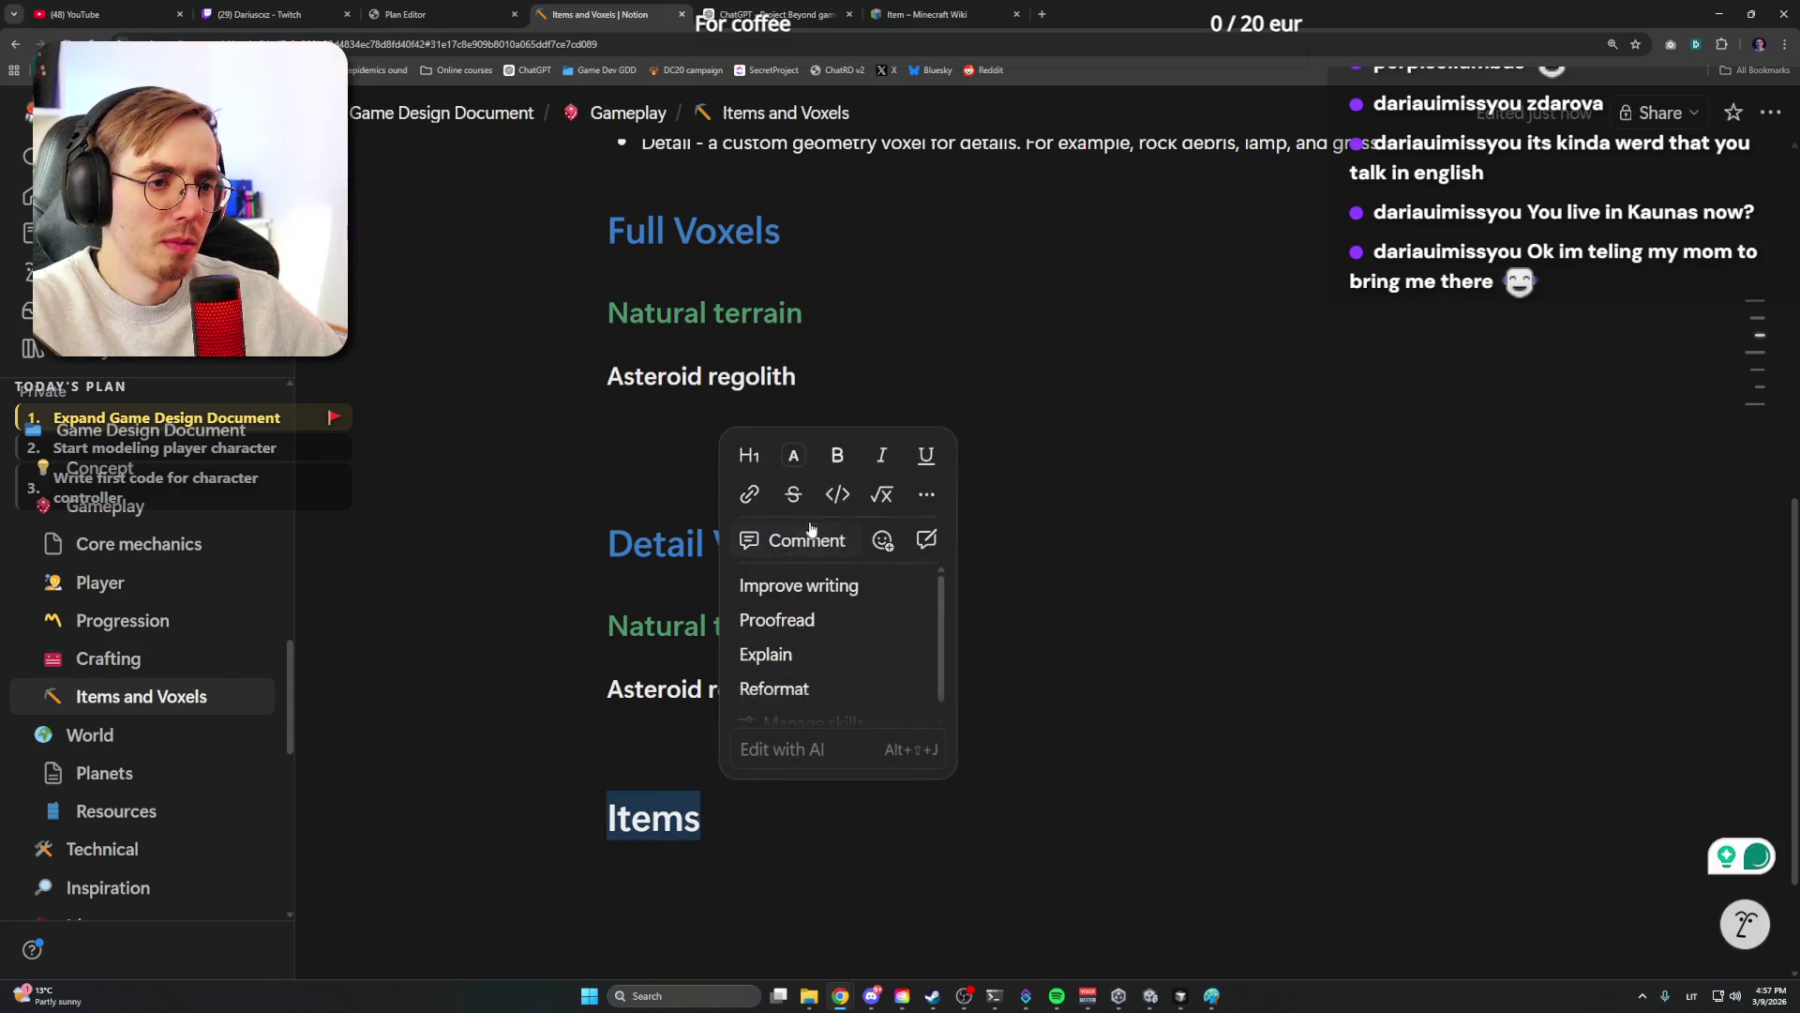
click(794, 455)
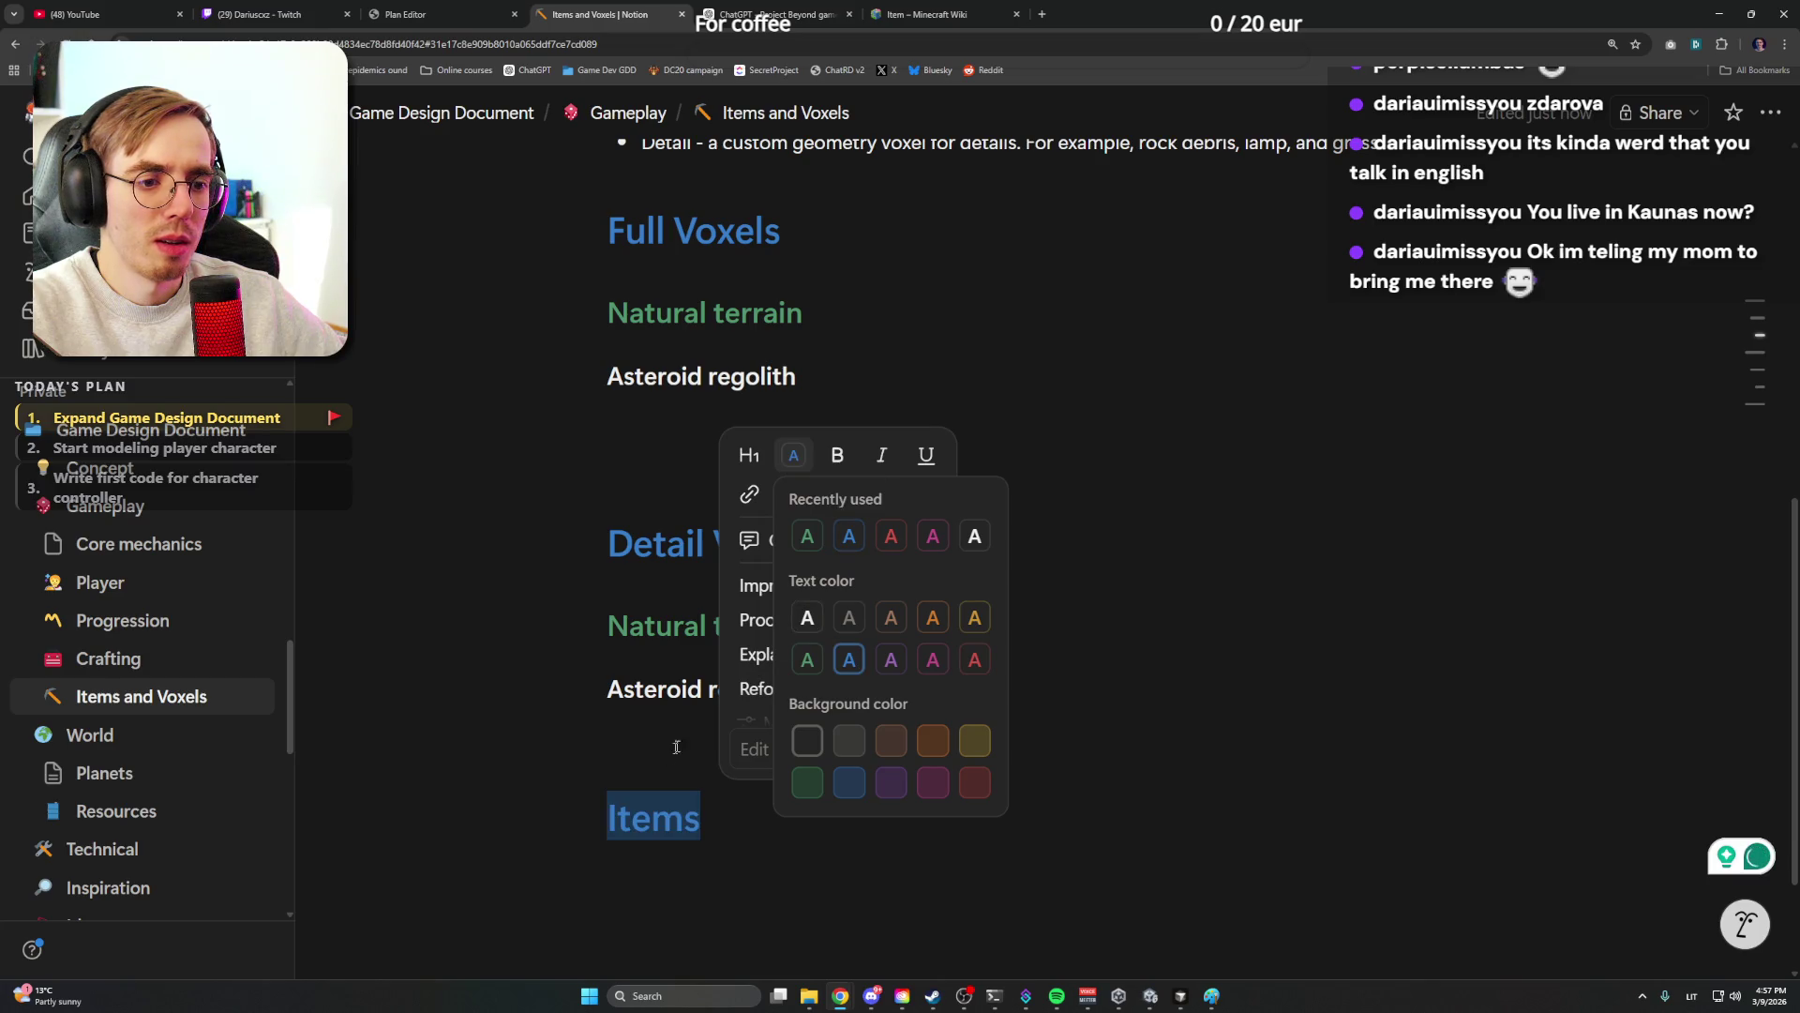
click(849, 536)
click(726, 825)
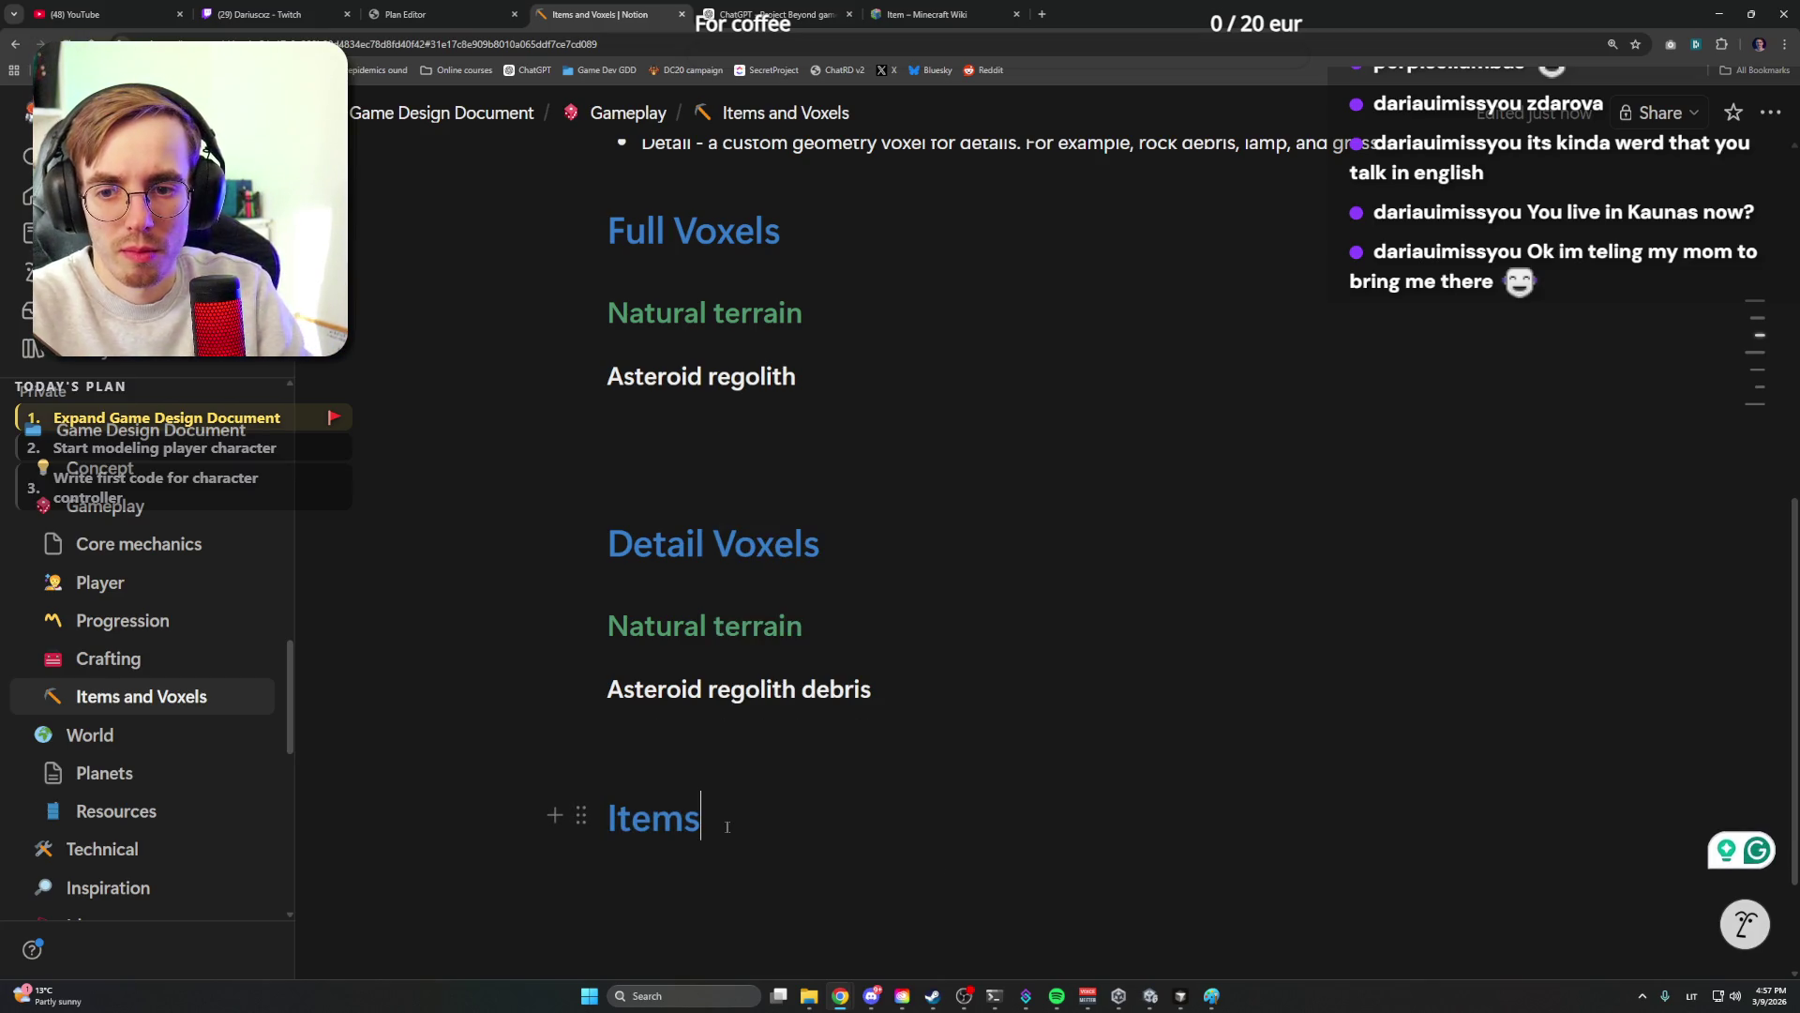
key(Return)
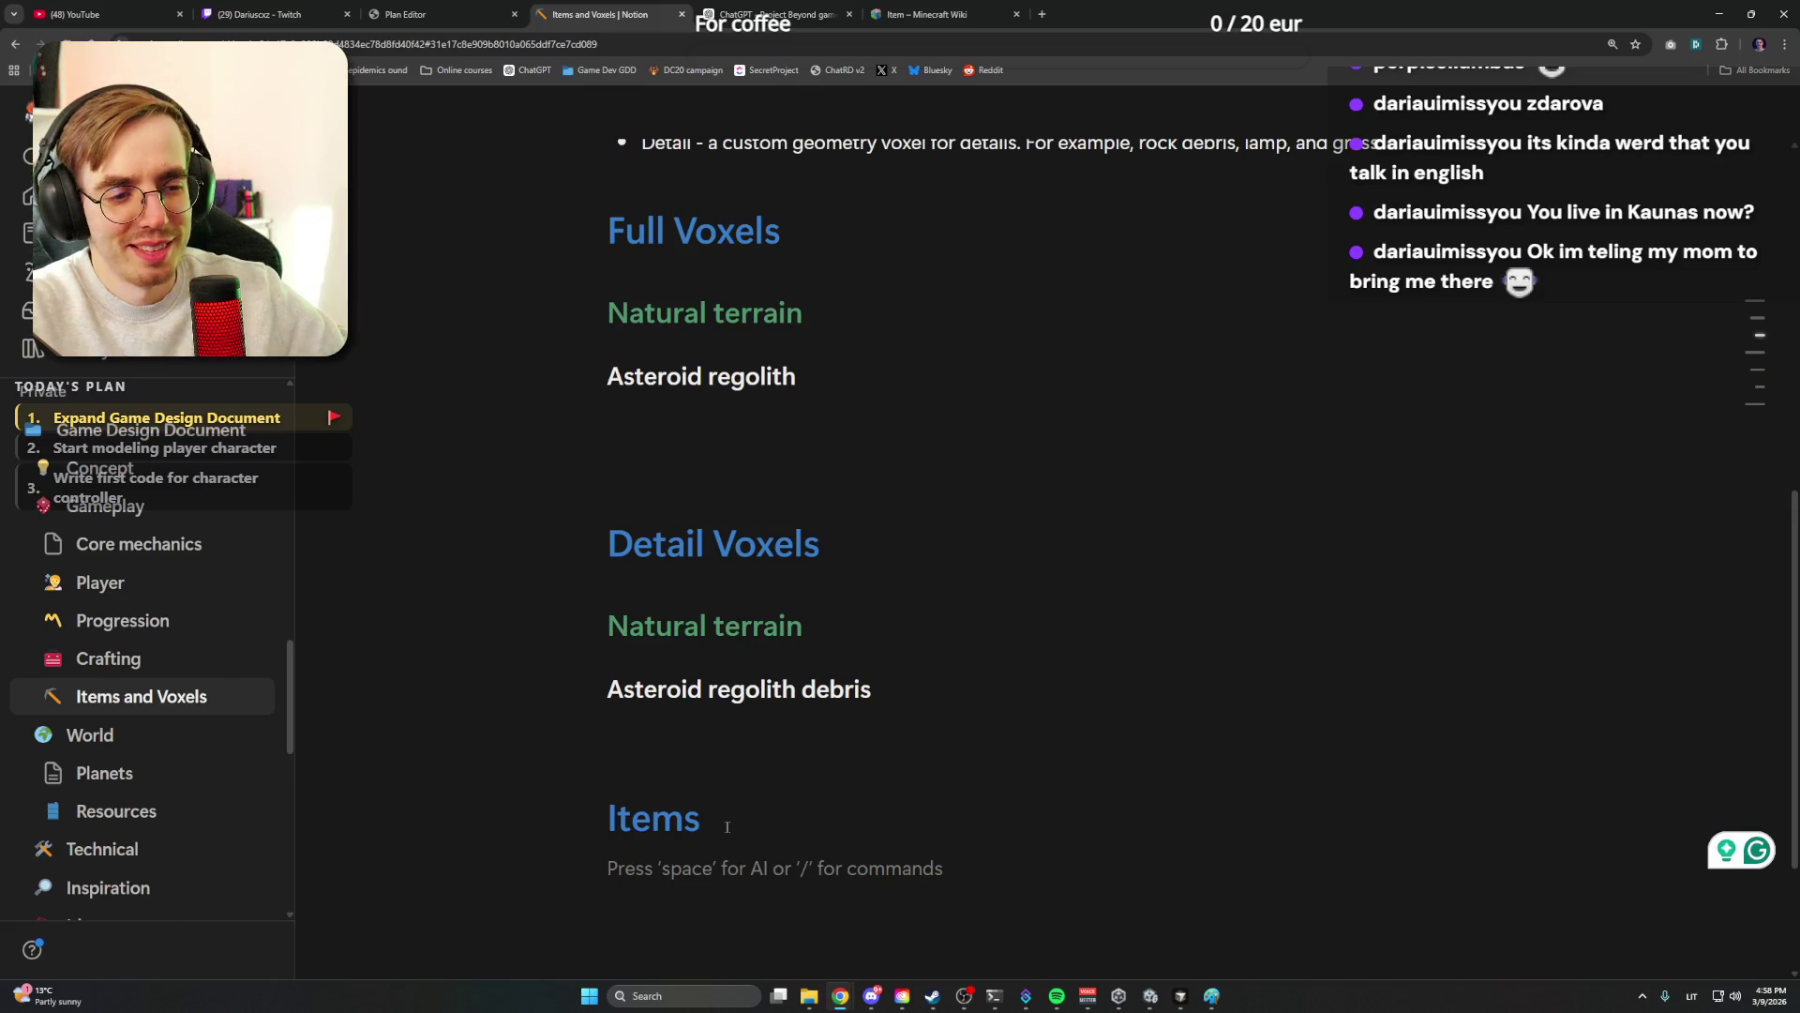
scroll(844, 704, down, 2)
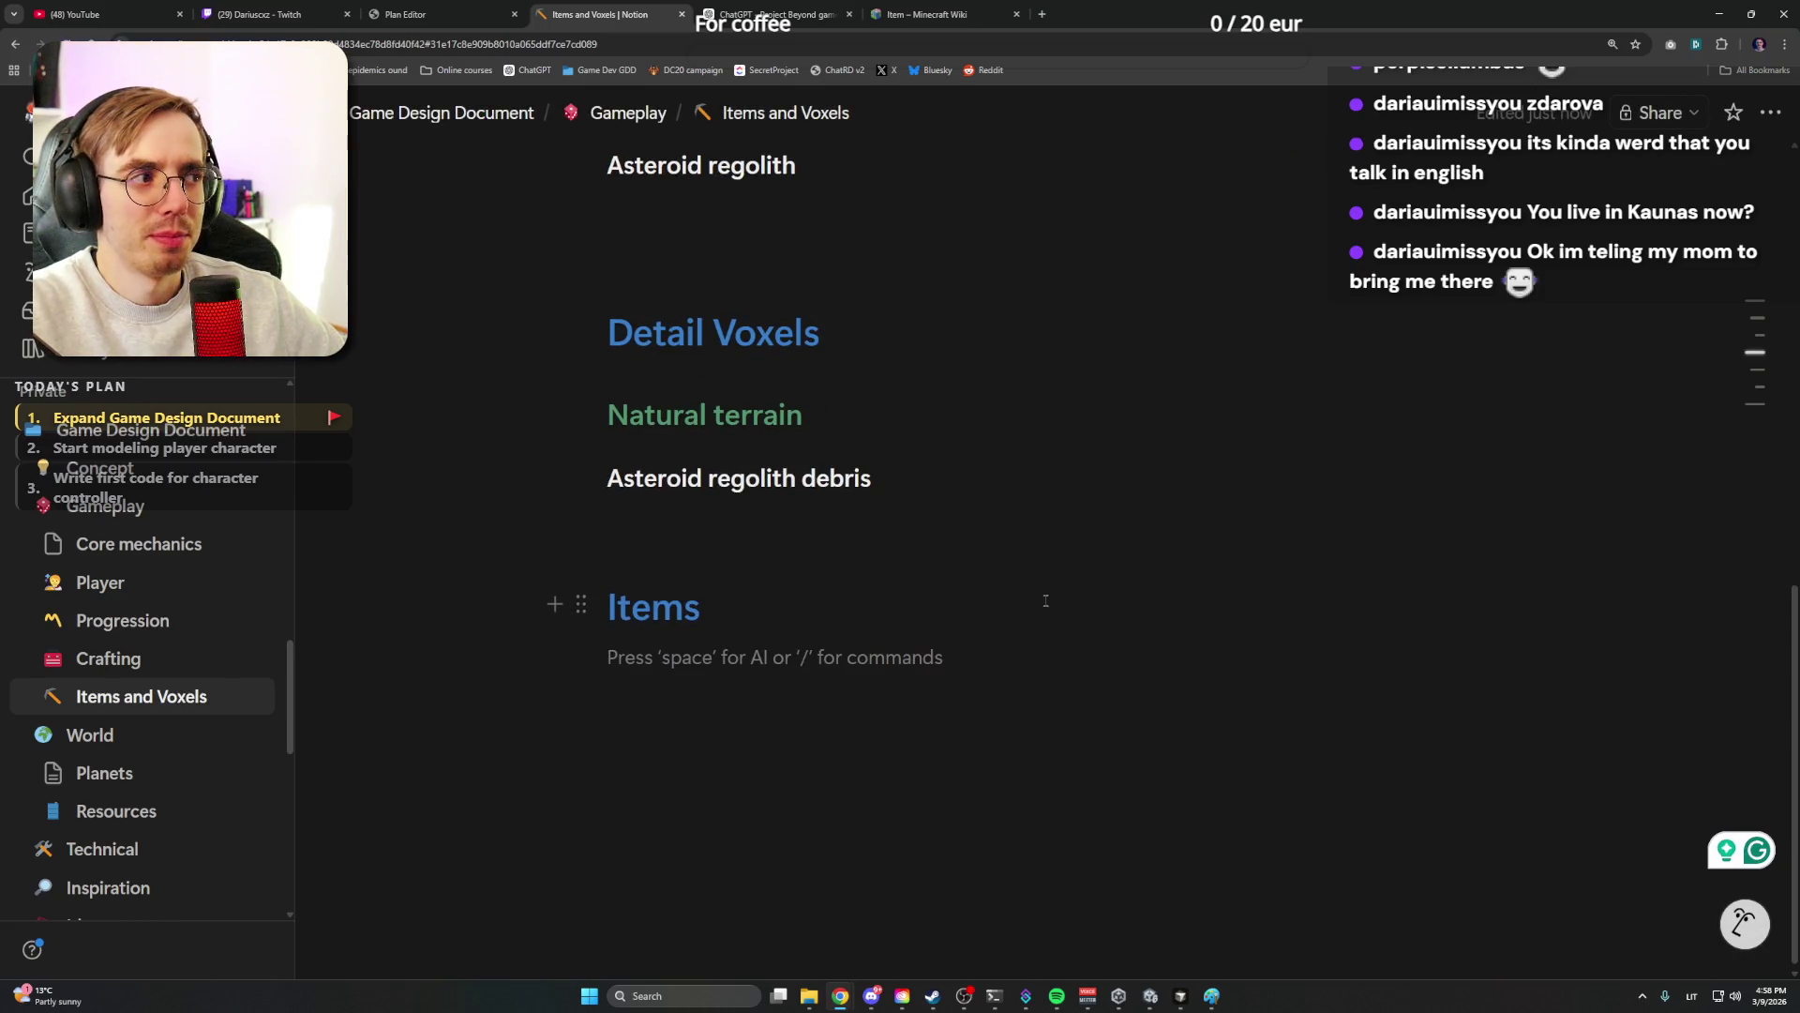
scroll(968, 594, up, 5)
scroll(916, 593, up, 5)
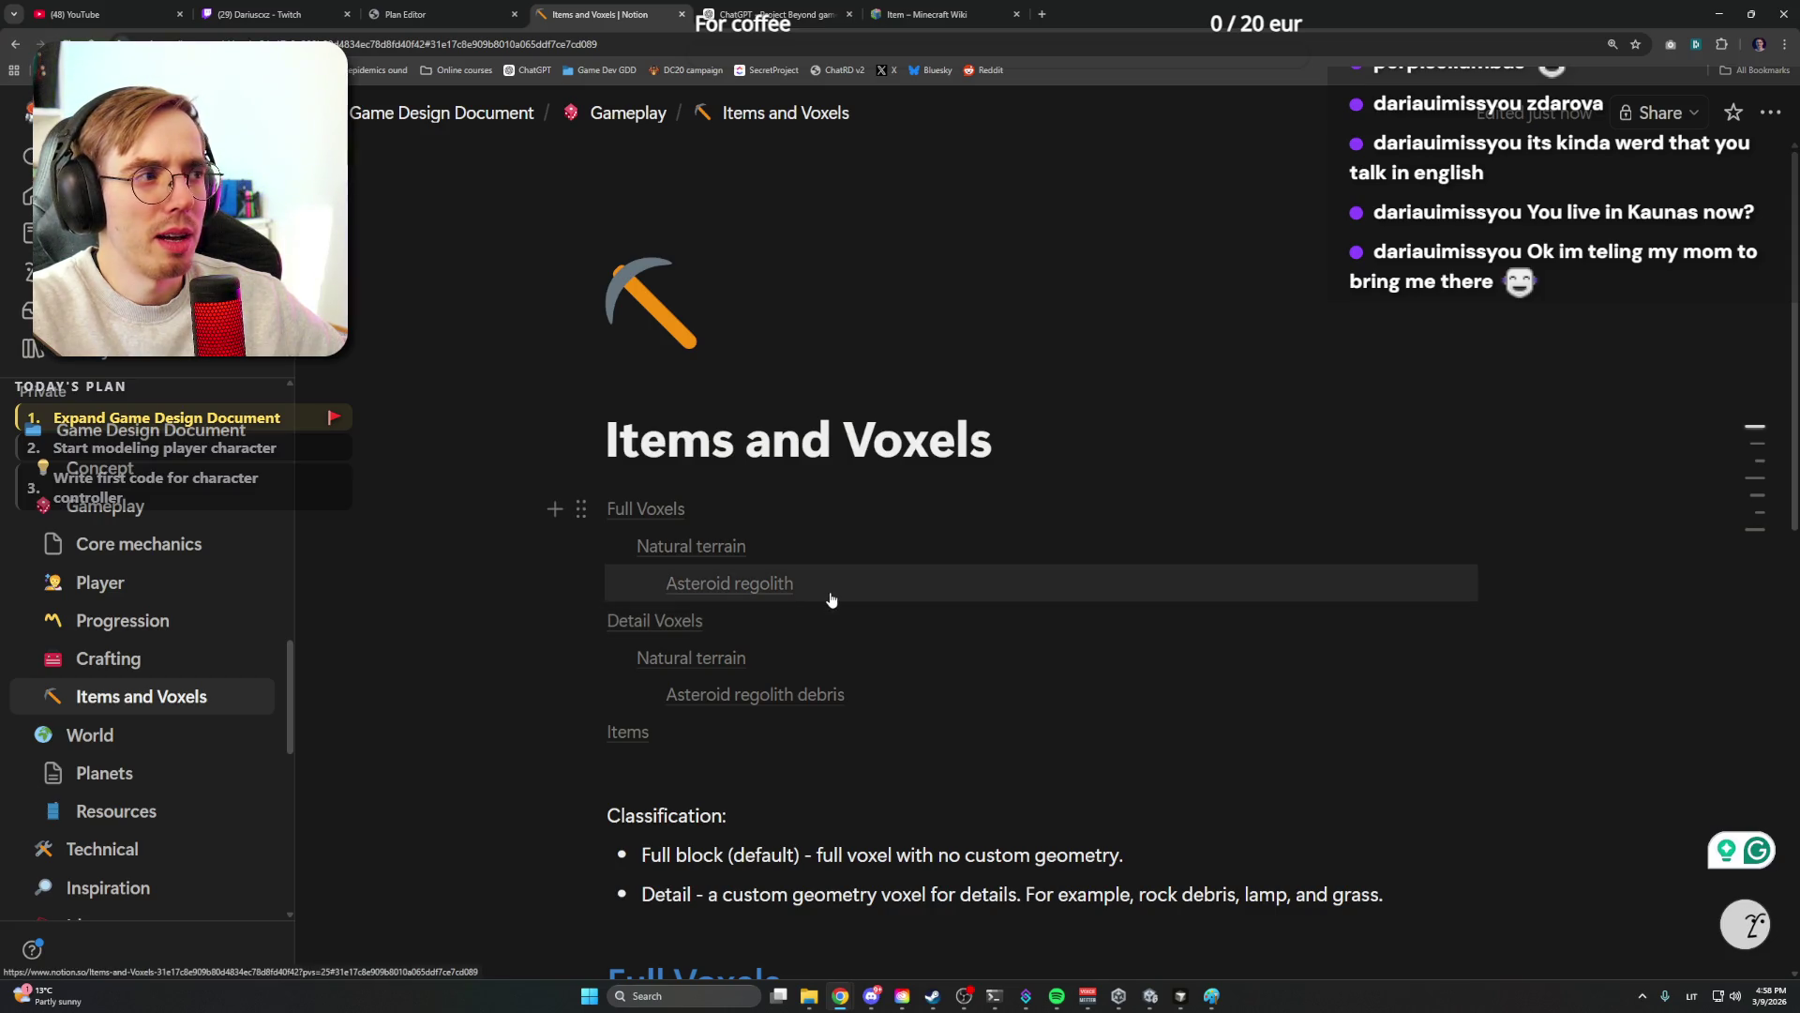
scroll(830, 601, down, 3)
scroll(830, 601, down, 5)
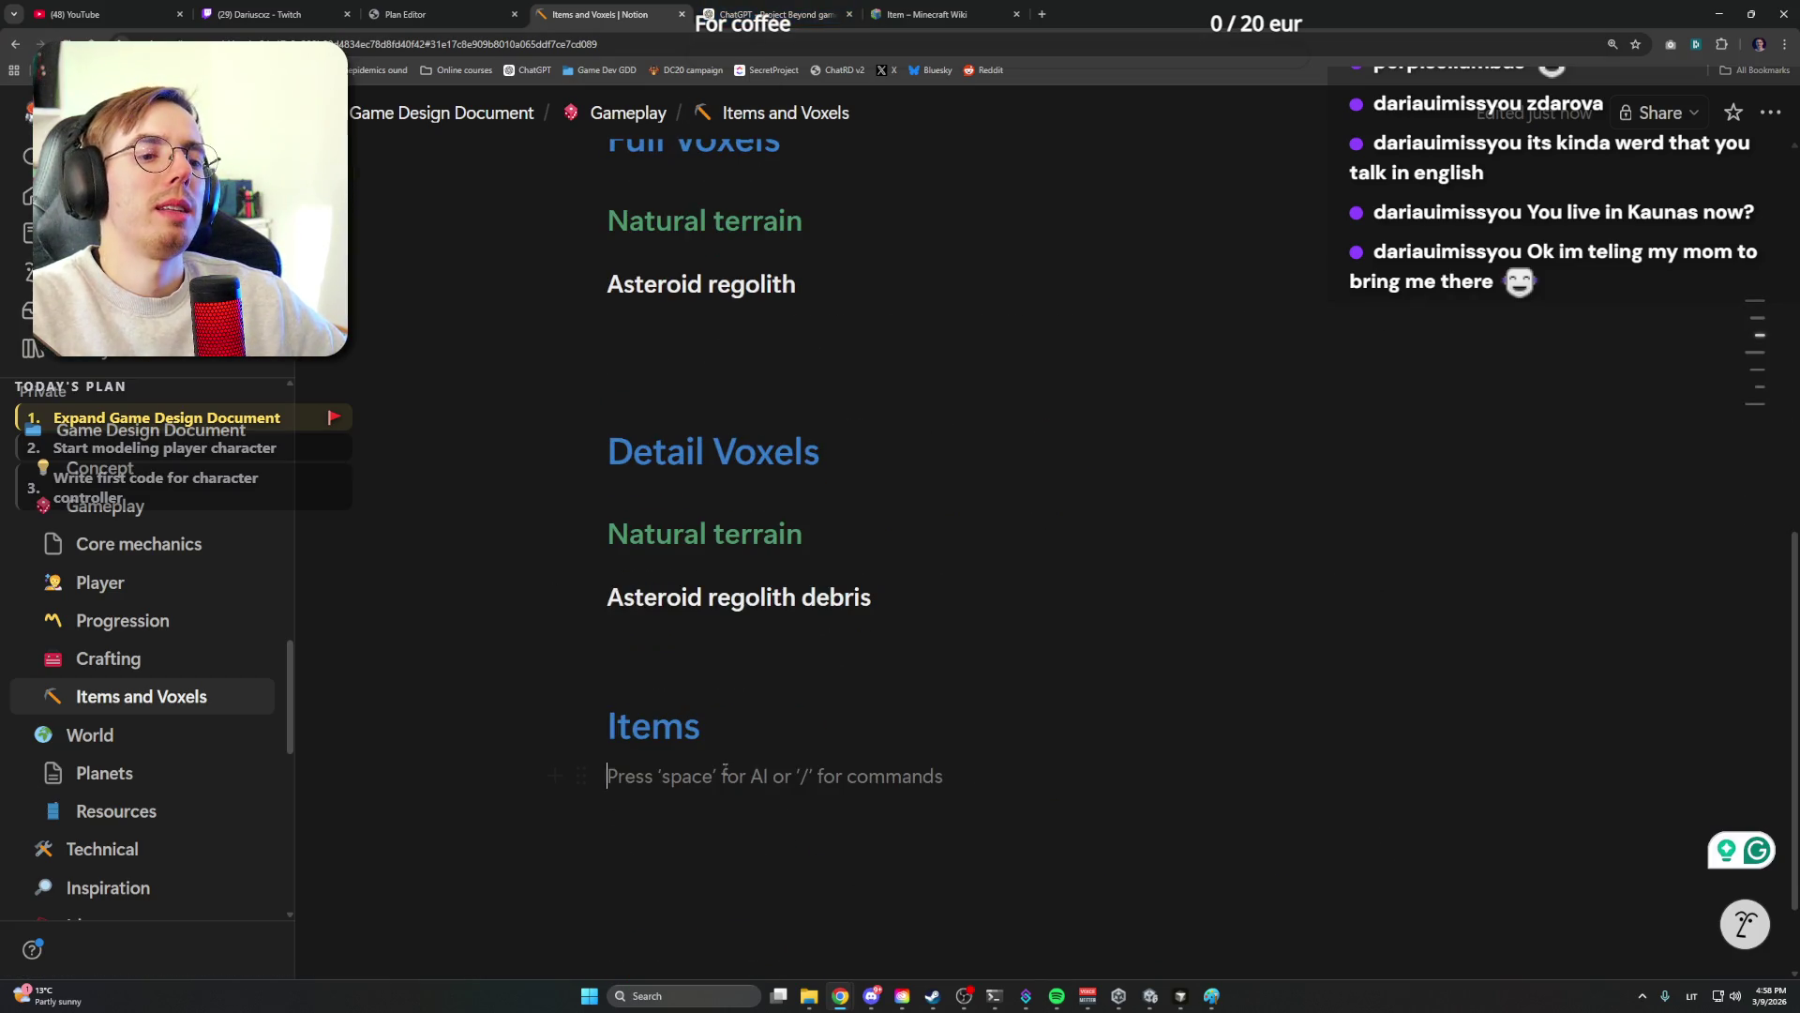
mouse_move(774, 774)
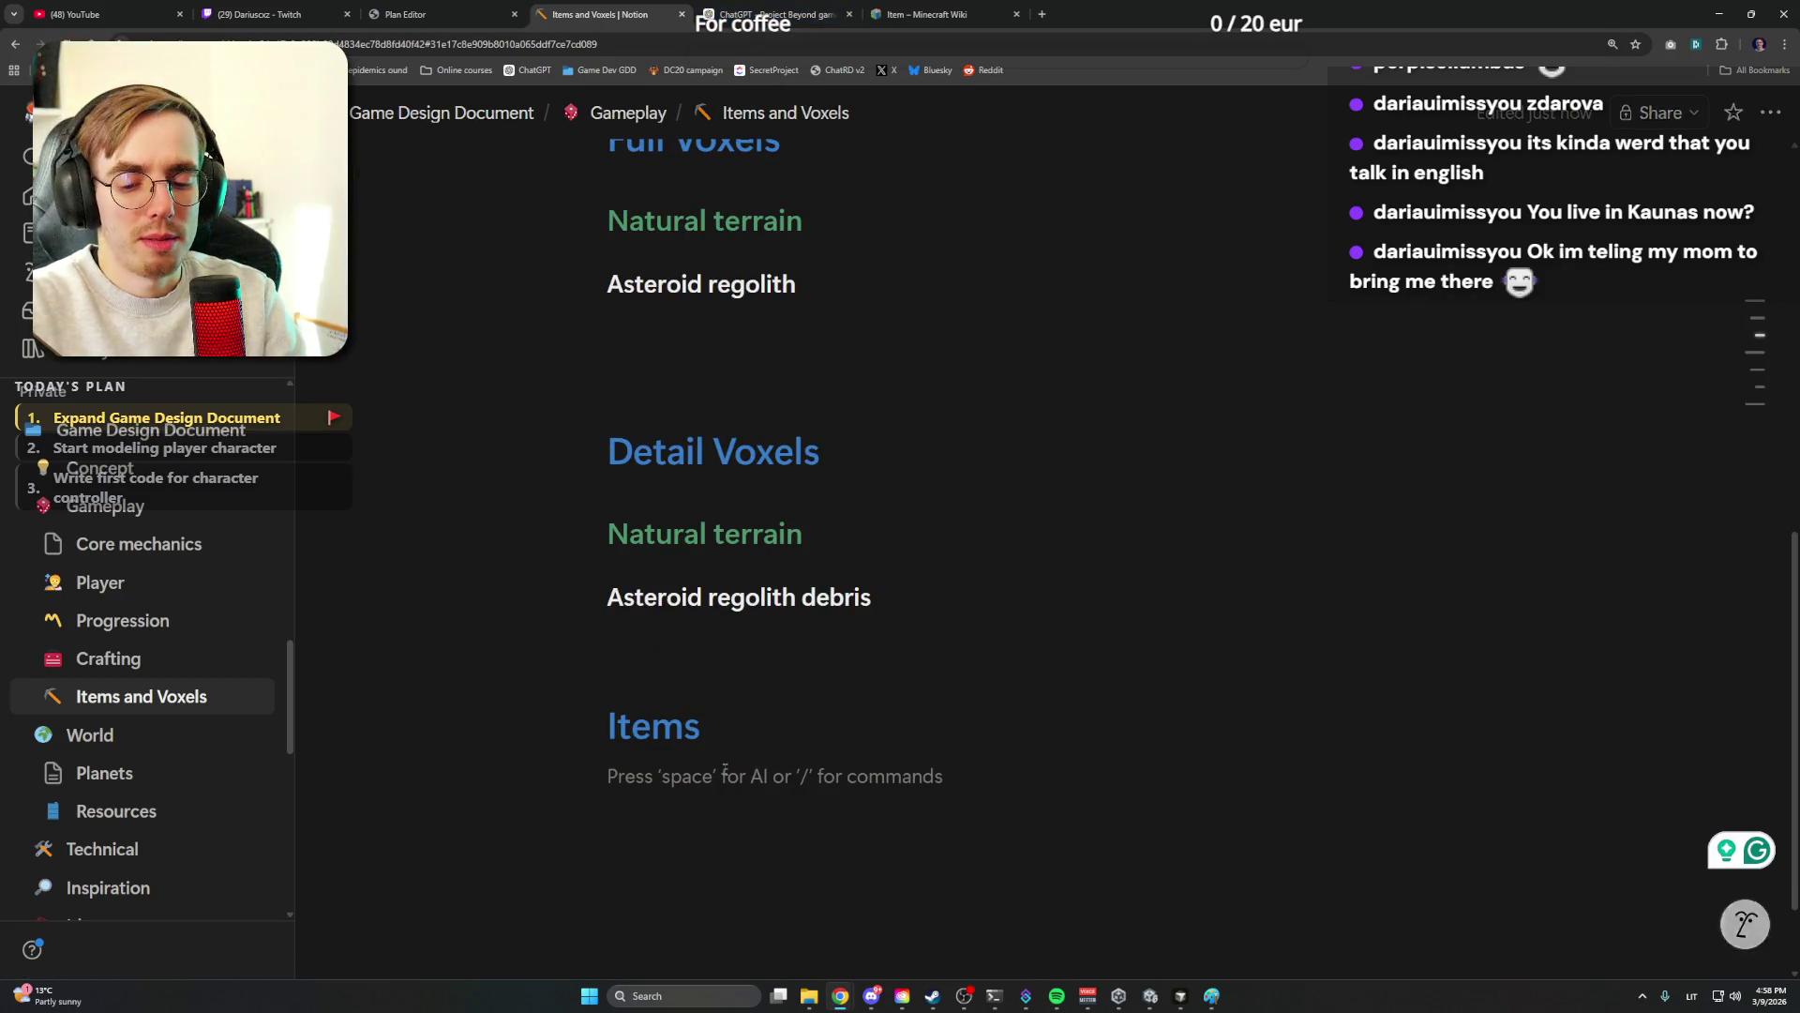
text(### )
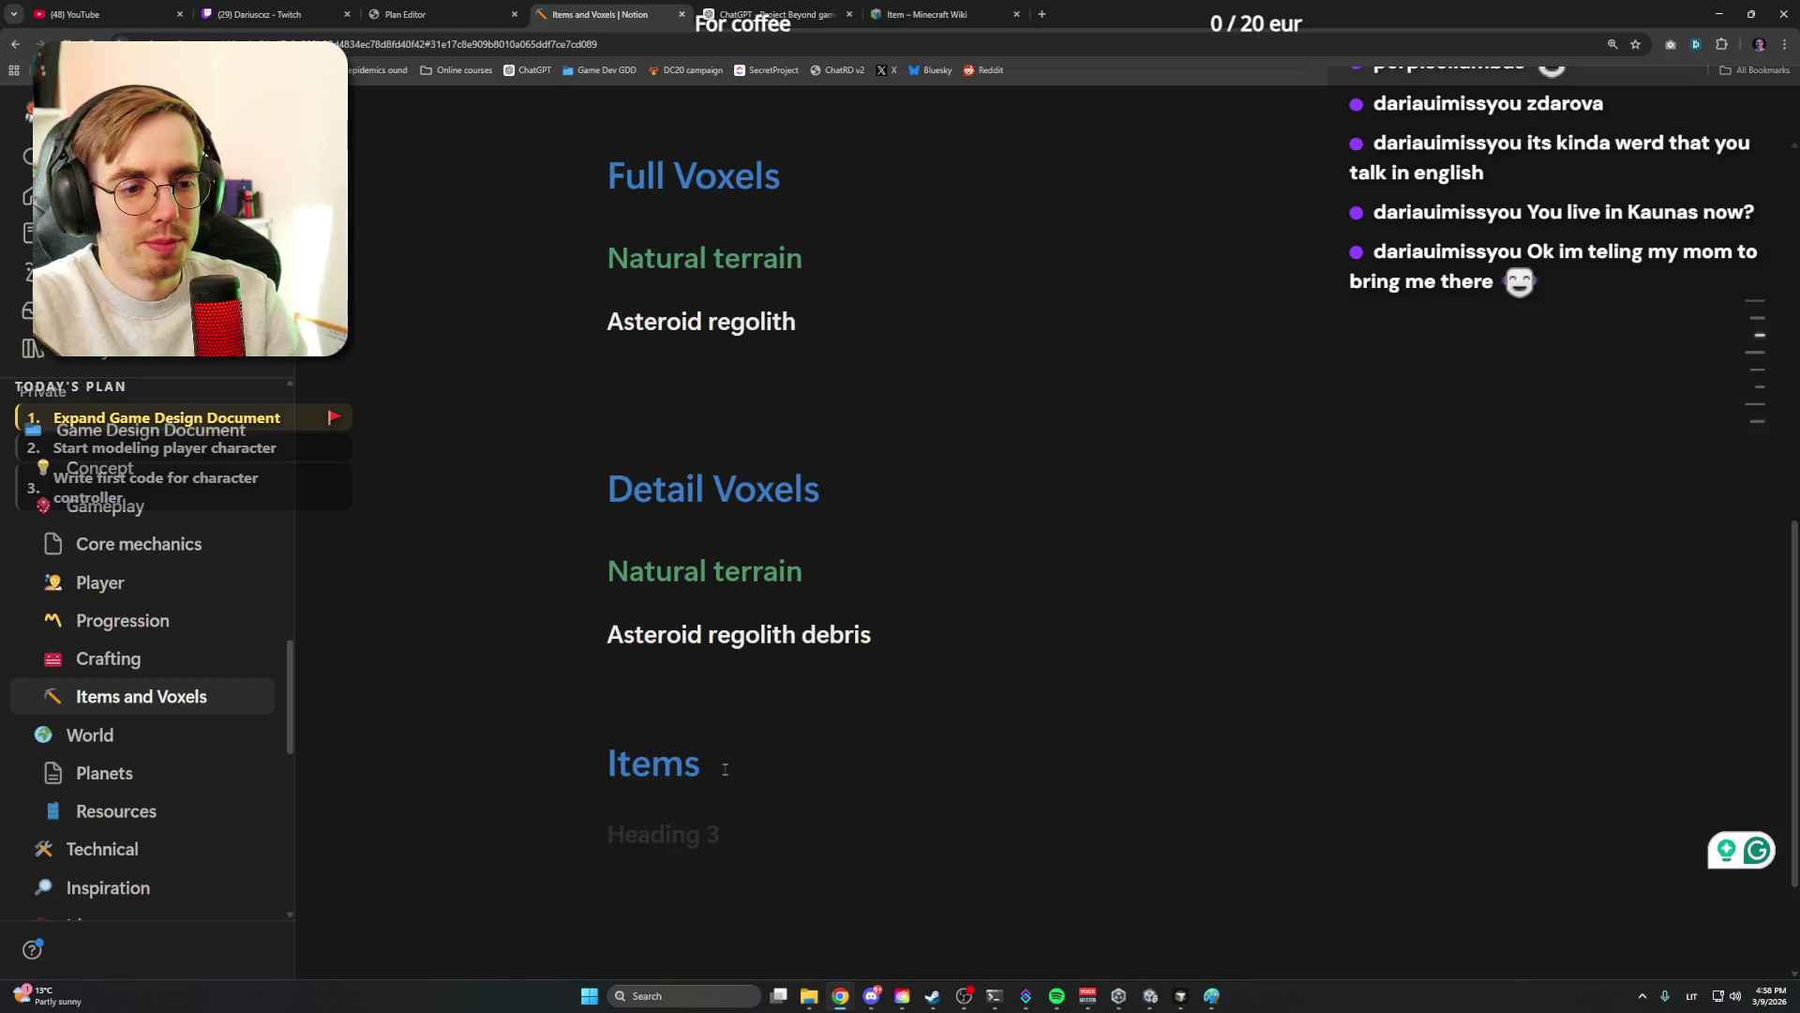
text(Natural ite)
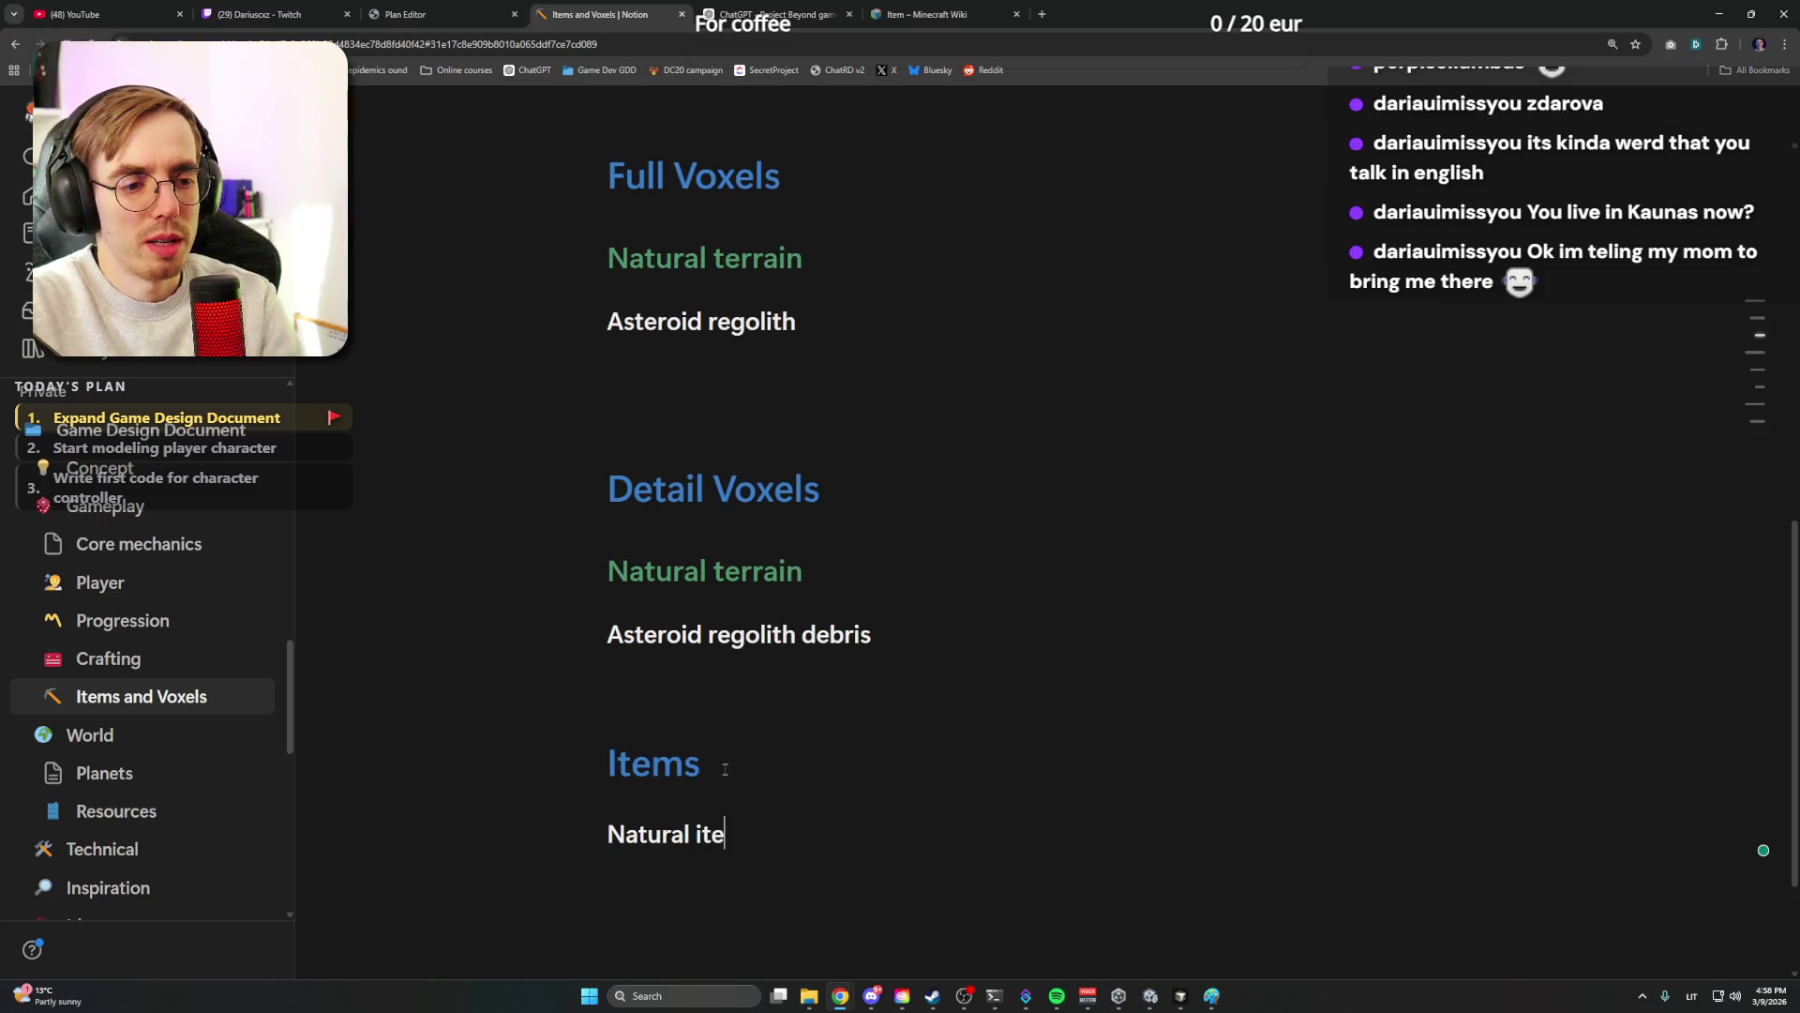
text(ms)
Finish the Natural items subheading, start the entry line below it, and colour the heading green
key(shift+Home)
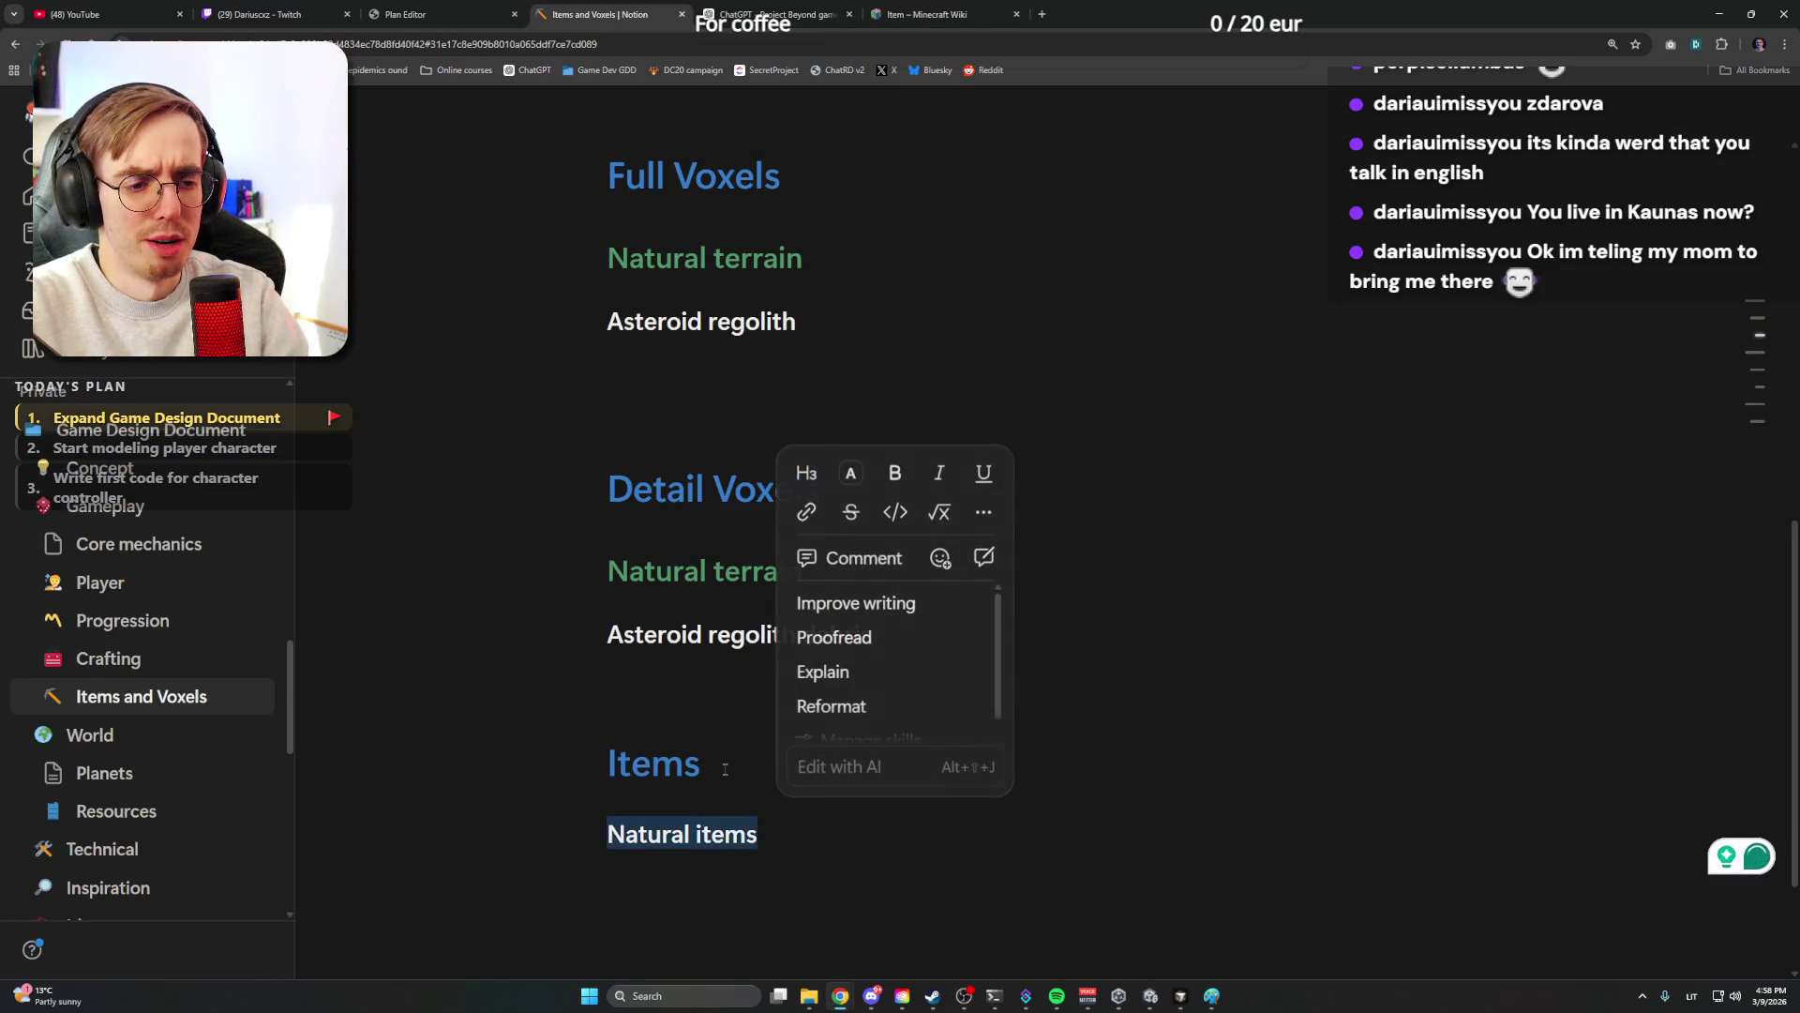
key(End)
key(Return)
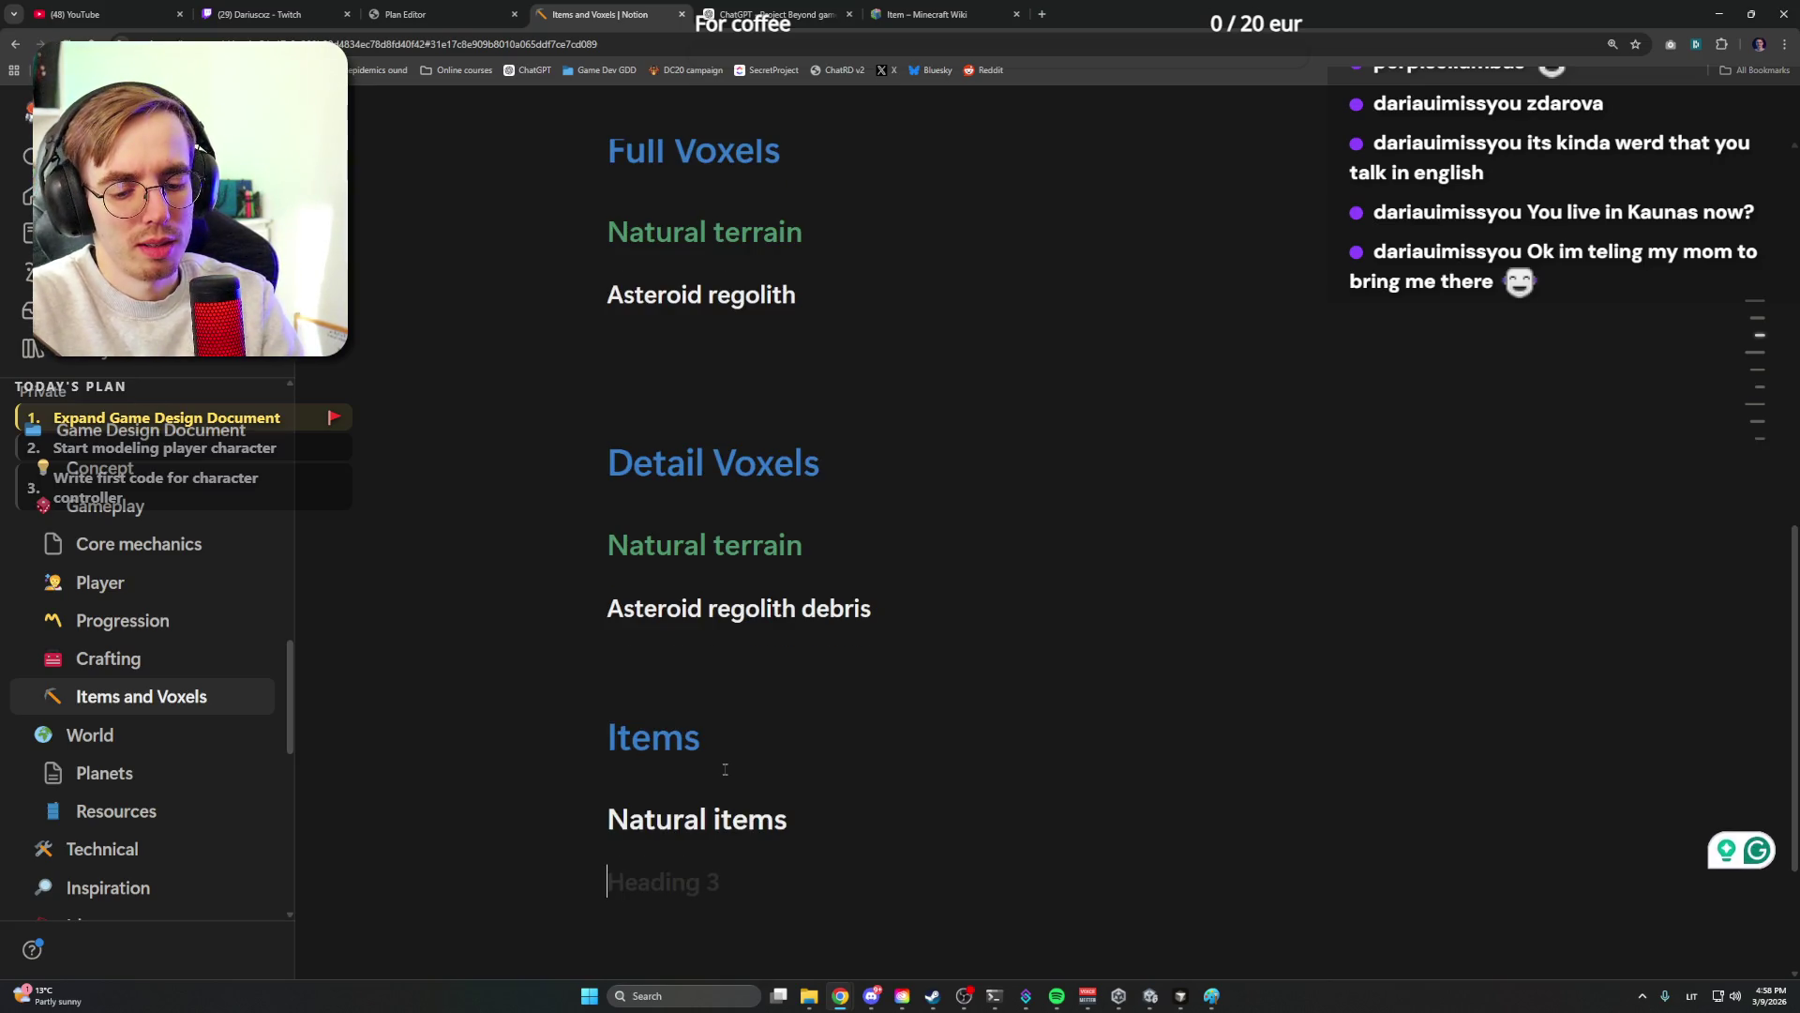
text(AStoid regolith stone)
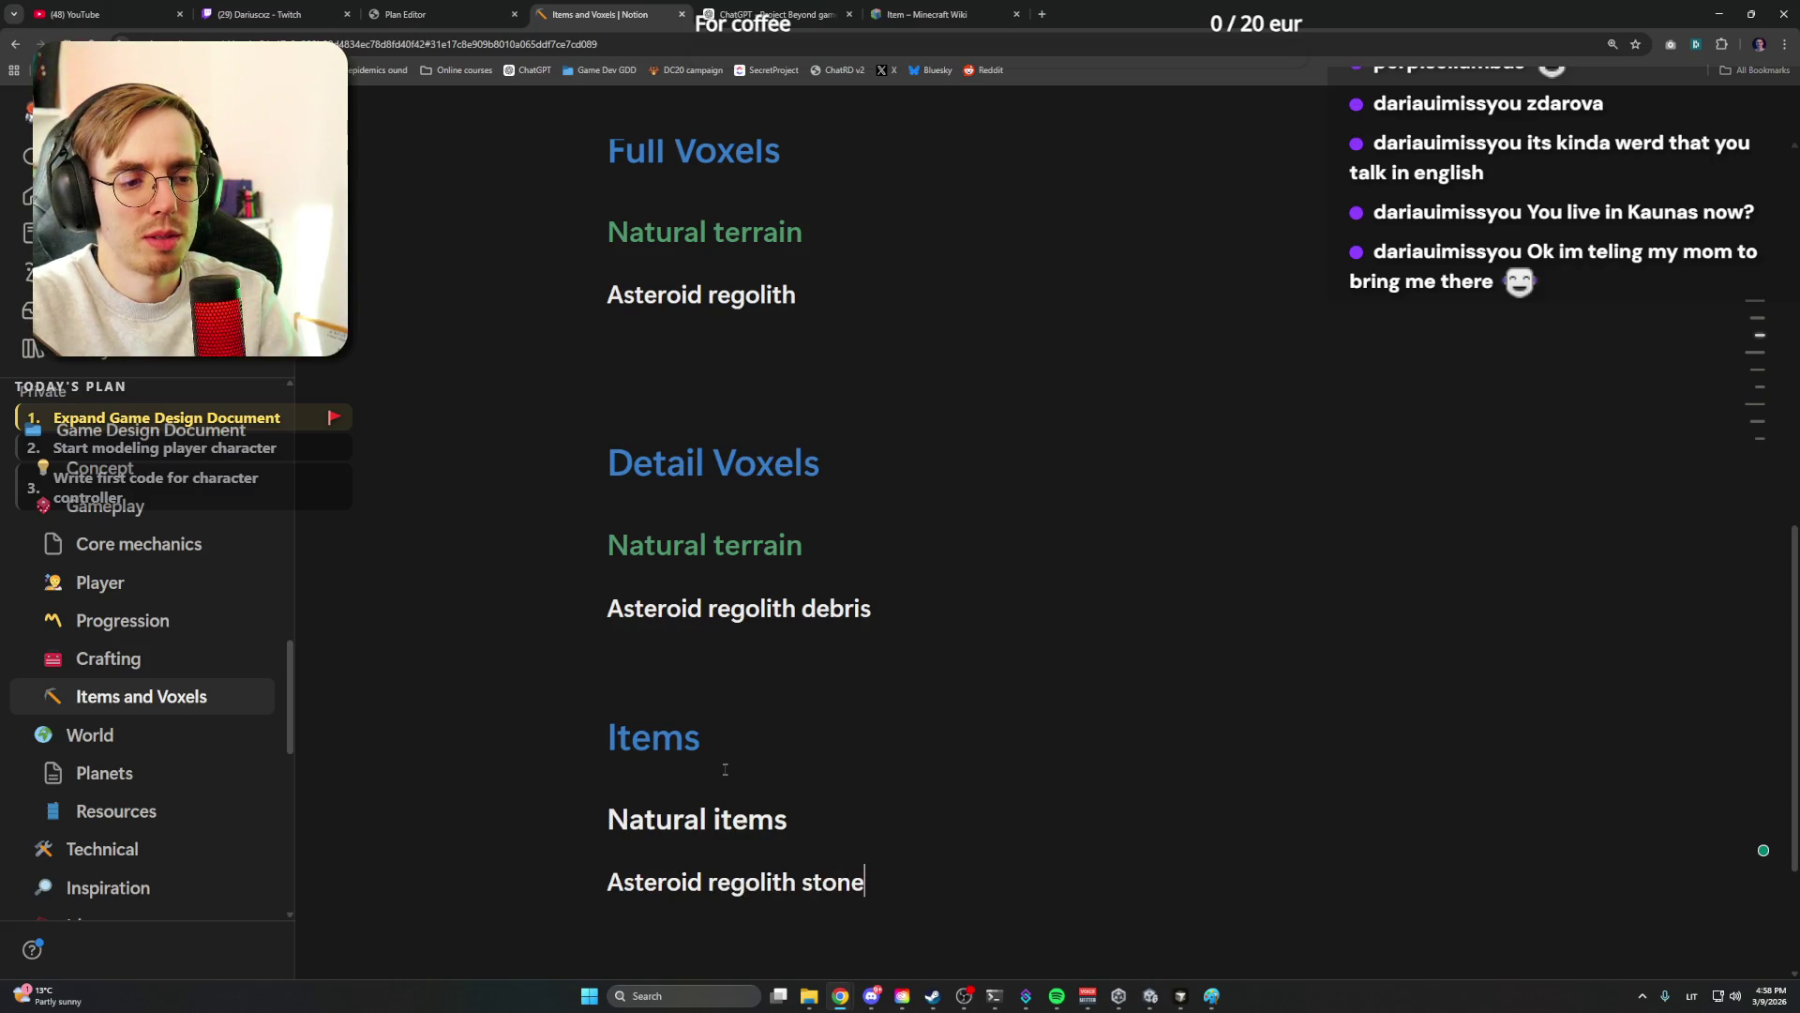
scroll(724, 768, down, 2)
triple_click(696, 608)
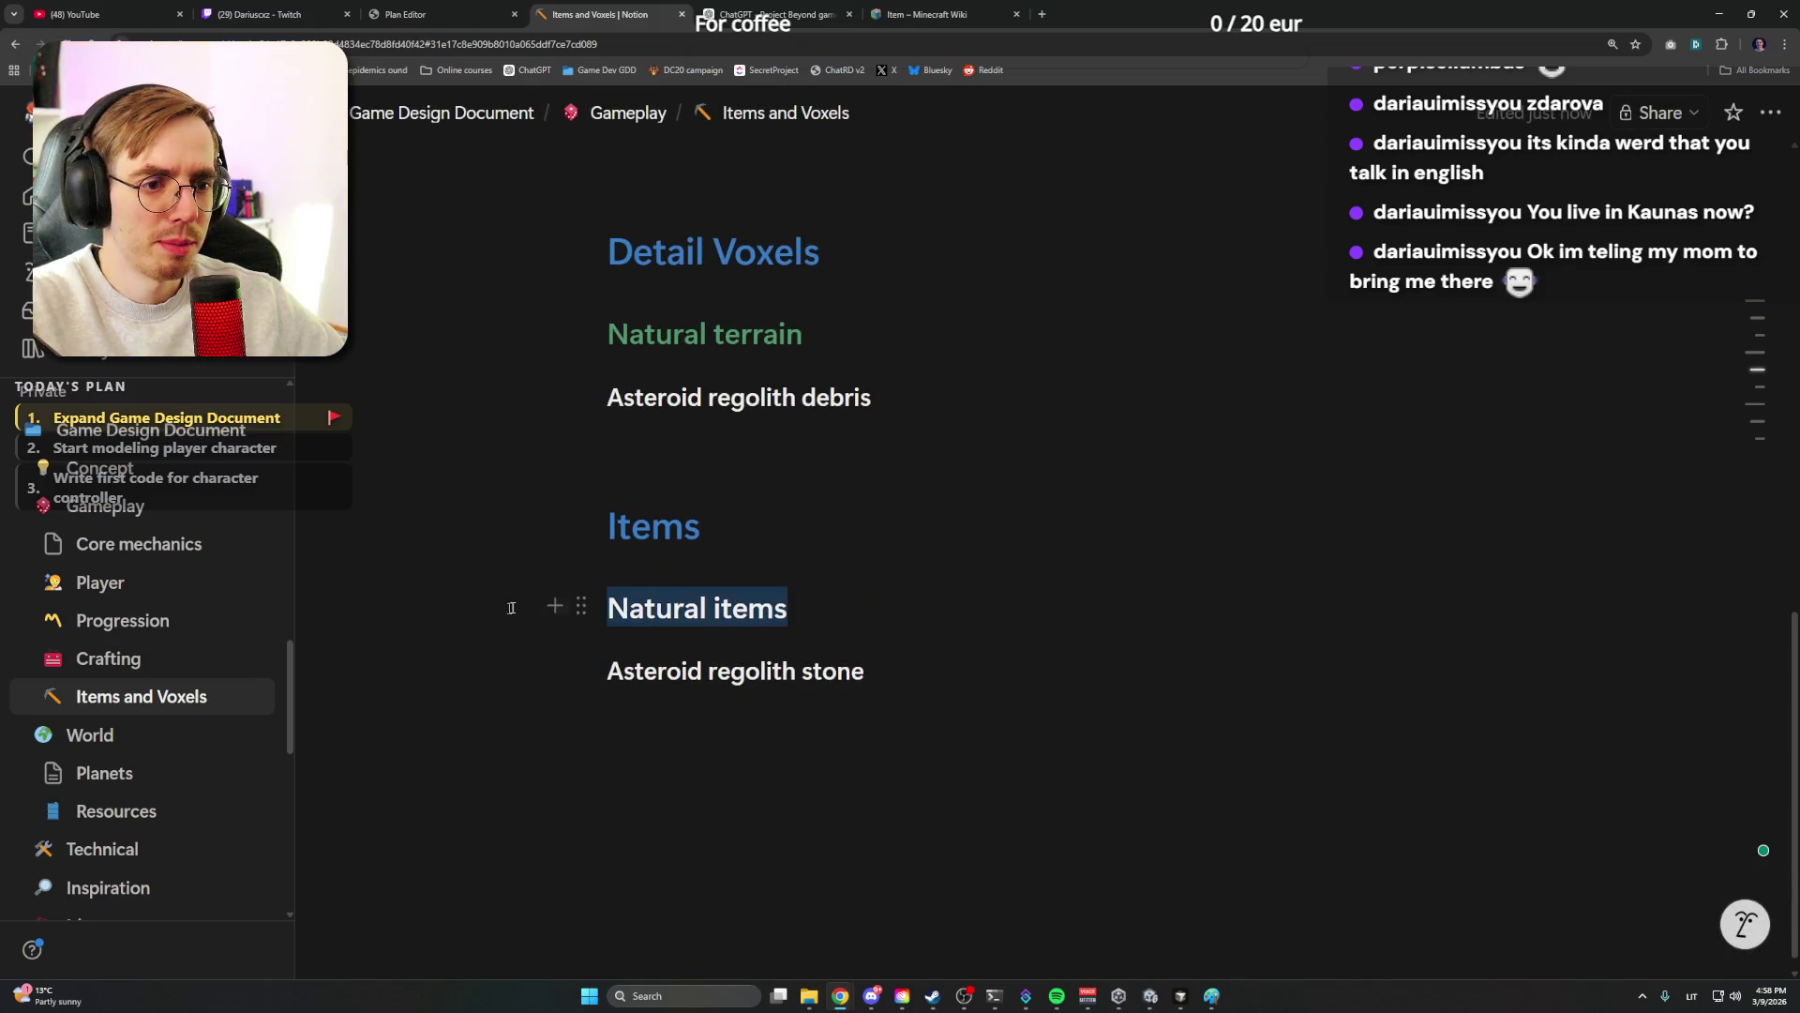
right_click(696, 609)
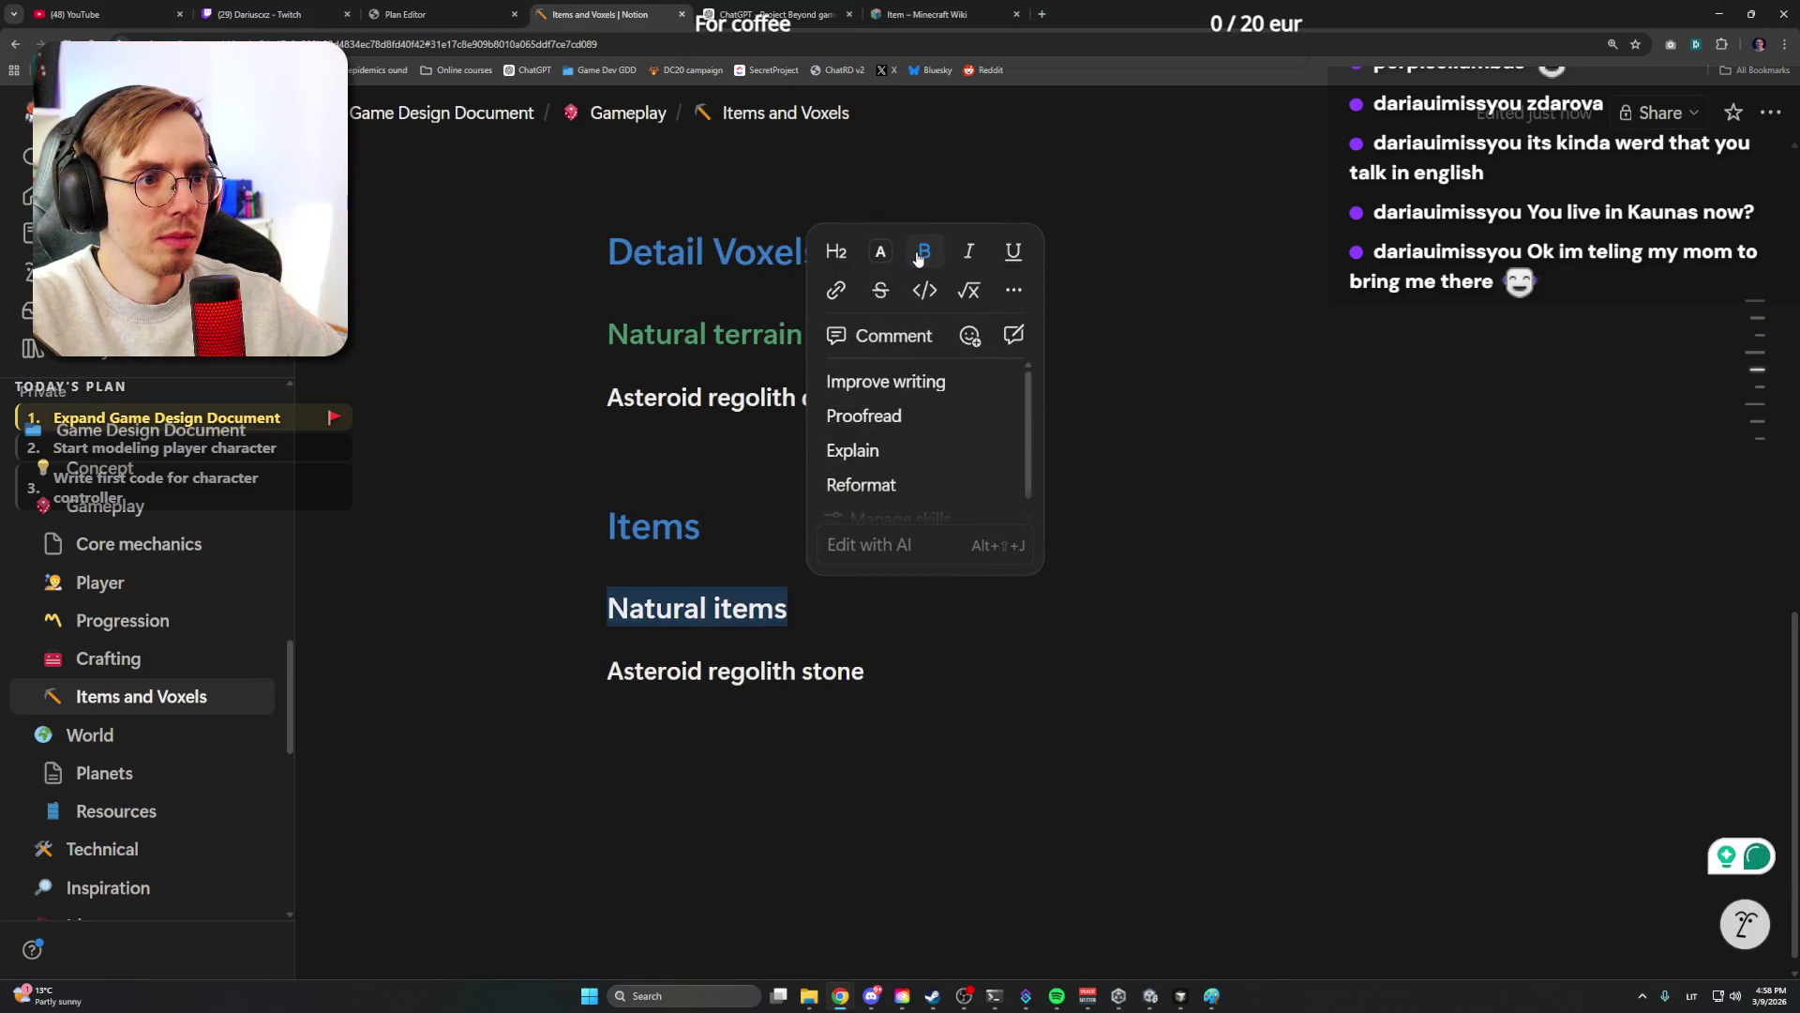
click(881, 251)
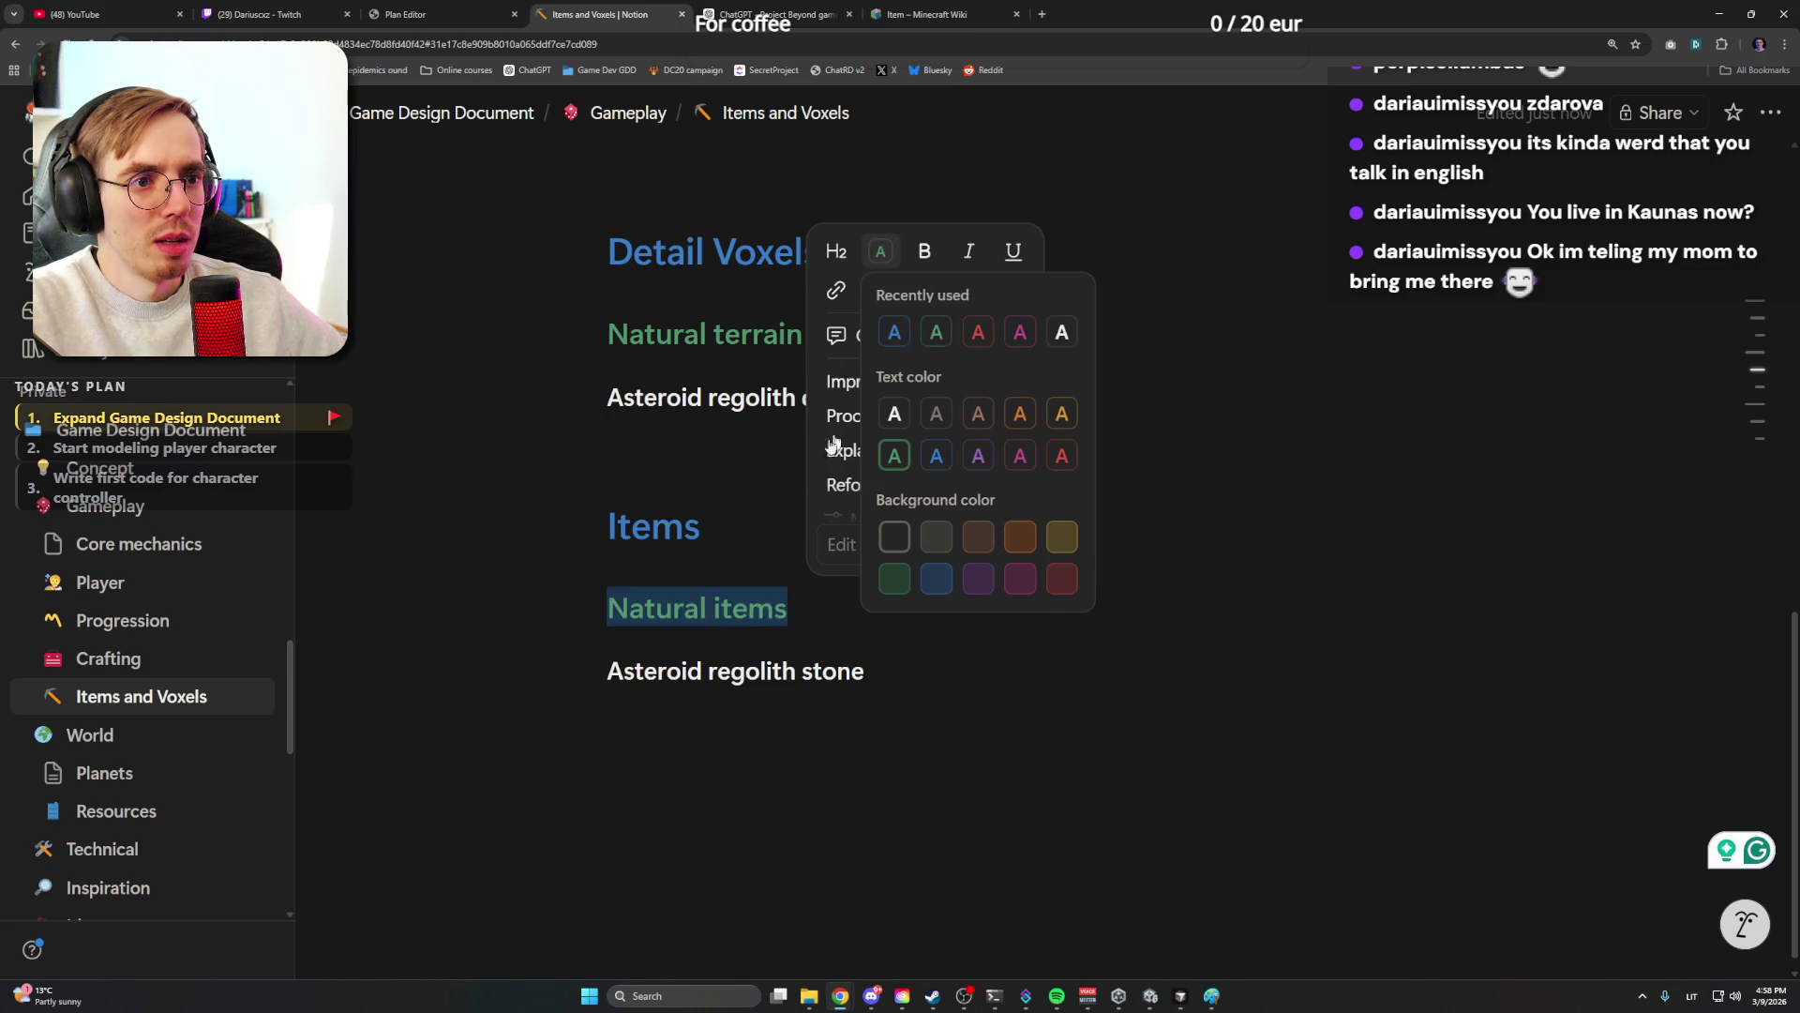
key(Escape)
click(923, 681)
Leave the Asteroid regolith stone entry and switch to the ChatGPT conversation tab
triple_click(936, 681)
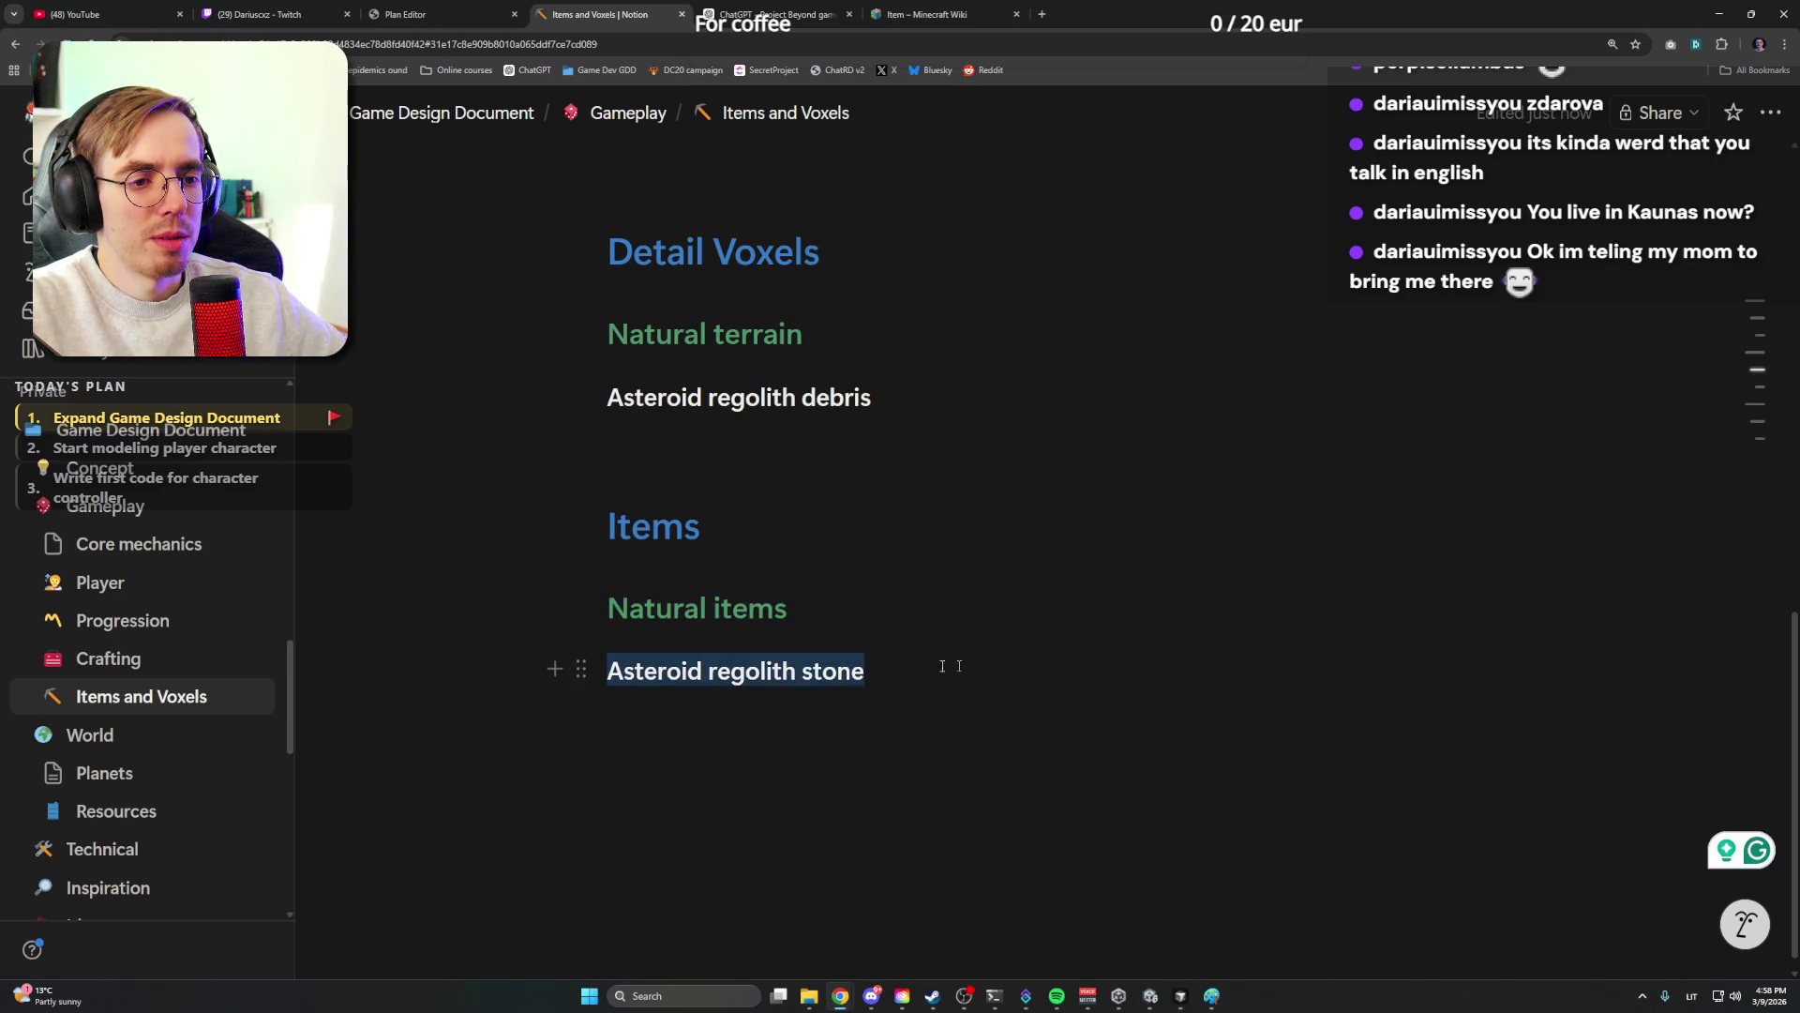
key(Escape)
scroll(969, 684, up, 10)
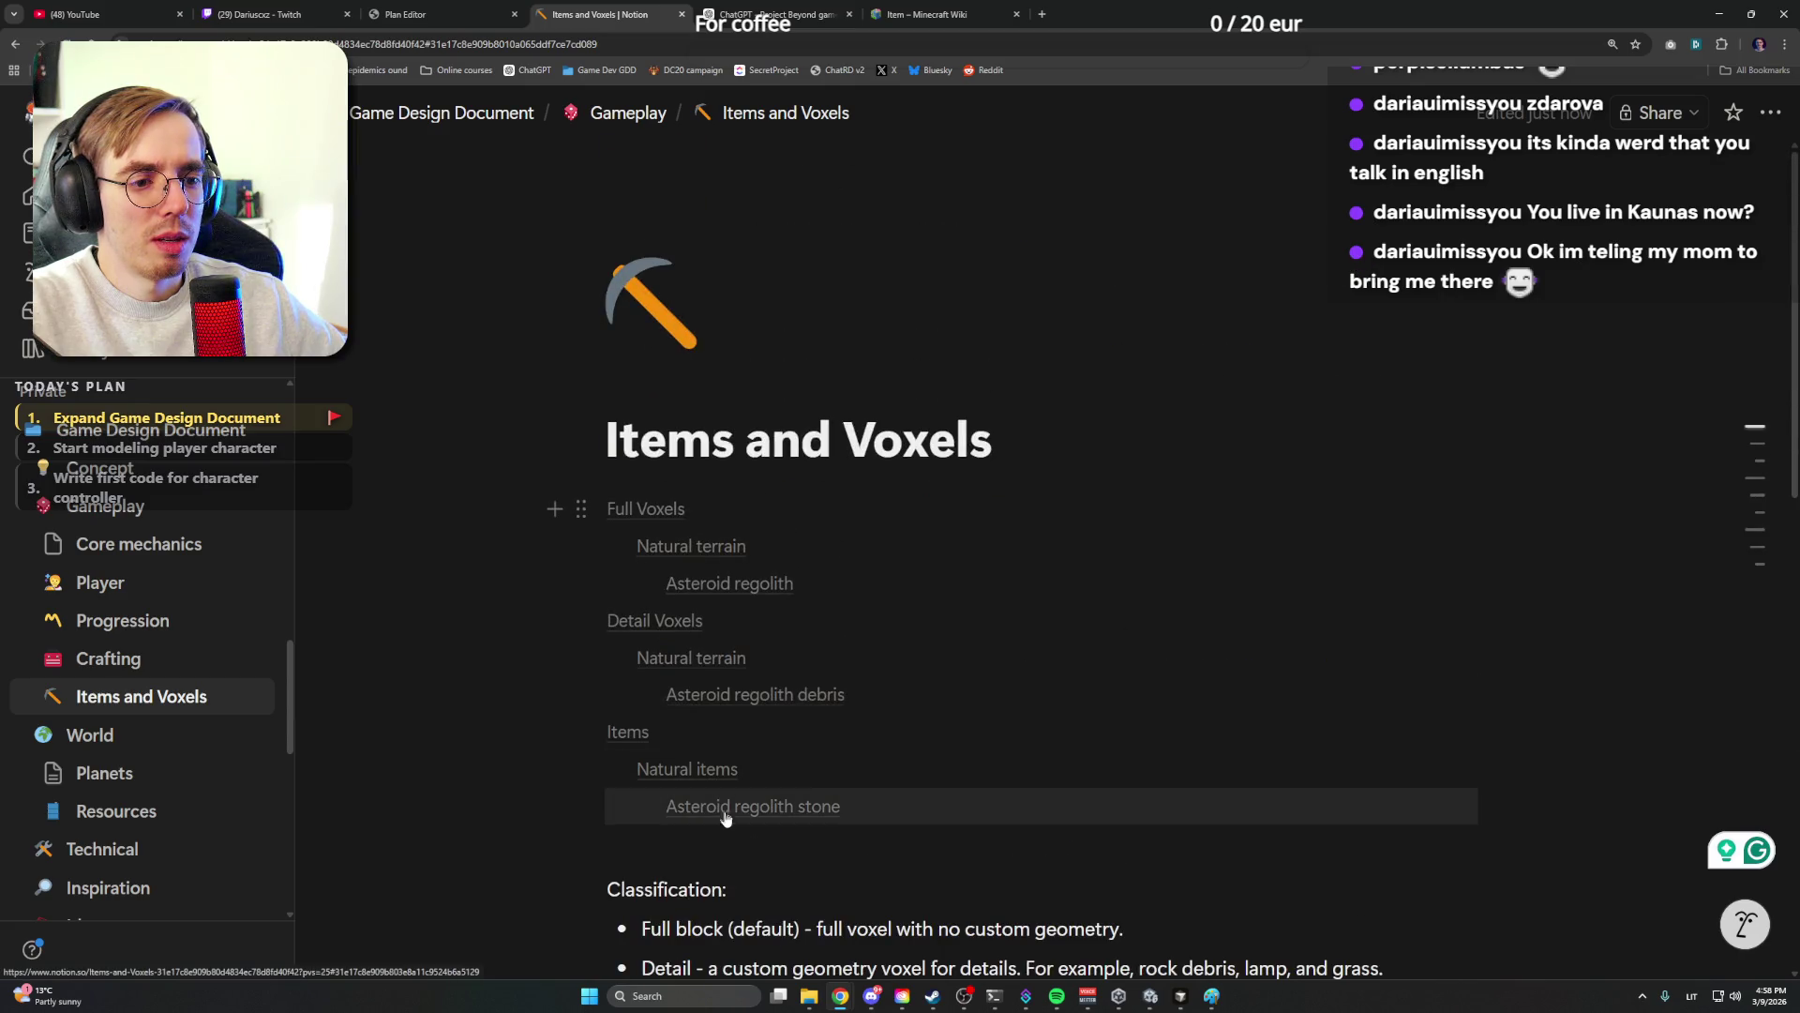
scroll(967, 686, down, 3)
scroll(843, 563, up, 2)
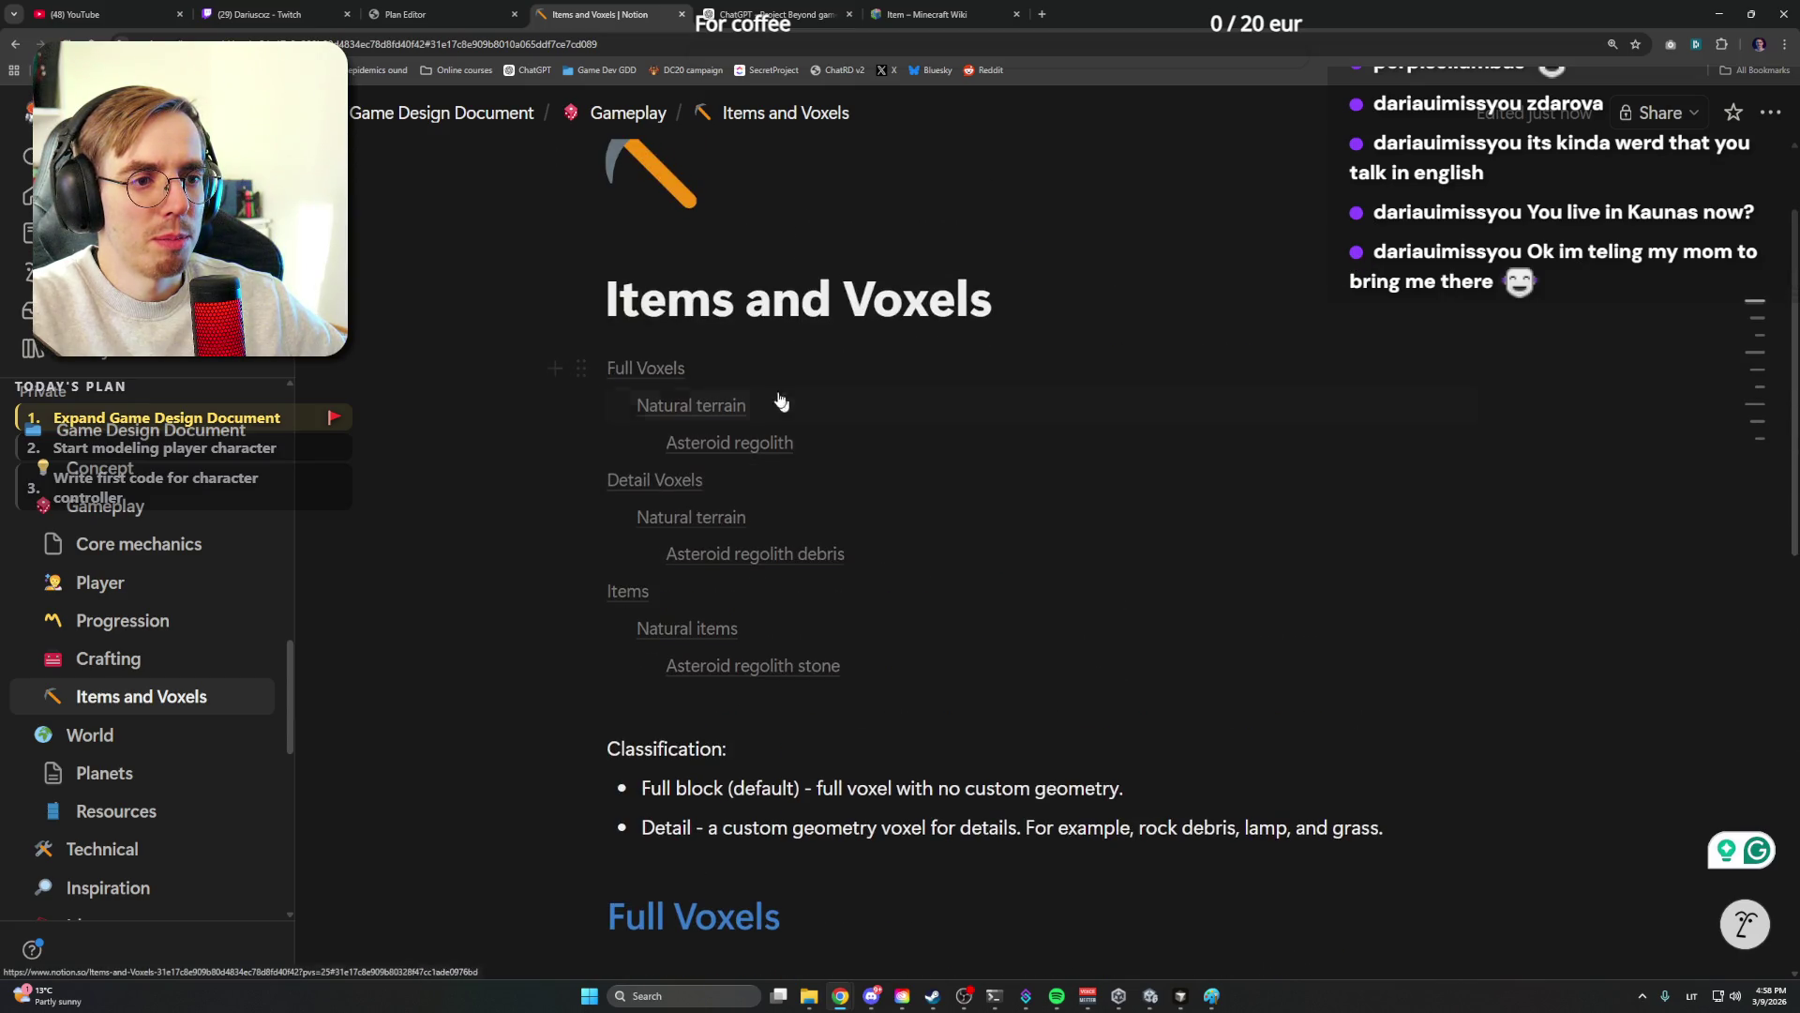
click(731, 677)
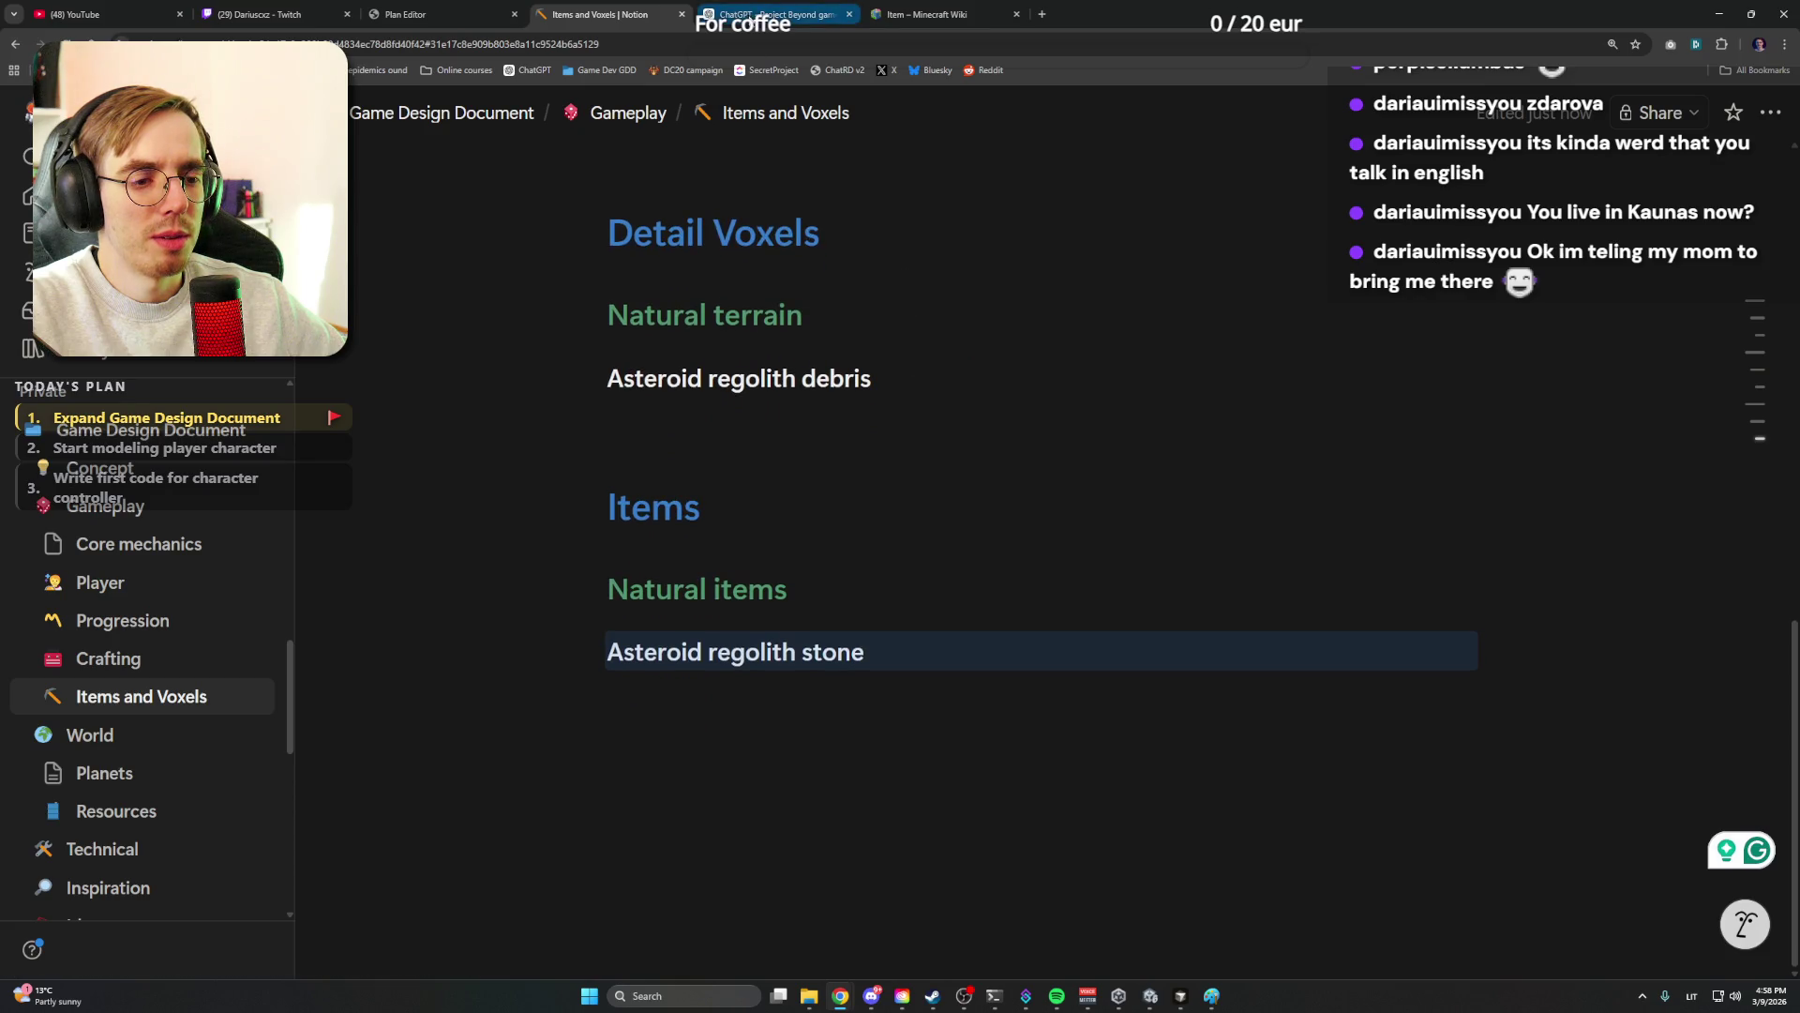
click(774, 14)
scroll(851, 483, down, 5)
scroll(850, 482, down, 5)
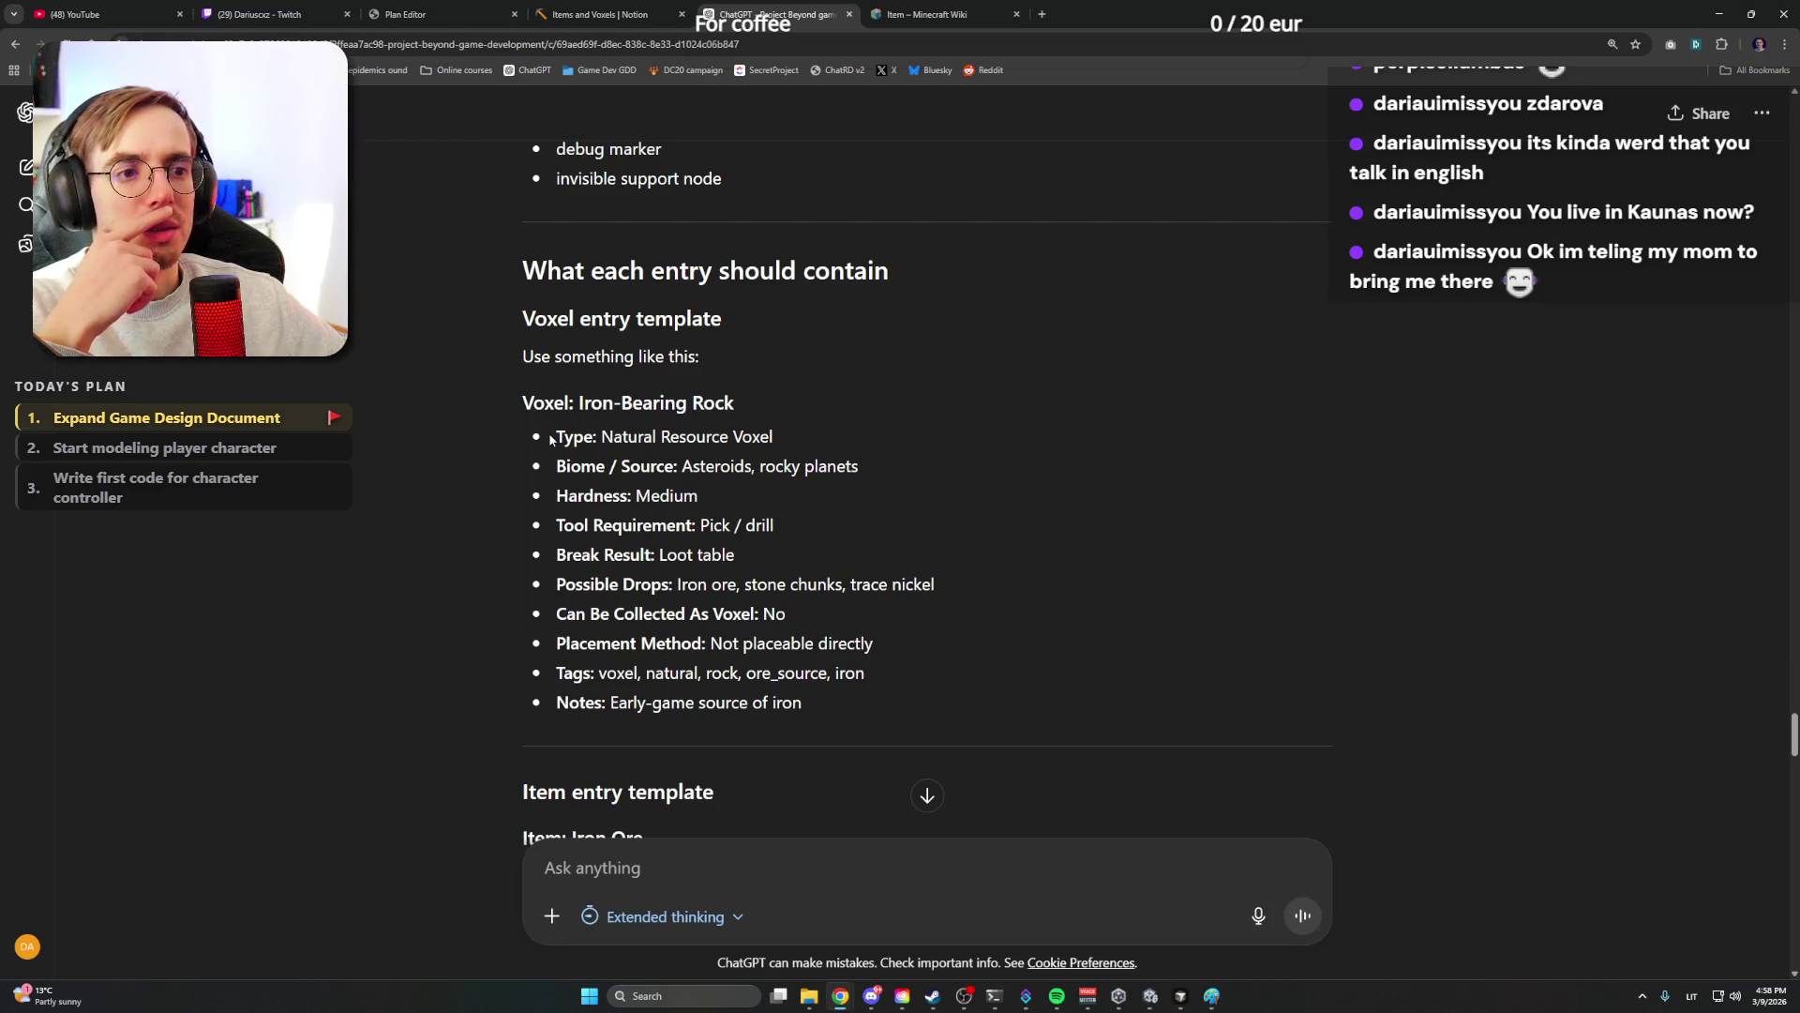
Review the template's Type and Break Result: Loot table lines, briefly opening and closing a stray search tab
mouse_move(551, 438)
mouse_down()
mouse_move(599, 434)
mouse_move(685, 499)
mouse_up()
click(683, 515)
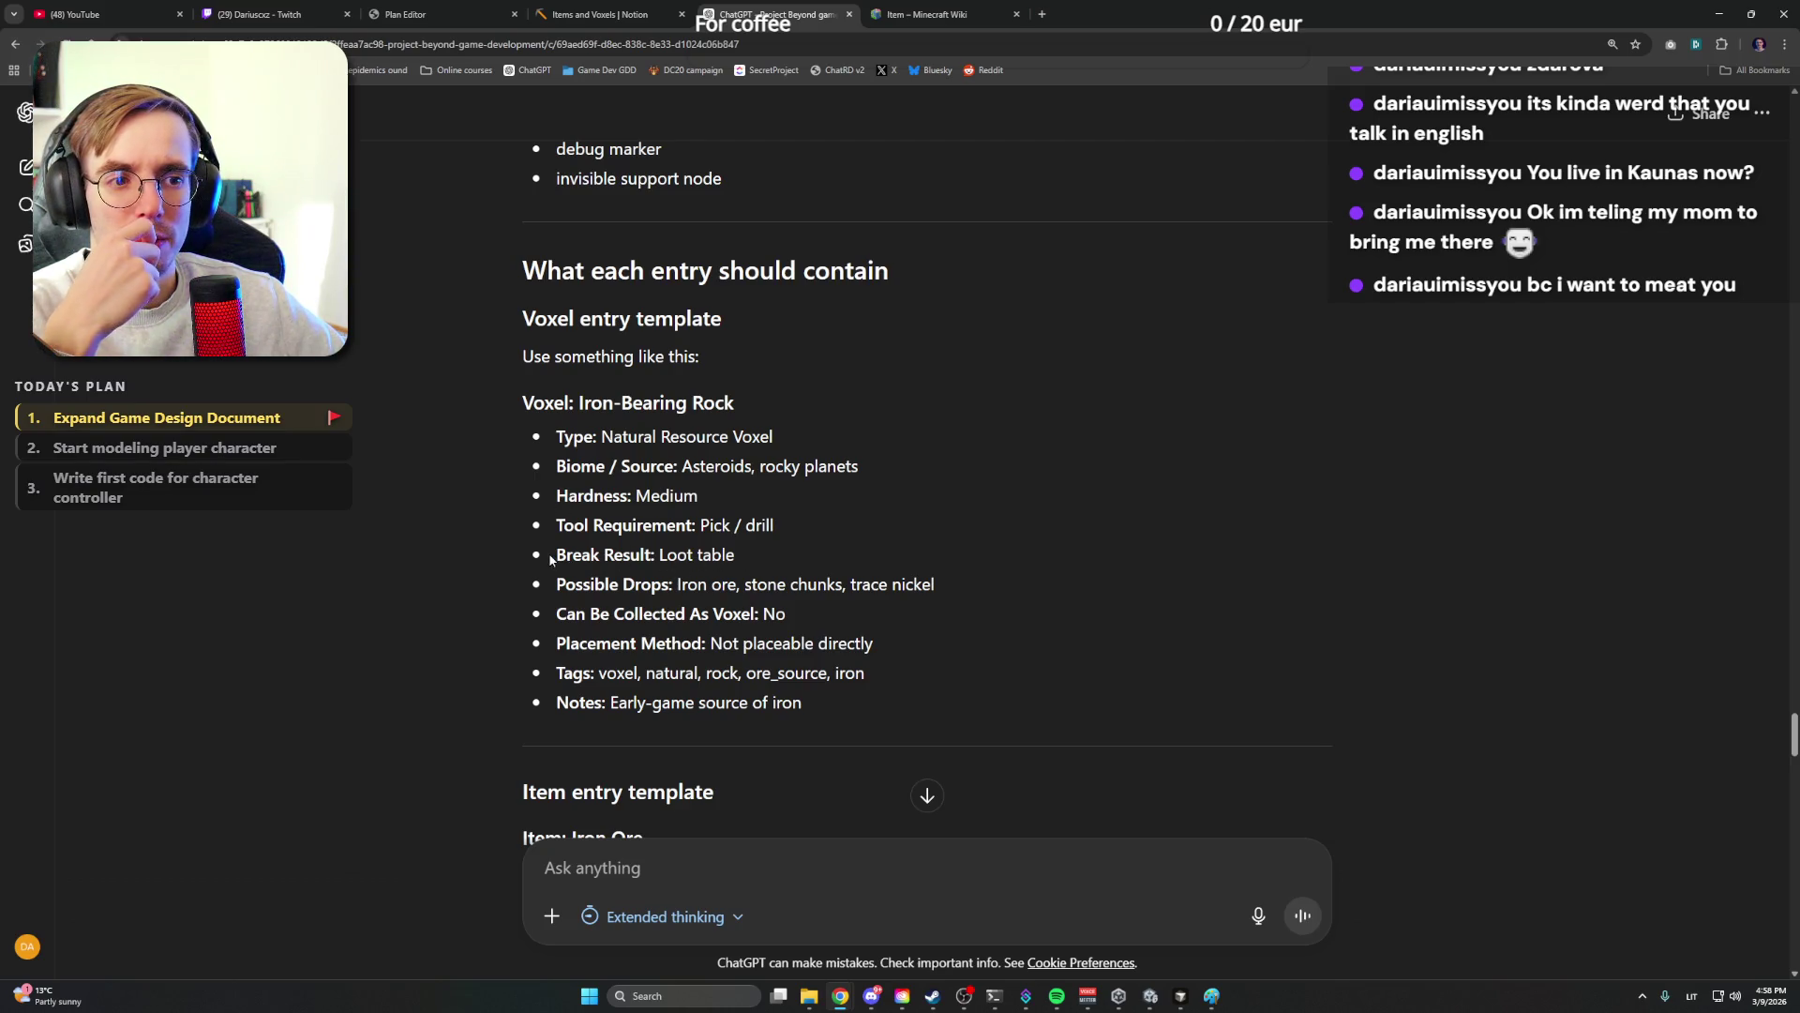
drag(554, 554, 734, 554)
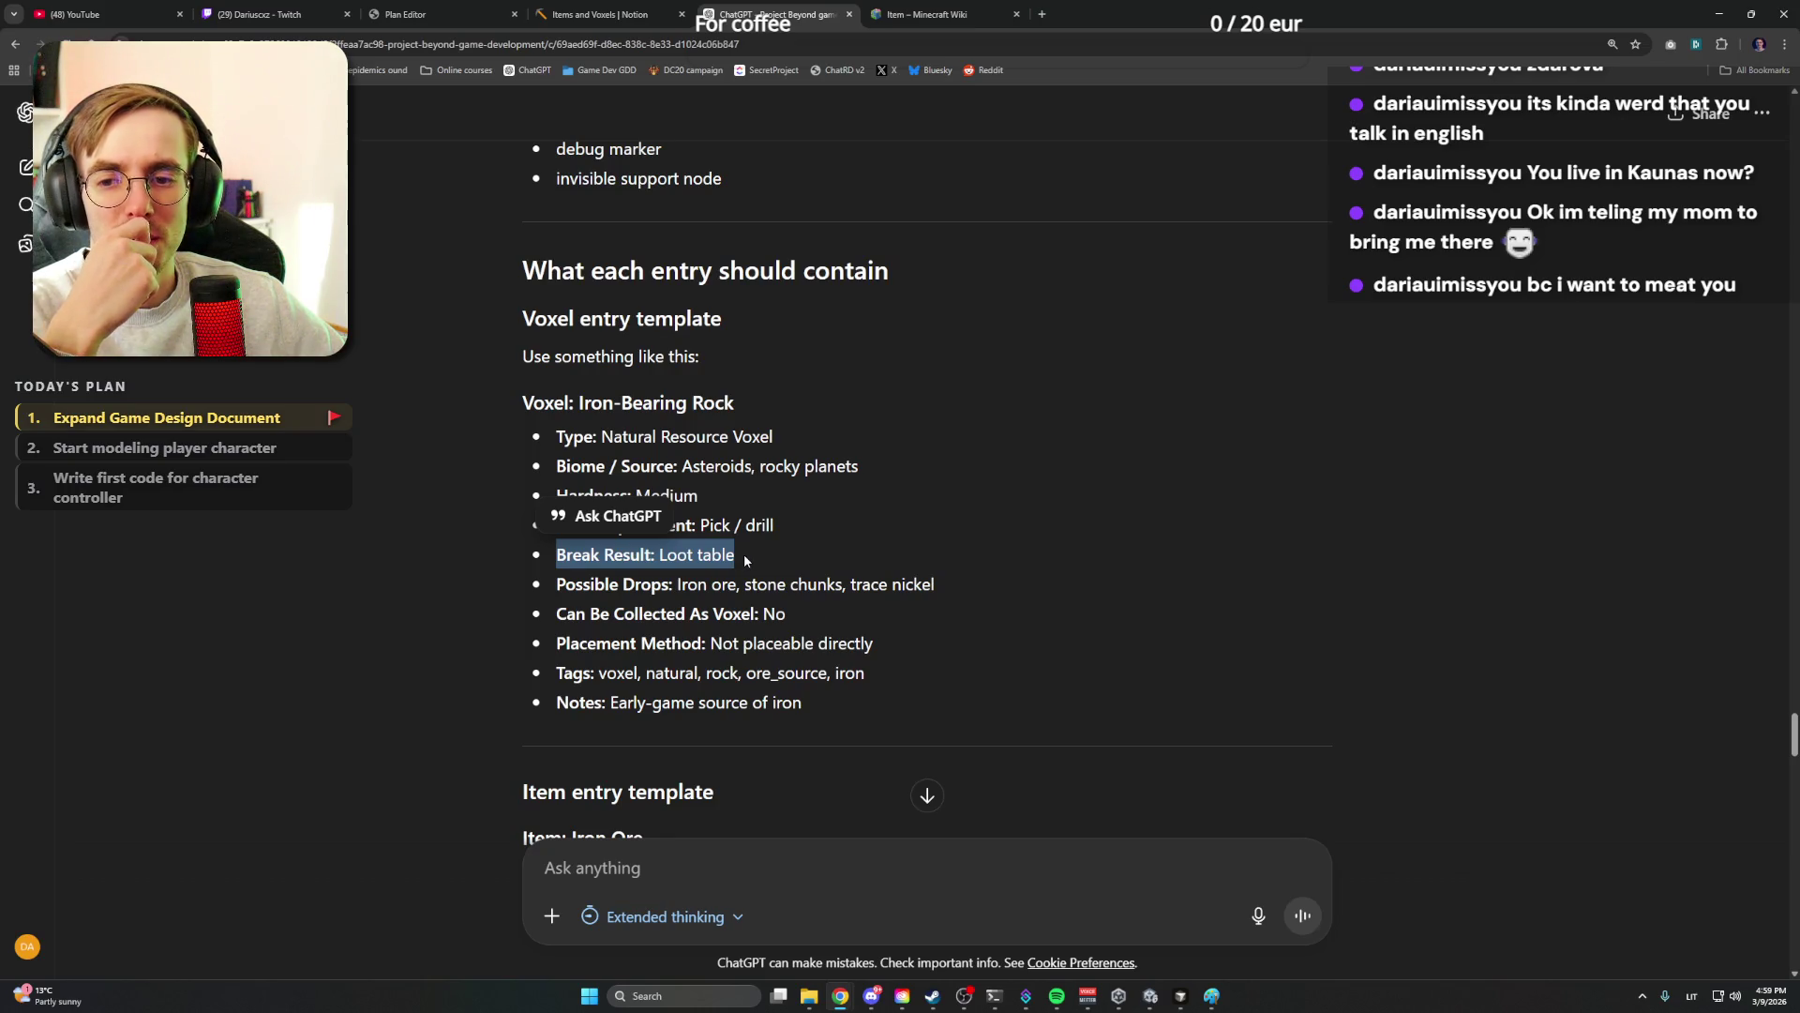
click(743, 552)
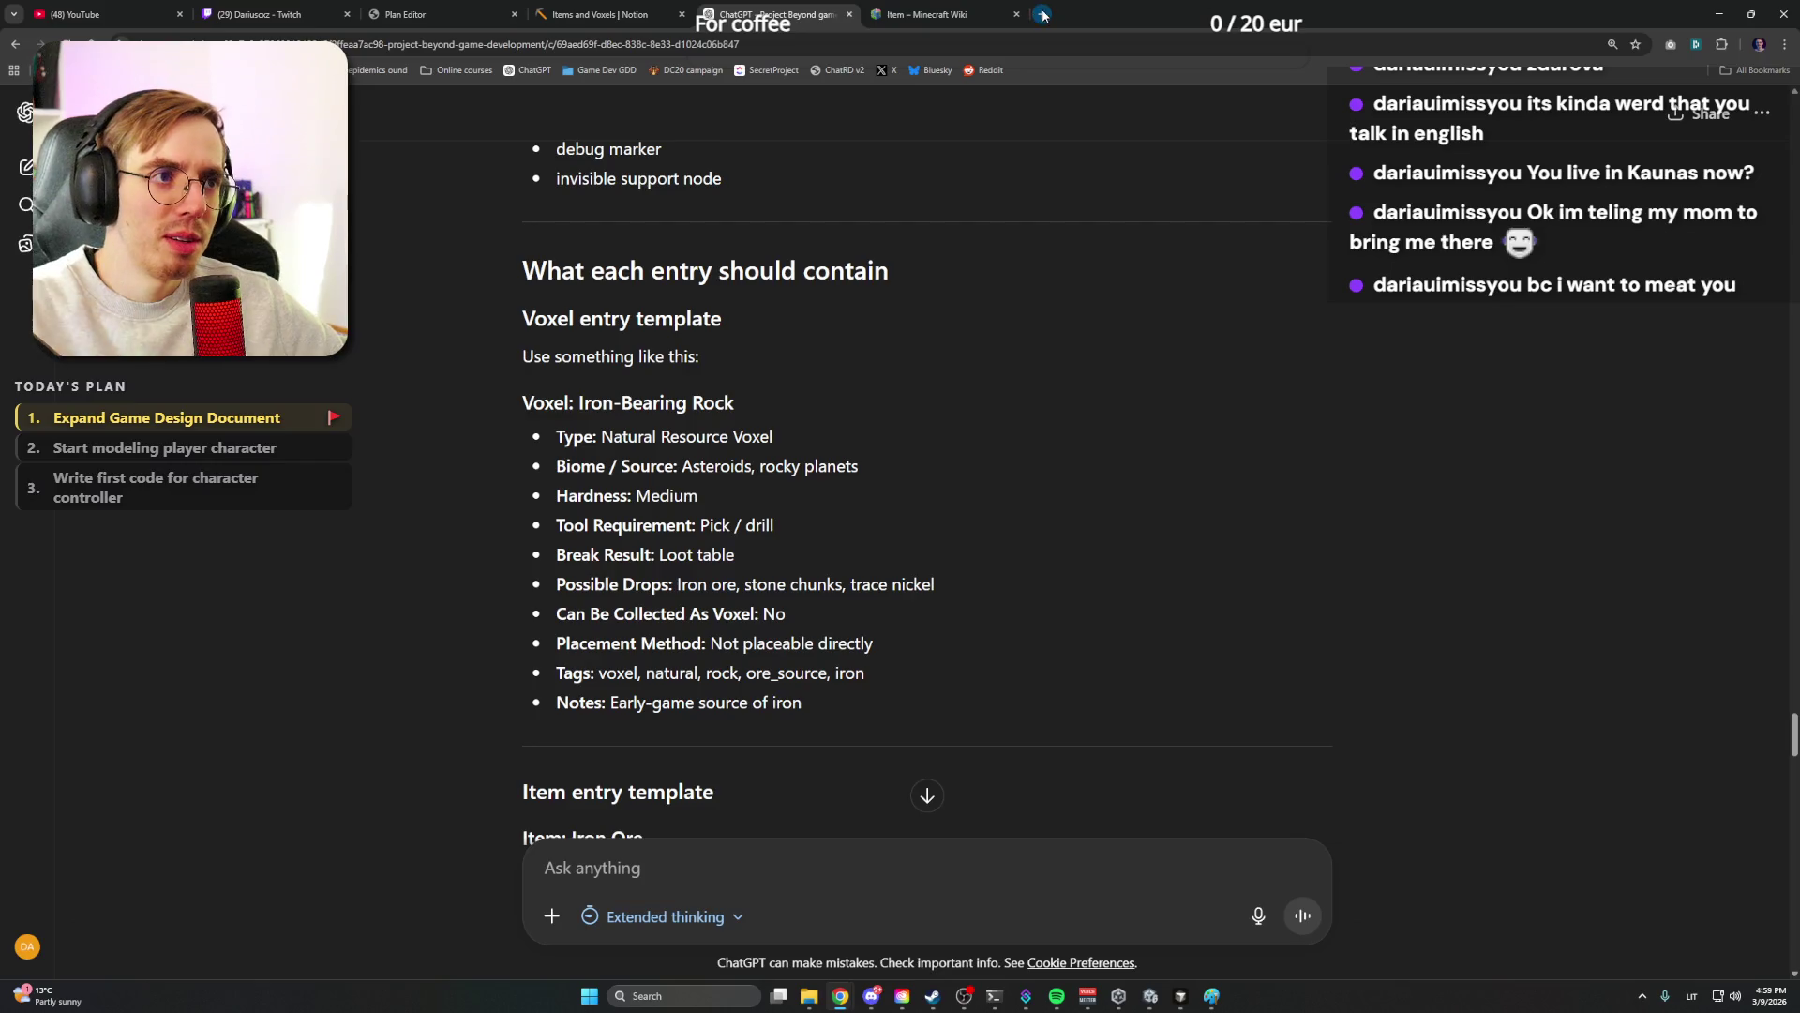
key(ctrl+t)
key(ctrl+v)
key(Return)
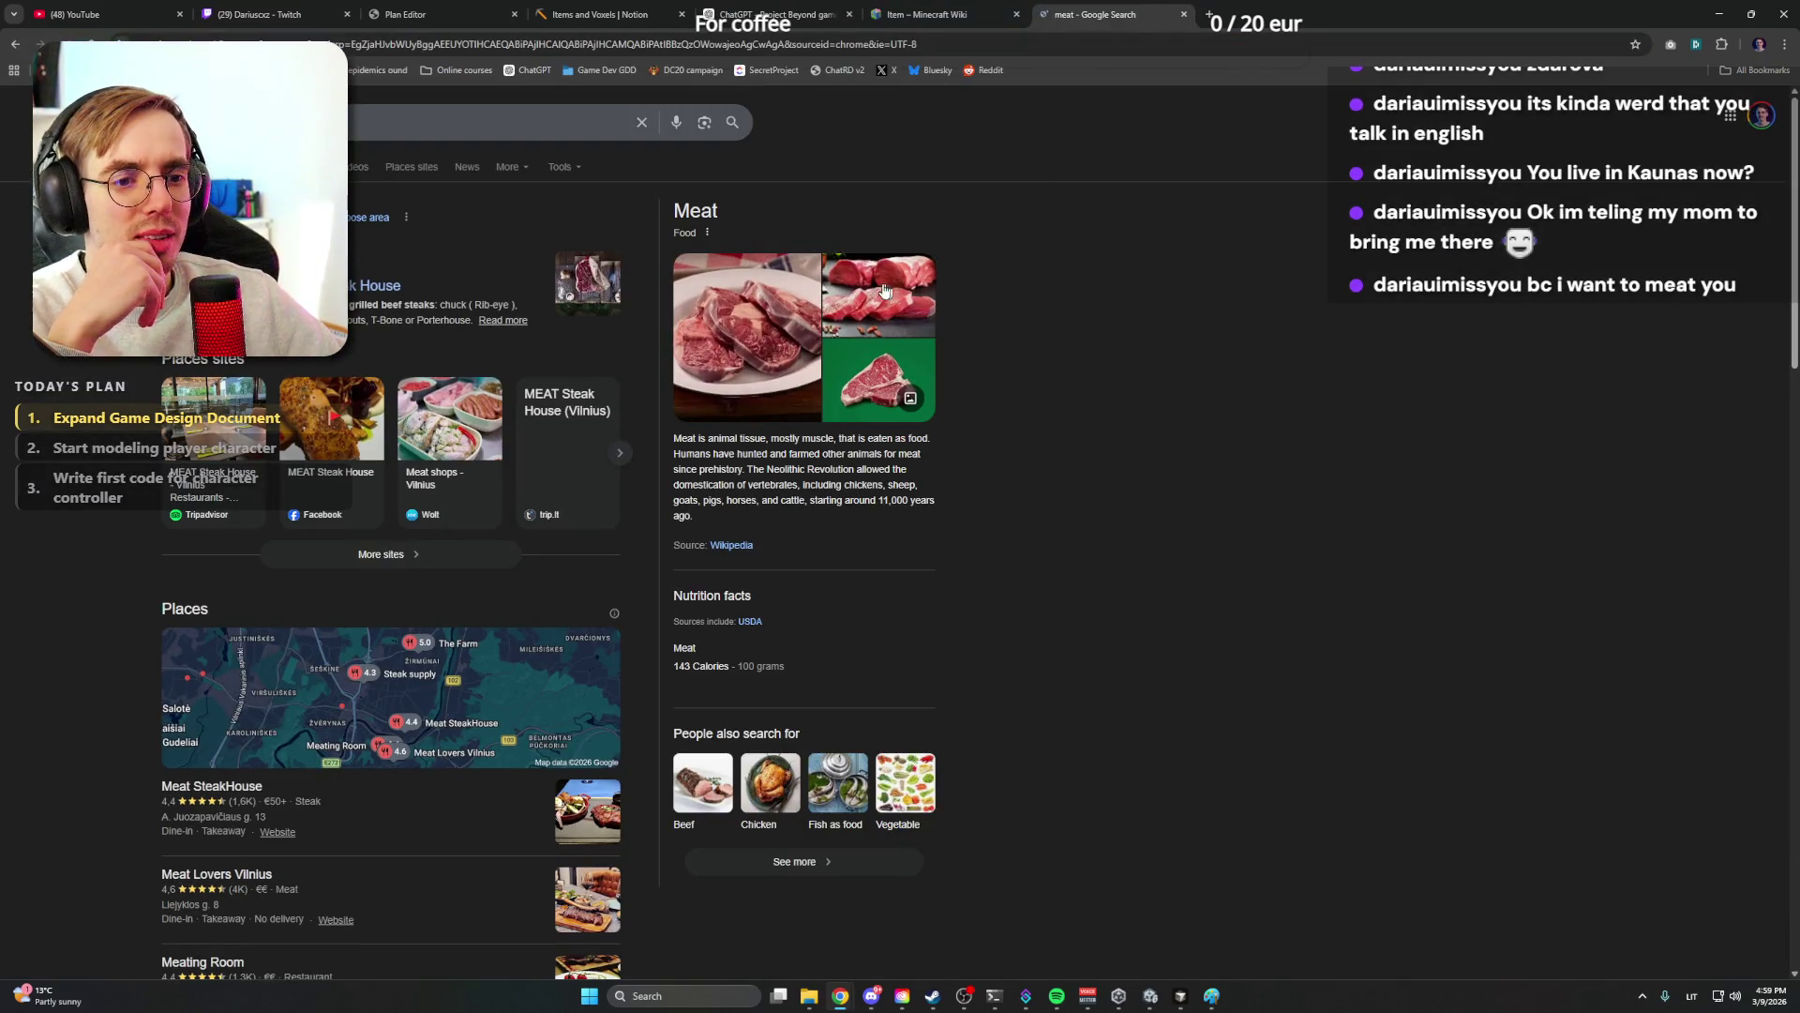
click(1186, 14)
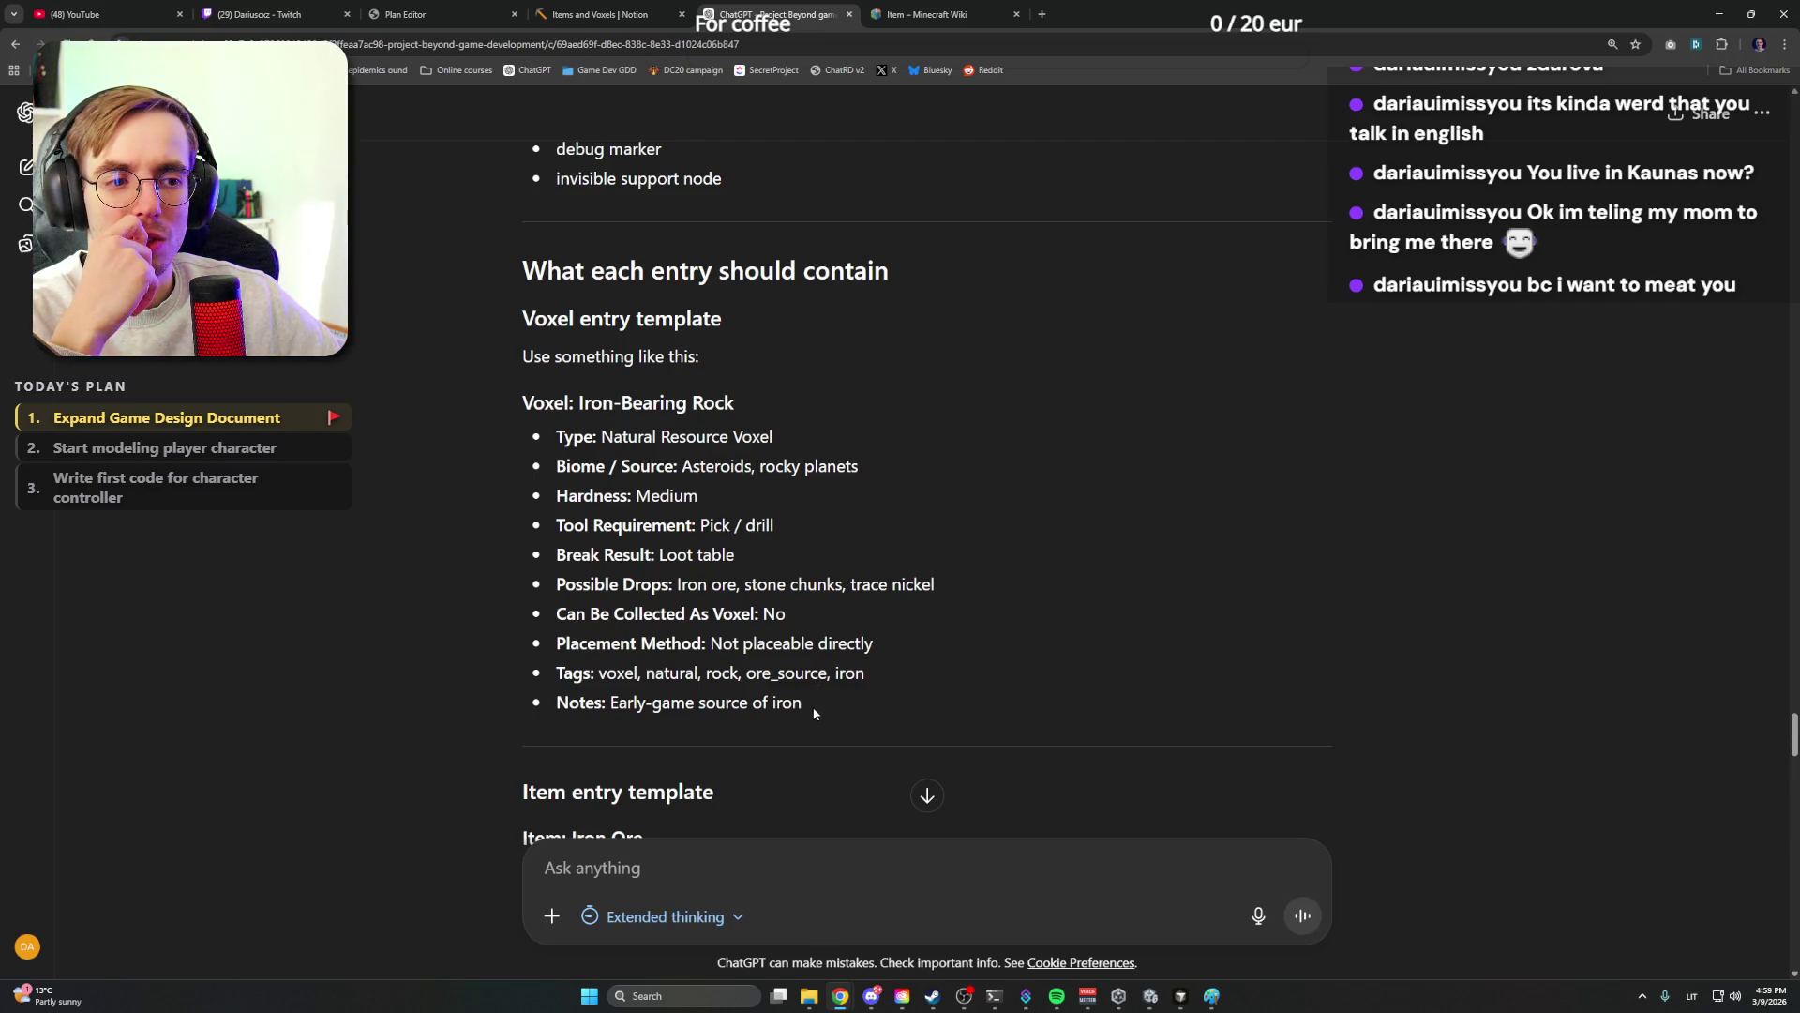
Select the whole voxel template property list and return to Notion with the caret after Asteroid regolith
drag(818, 703, 505, 444)
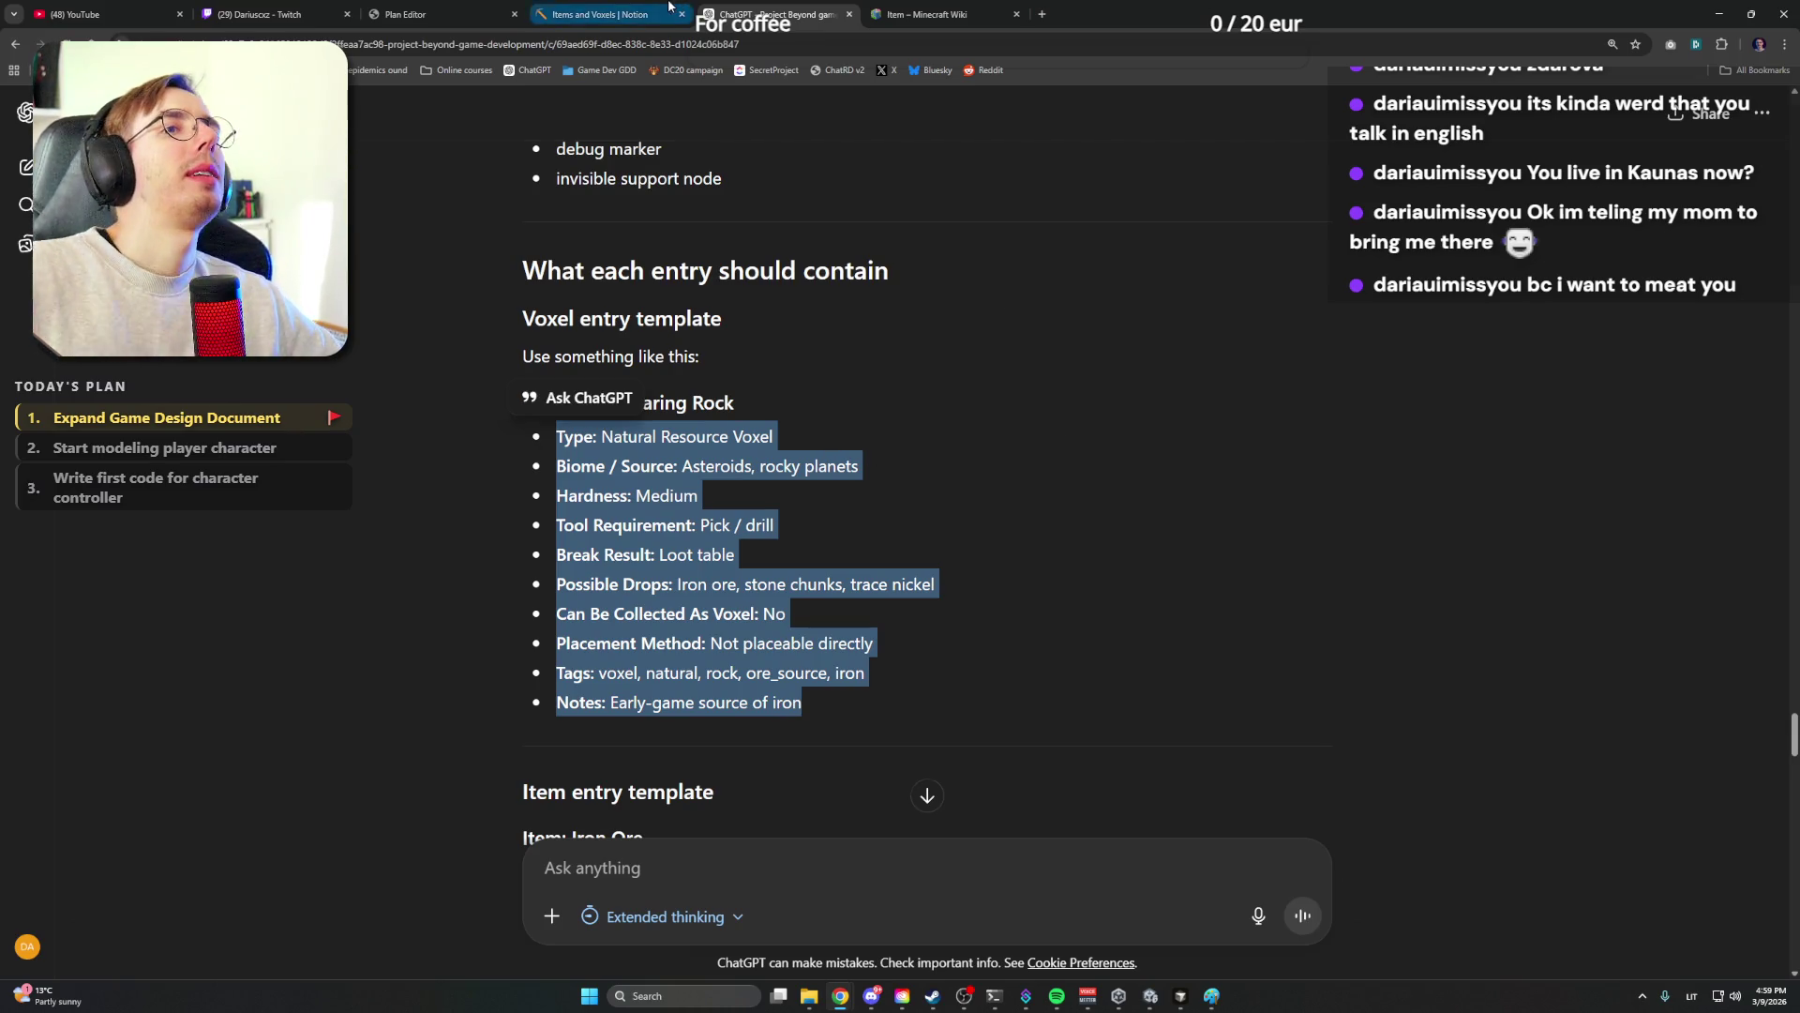
click(606, 15)
scroll(740, 529, up, 4)
click(916, 486)
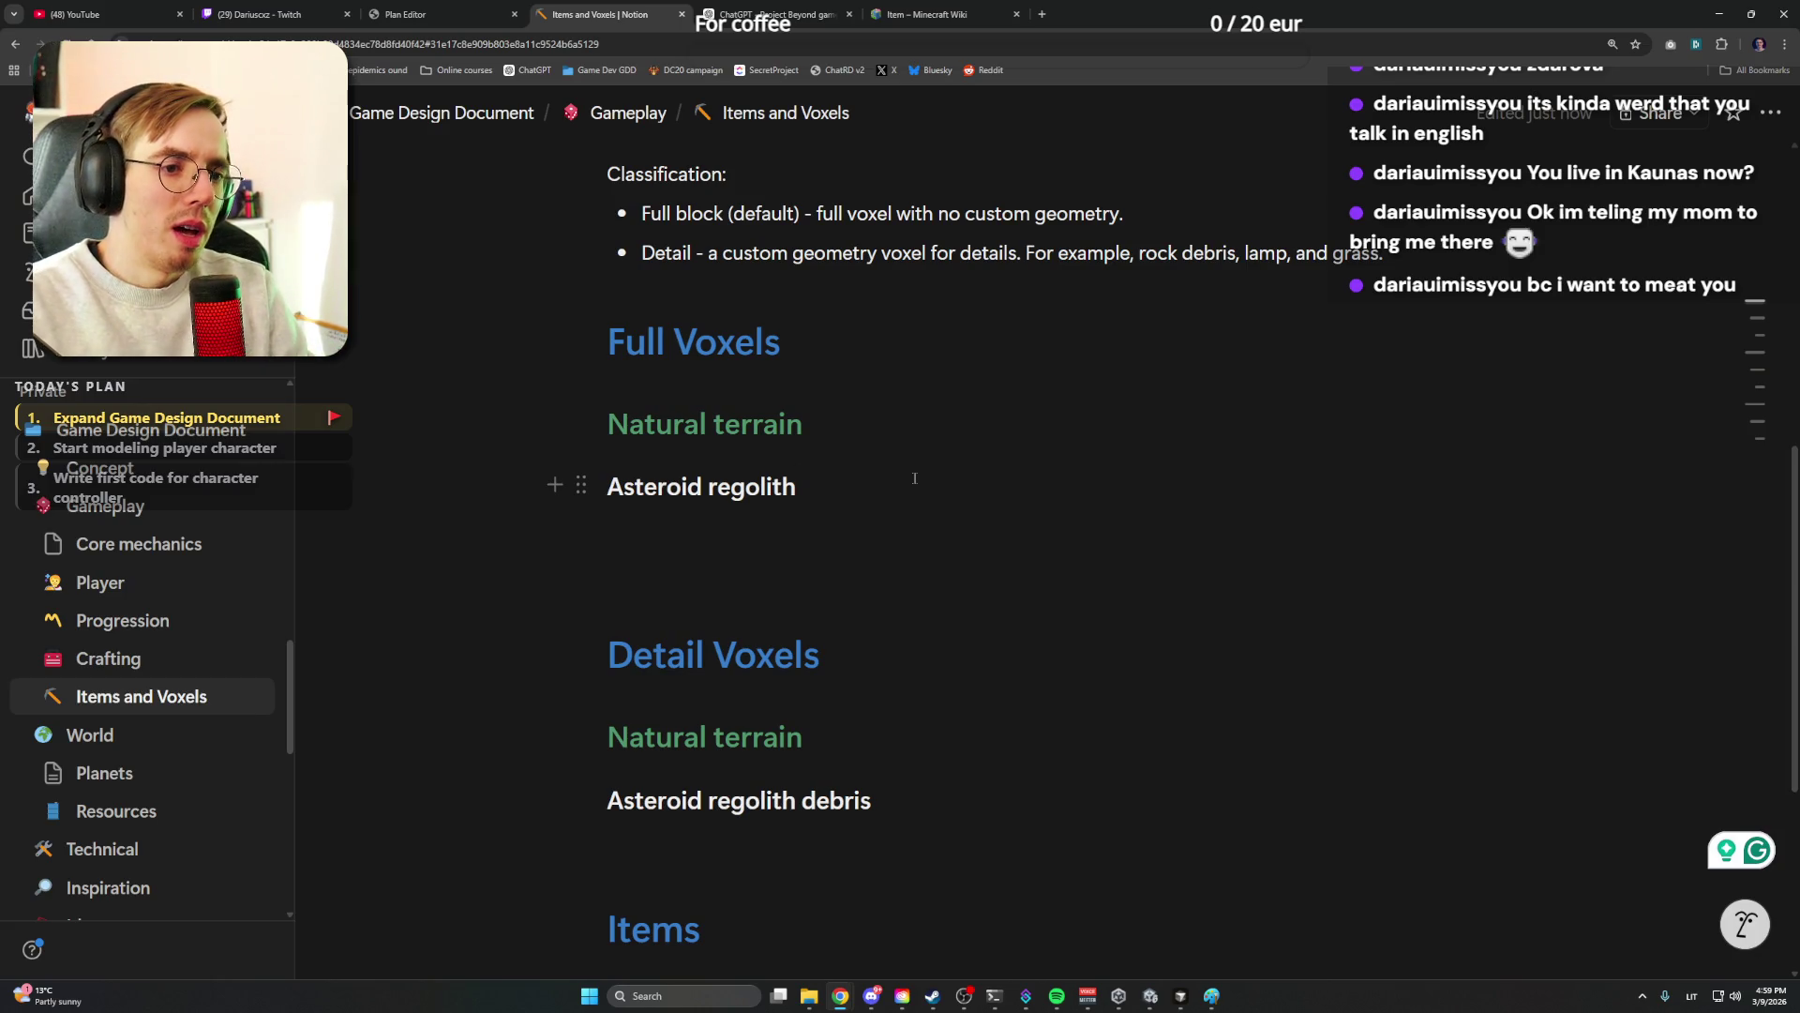
Paste the property list under Asteroid regolith and delete its Type and Biome / Source bullets
key(Return)
text(Type: Natural Resource Voxel Biome / Source: Asteroids, rocky planets Hardness: Medium Tool Requirement: Pick / drill Break Result: Loot table Possible Drops: Iron ore, stone chunks, trace nickel Can Be Collected As Voxel: No Placement Method: Not placeable directly Tags: voxel, natural, rock, ore_source, iron Notes: Early-game source of iron)
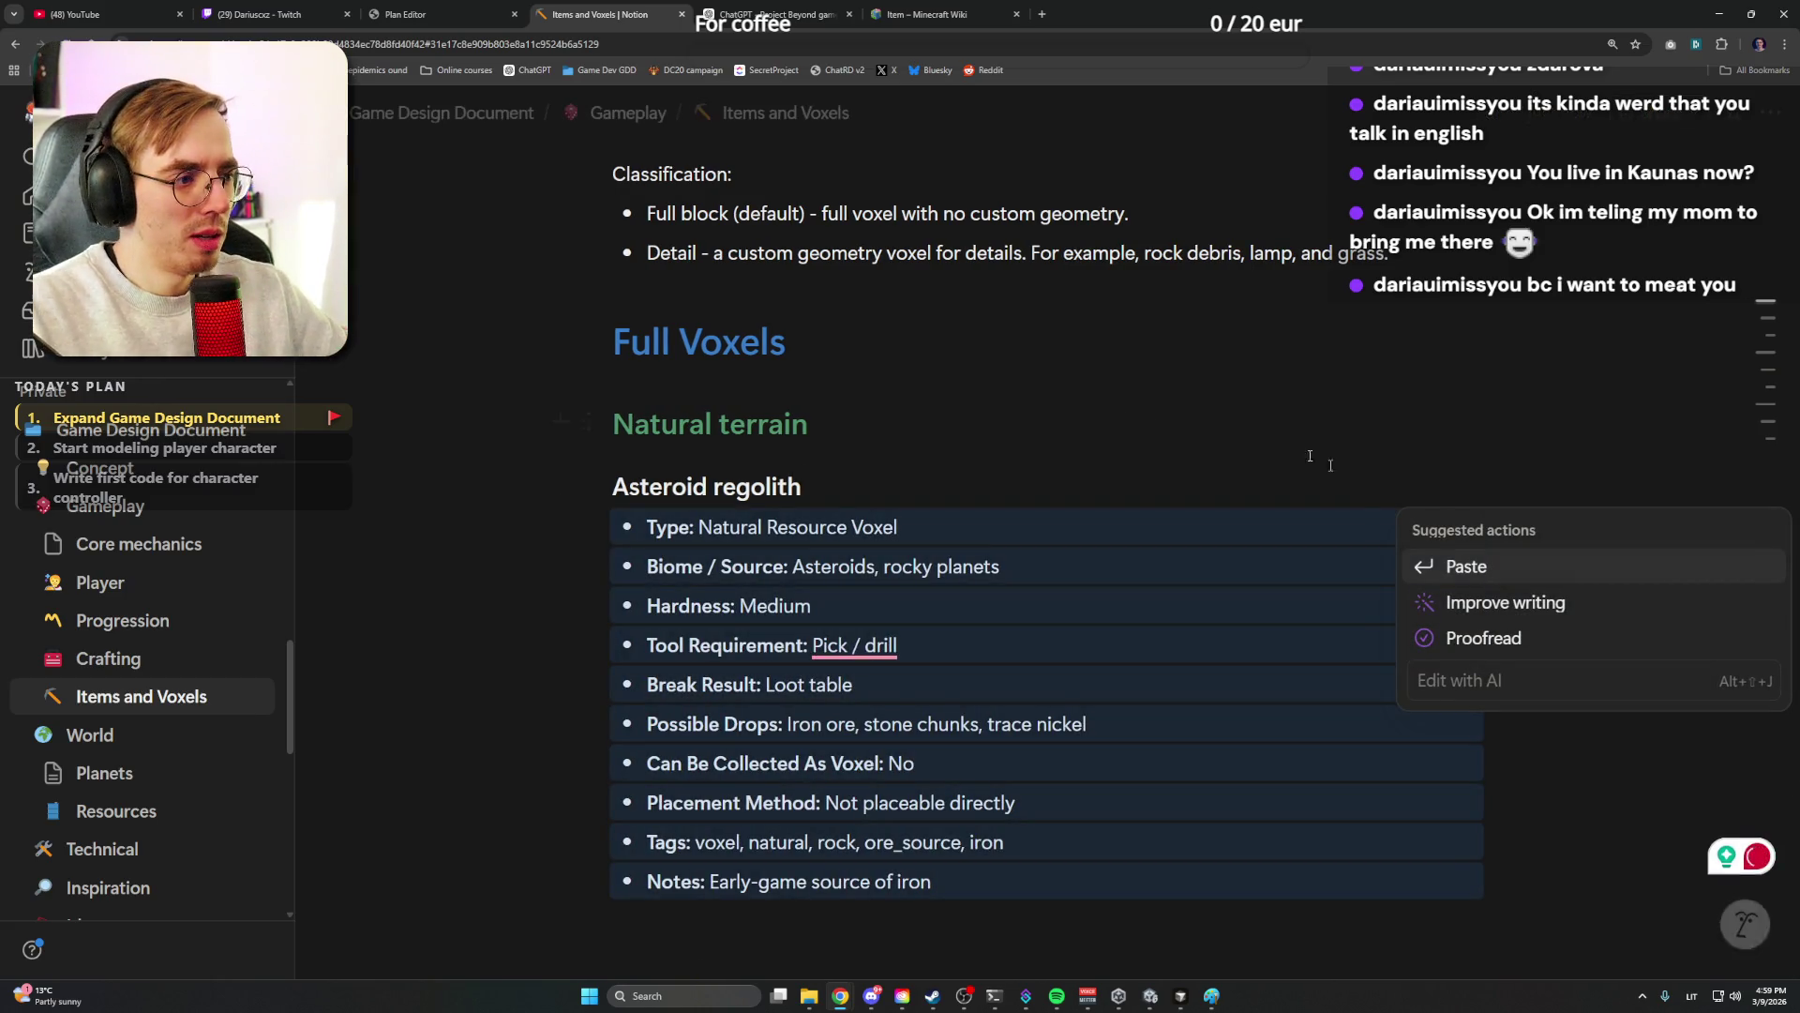
scroll(805, 408, down, 1)
click(838, 348)
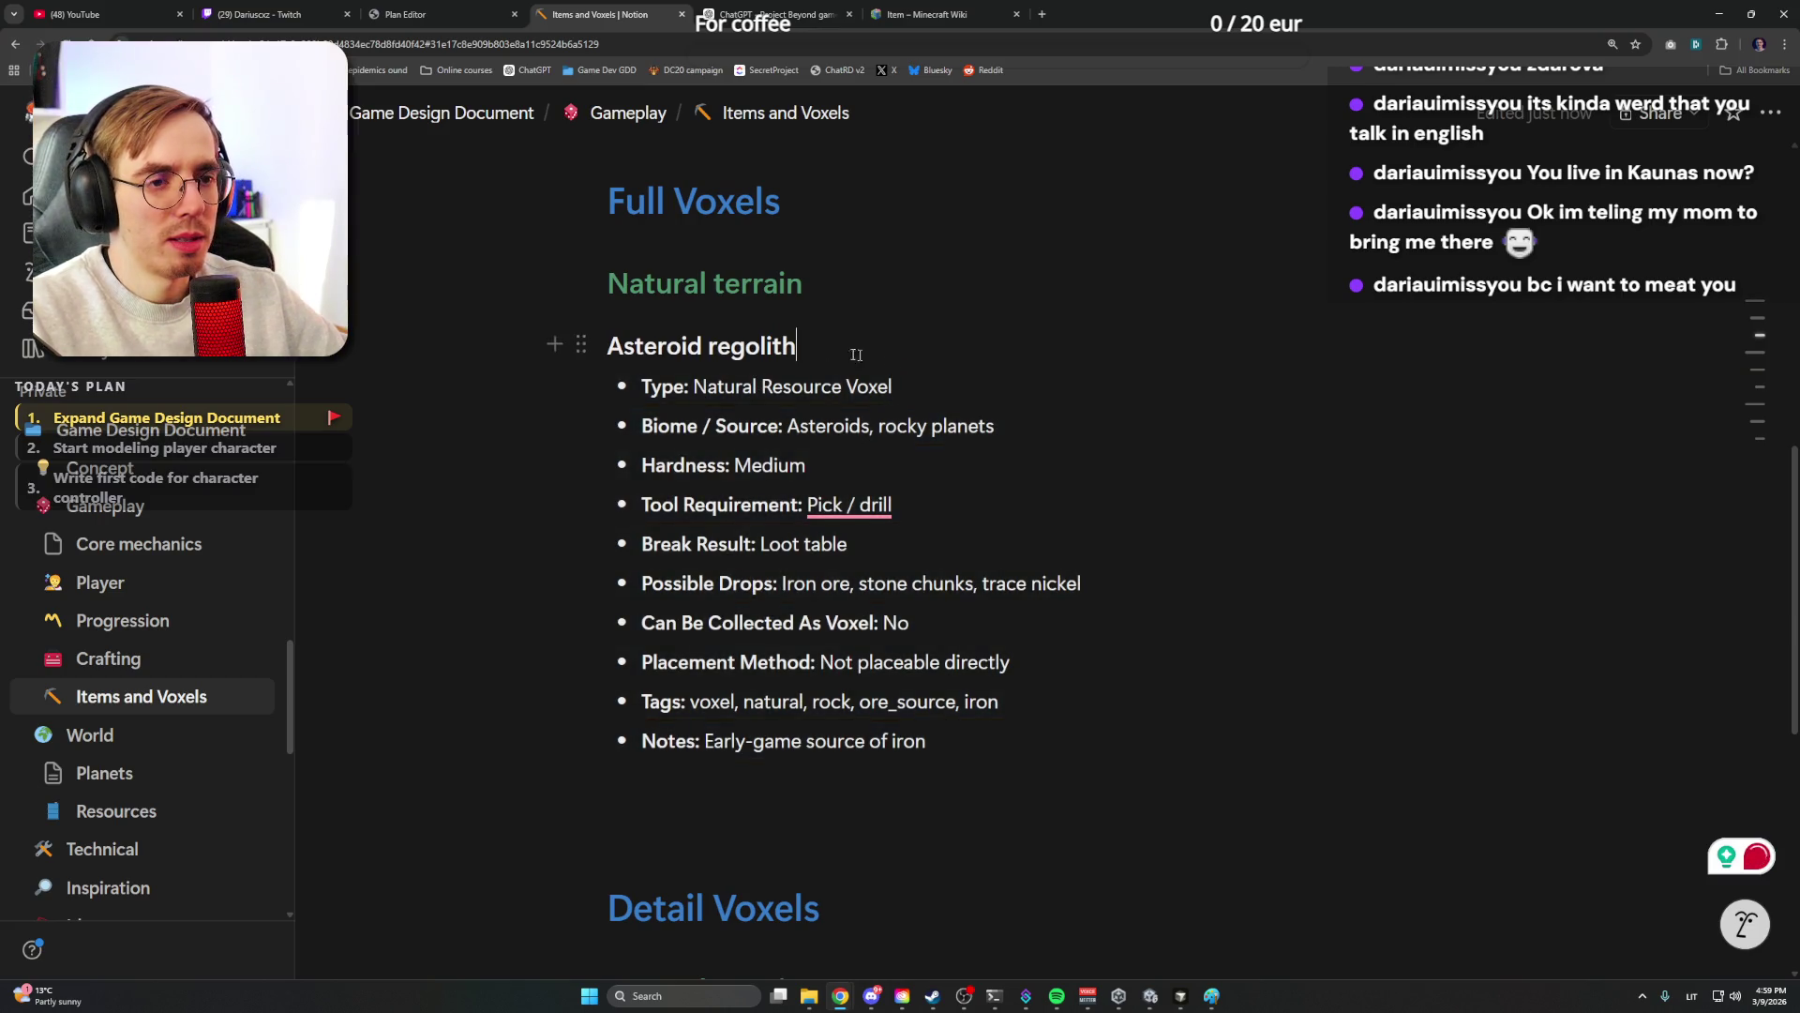
drag(955, 386, 583, 385)
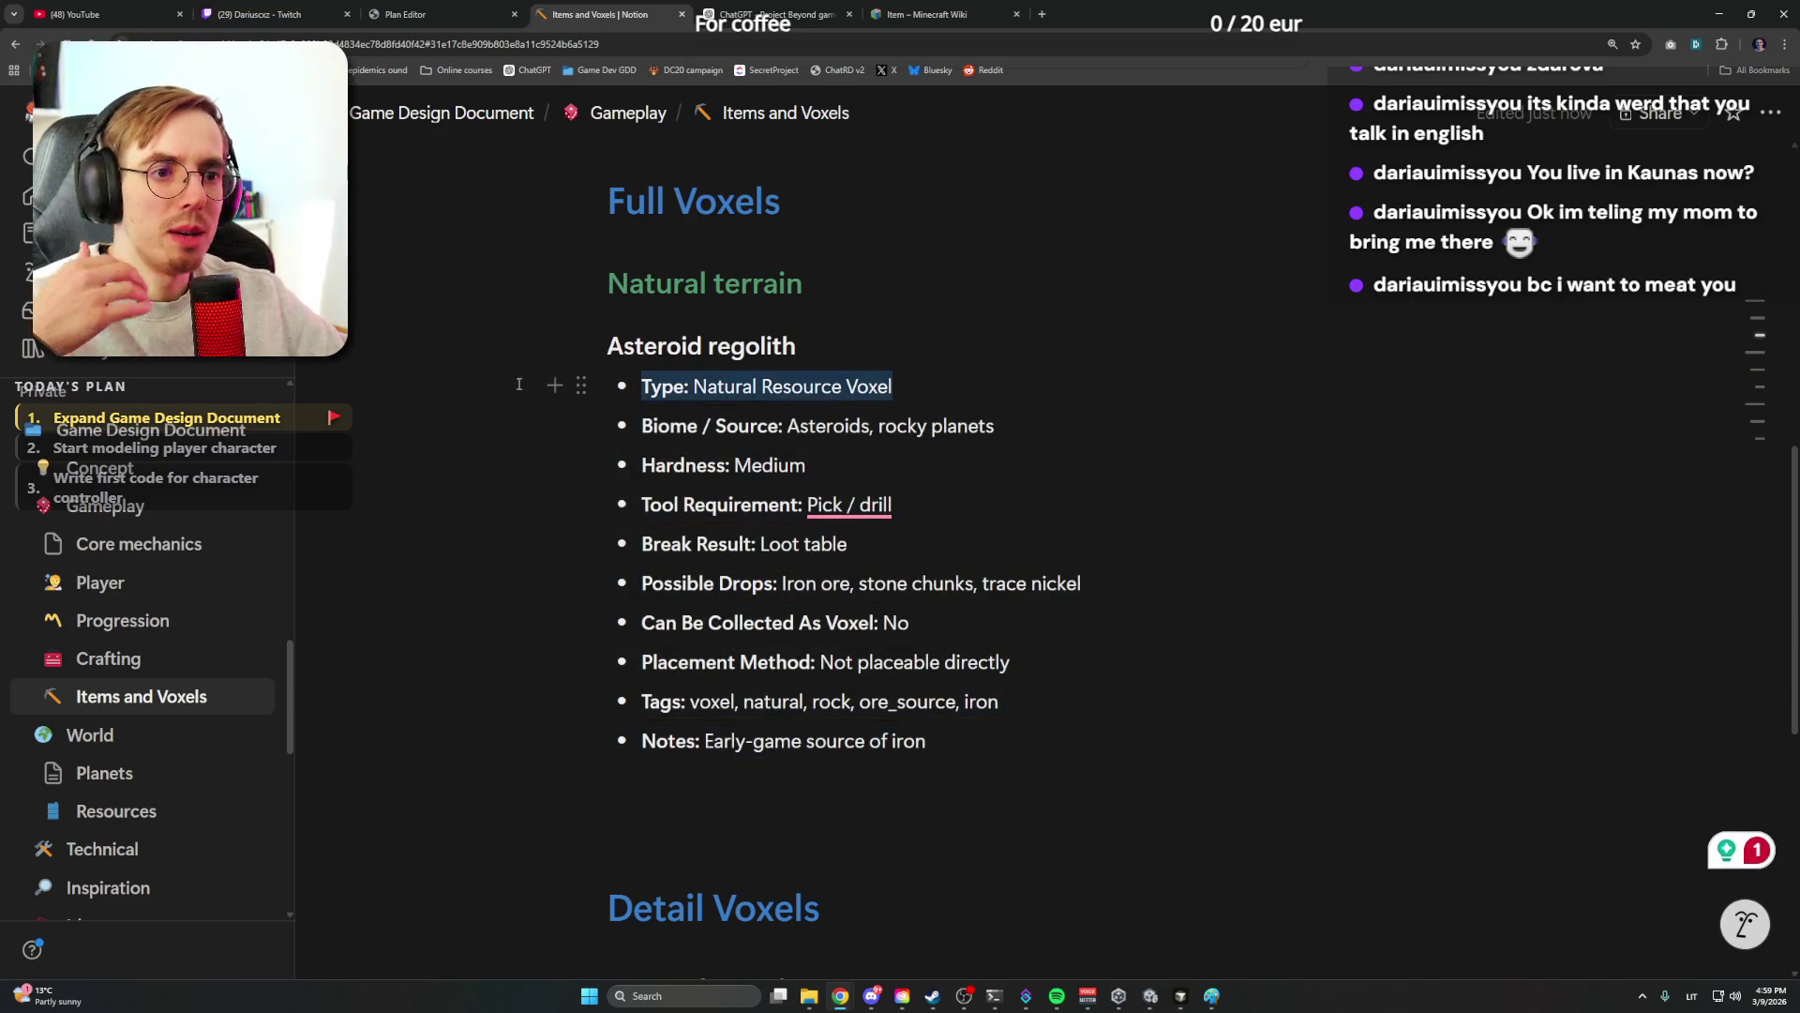
drag(692, 386, 1047, 404)
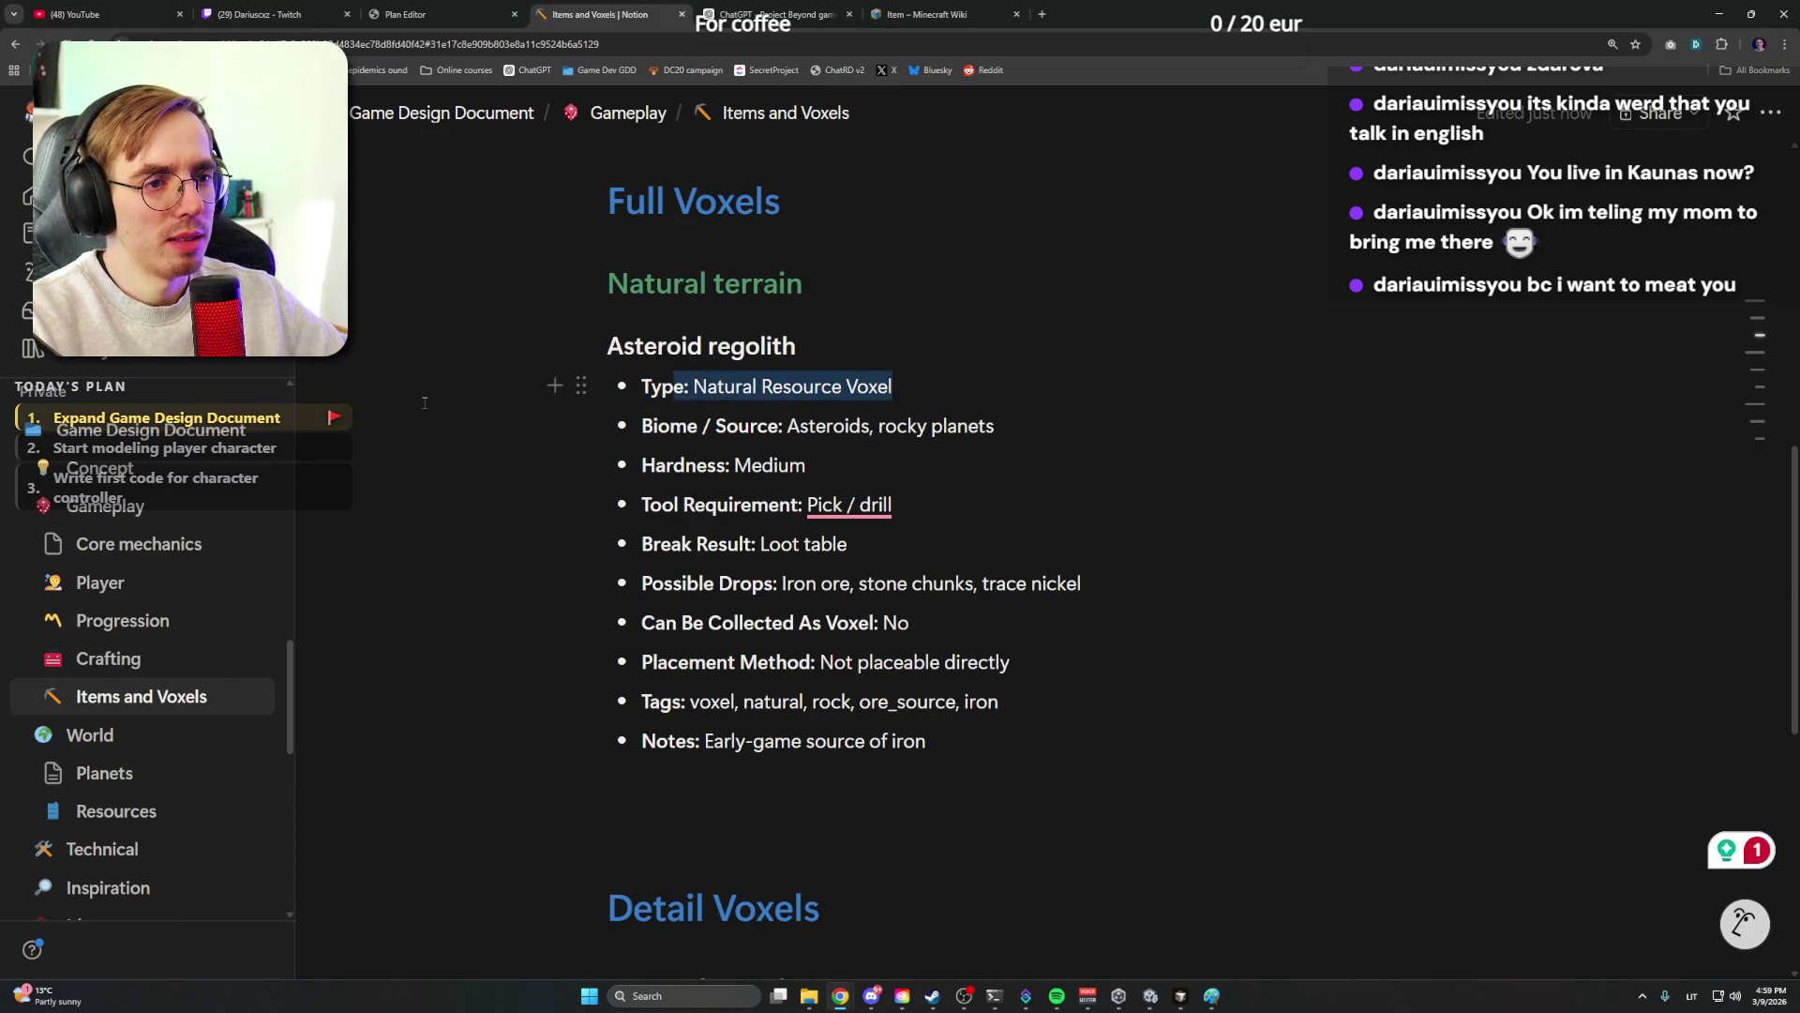
key(BackSpace)
key(BackSpace)
key(BackSpace)
key(BackSpace)
key(BackSpace)
key(BackSpace)
key(BackSpace)
key(BackSpace)
triple_click(927, 387)
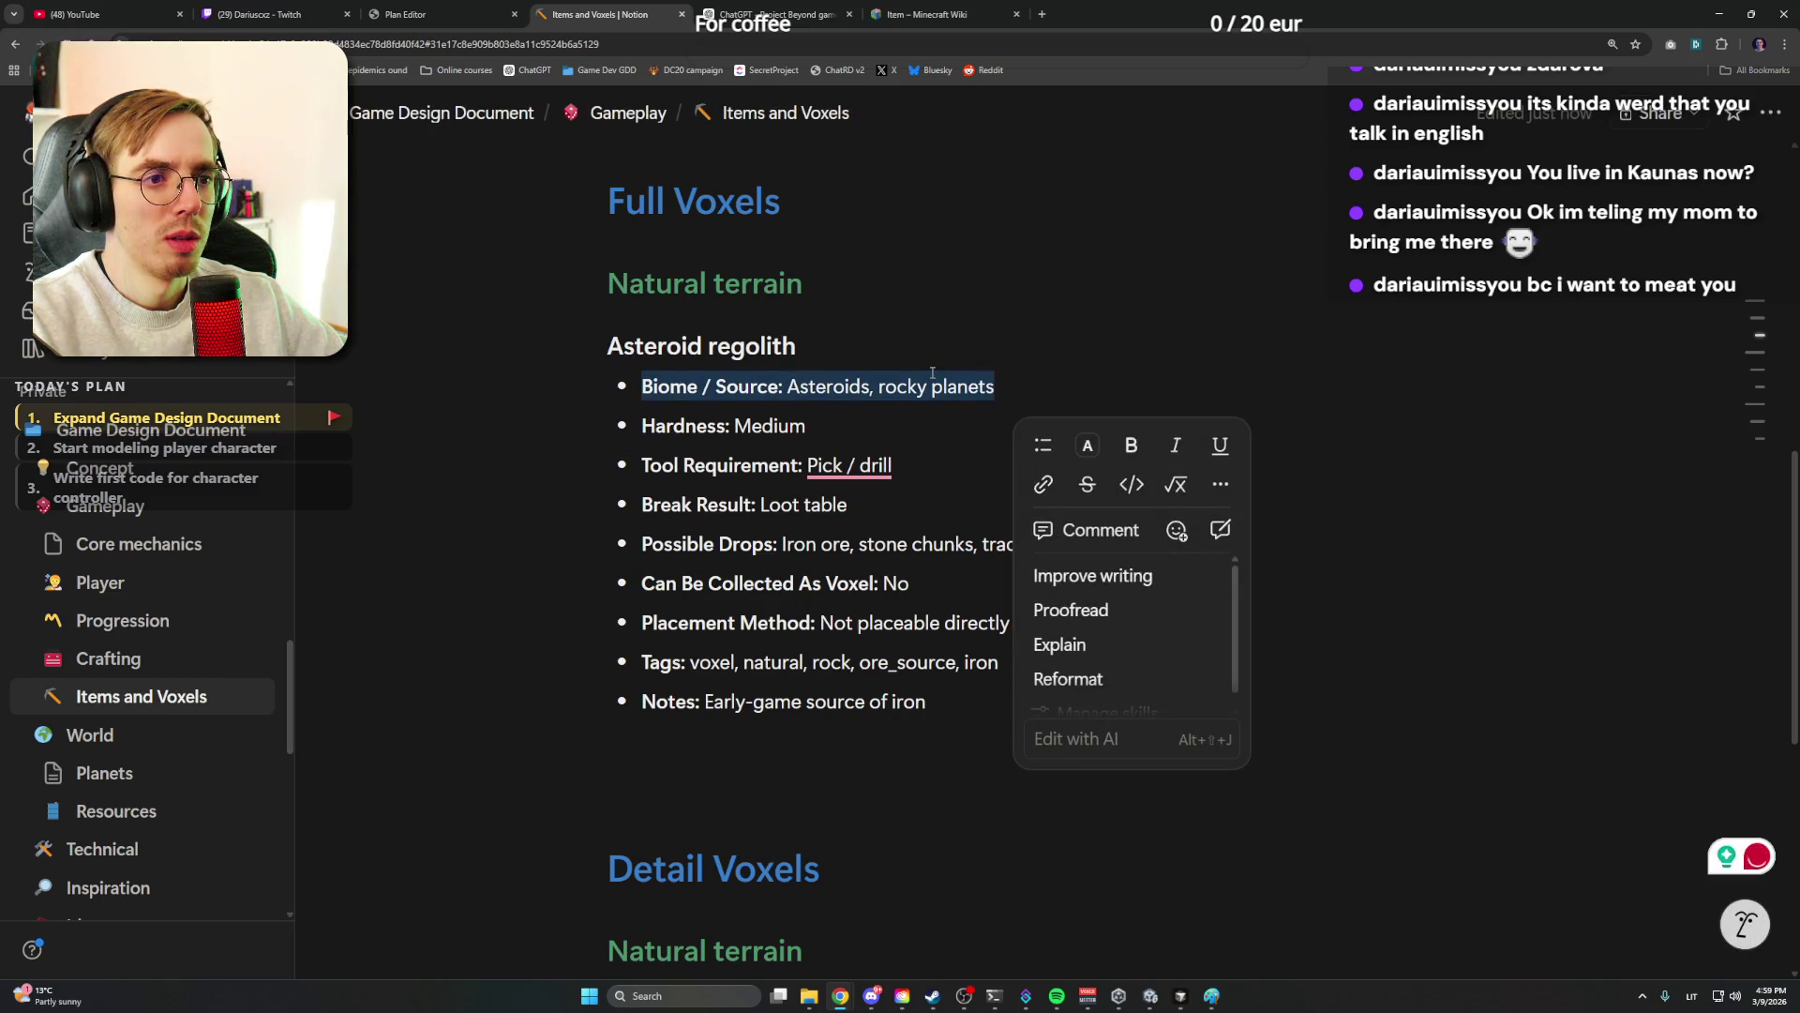
key(BackSpace)
key(BackSpace)
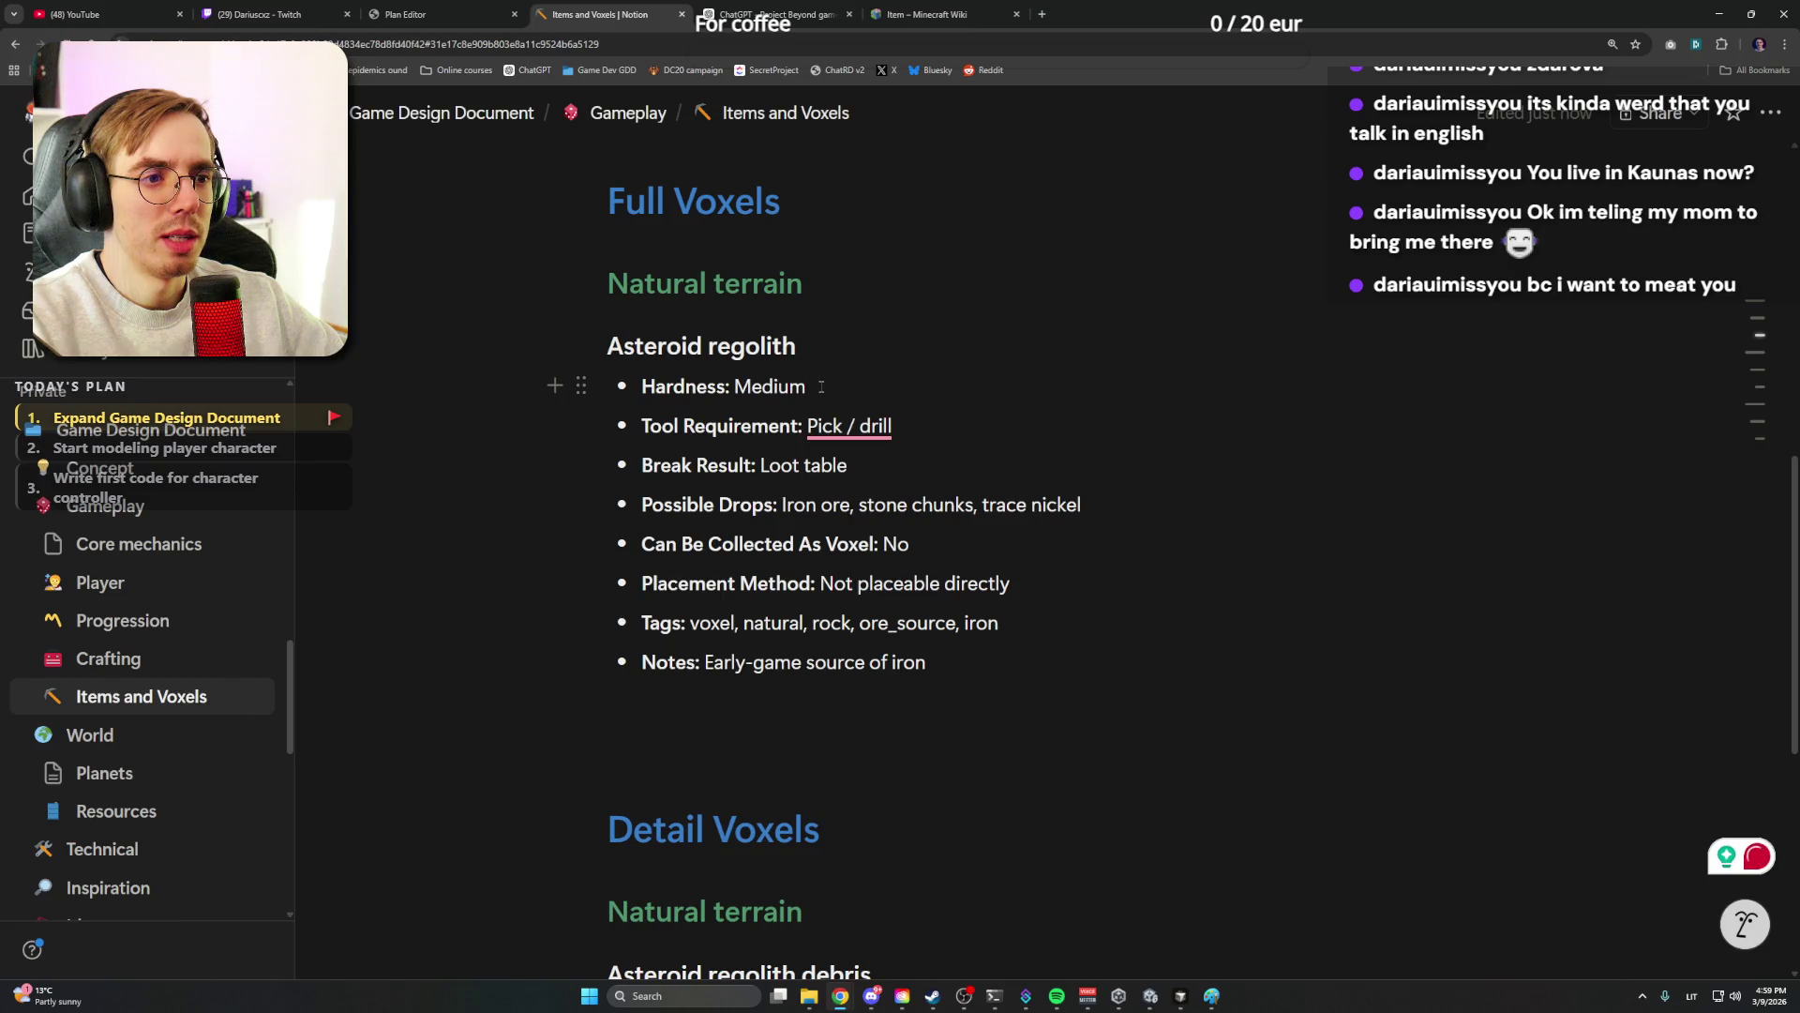
Blank the Tool Requirement value 'Pick / drill' and the Hardness value 'Medium'
double_click(873, 426)
key(BackSpace)
drag(807, 386, 735, 386)
key(BackSpace)
click(850, 427)
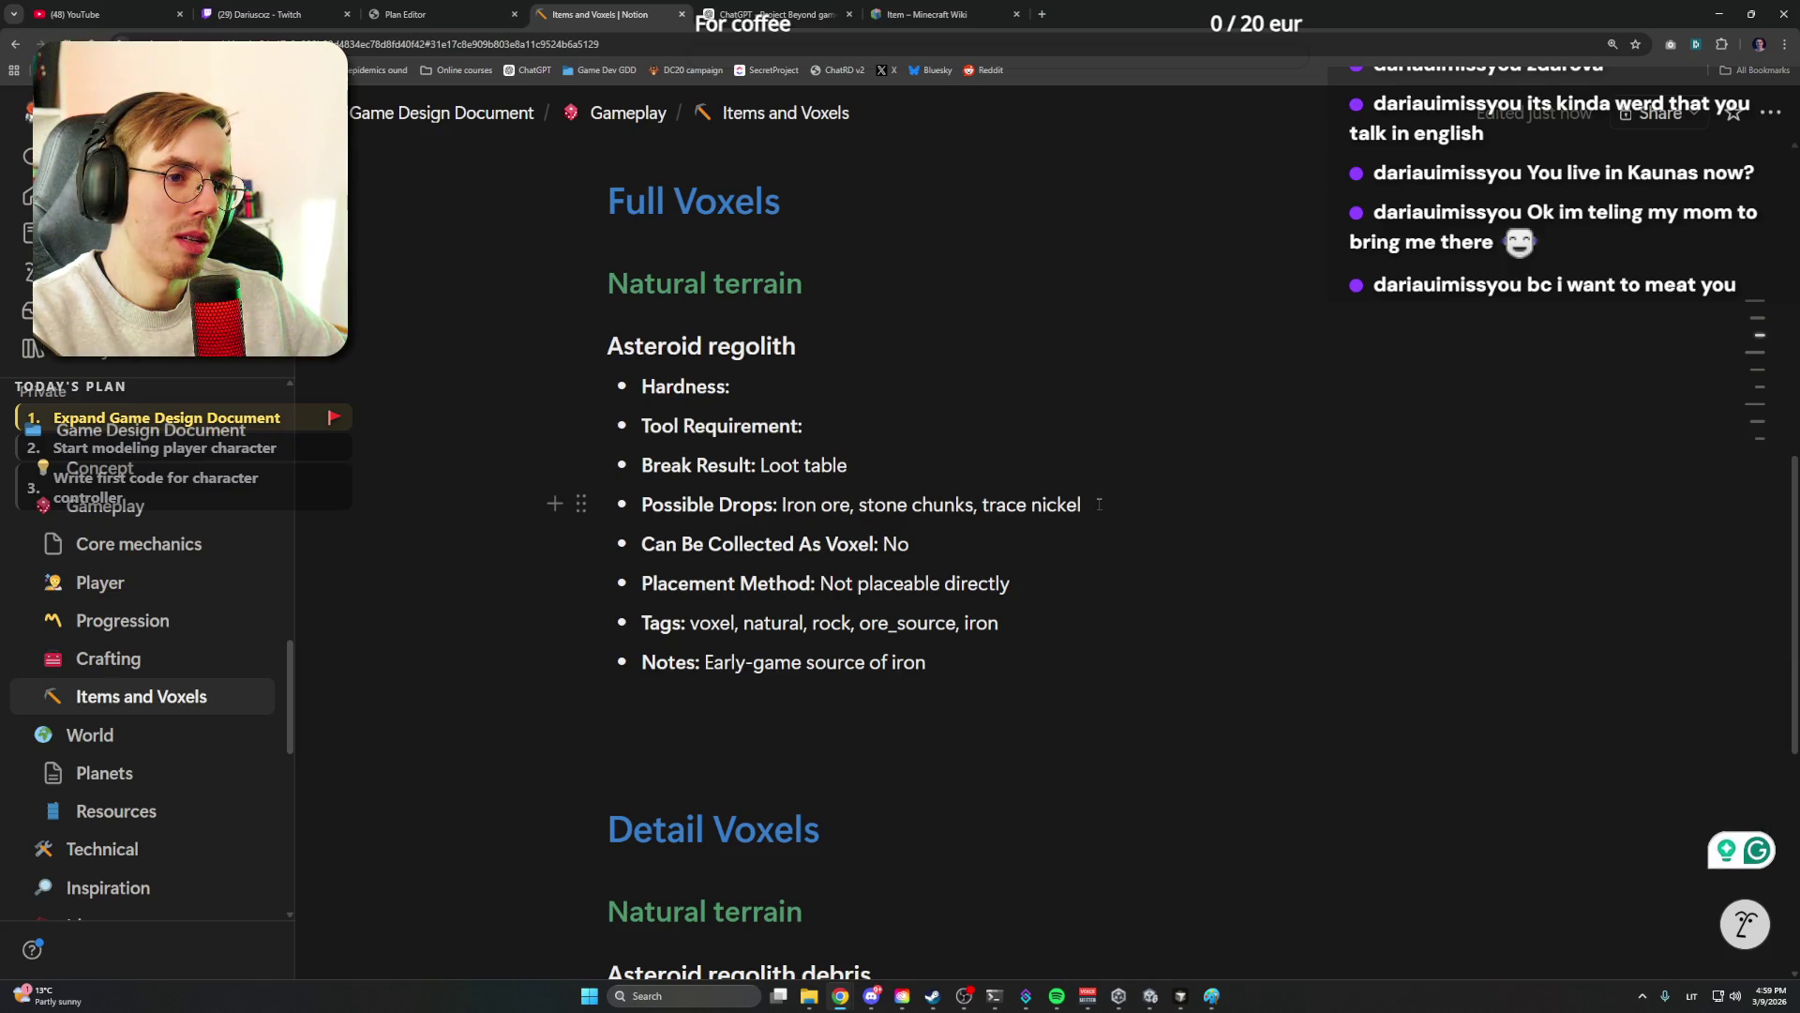
Select the Possible Drops values, leaving Break Result: Loot table intact
drag(1099, 503, 619, 467)
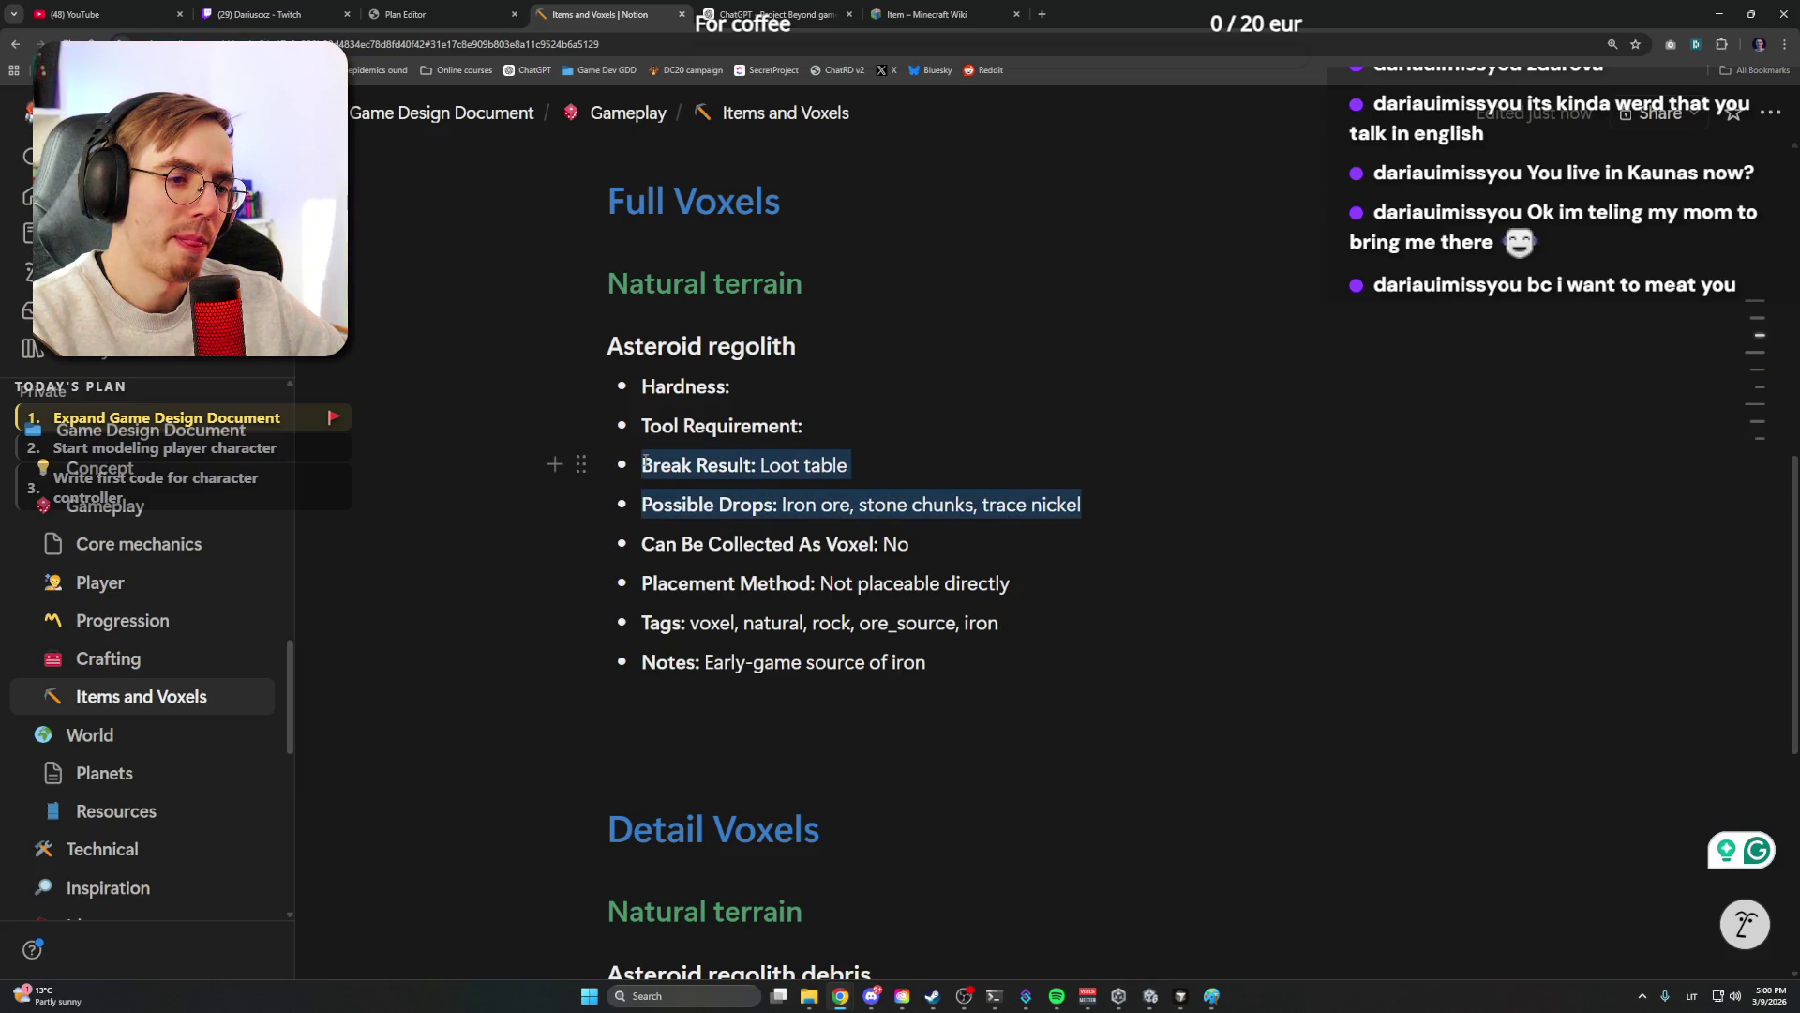
drag(850, 465, 761, 464)
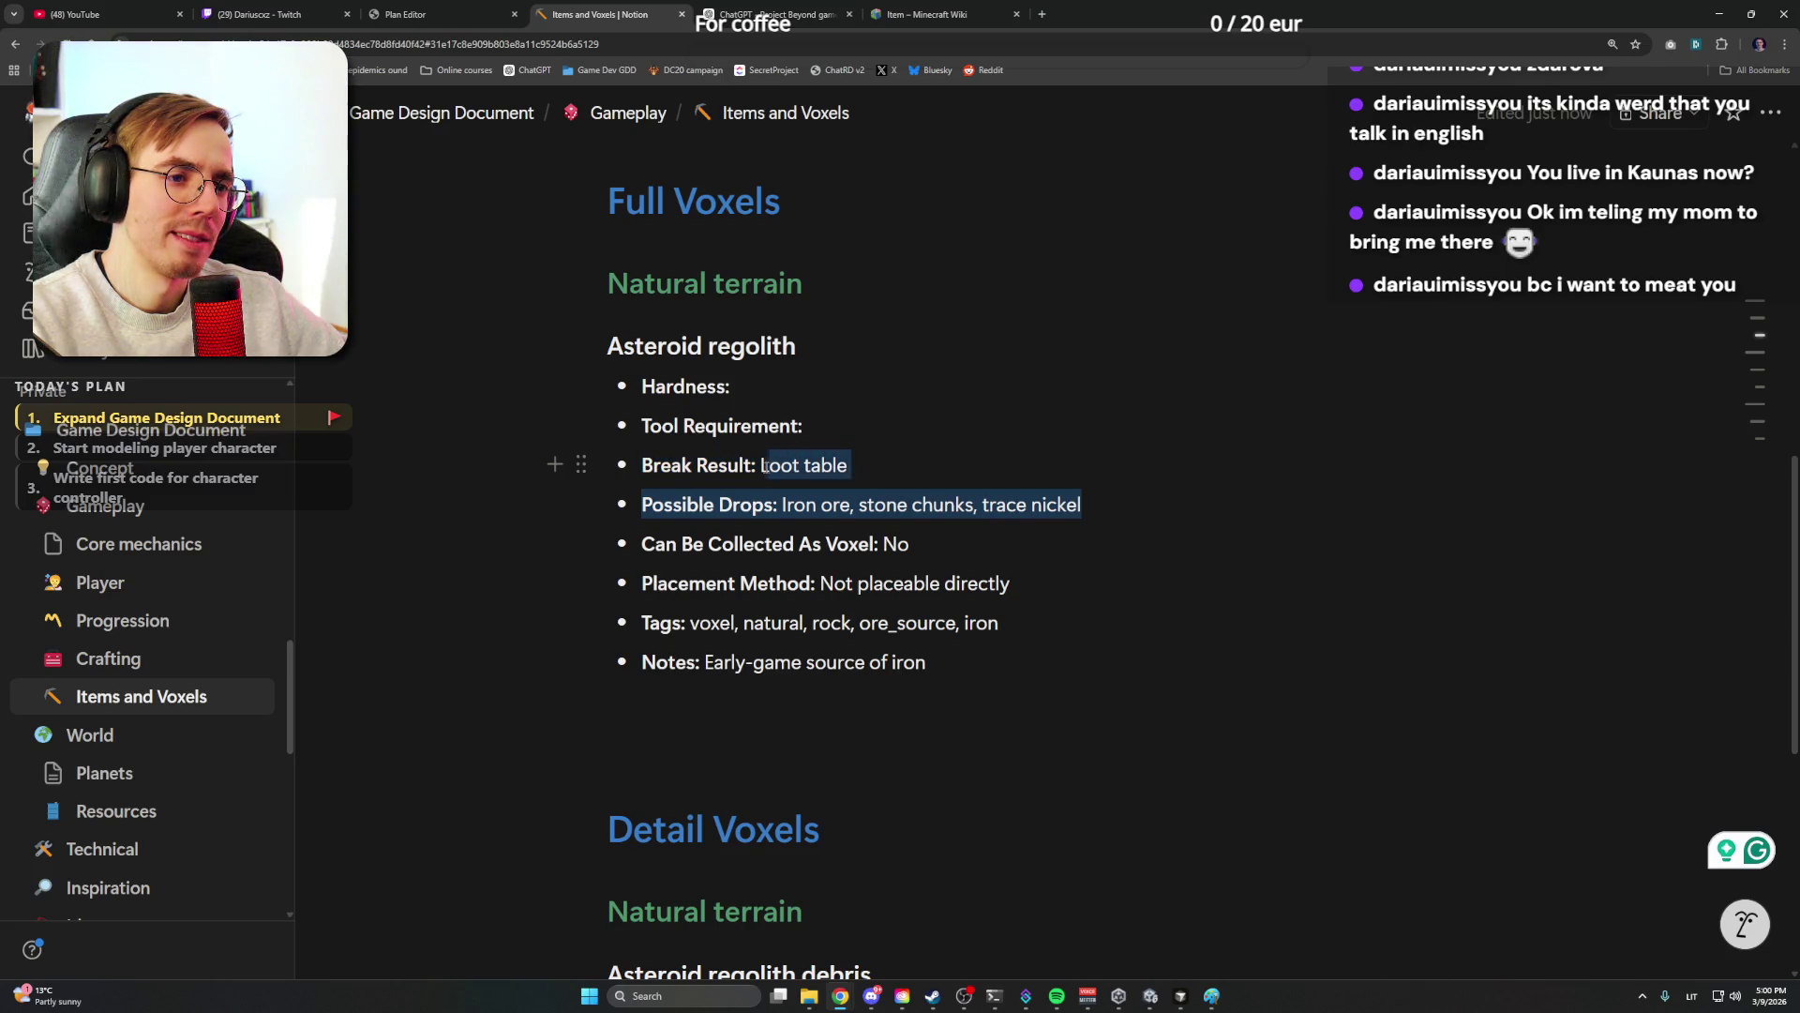
click(1047, 503)
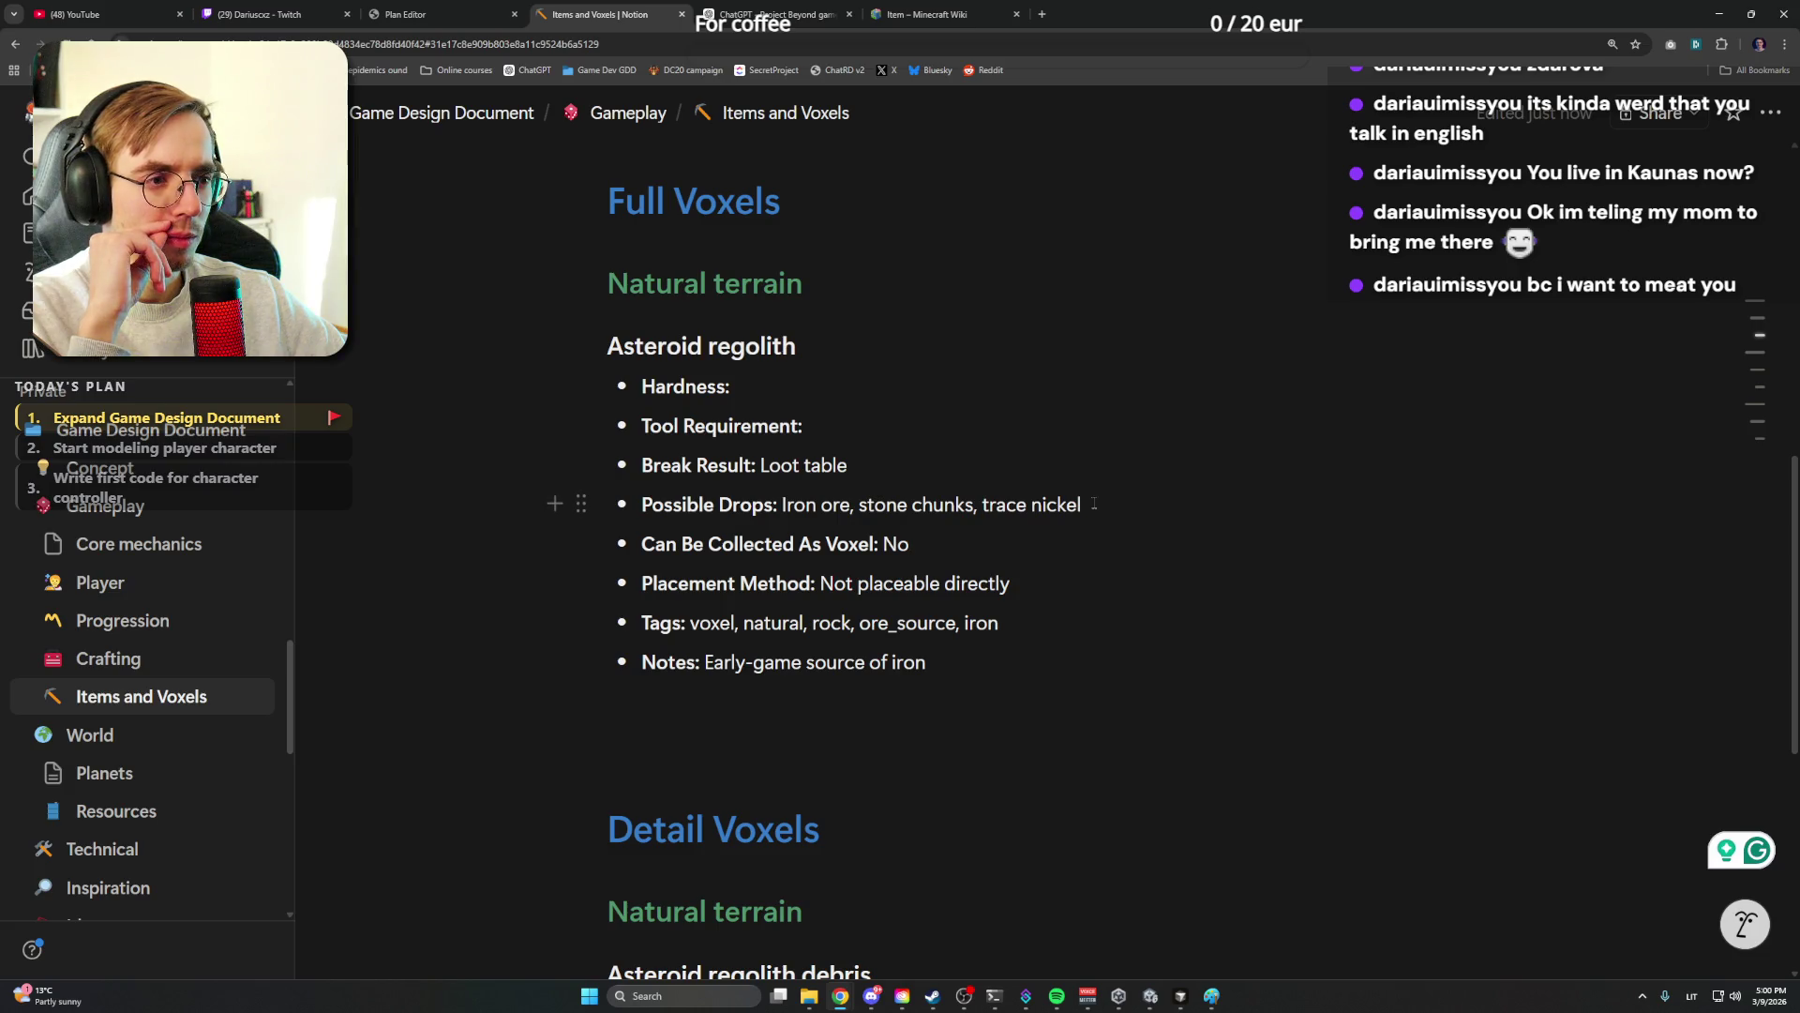
drag(1080, 503, 782, 504)
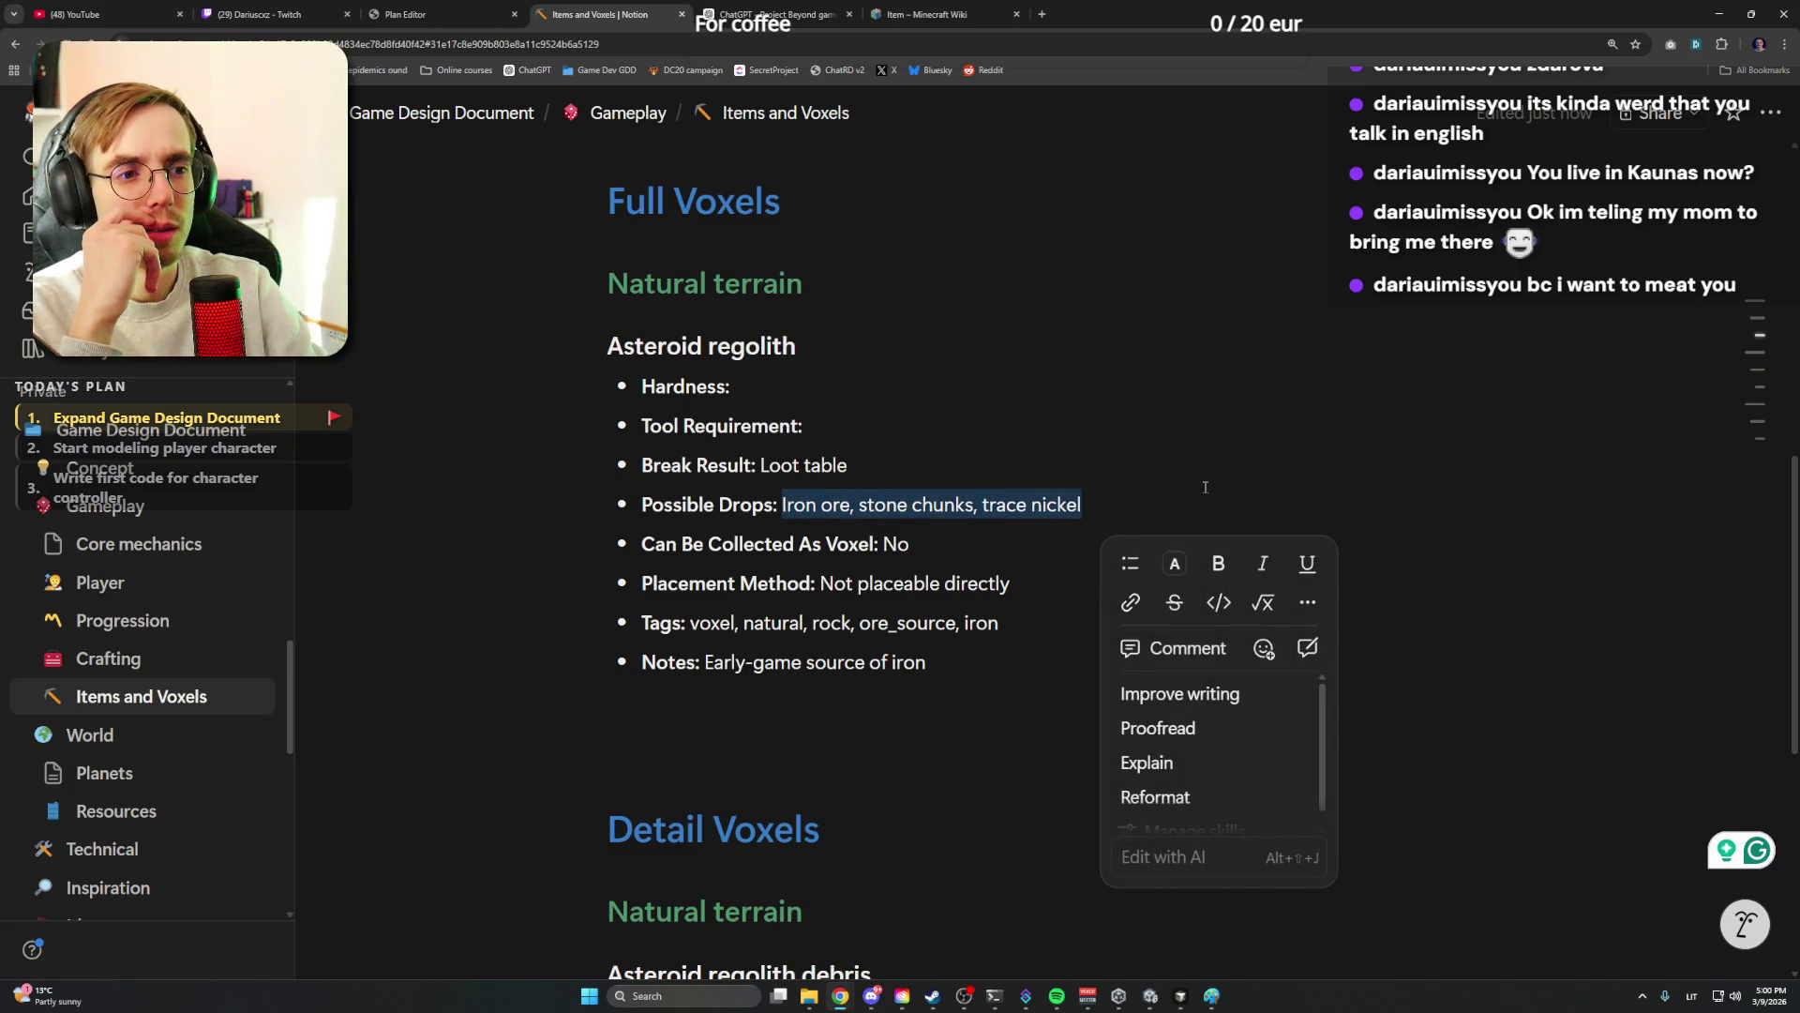
Remove the Possible Drops and Can Be Collected As Voxel: No bullets entirely
key(Delete)
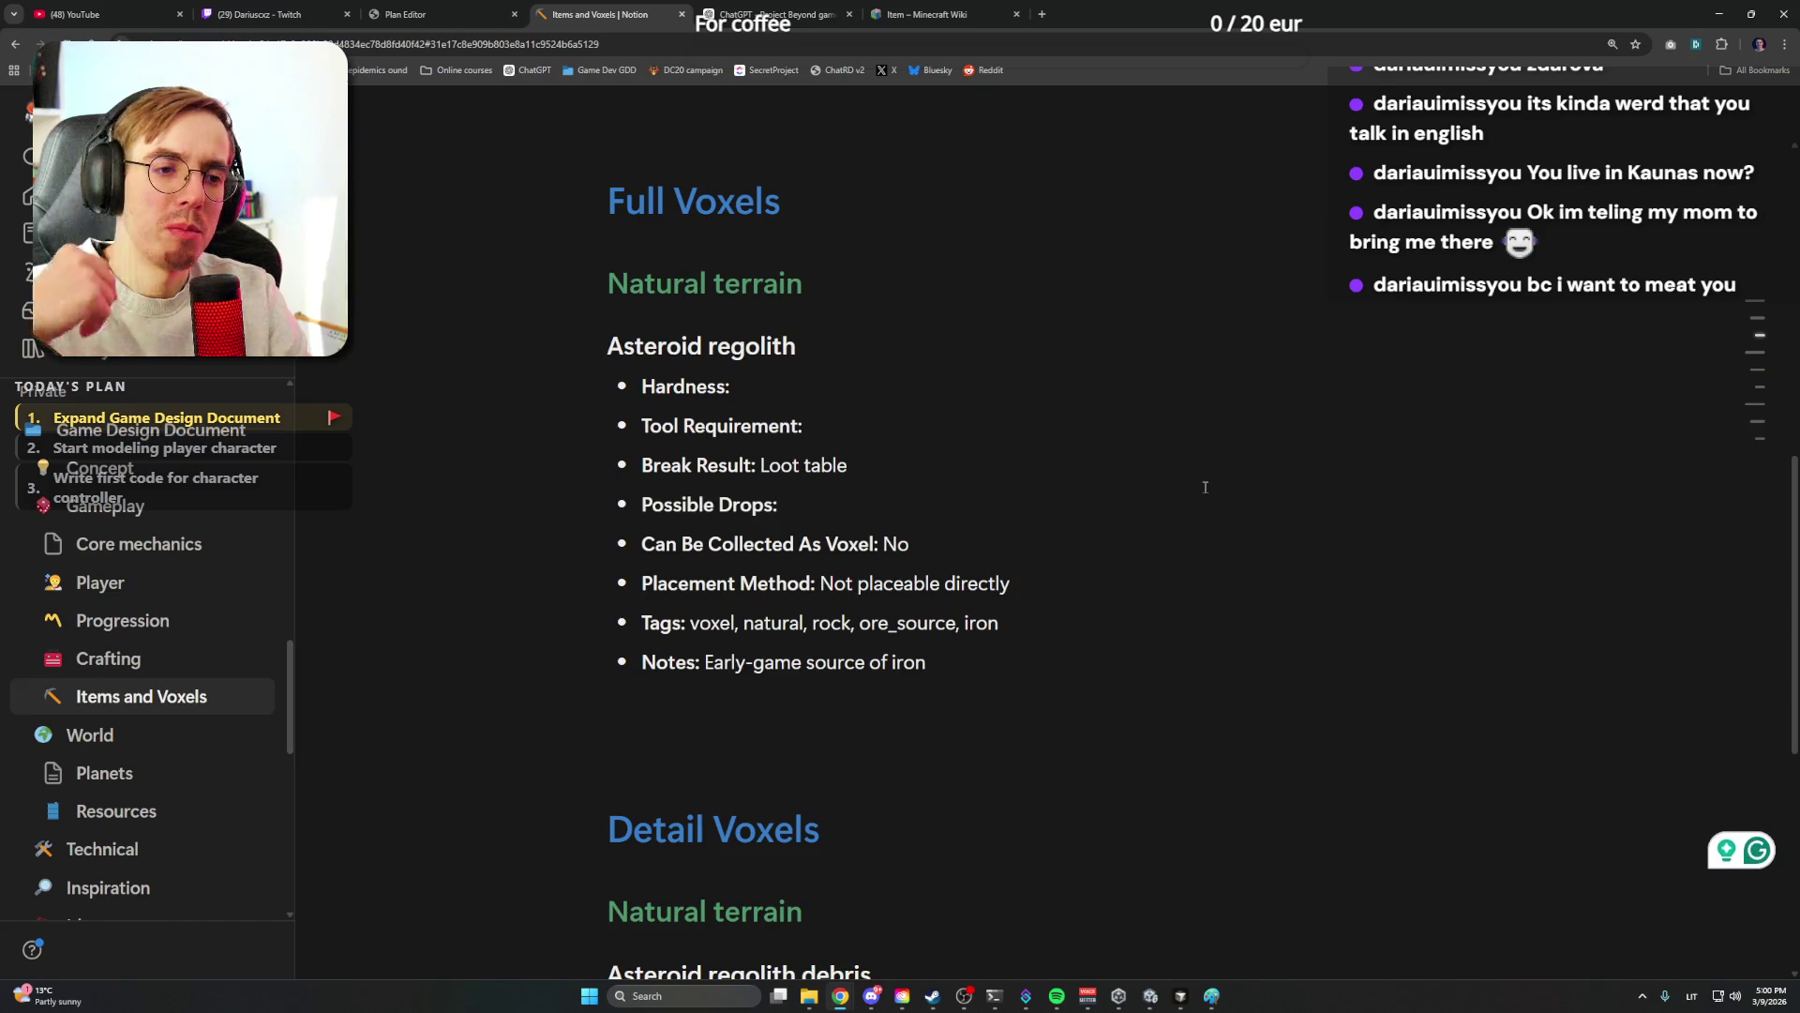
key(shift+Home)
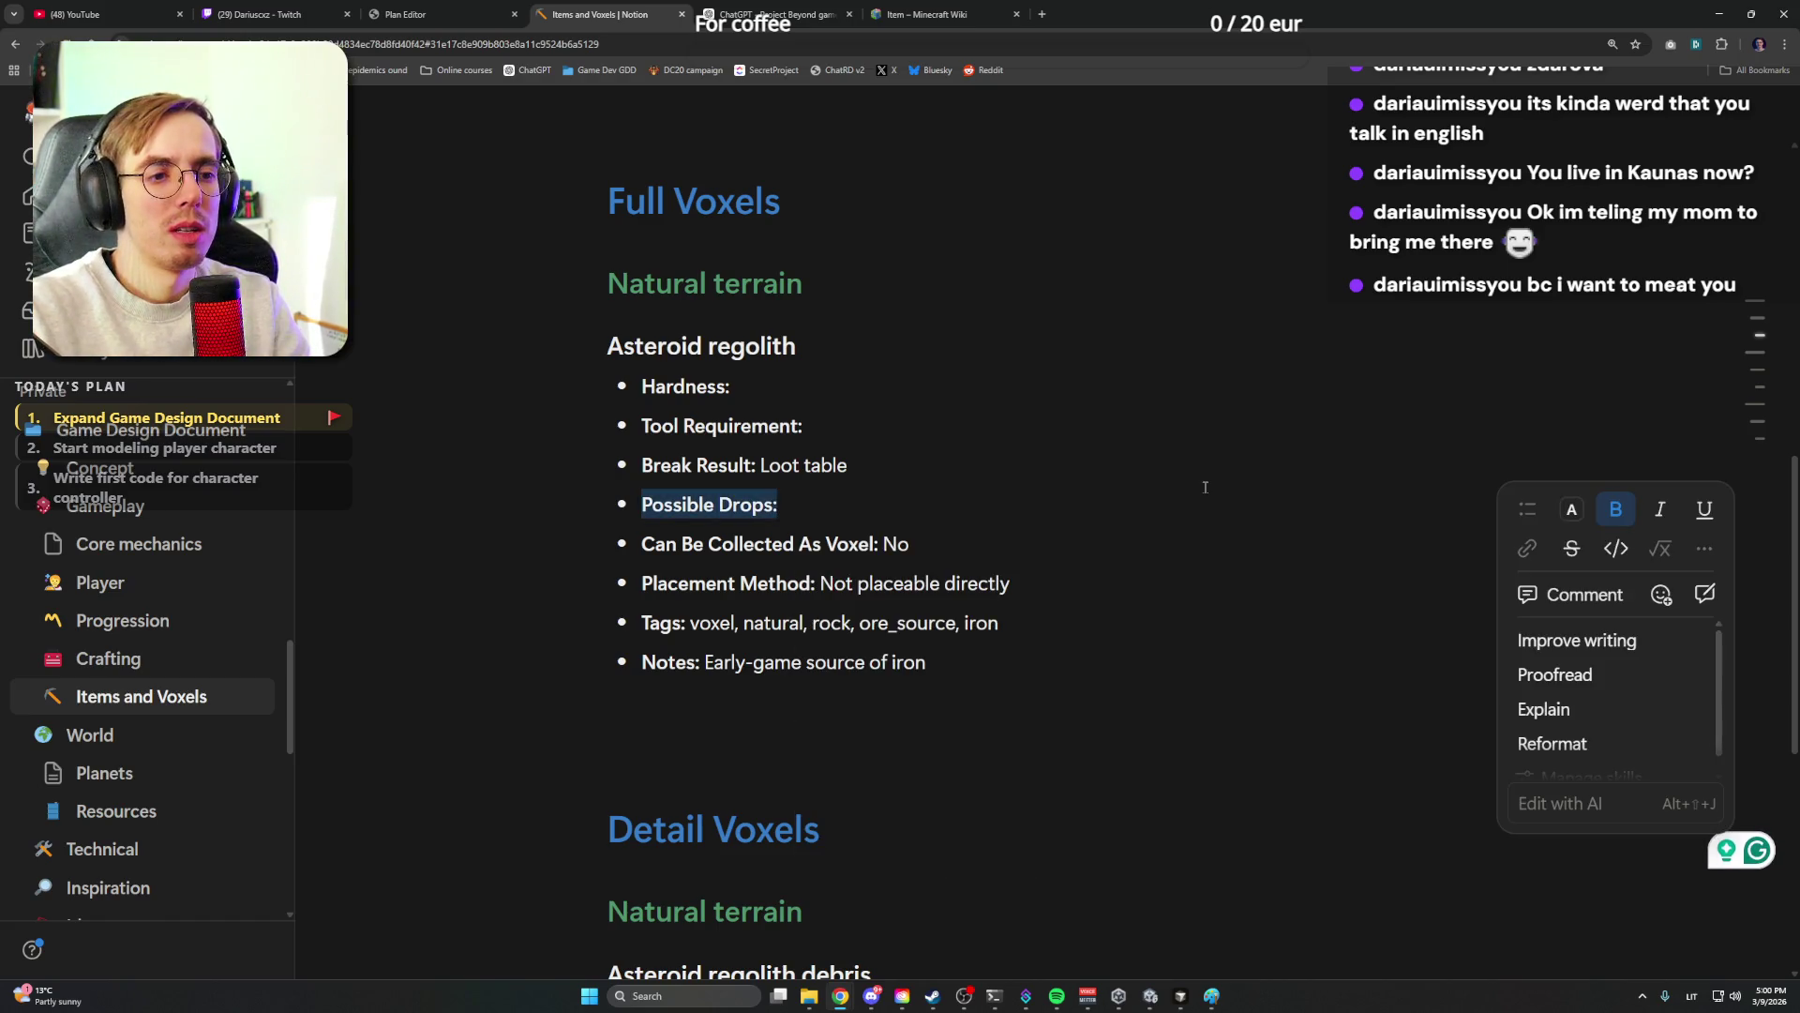
key(BackSpace)
key(BackSpace)
key(BackSpace)
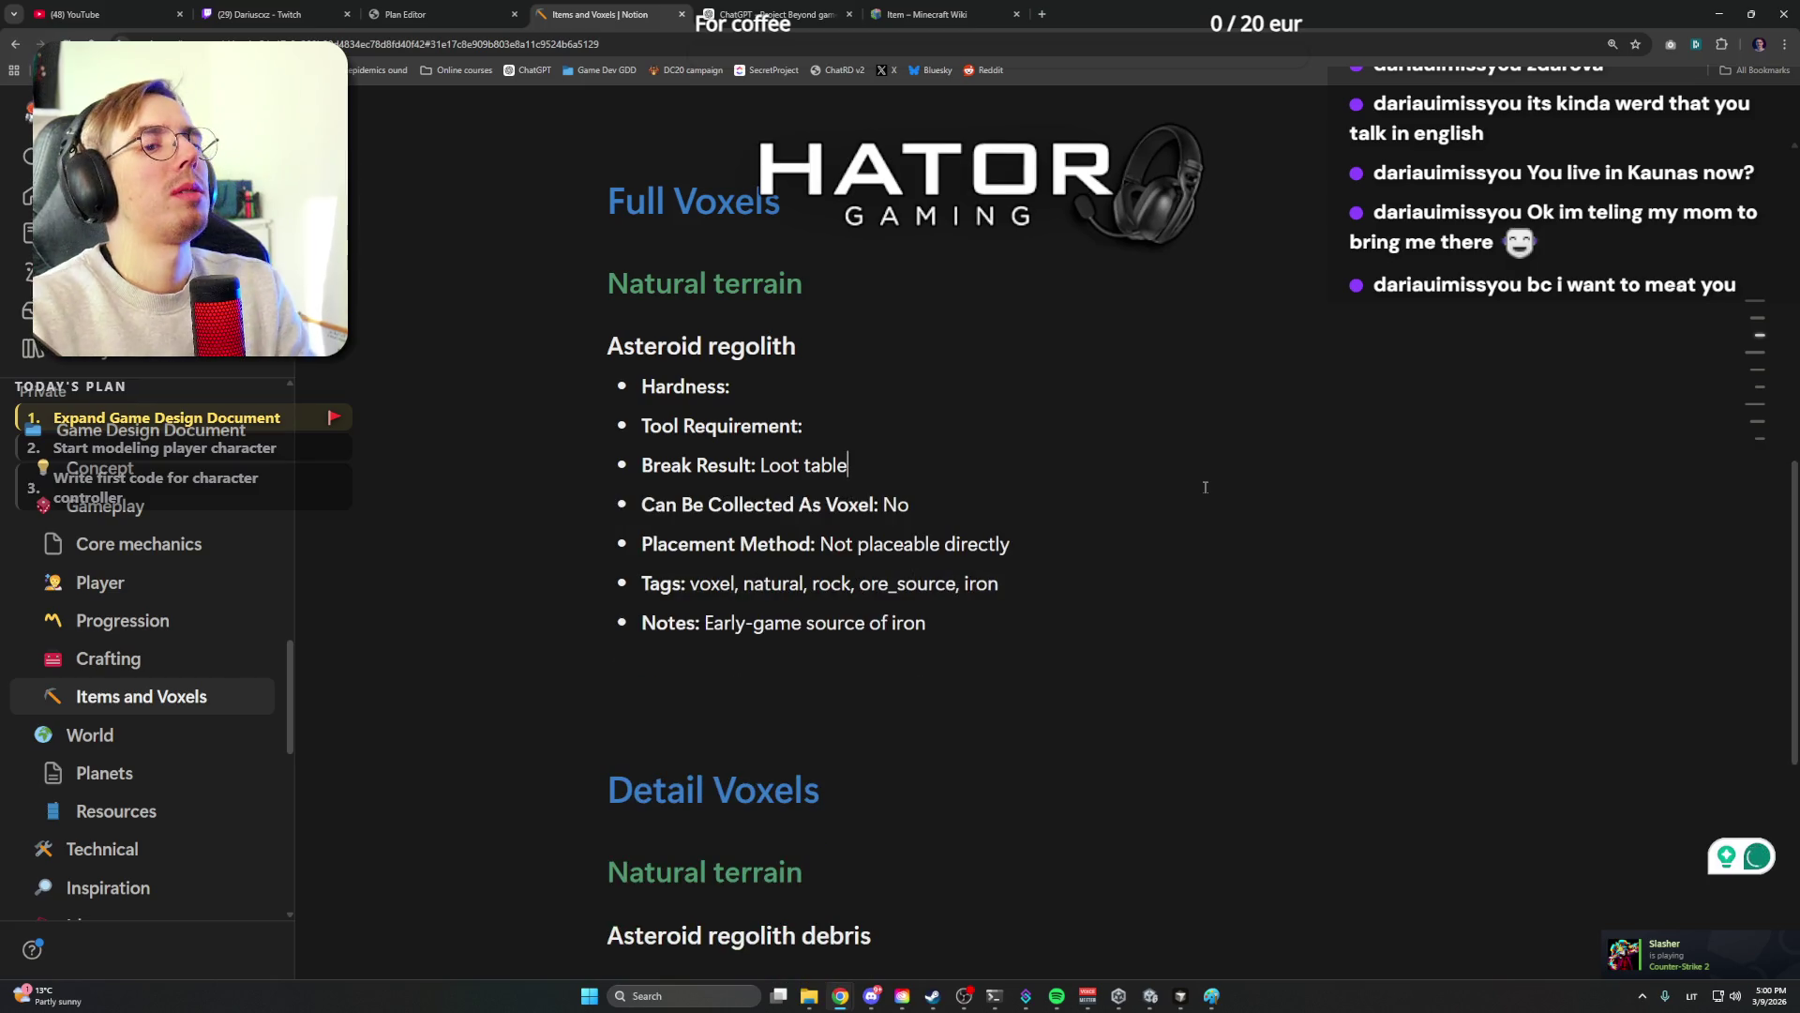
drag(915, 506, 616, 508)
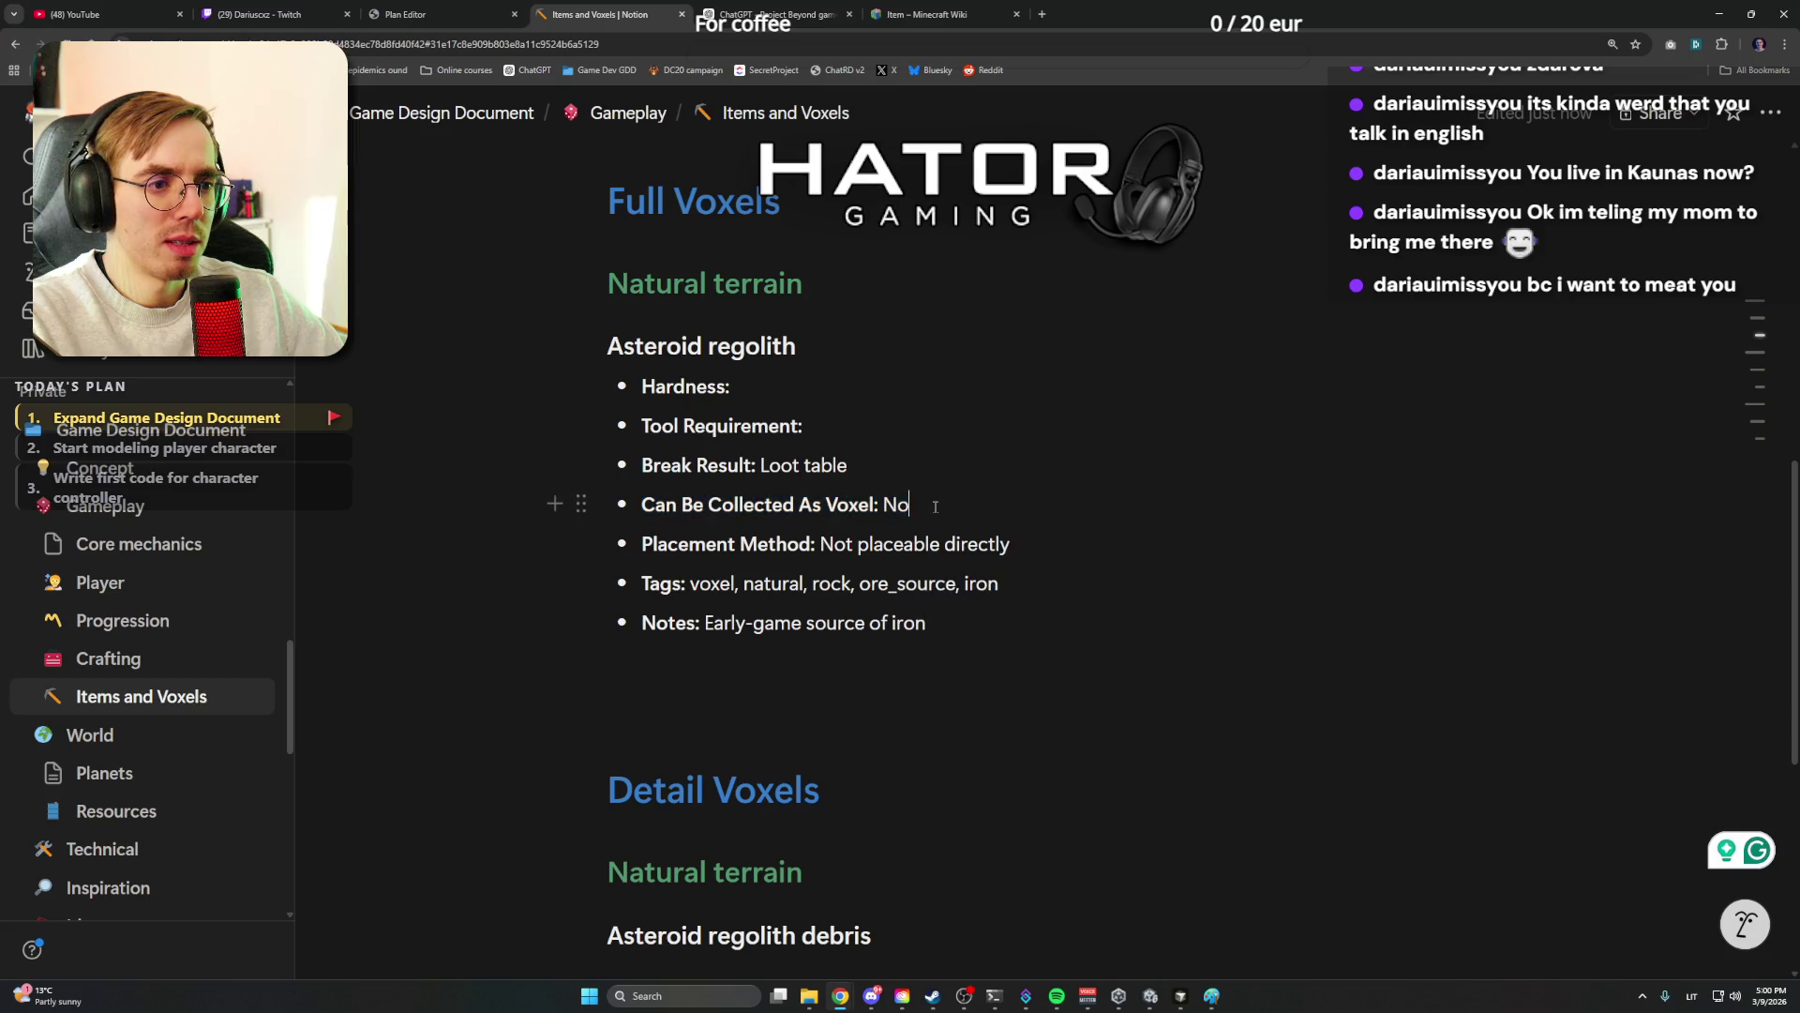
drag(917, 505, 621, 506)
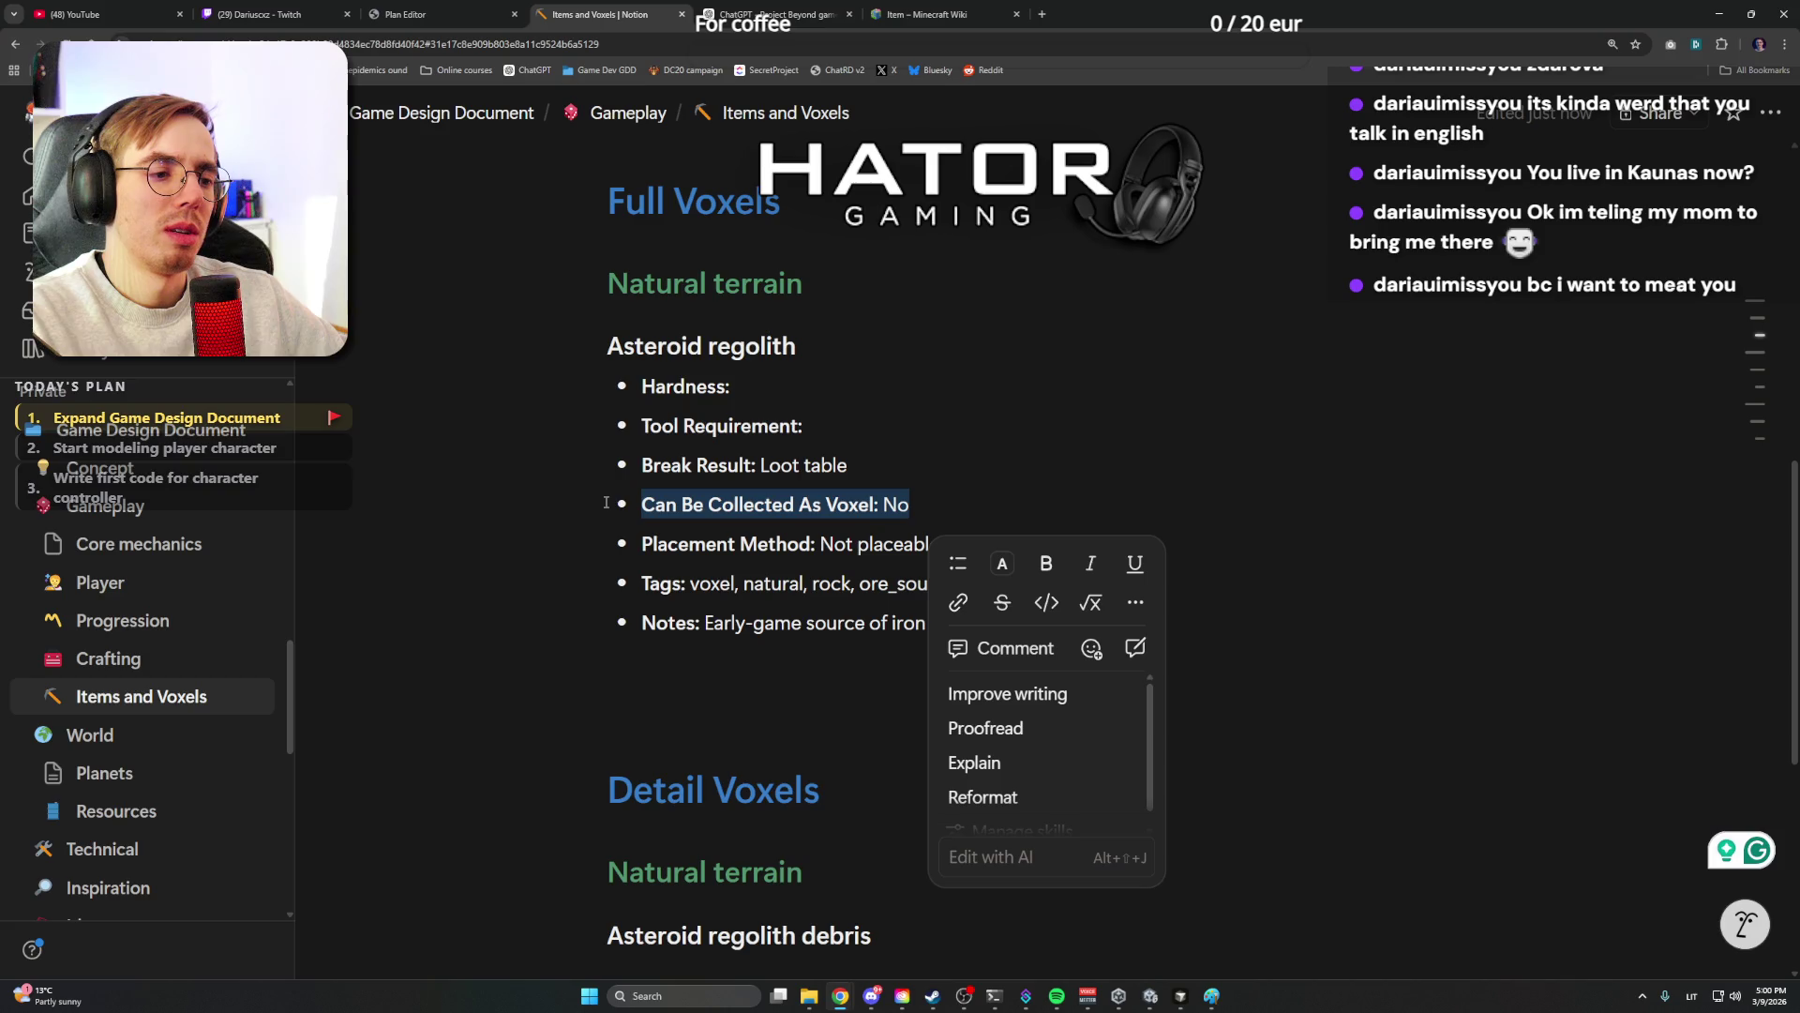
key(BackSpace)
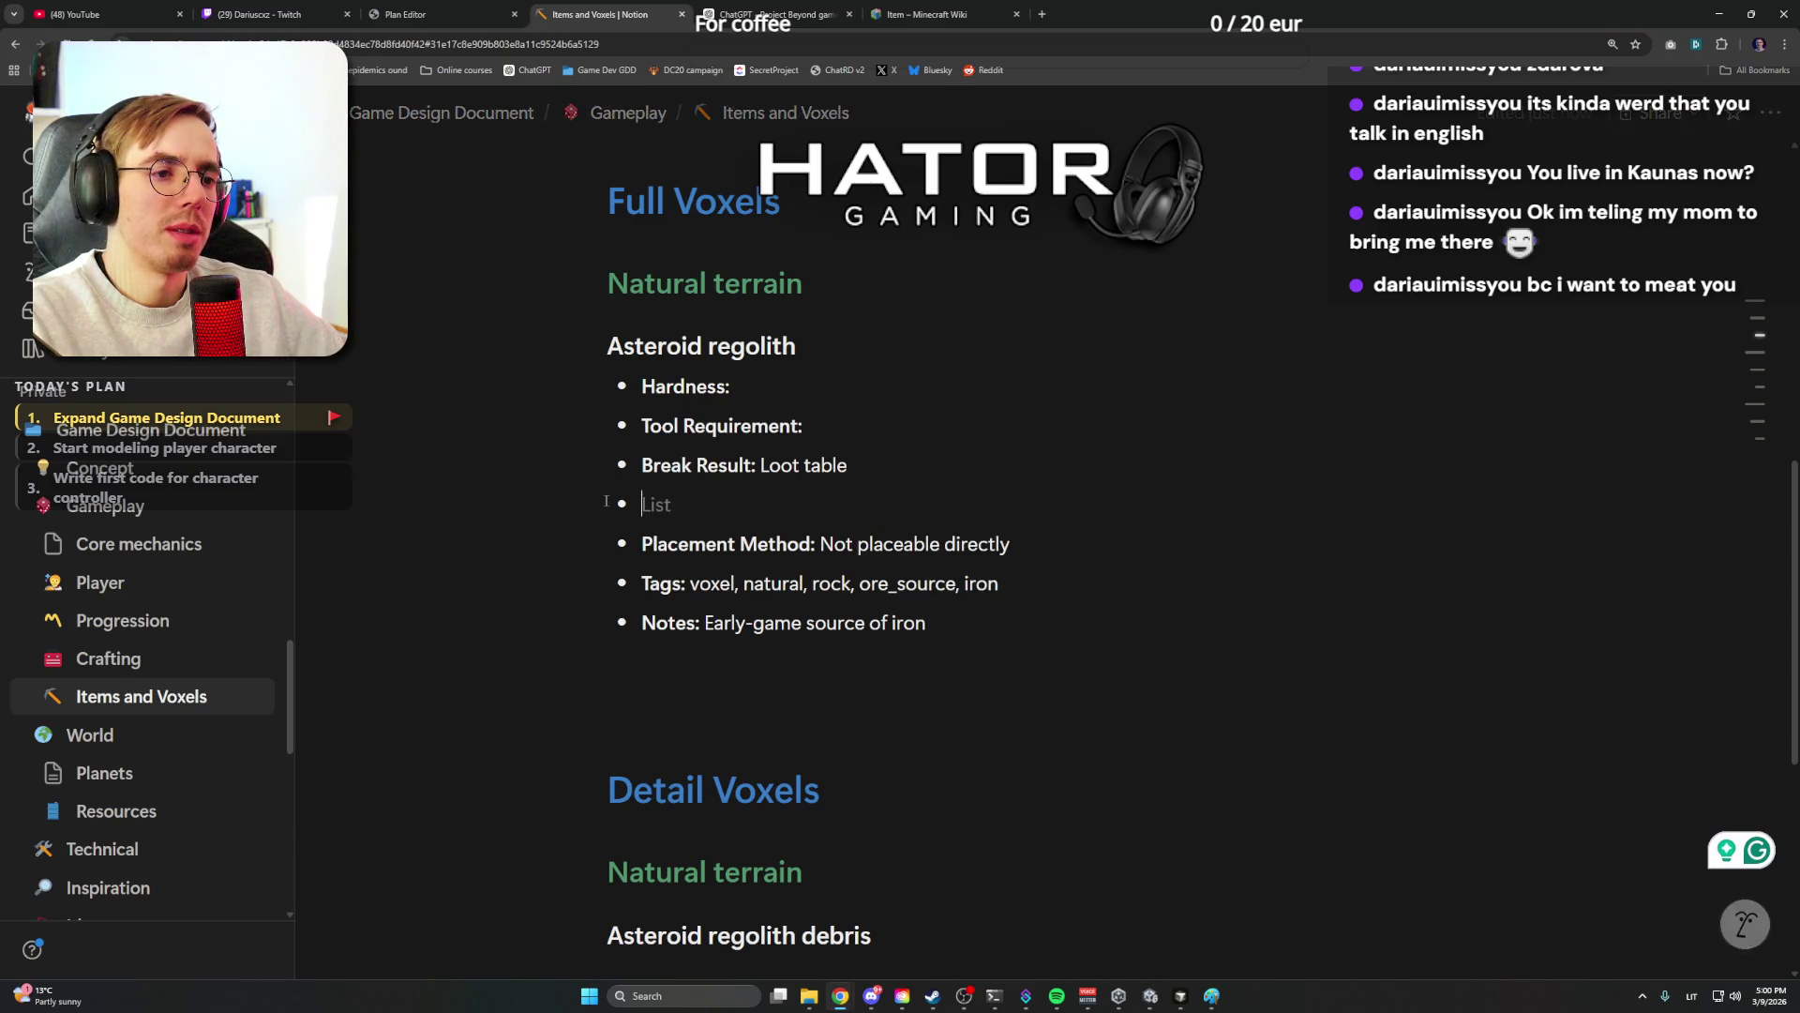
key(BackSpace)
key(BackSpace)
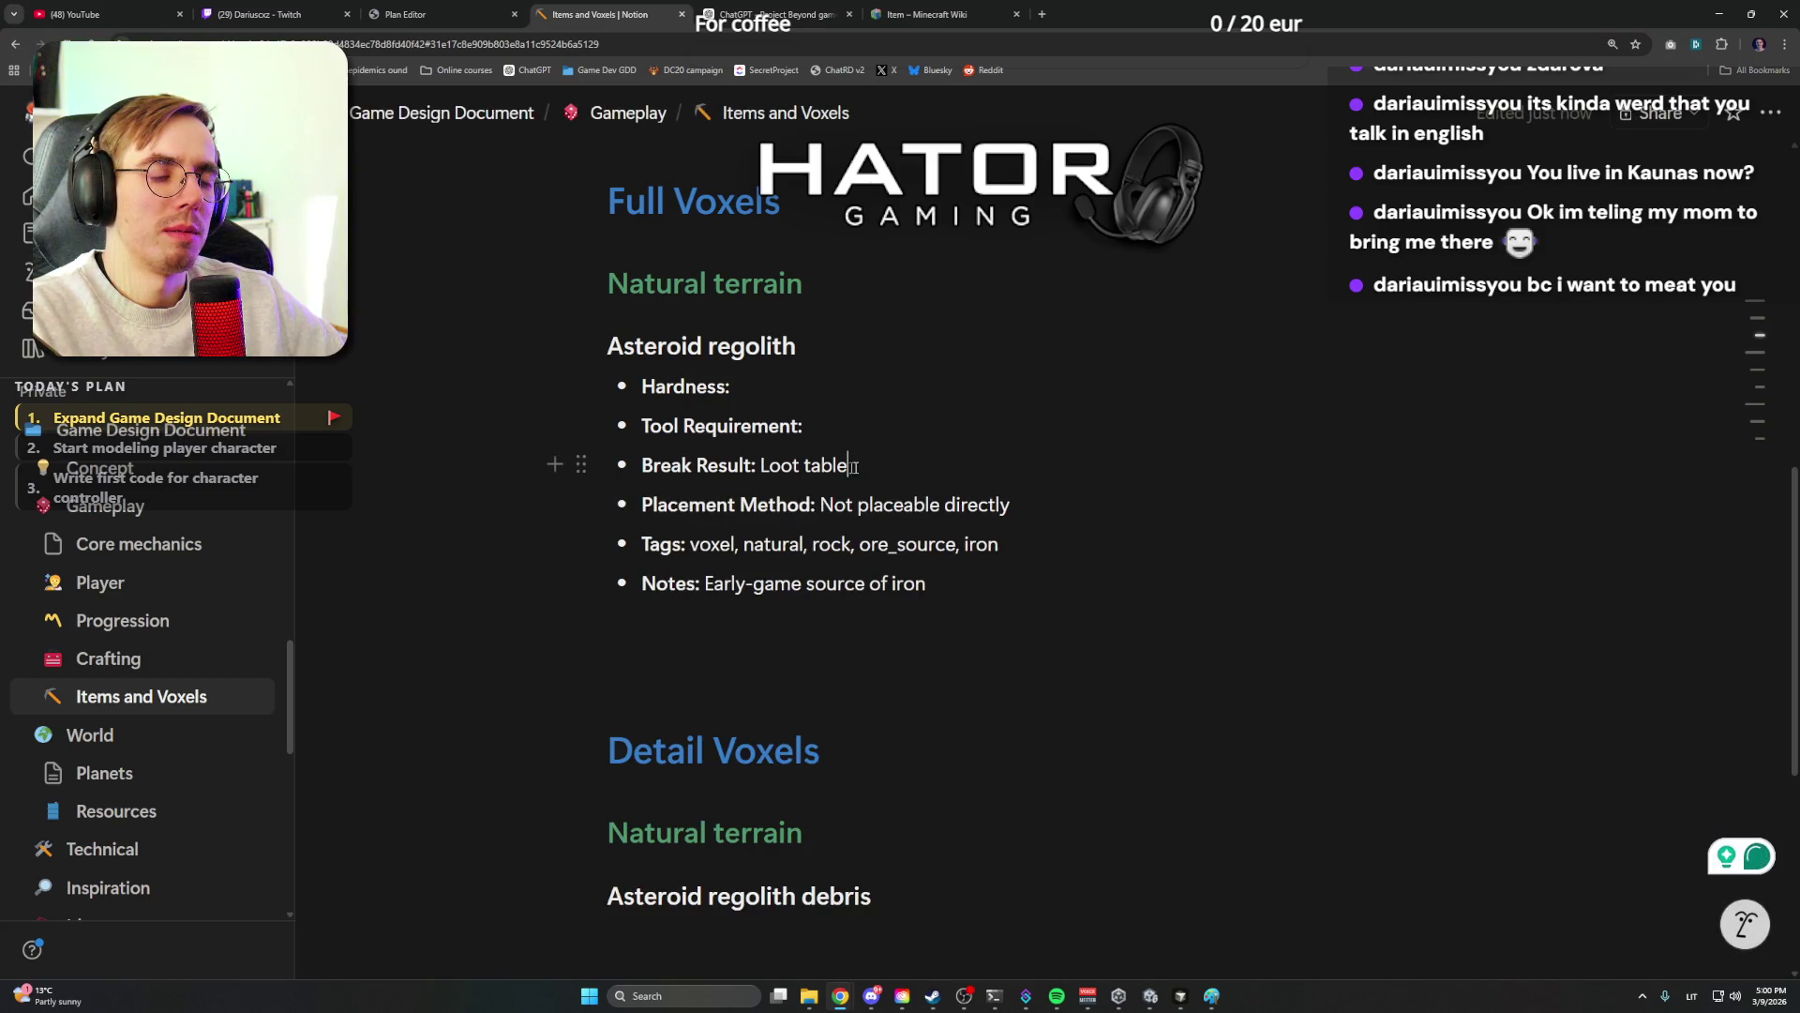
Add an empty indented sub-bullet beneath Break Result: Loot table
drag(852, 465, 643, 464)
click(876, 465)
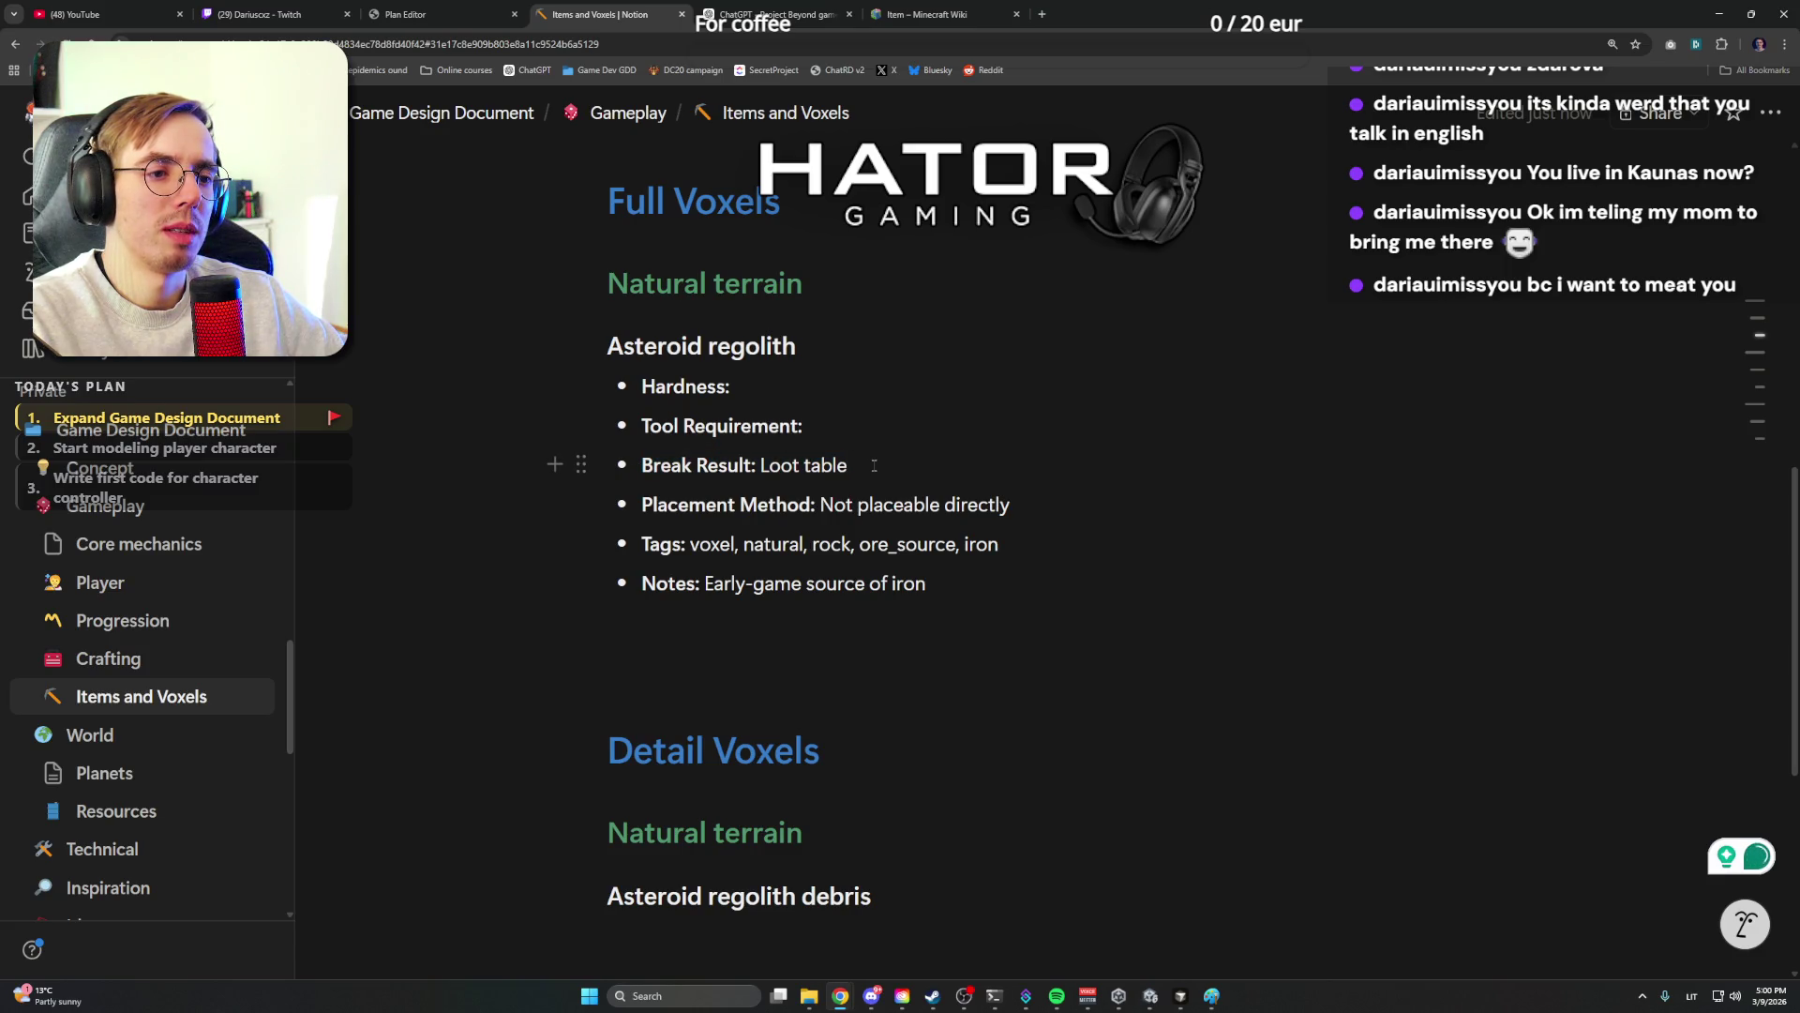
drag(852, 464, 761, 464)
click(905, 467)
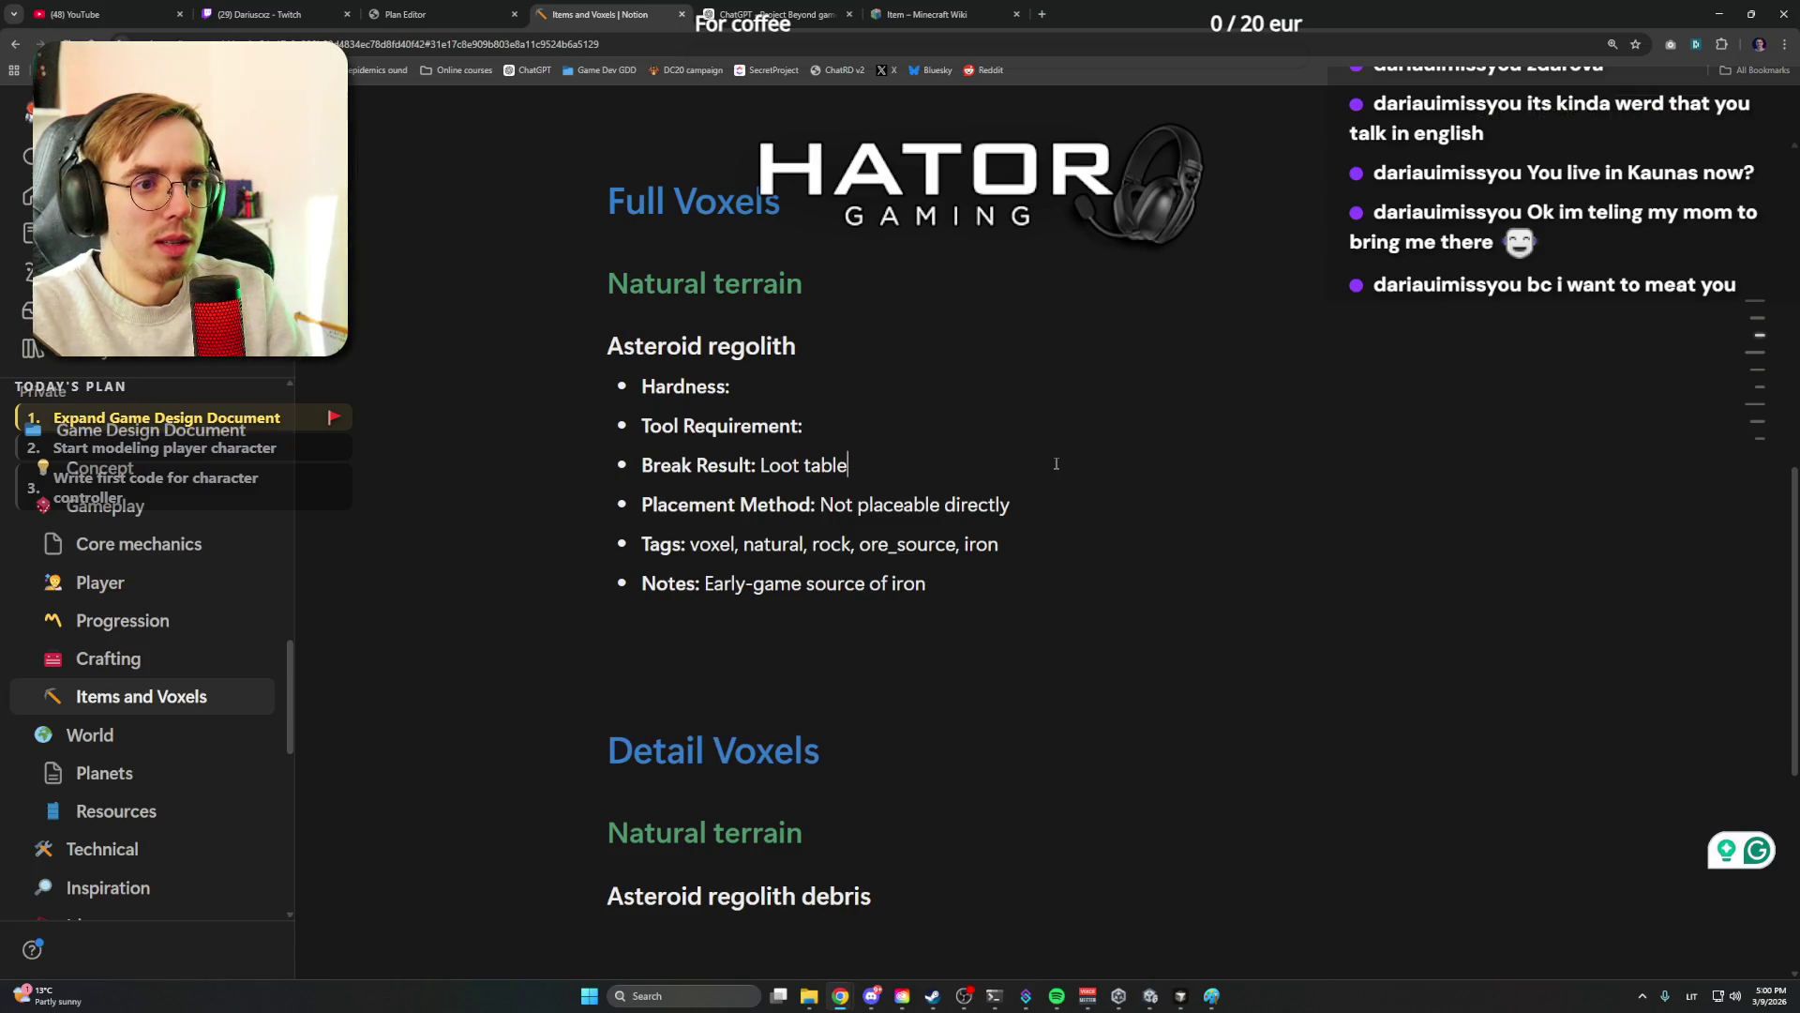
key(Return)
key(Tab)
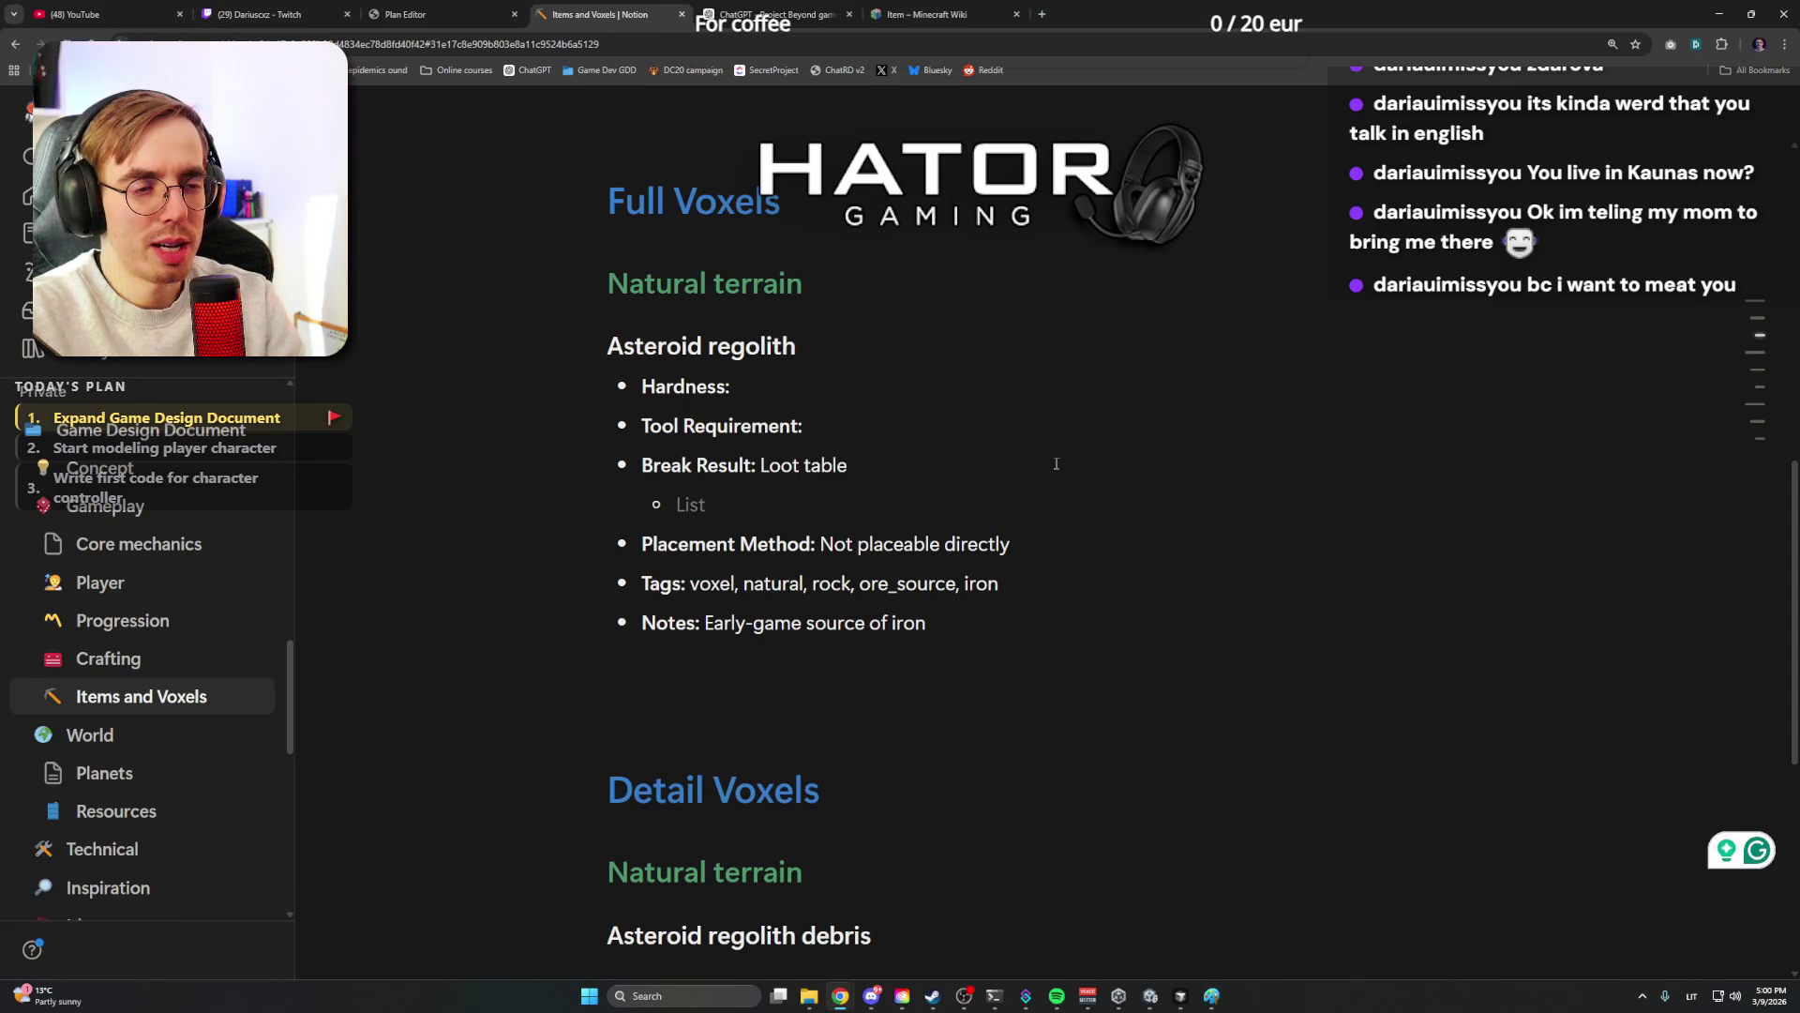
text(@)
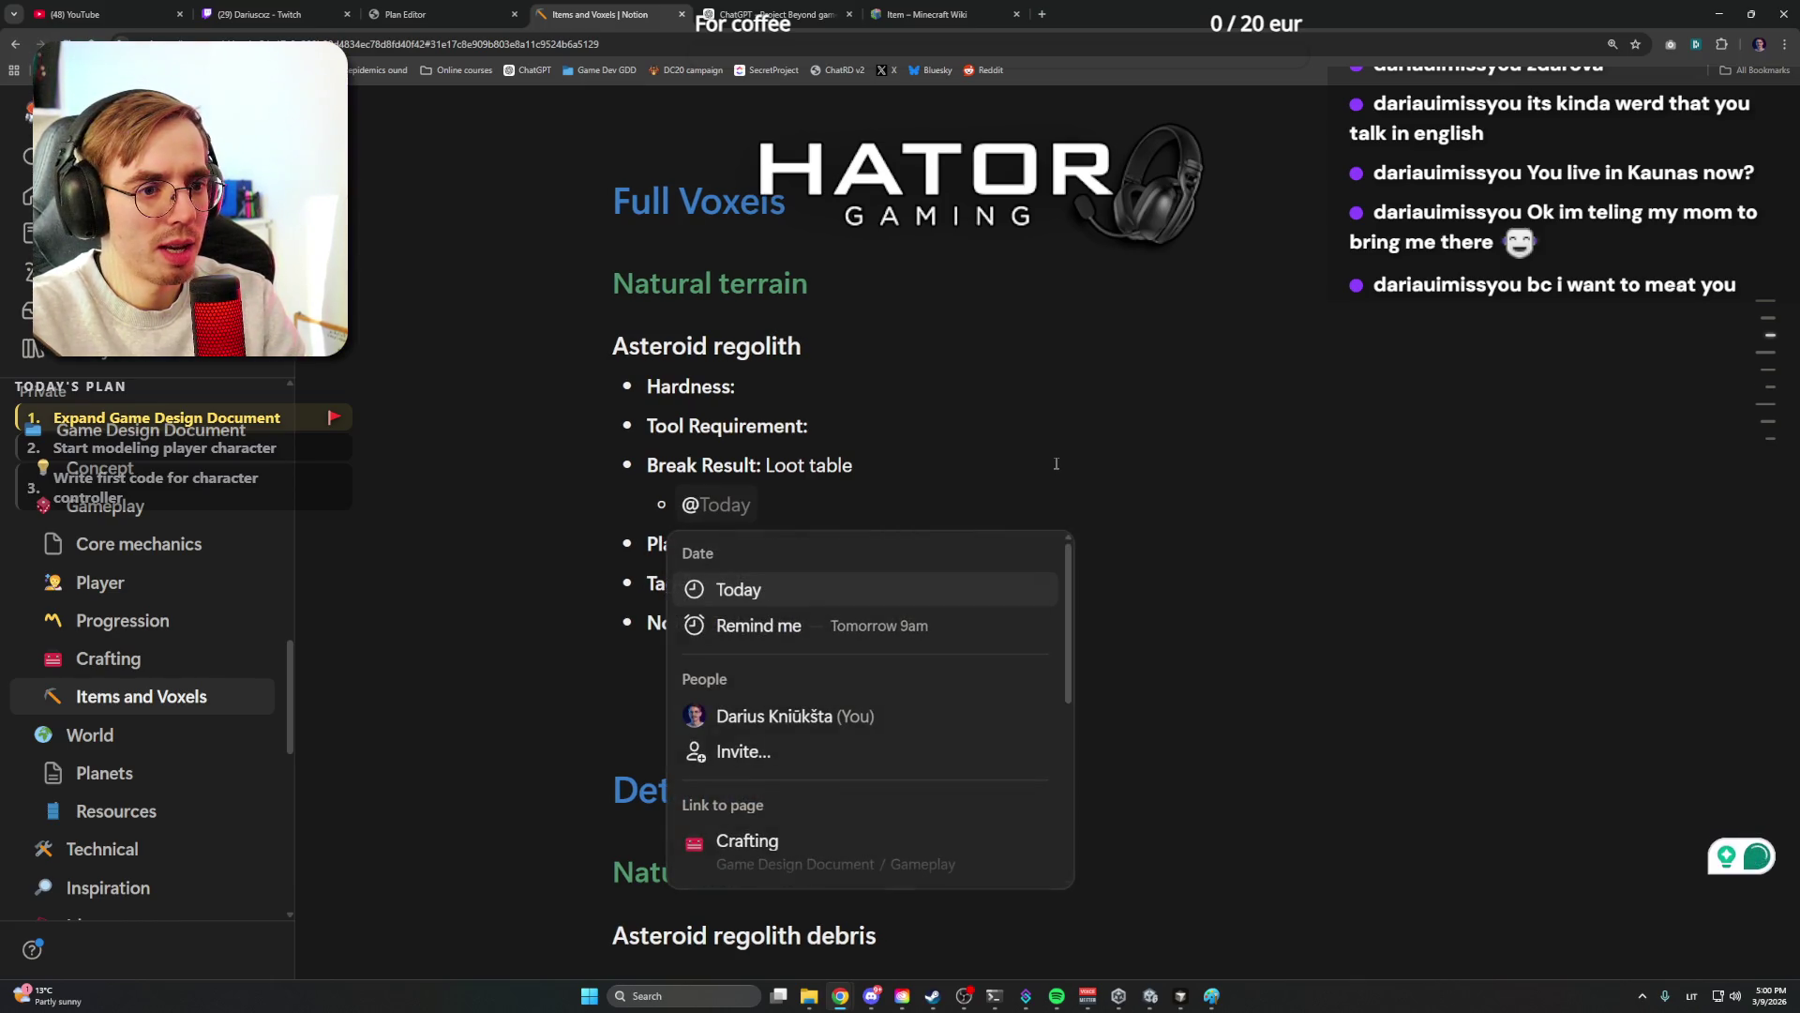
Cancel the stray @ mention and return to the empty loot-table sub-bullet under Break Result
key(Escape)
text(e)
key(BackSpace)
key(BackSpace)
text(@)
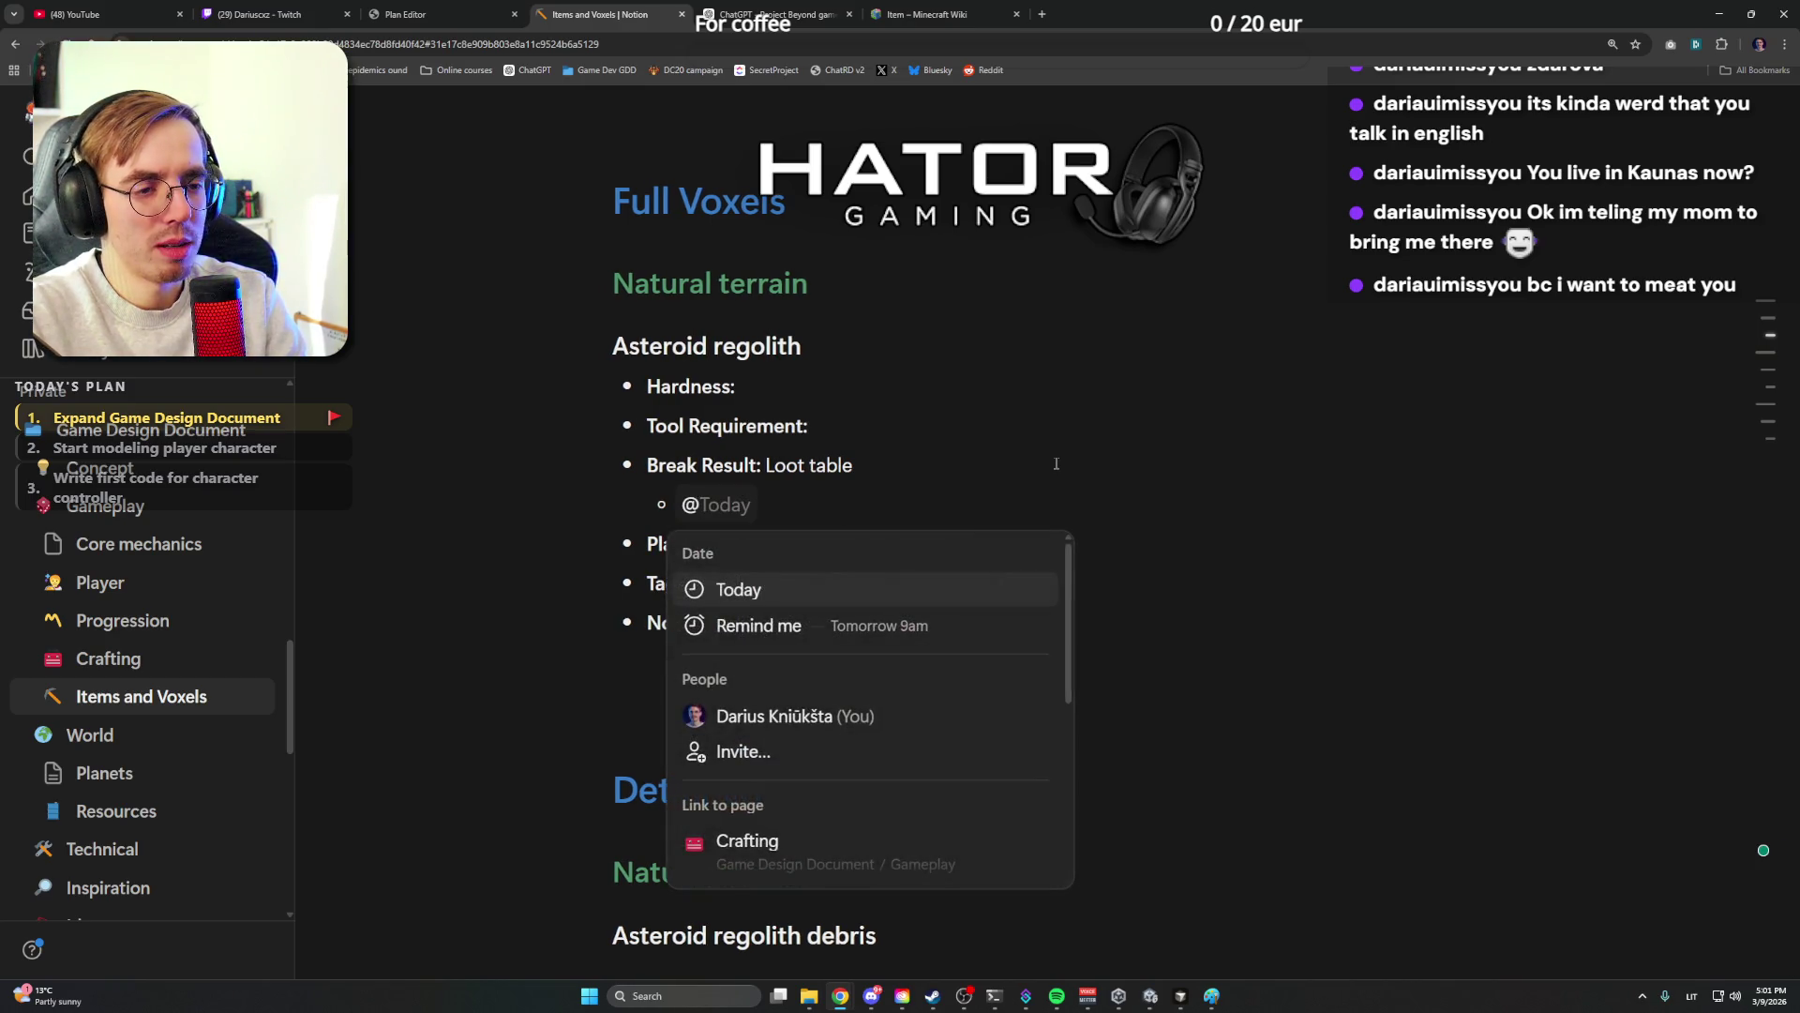
key(BackSpace)
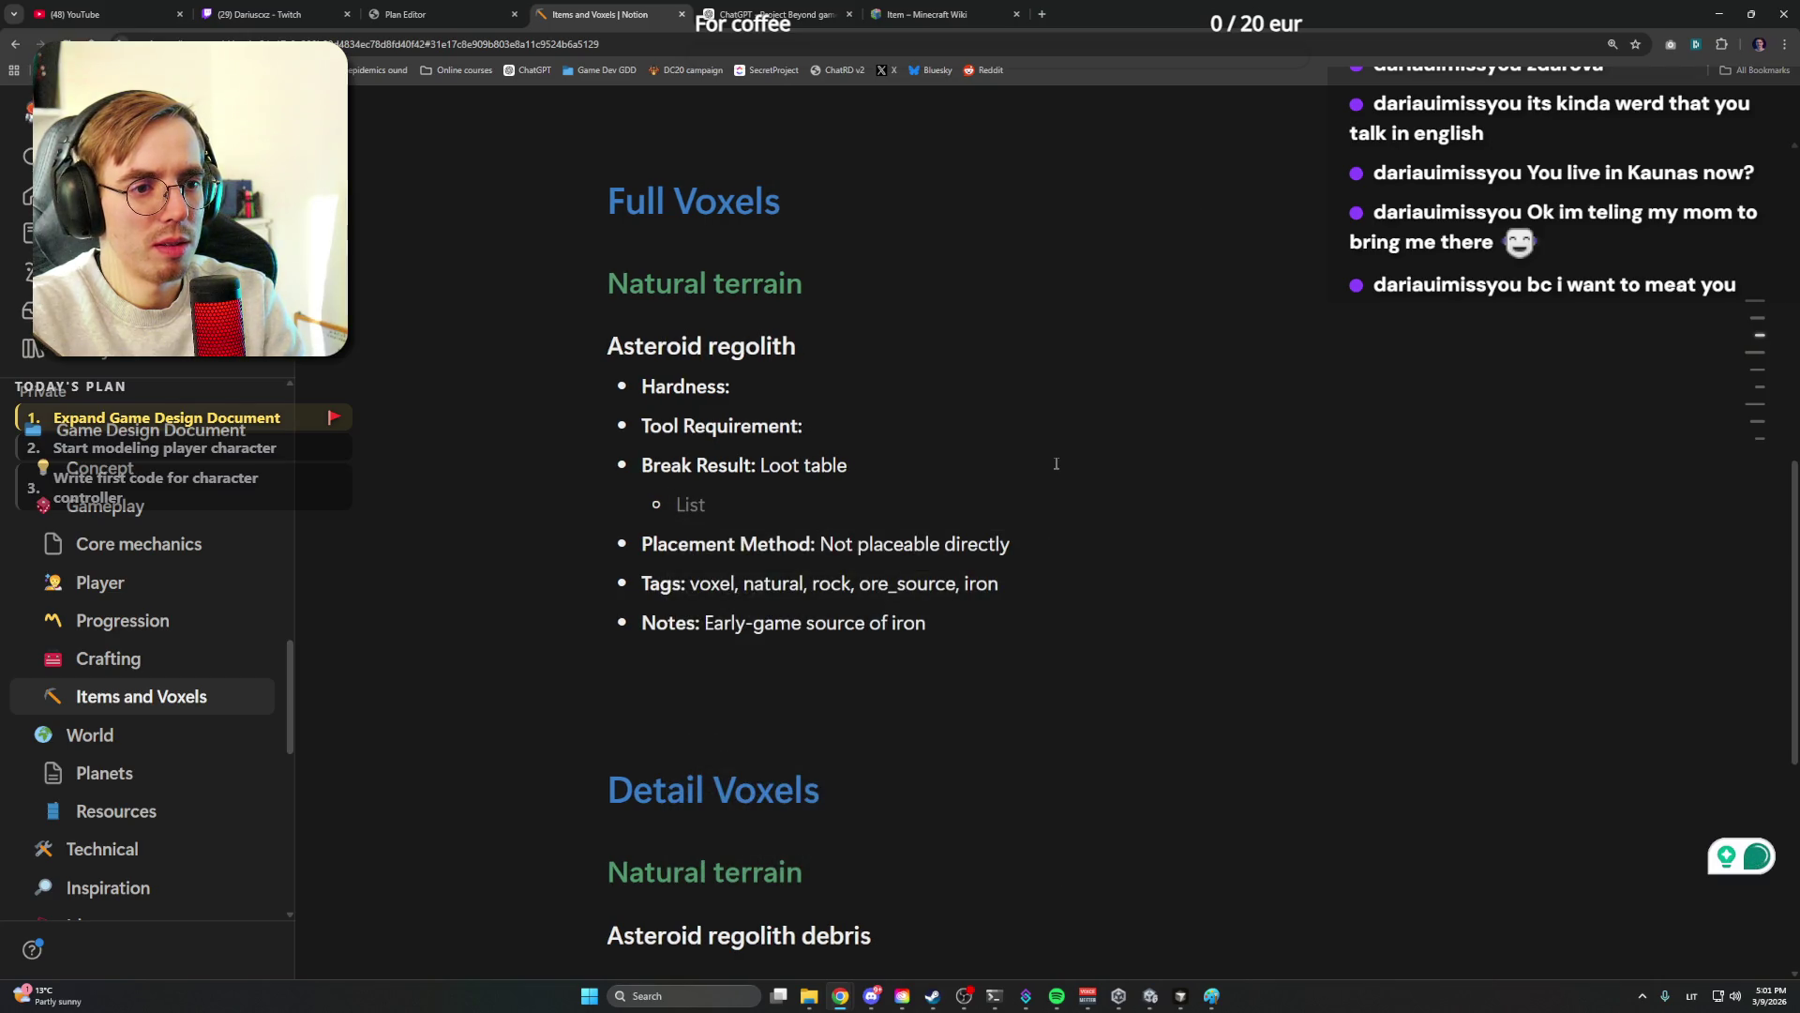
scroll(1056, 465, down, 5)
scroll(986, 563, up, 2)
click(911, 830)
key(BackSpace)
triple_click(736, 792)
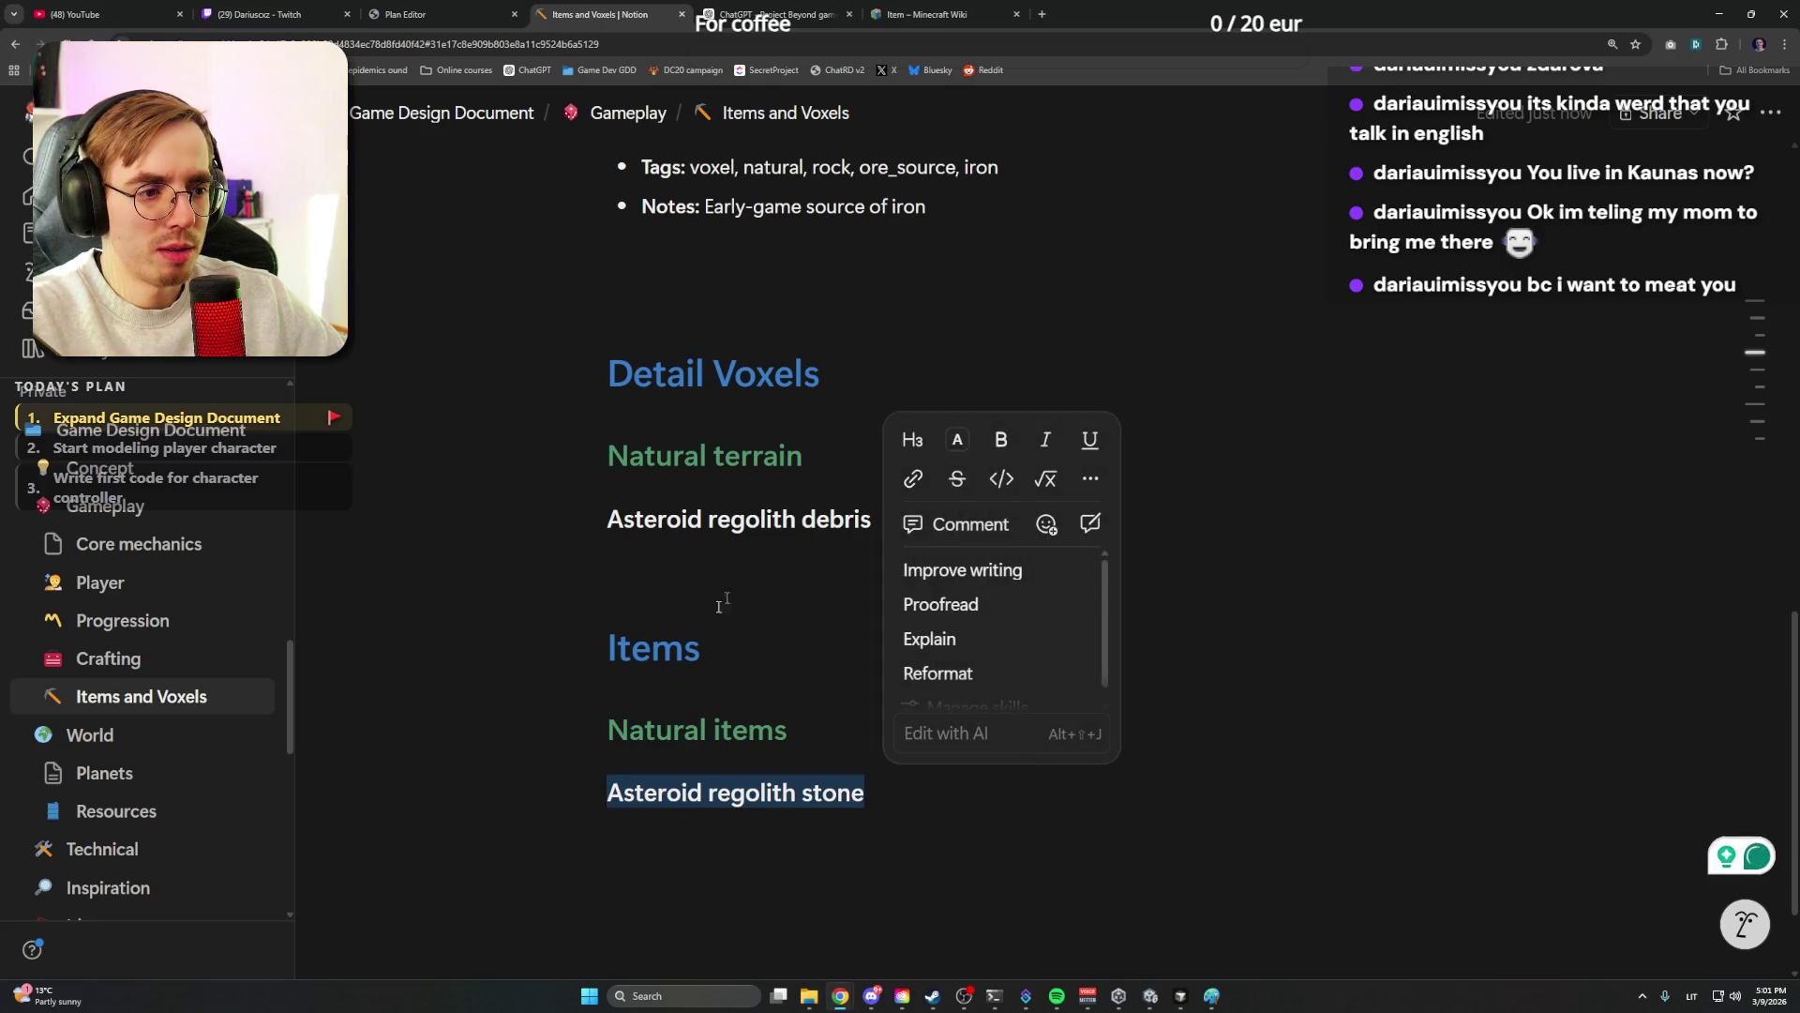
scroll(703, 626, up, 3)
click(788, 510)
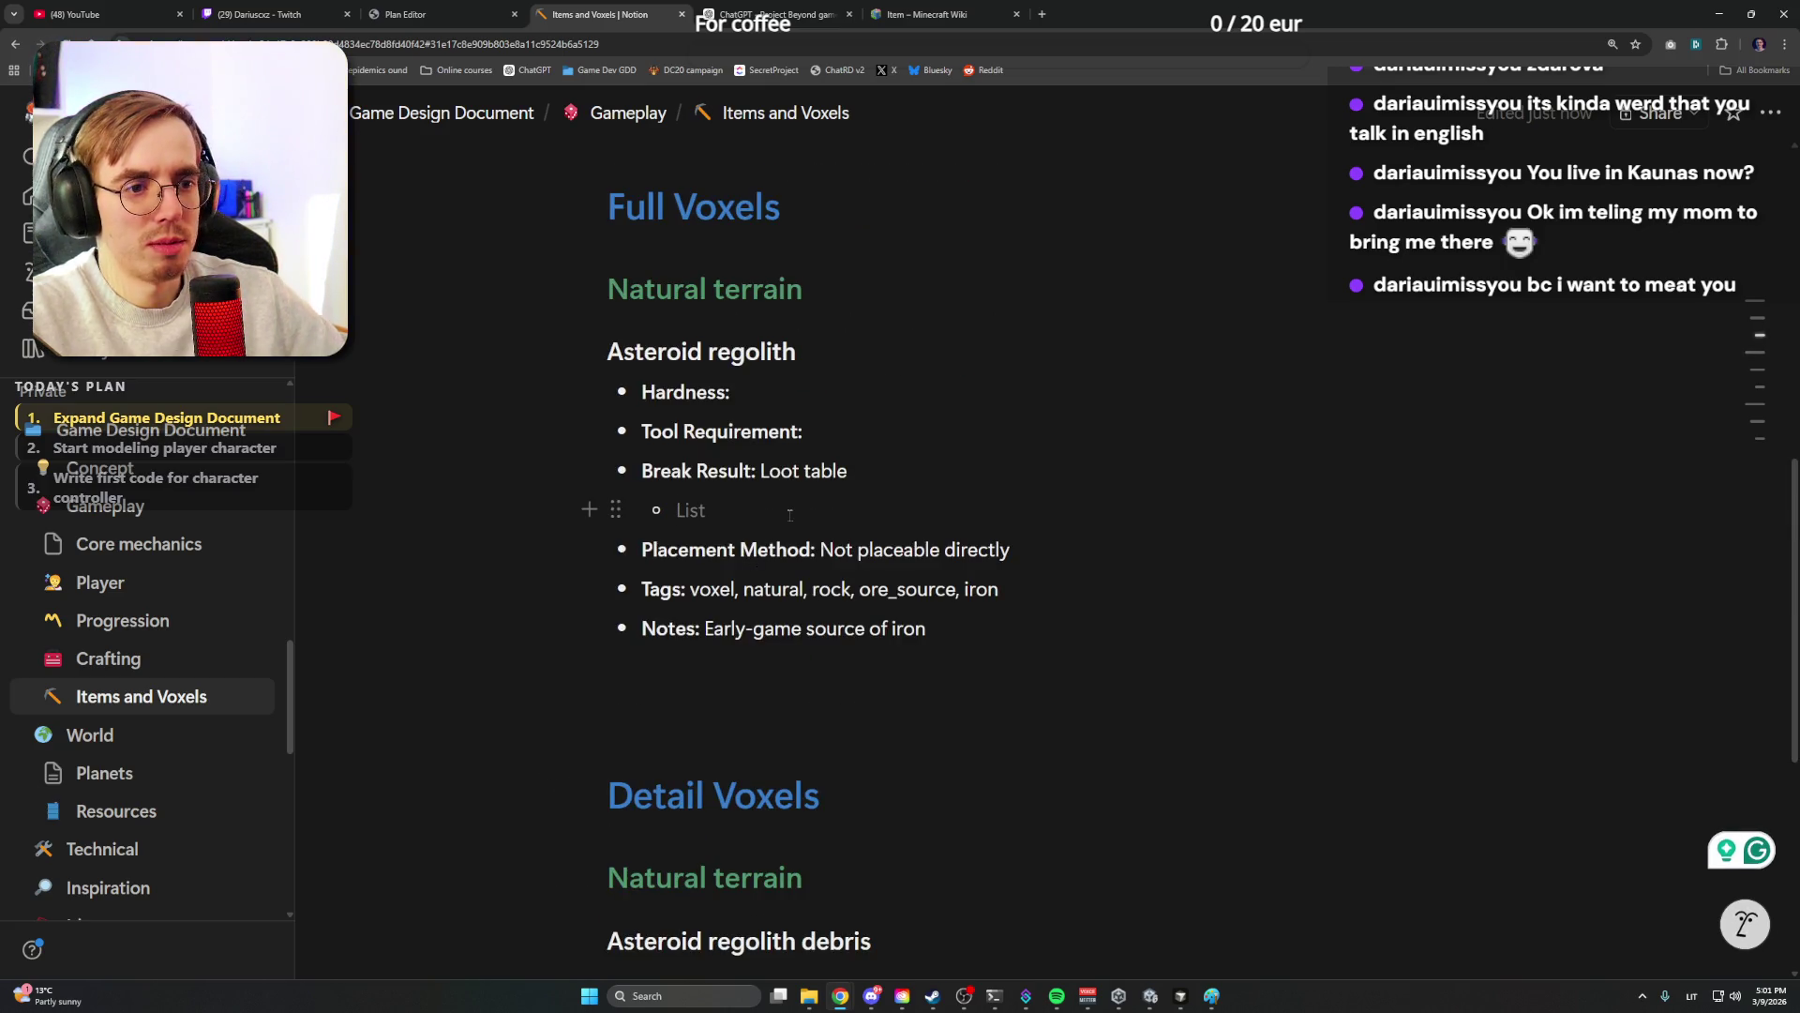
text(9)
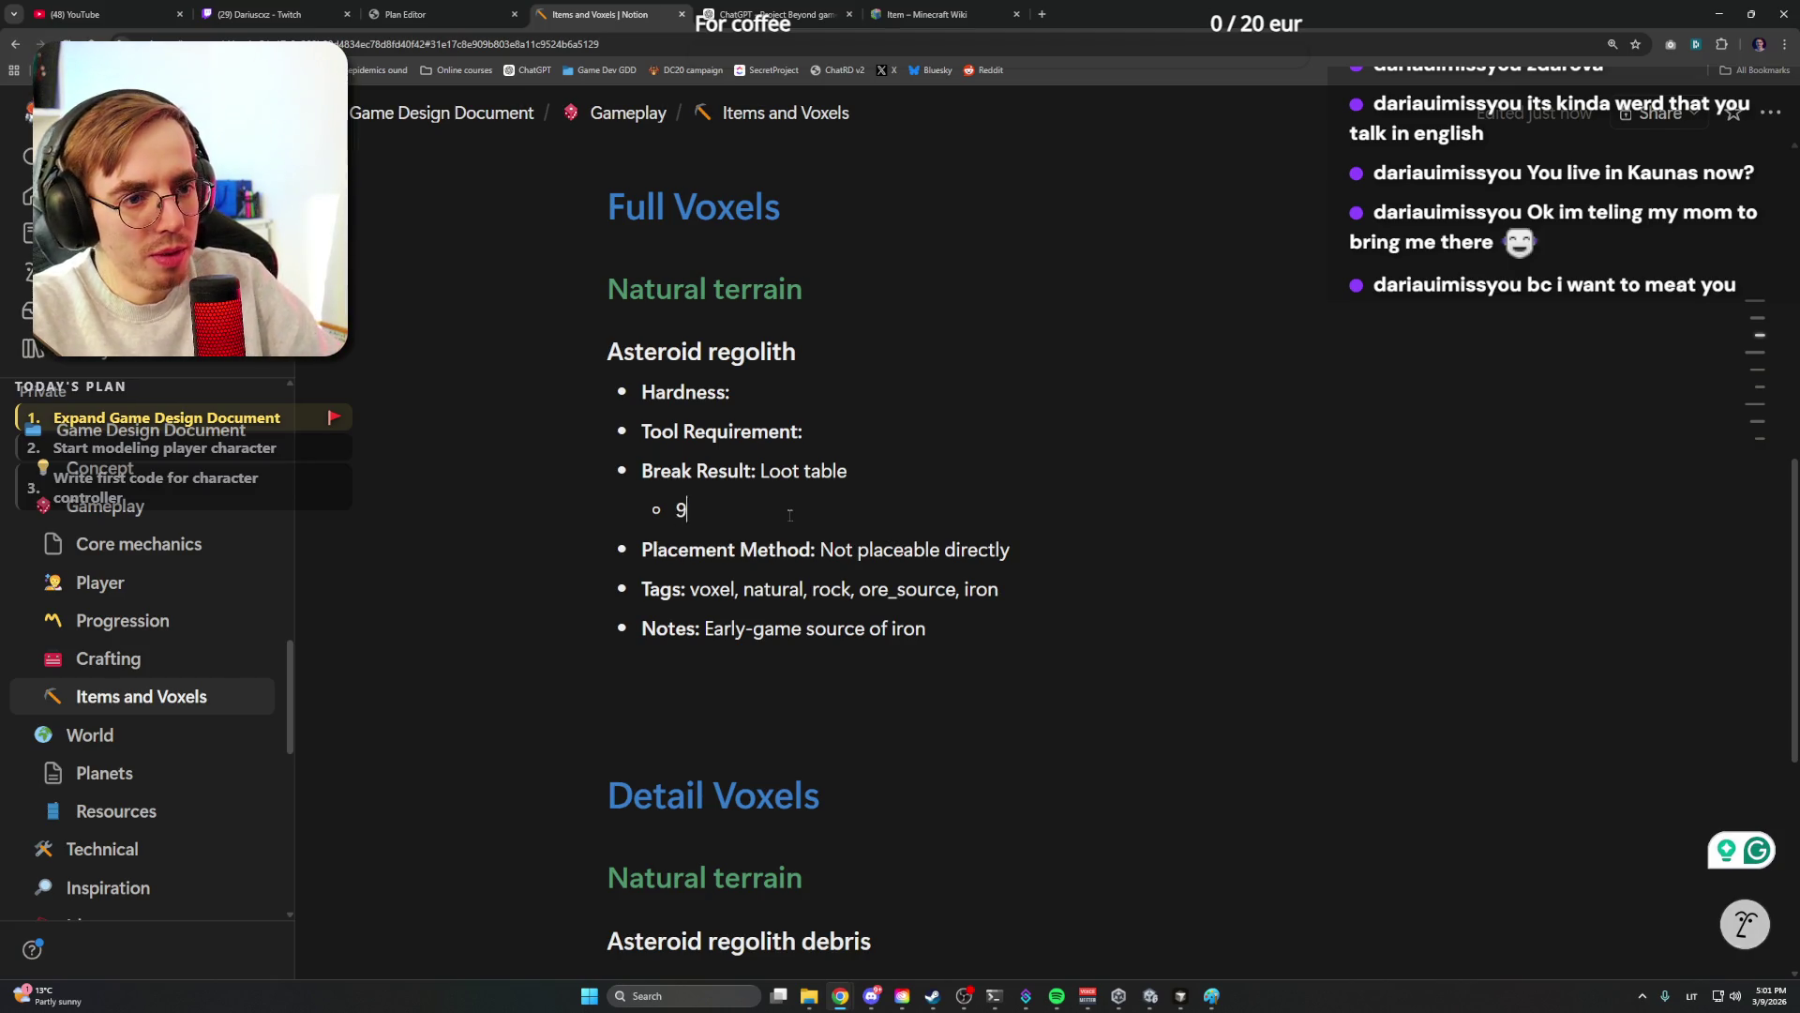
text(9% )
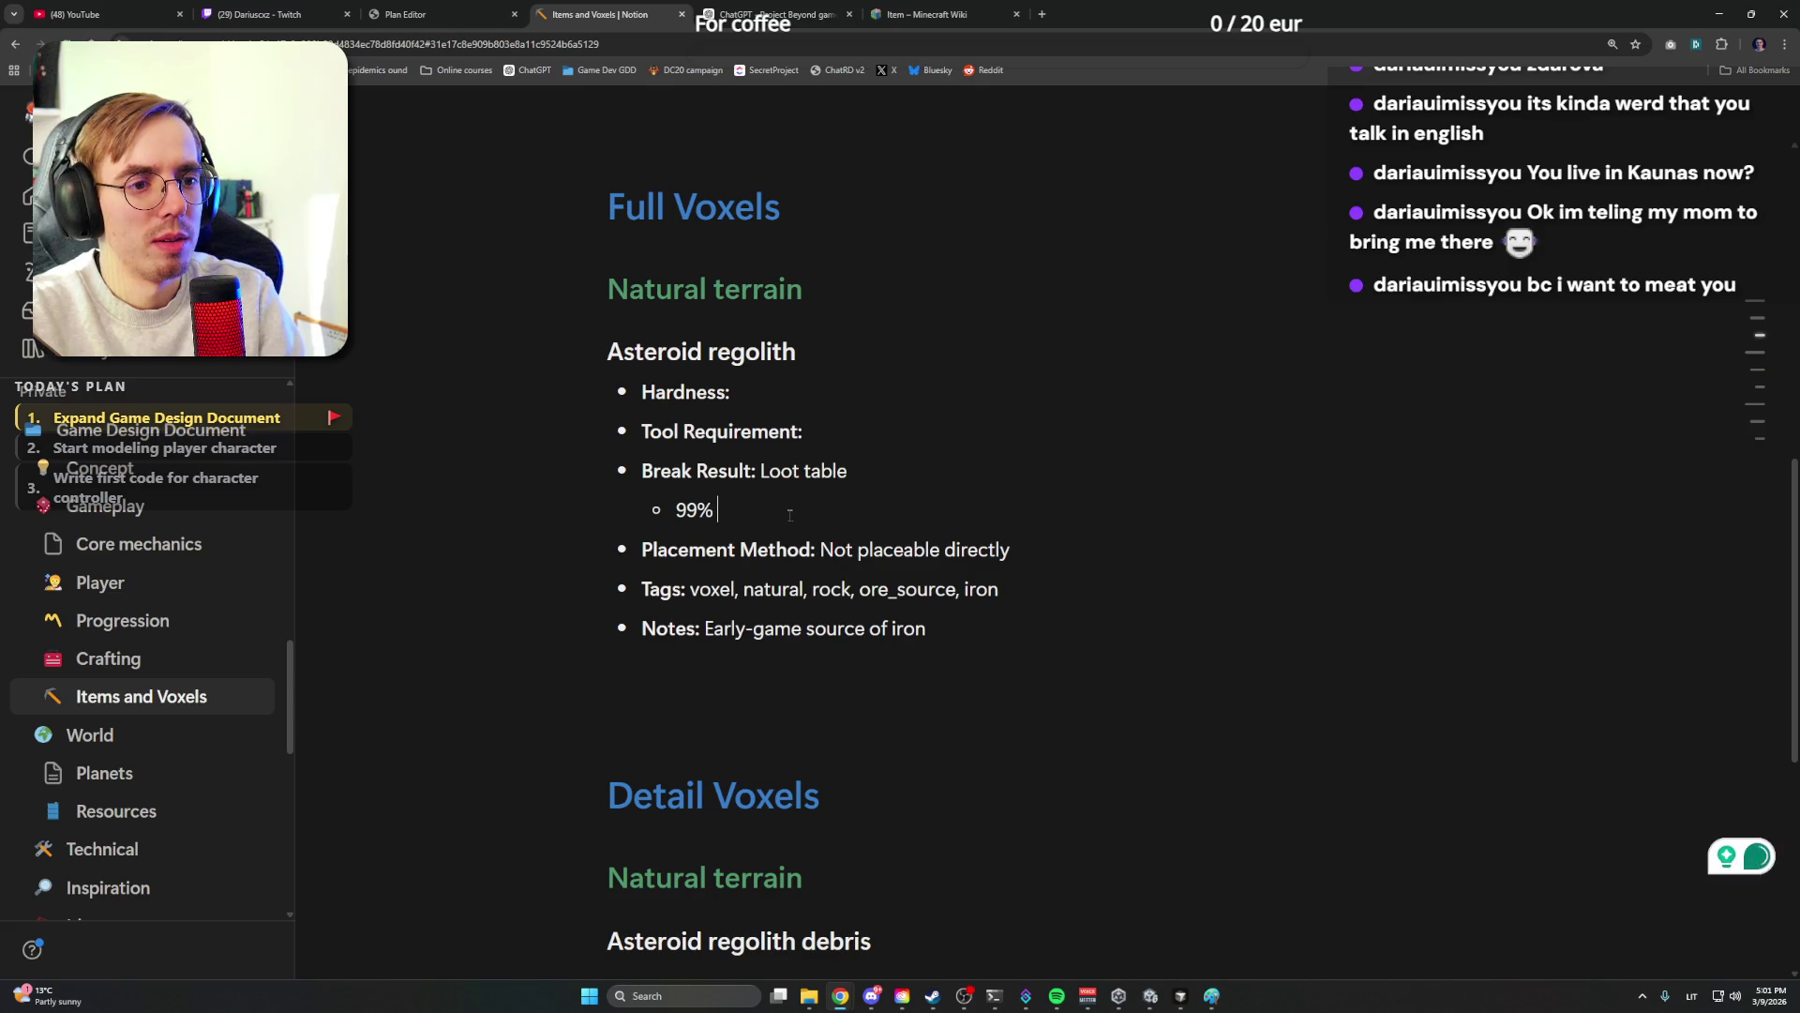
text(@astt)
Leave the sub-bullet reading '99%' after deleting the misspelled asteroid mention attempt
key(BackSpace)
text(eroid)
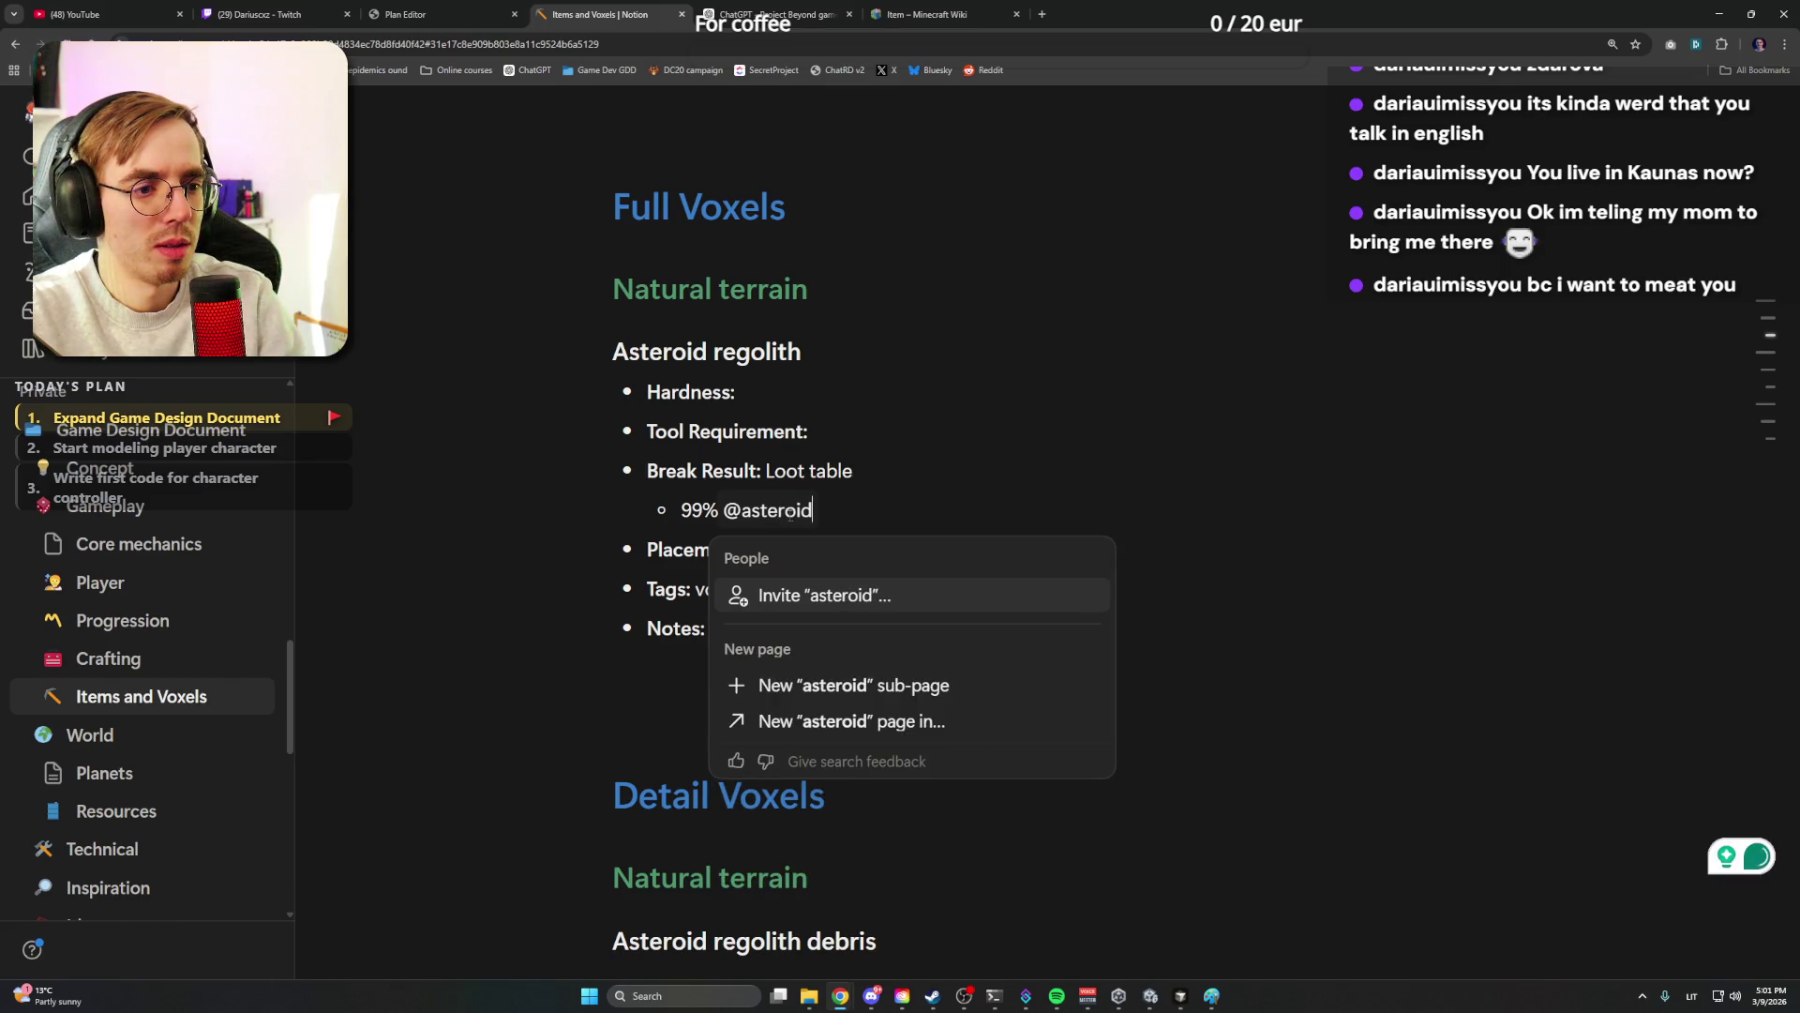
key(BackSpace)
key(BackSpace)
key(BackSpace)
key(BackSpace)
key(BackSpace)
key(BackSpace)
key(BackSpace)
key(BackSpace)
key(Escape)
key(BackSpace)
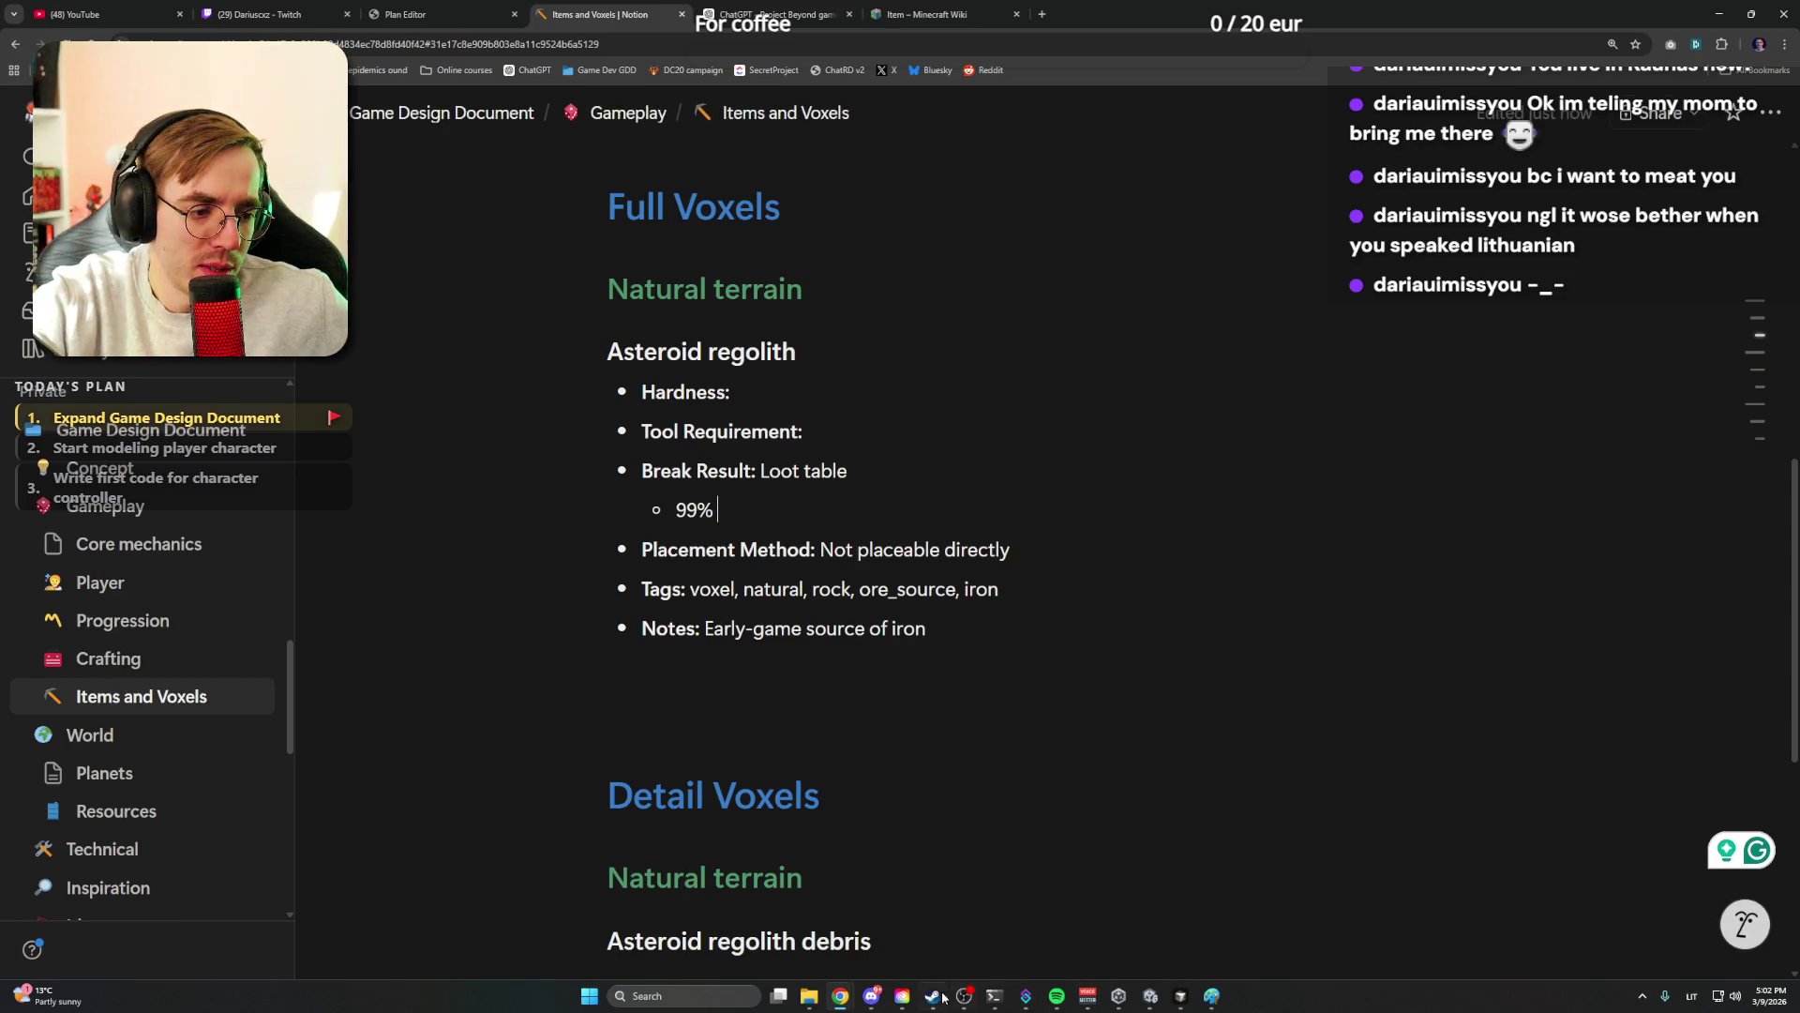
click(875, 997)
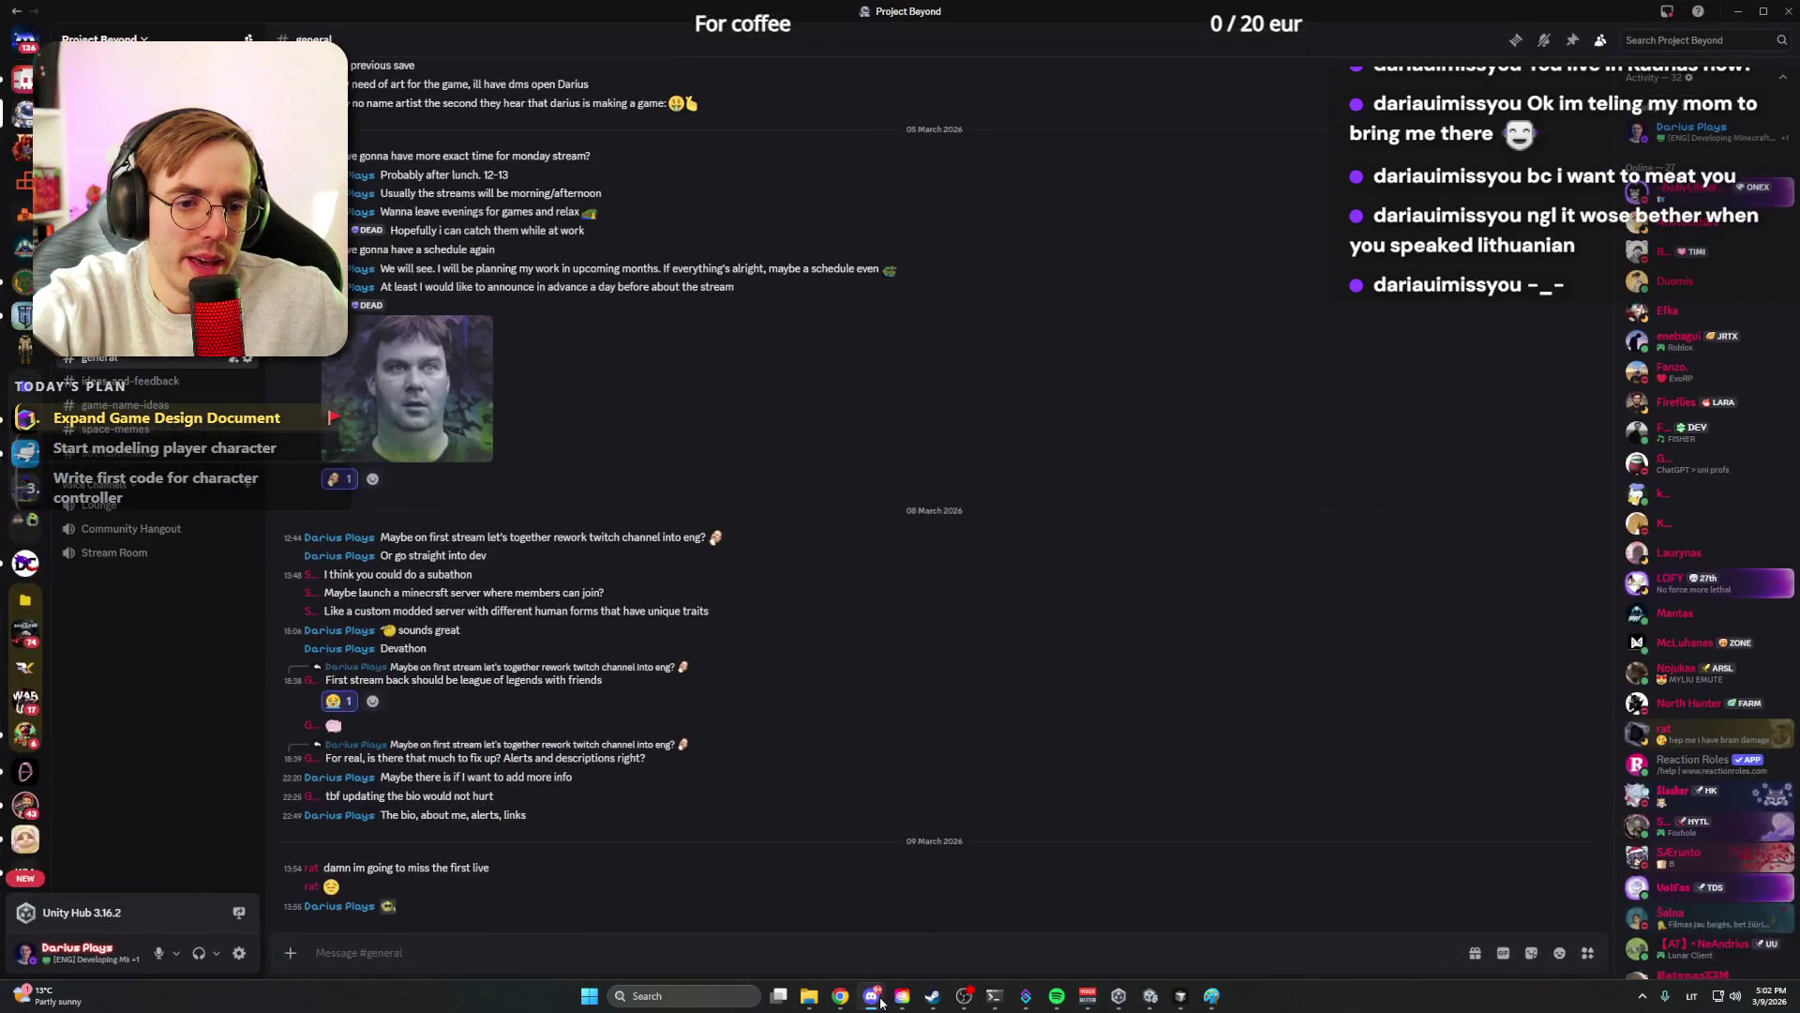
click(876, 996)
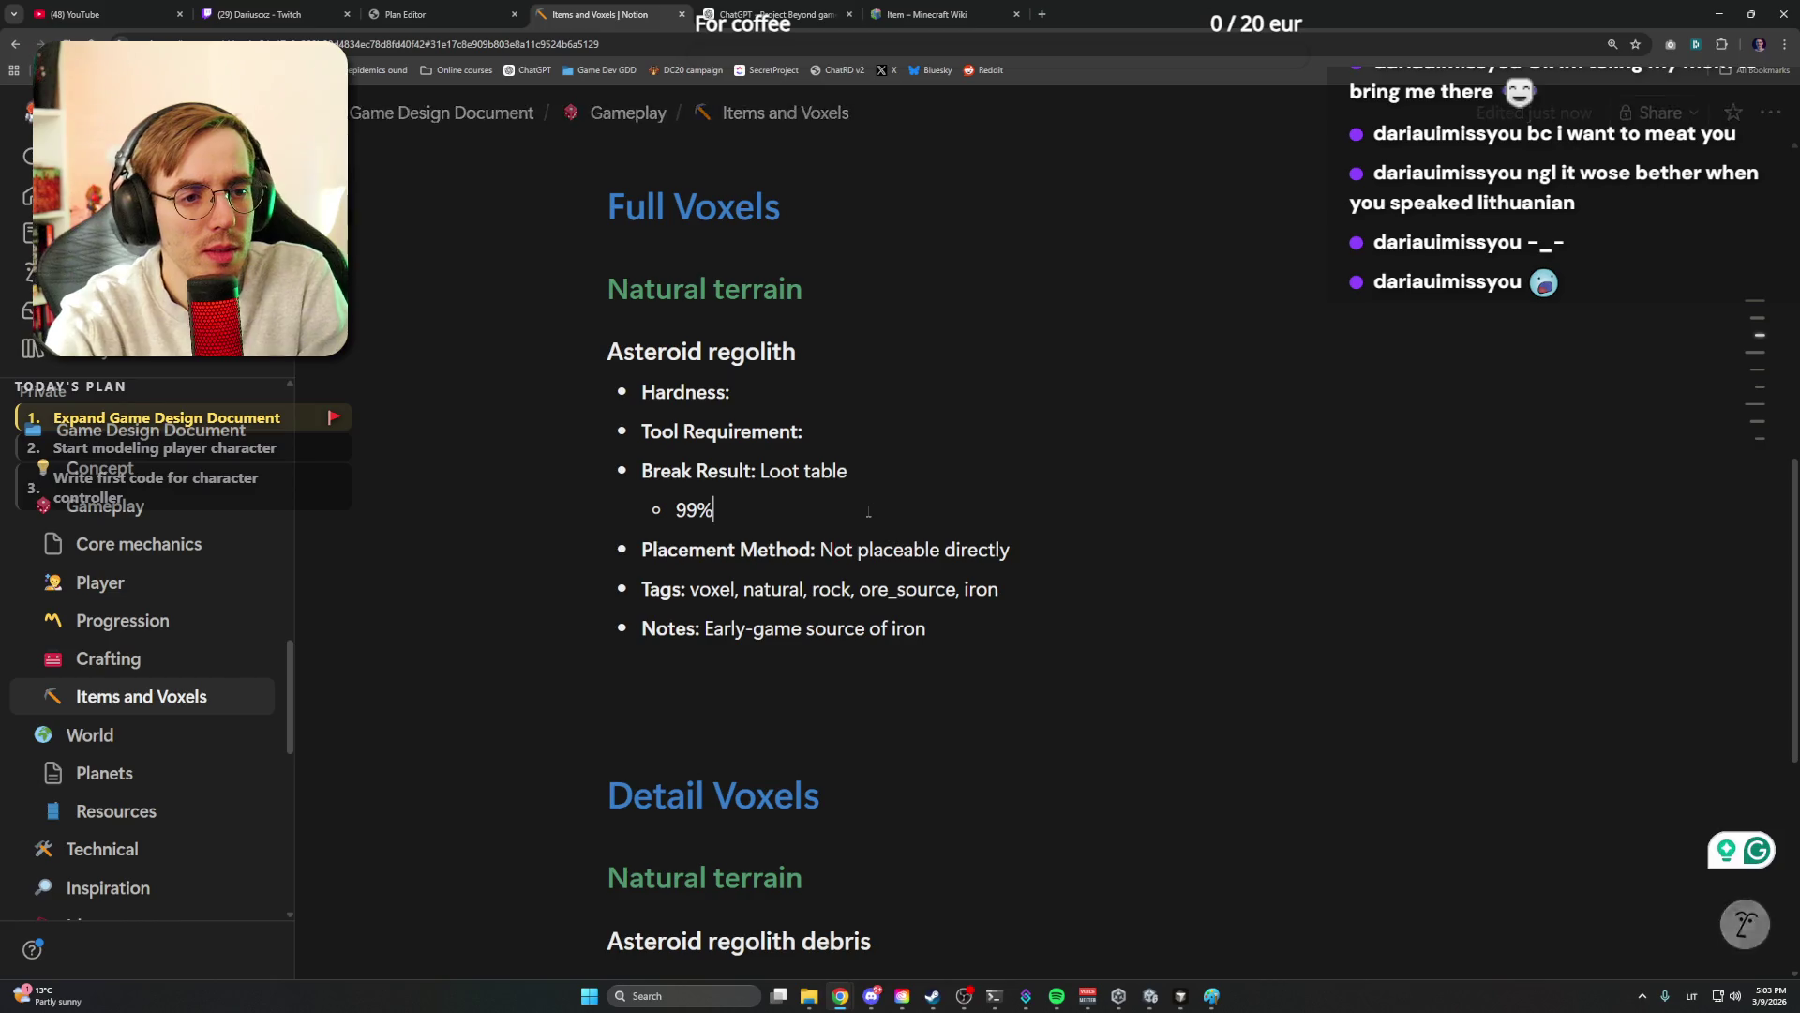
text( /men)
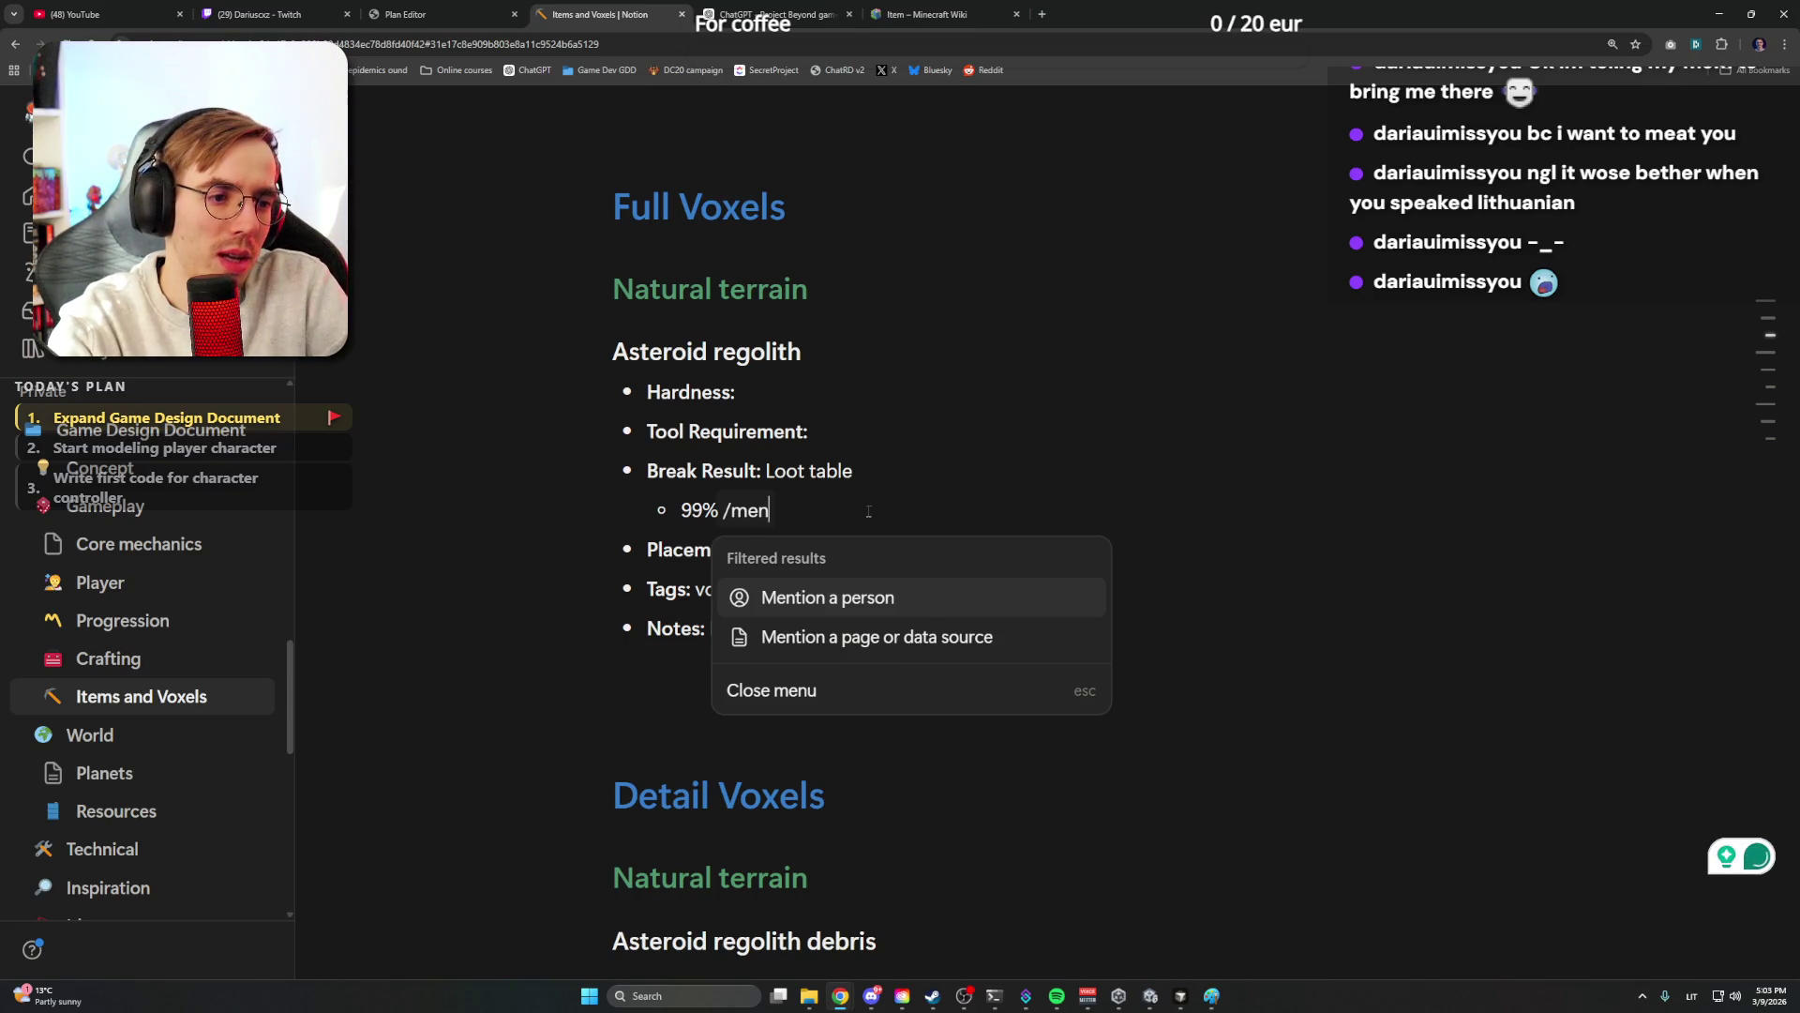
Replace the '/men' slash command with the text 'Asteroid regolith stone' in the sub-bullet
key(Down)
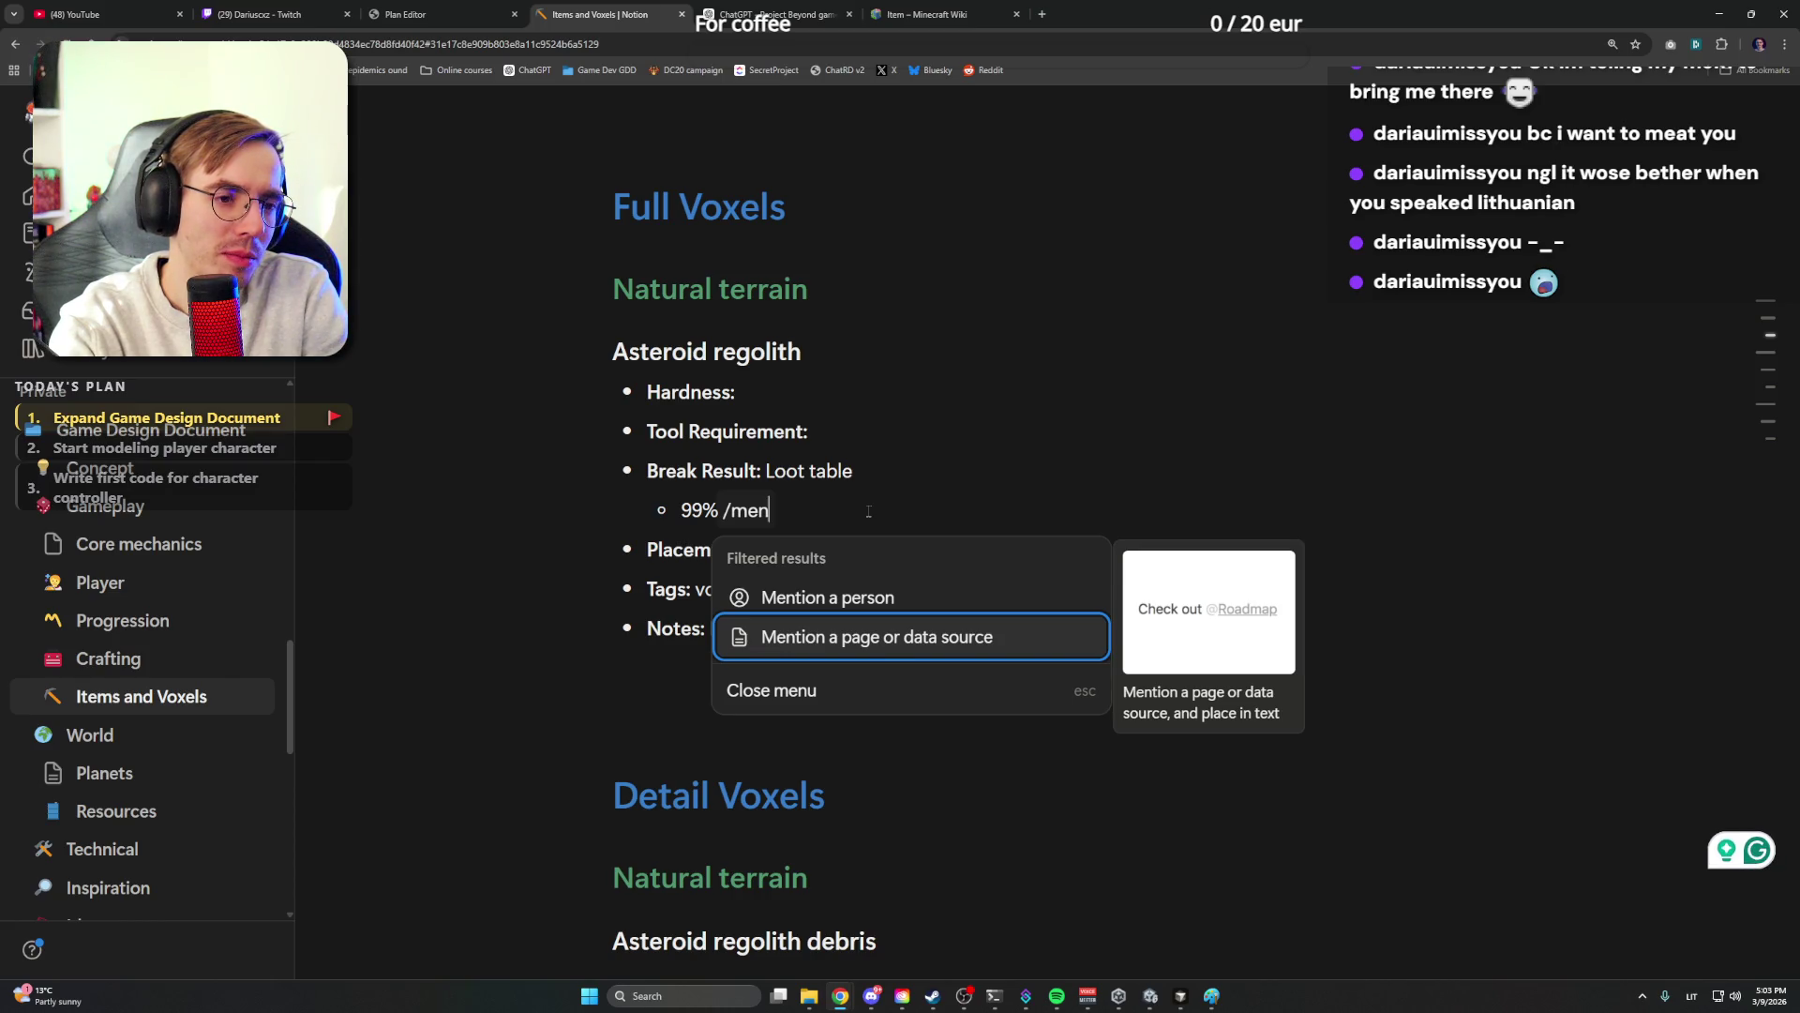
key(BackSpace)
key(BackSpace)
key(BackSpace)
key(BackSpace)
key(BackSpace)
key(BackSpace)
key(BackSpace)
key(BackSpace)
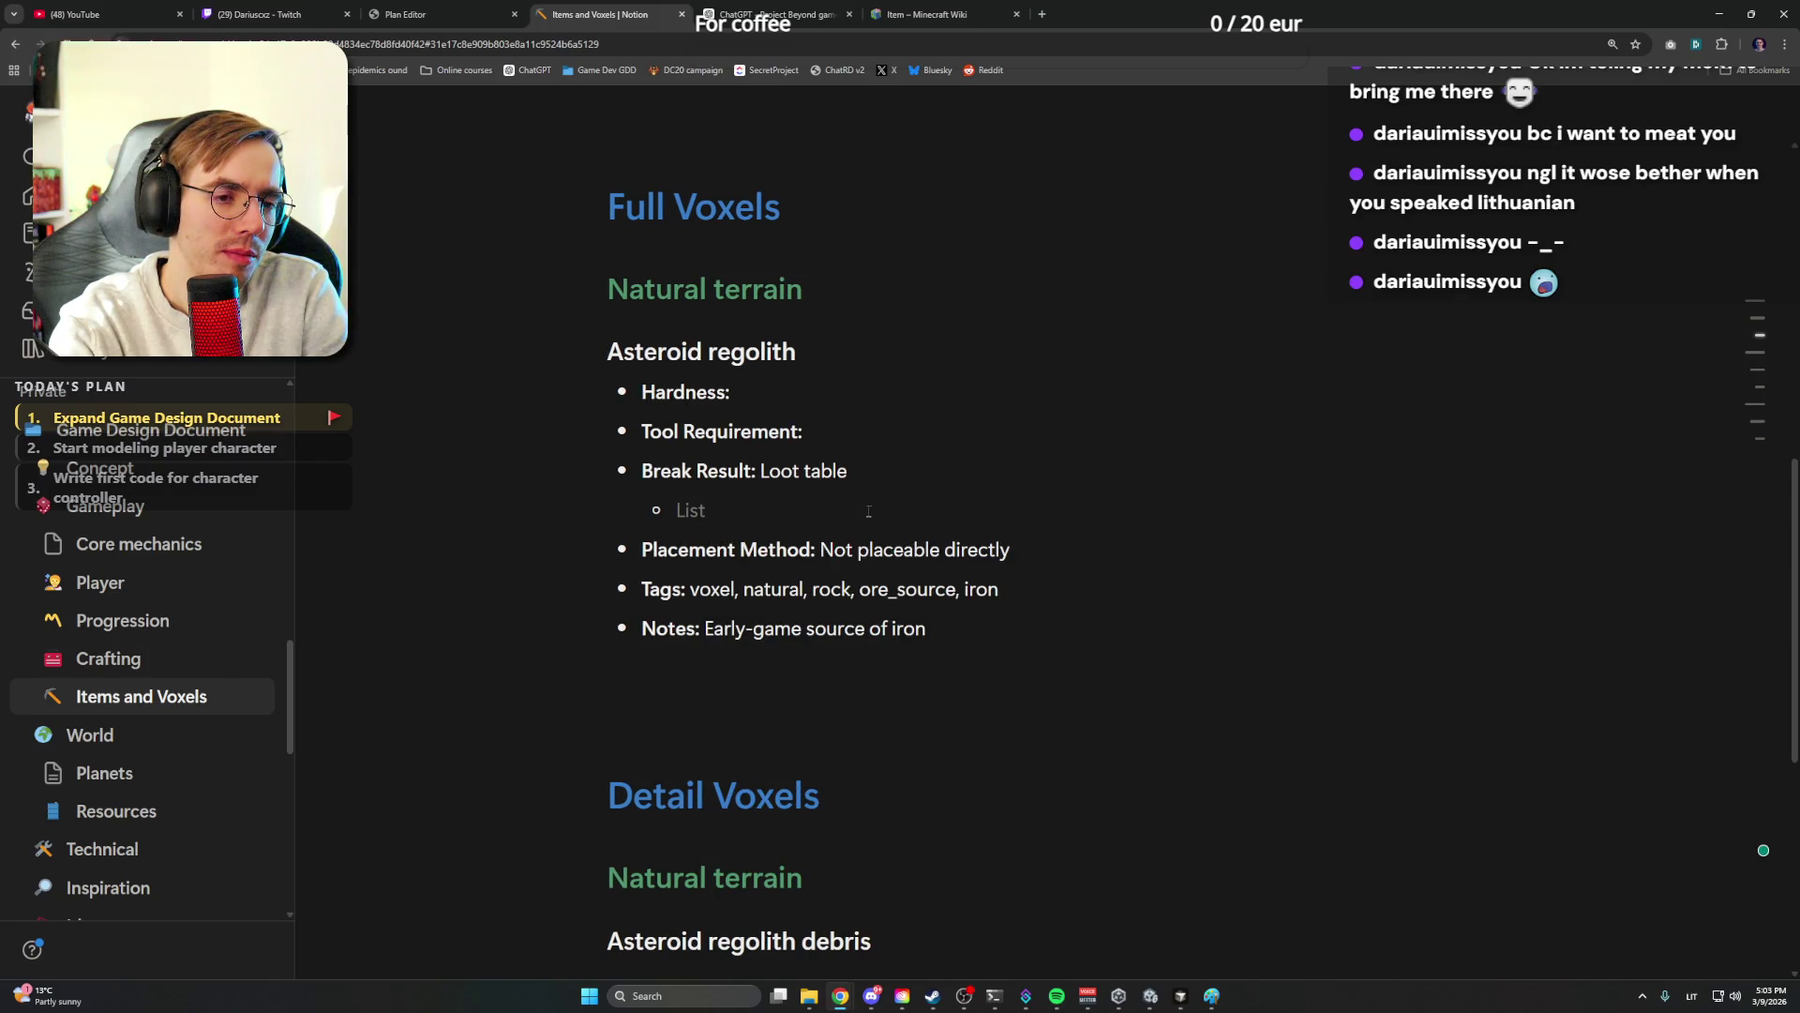
text(Stone)
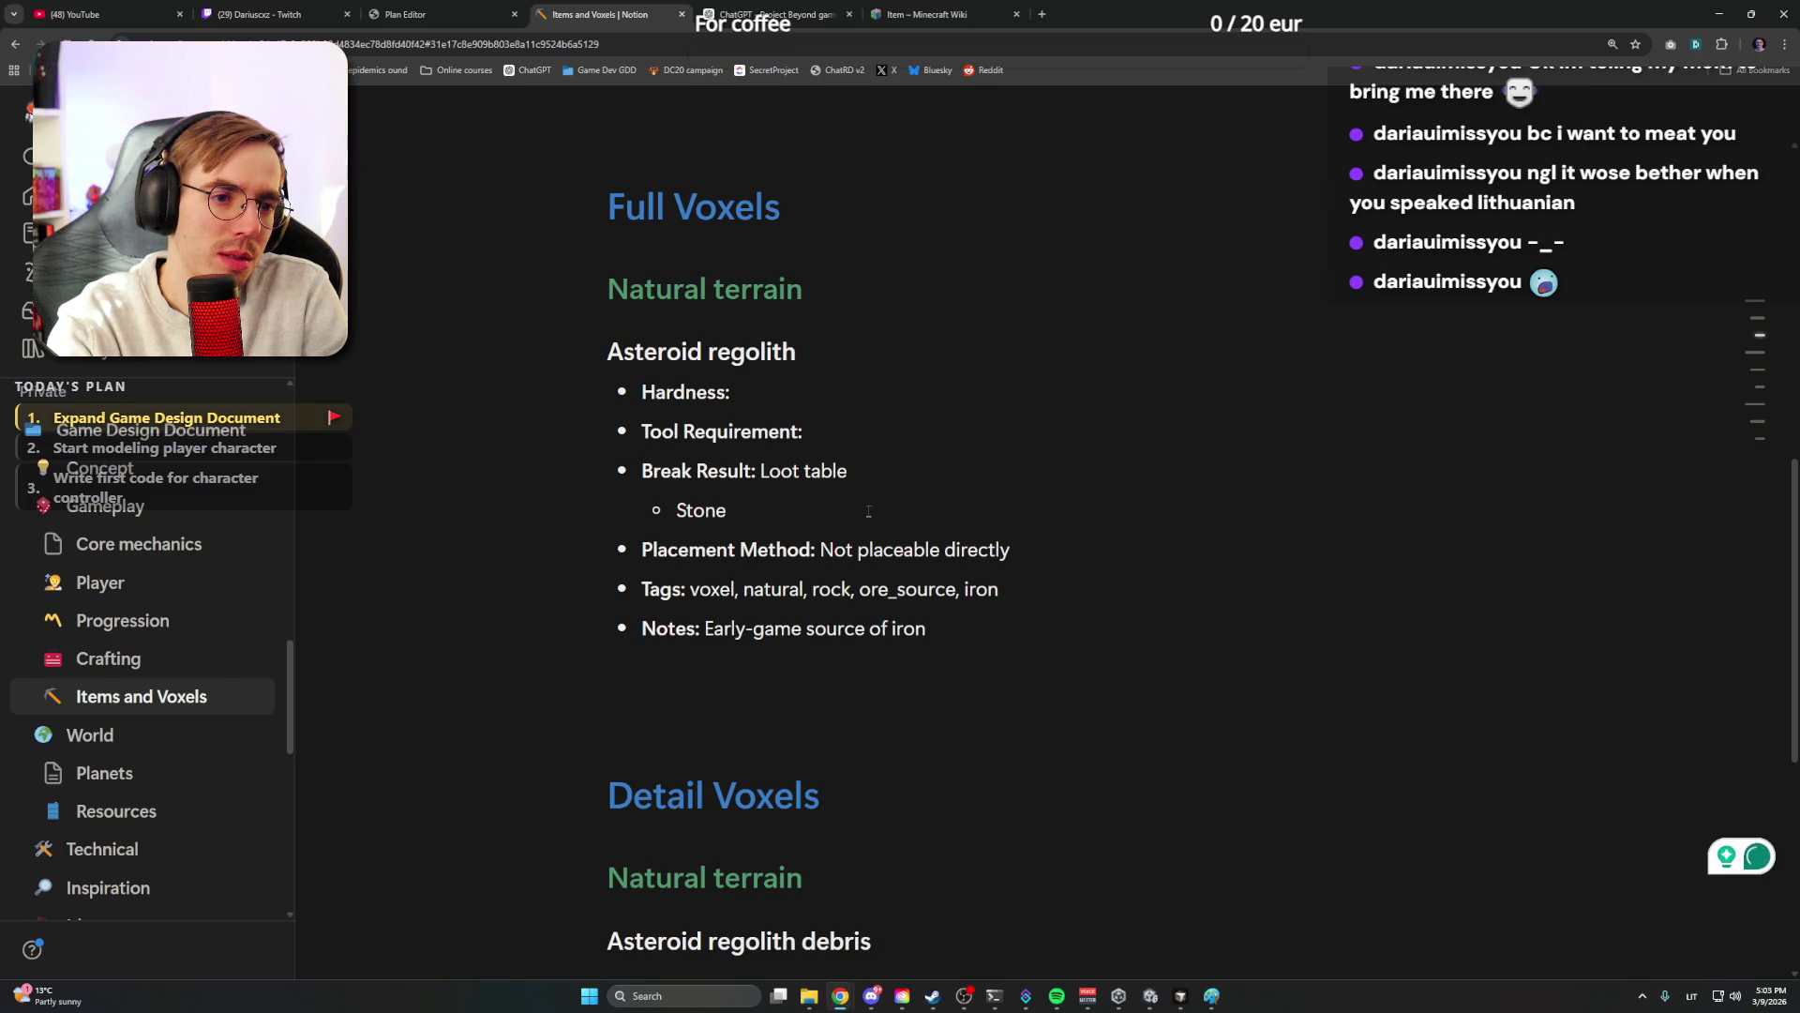
key(BackSpace)
key(BackSpace)
key(BackSpace)
text(Asteroid regolith)
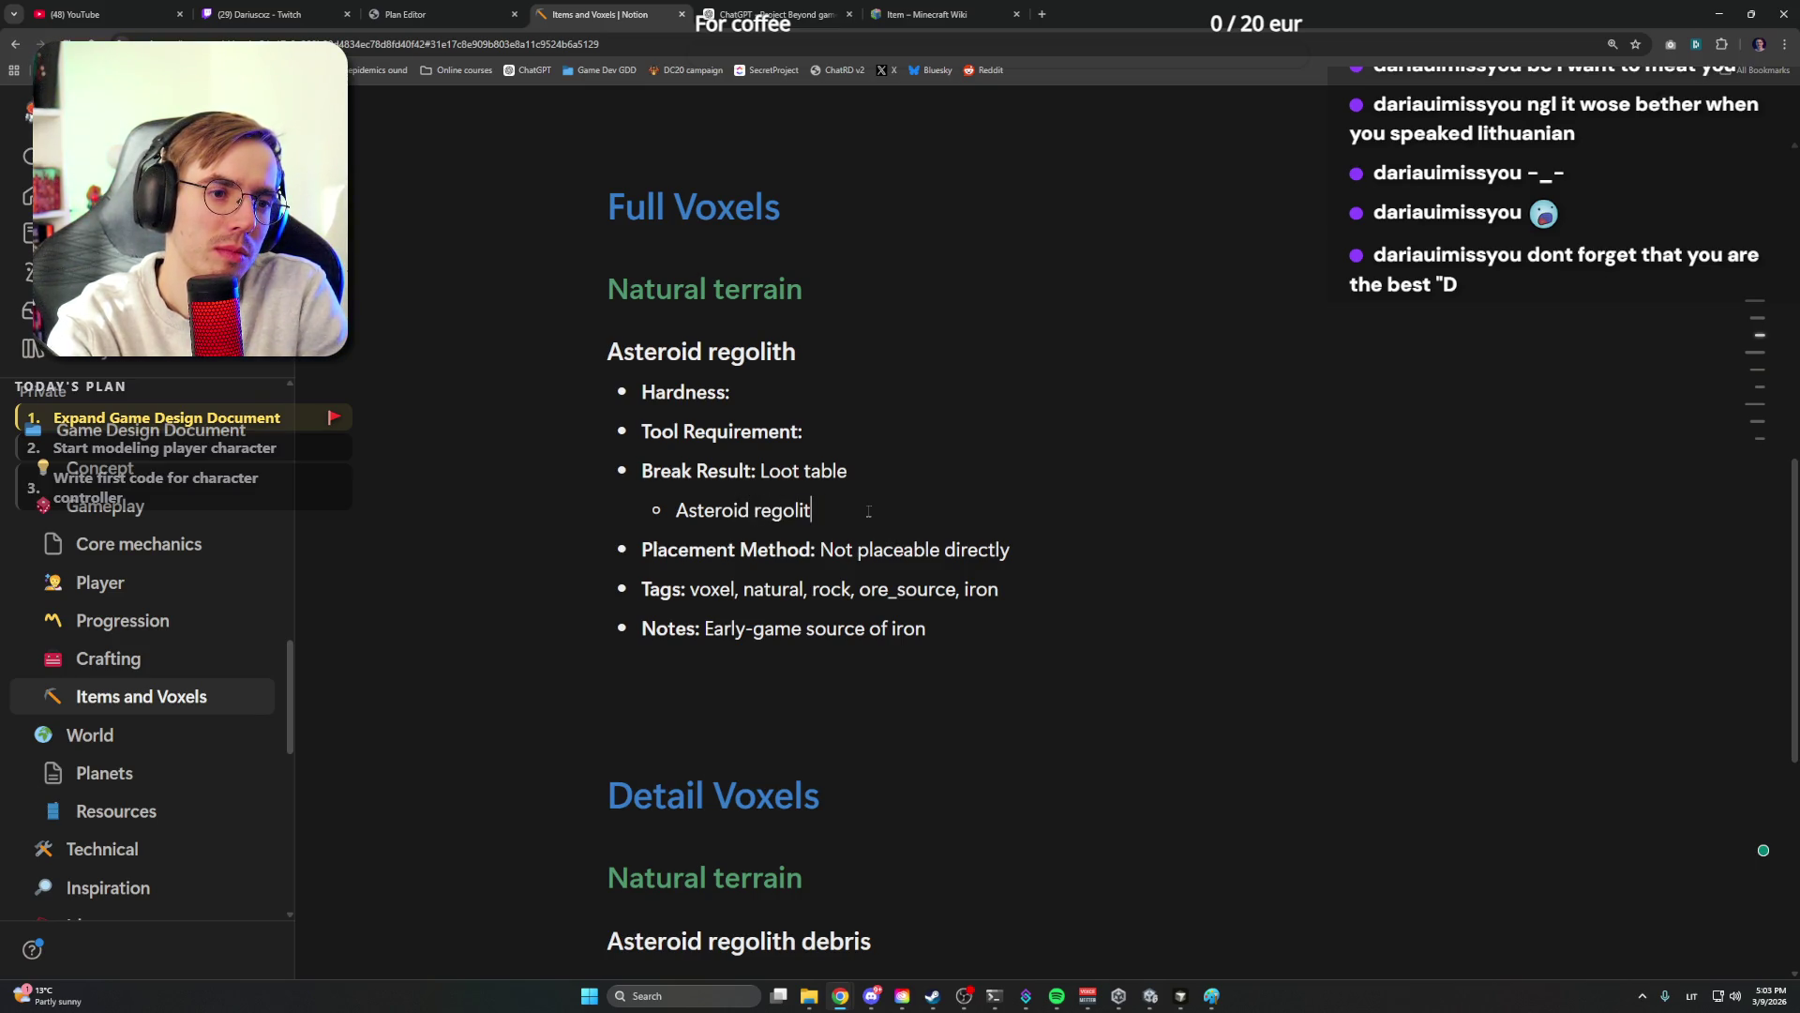
click(868, 511)
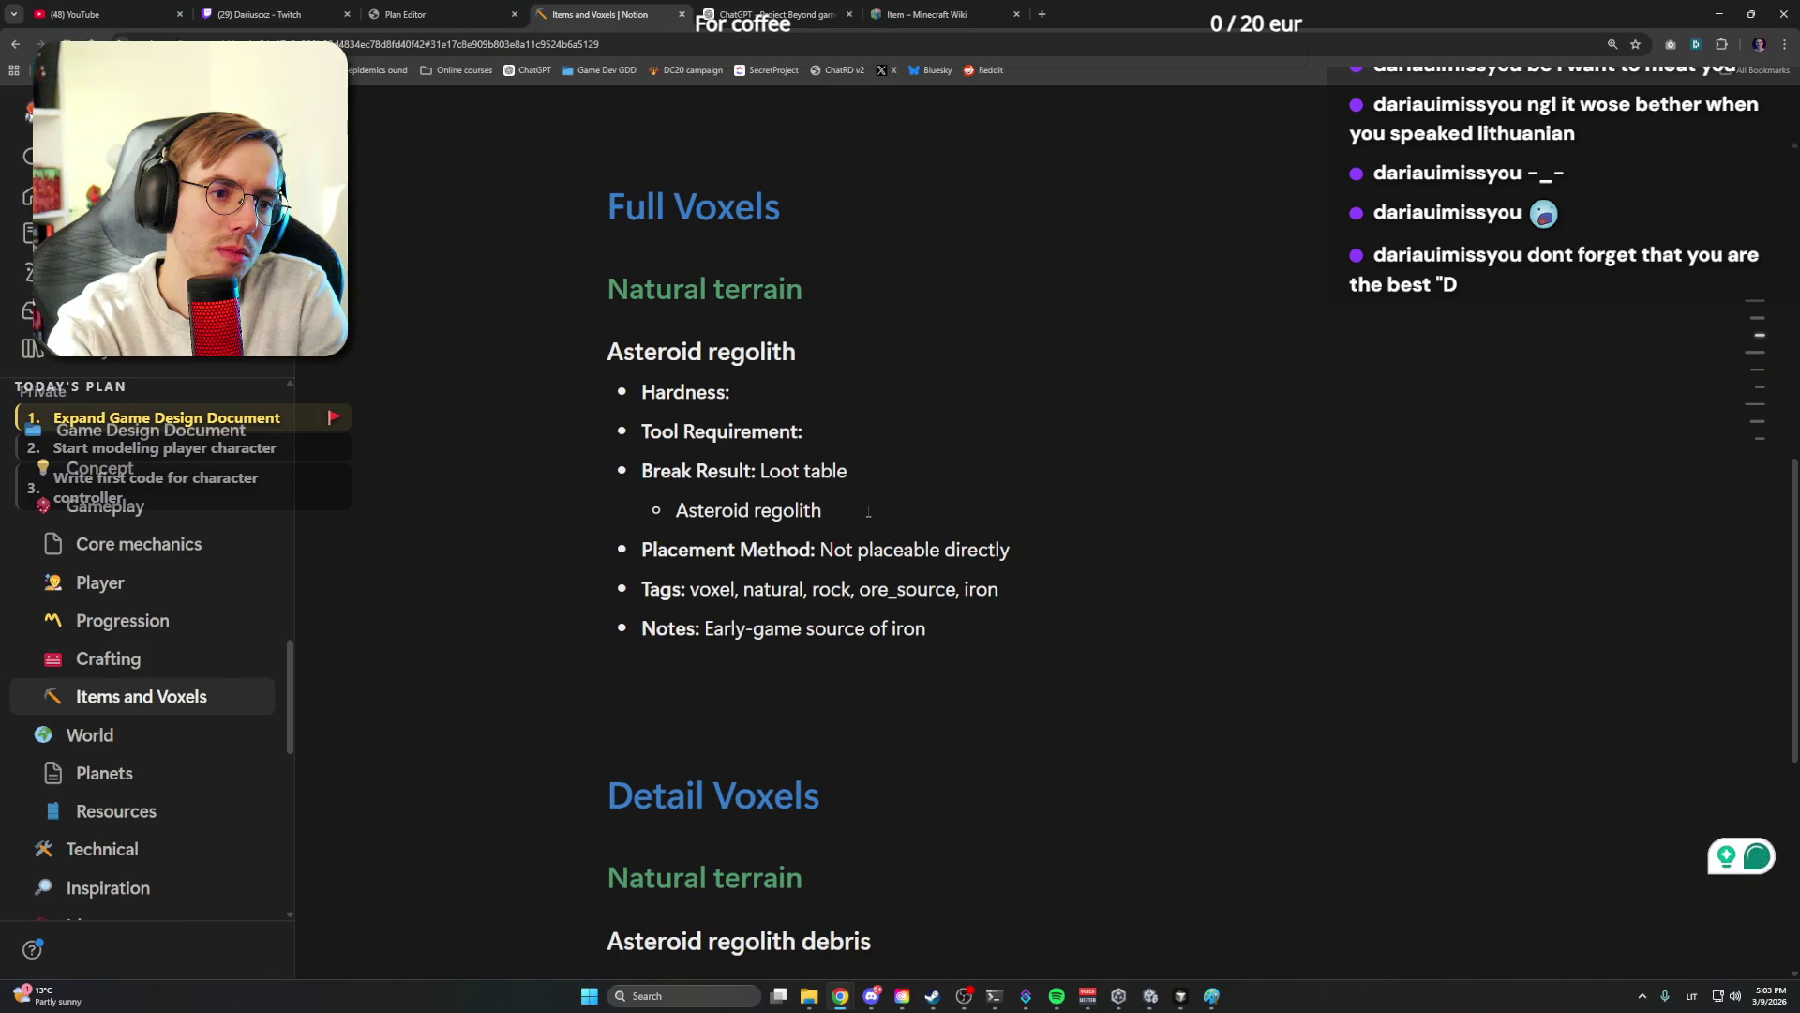
text( stone)
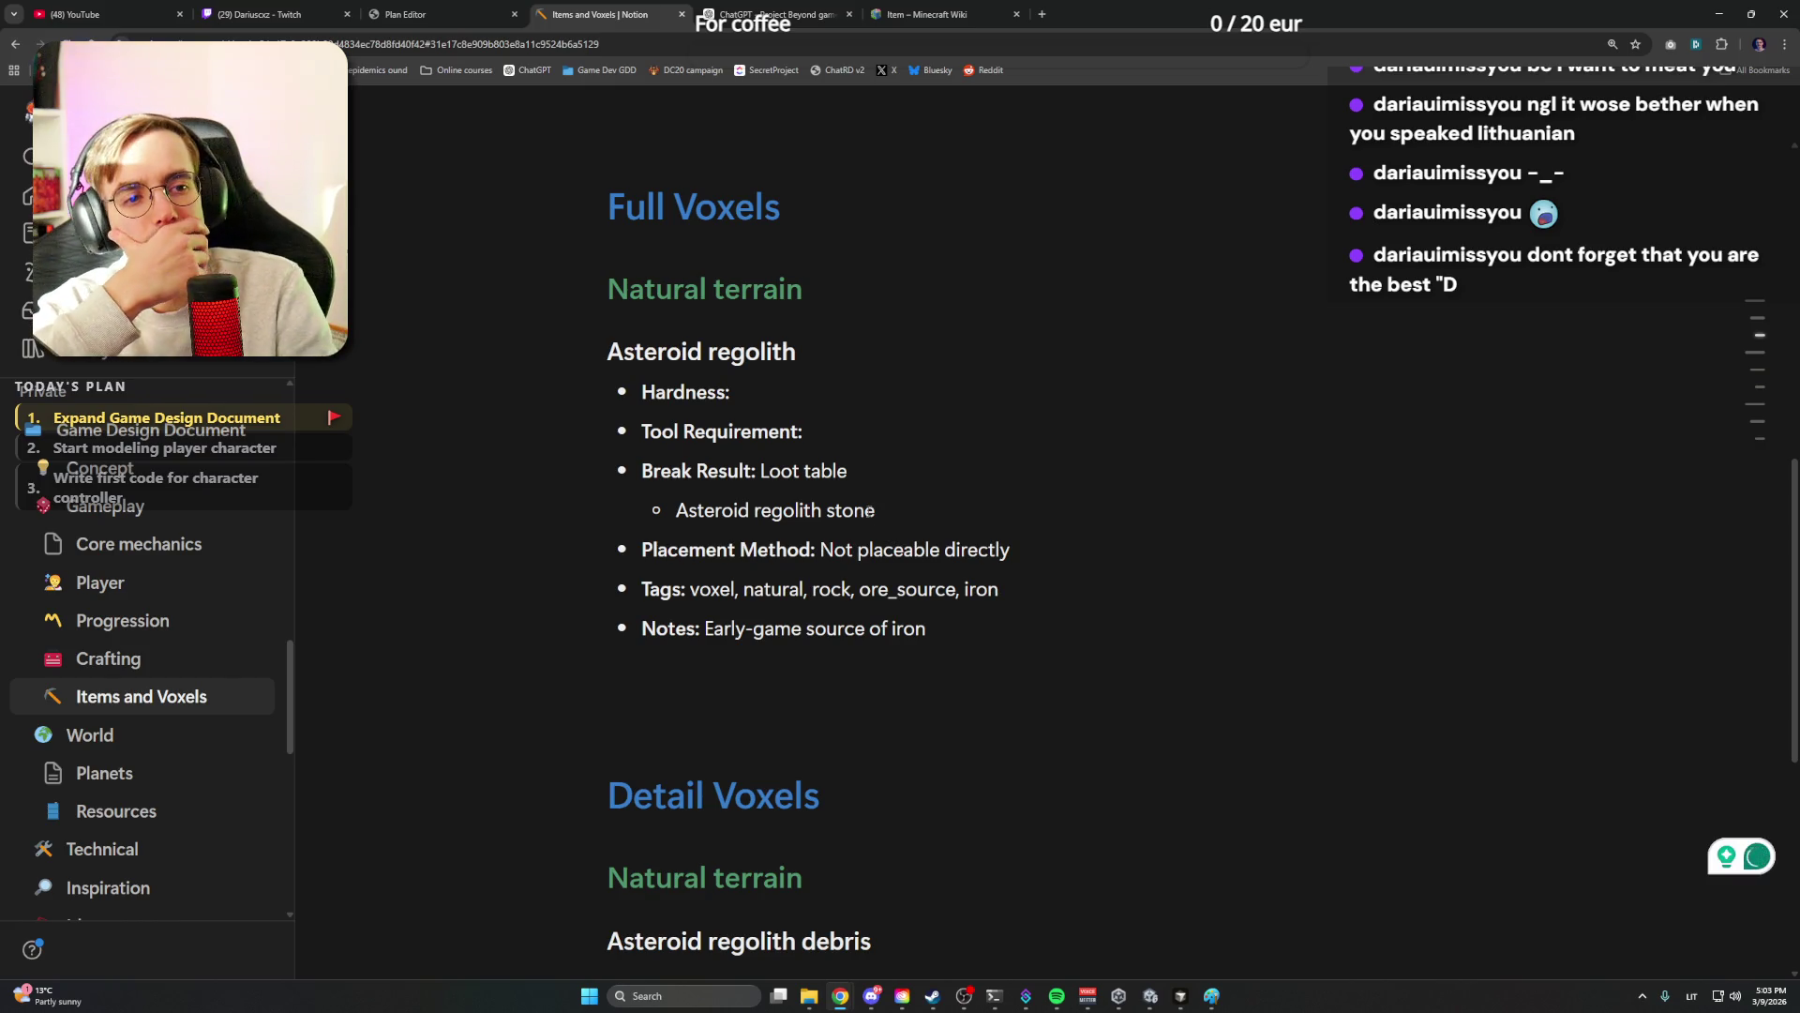
Prefix the entry with the count '3-5 ' so it reads '3-5 Asteroid regolith stone'
key(Left)
key(Left)
key(Left)
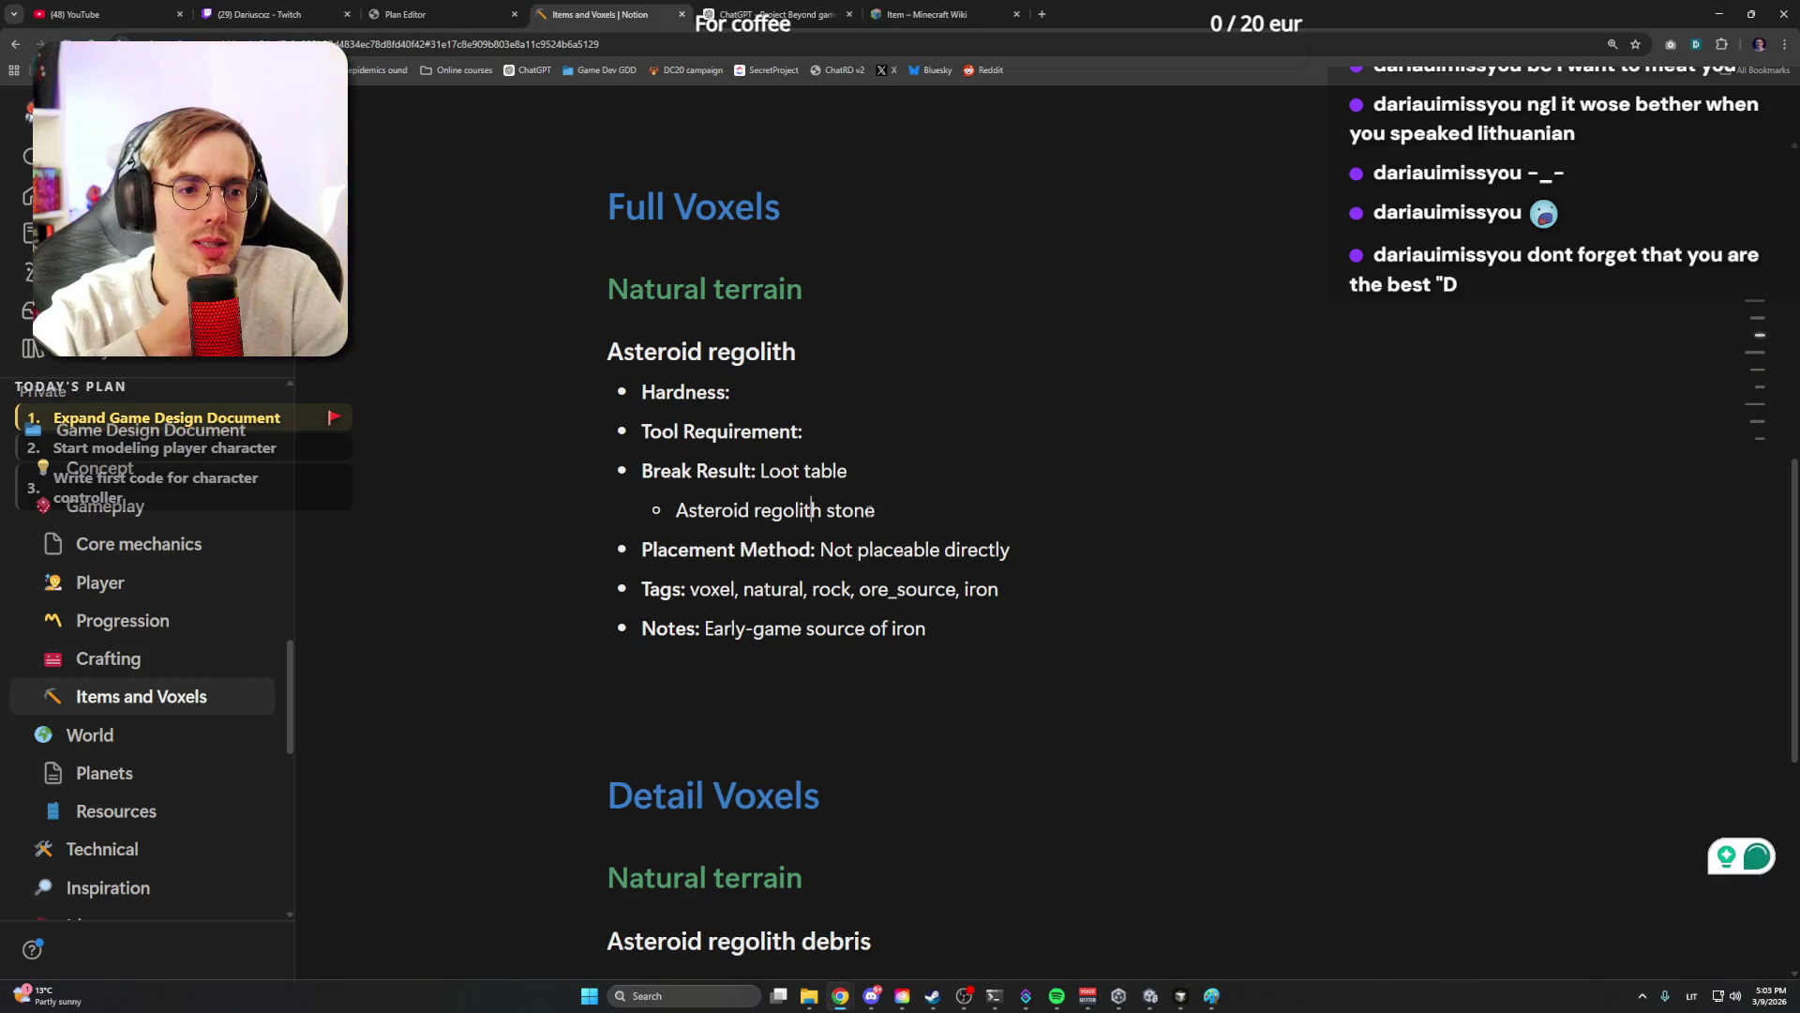
key(Home)
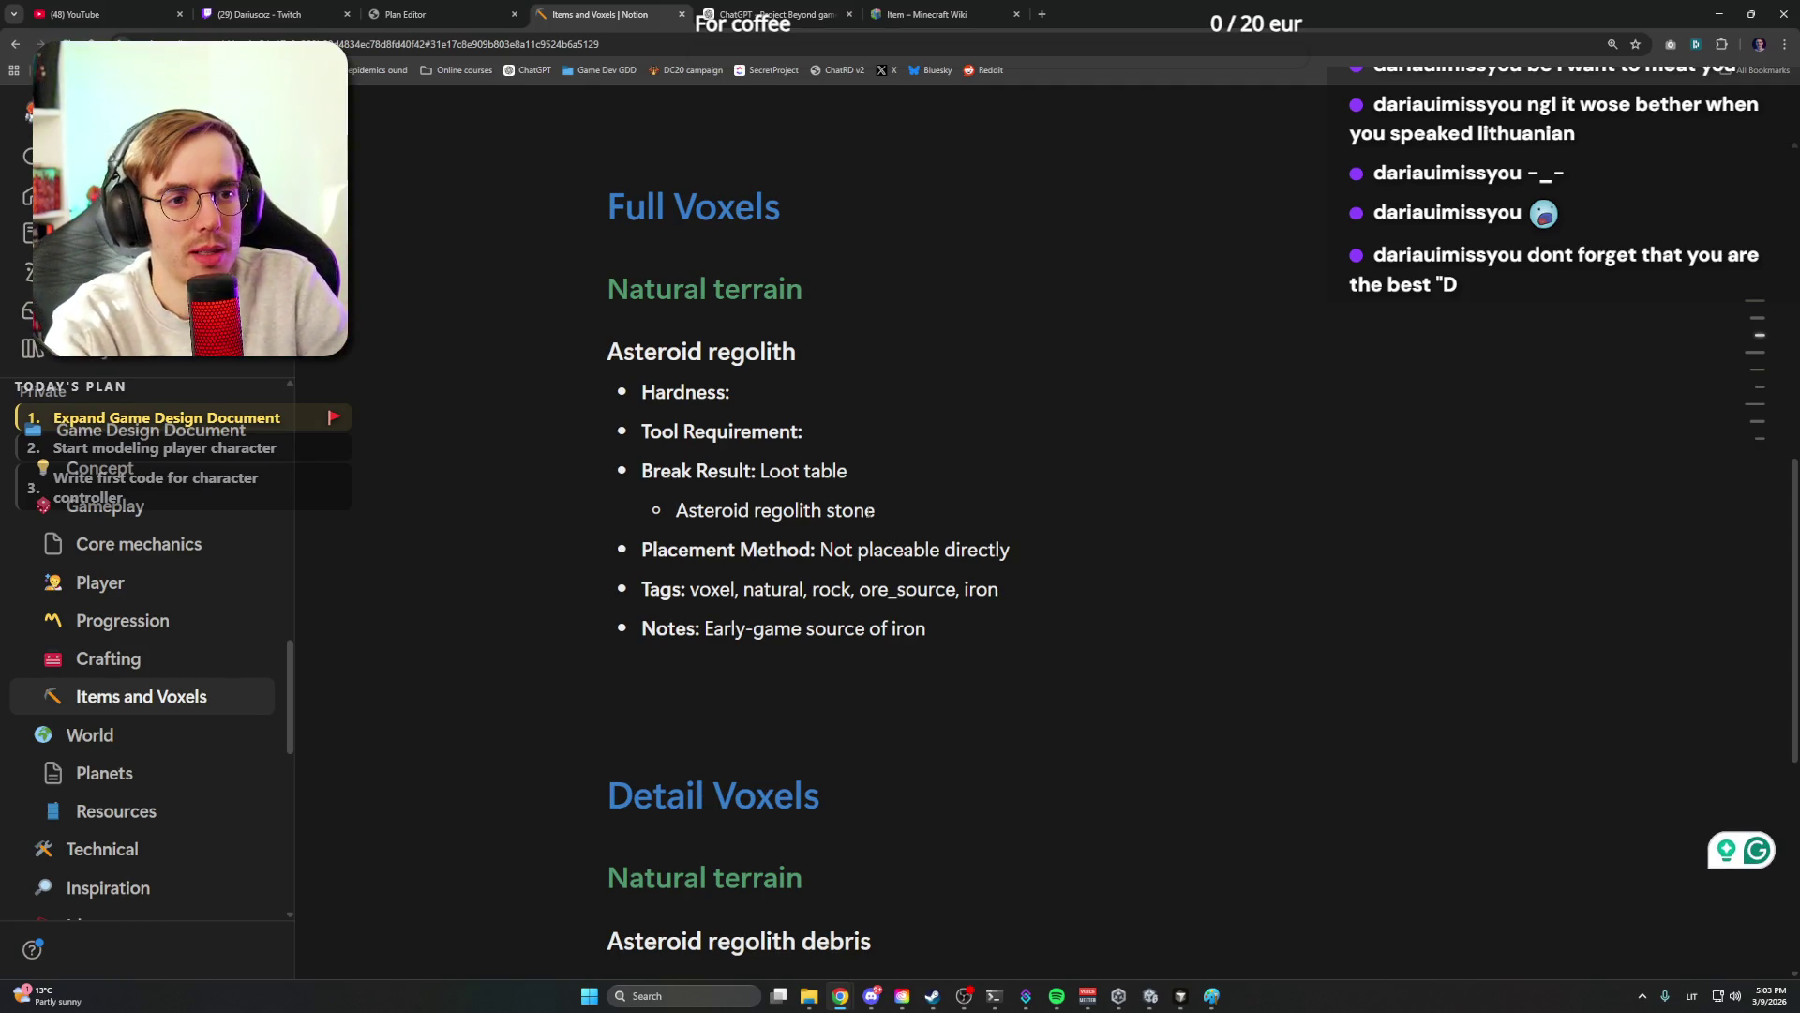
text(3)
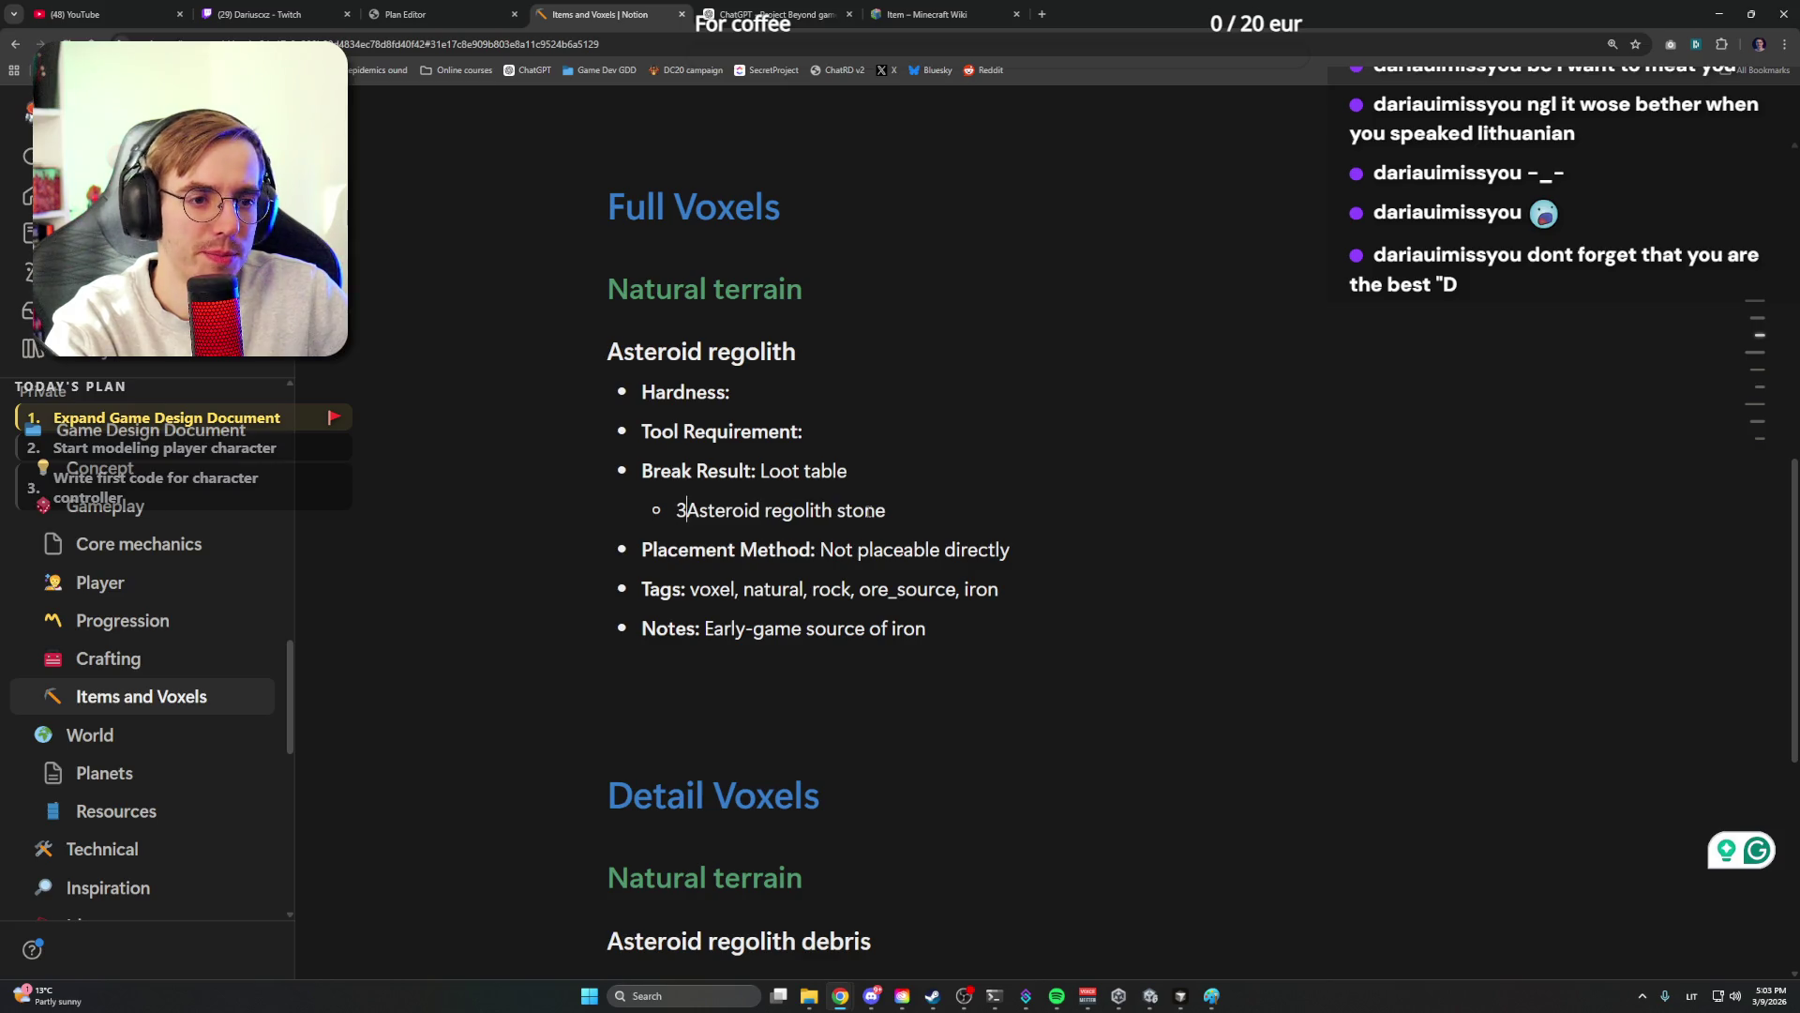
text(x)
key(BackSpace)
text(-4)
key(BackSpace)
text(5)
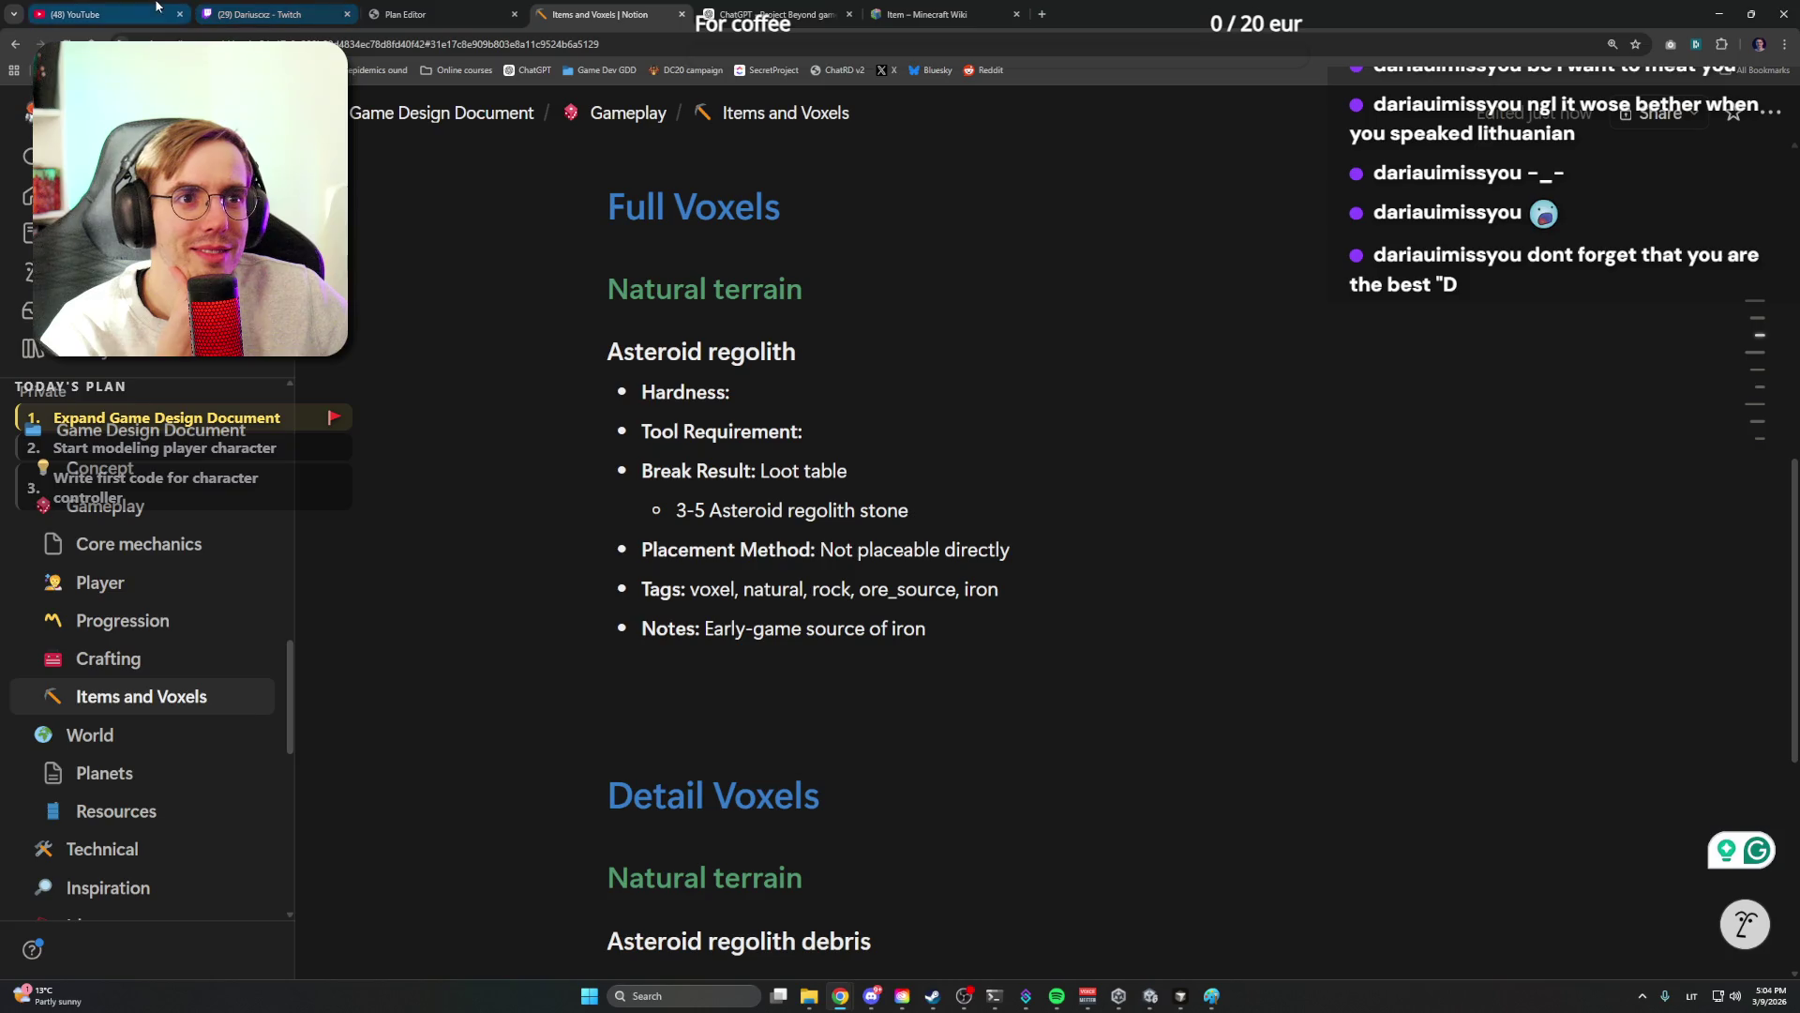
Return to the Items and Voxels page and dismiss the music player overlay
click(99, 14)
click(747, 11)
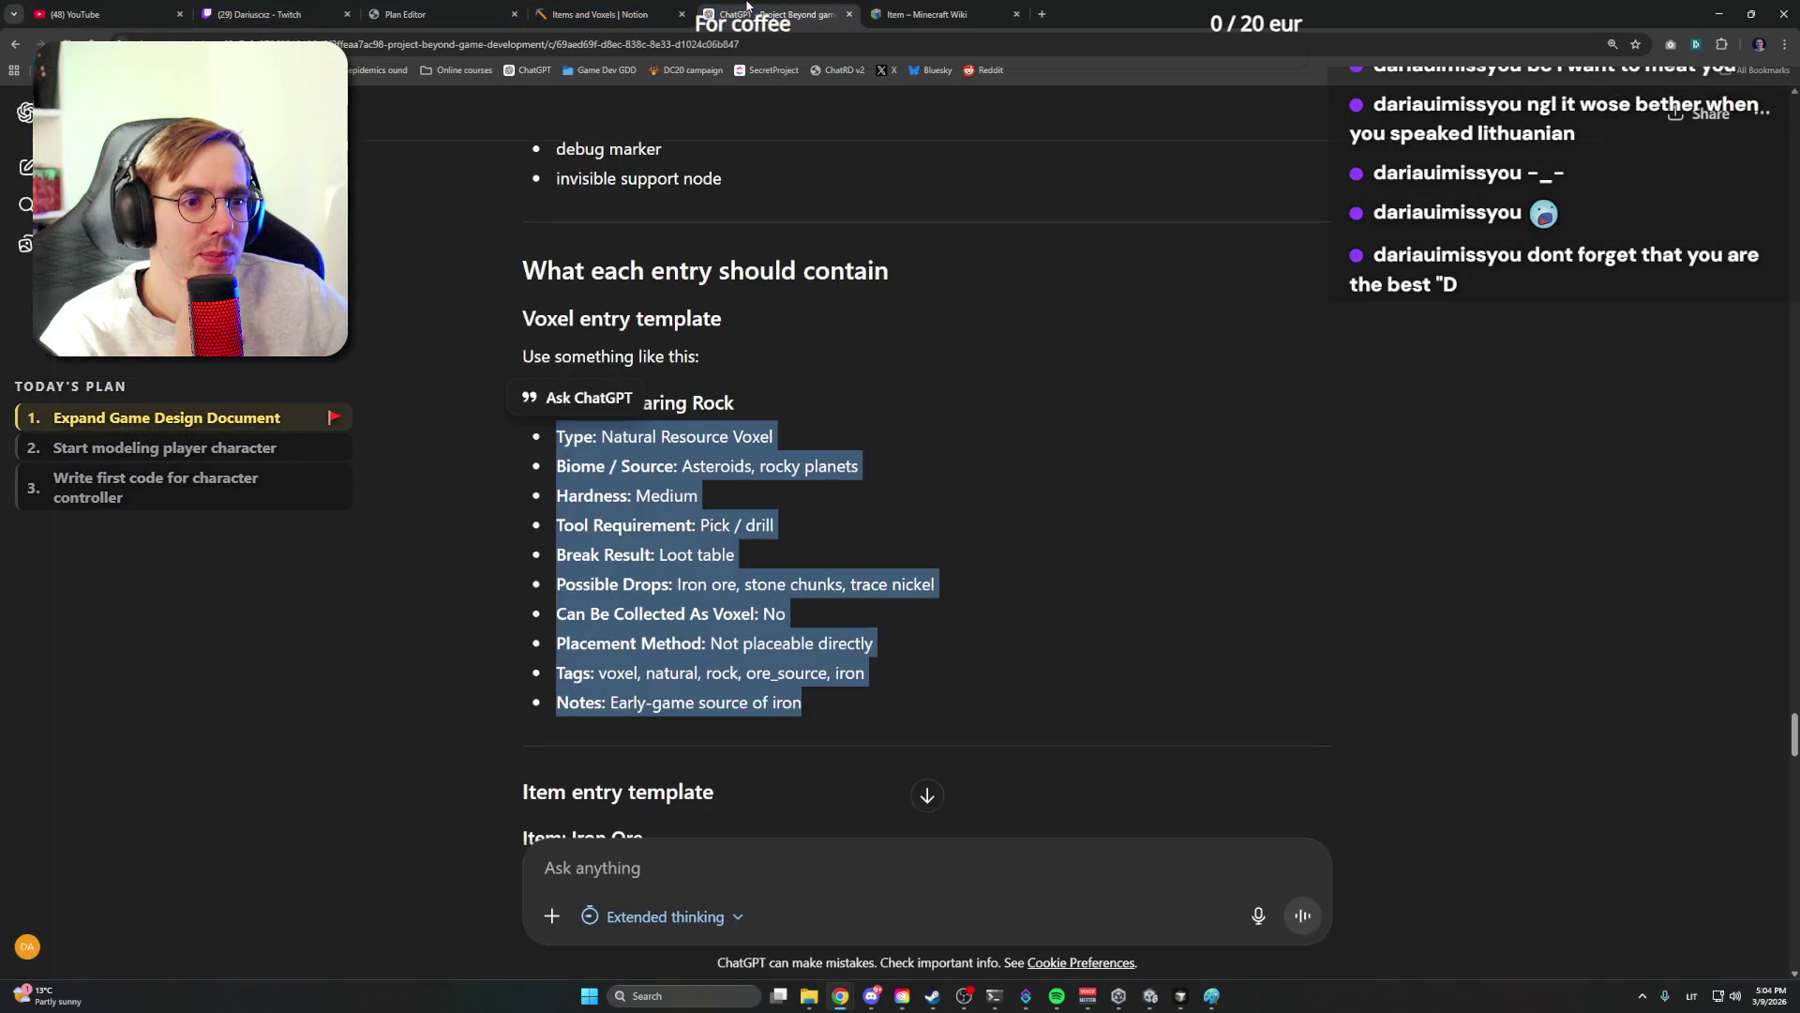
click(599, 14)
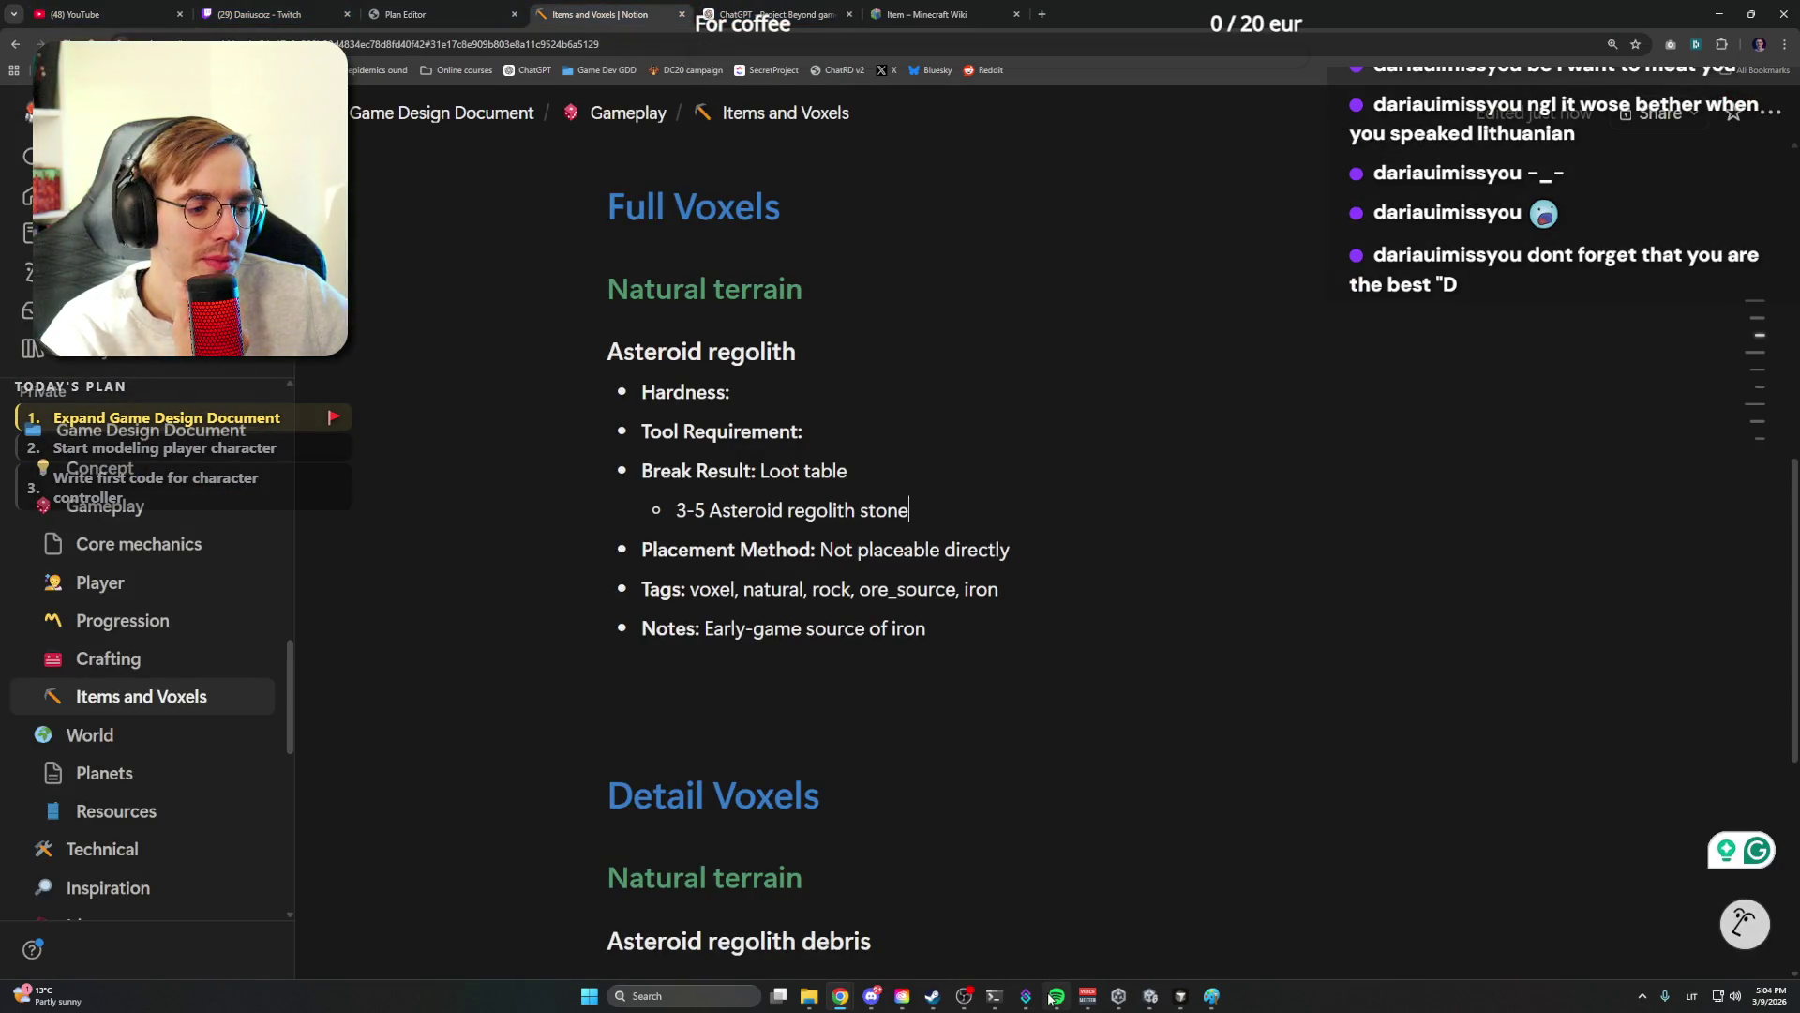
click(917, 849)
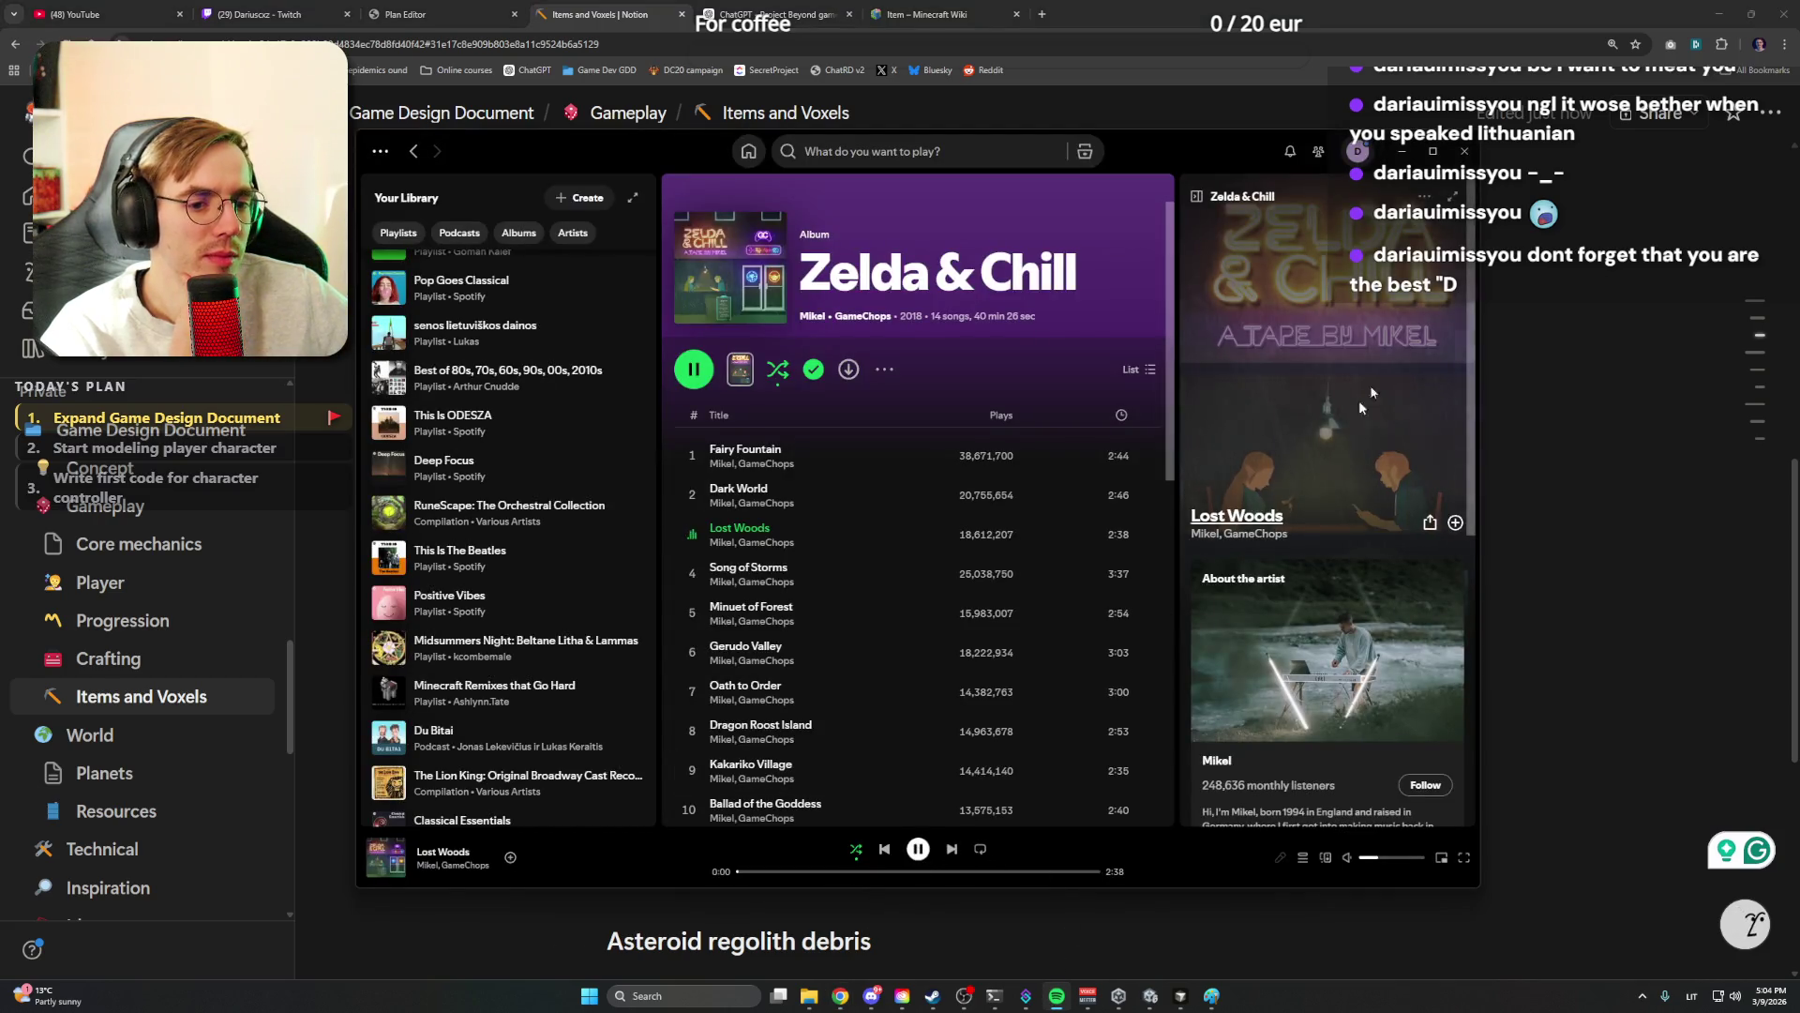
click(1403, 151)
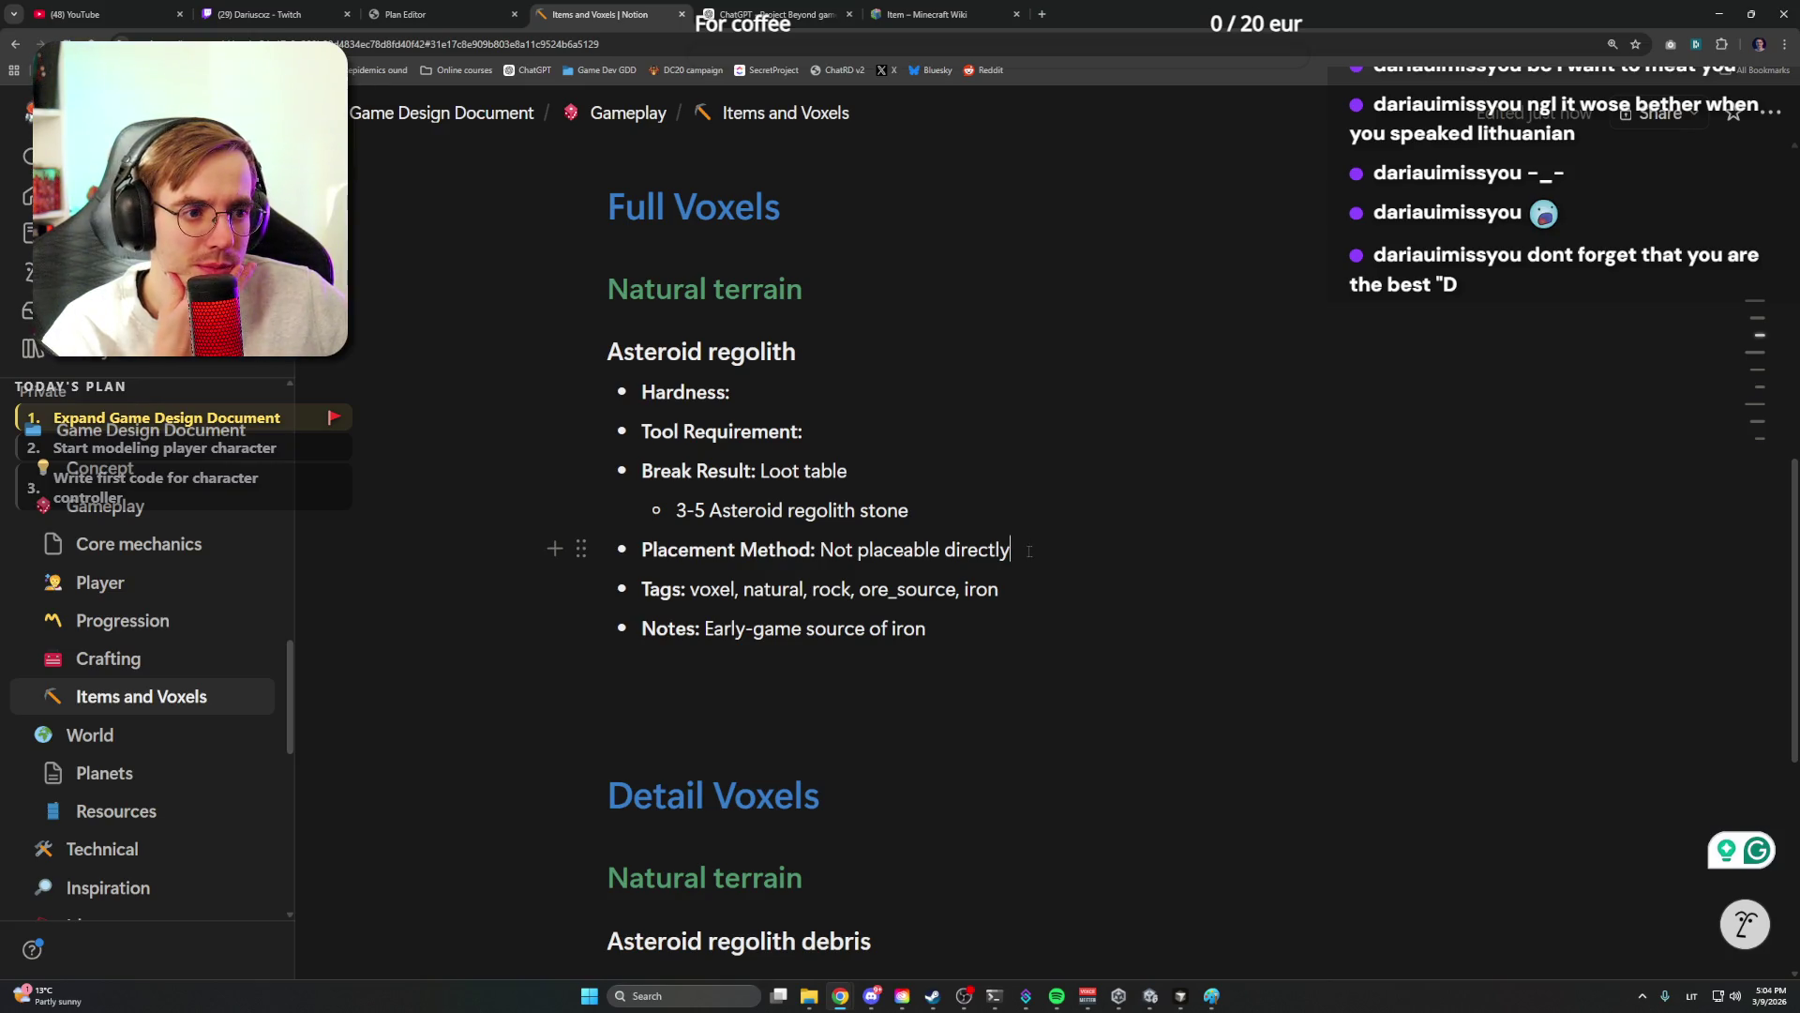
Clear the Placement Method value and delete the entire Tags line for Asteroid regolith
key(ctrl+shift+Left)
key(ctrl+shift+Left)
key(ctrl+shift+Left)
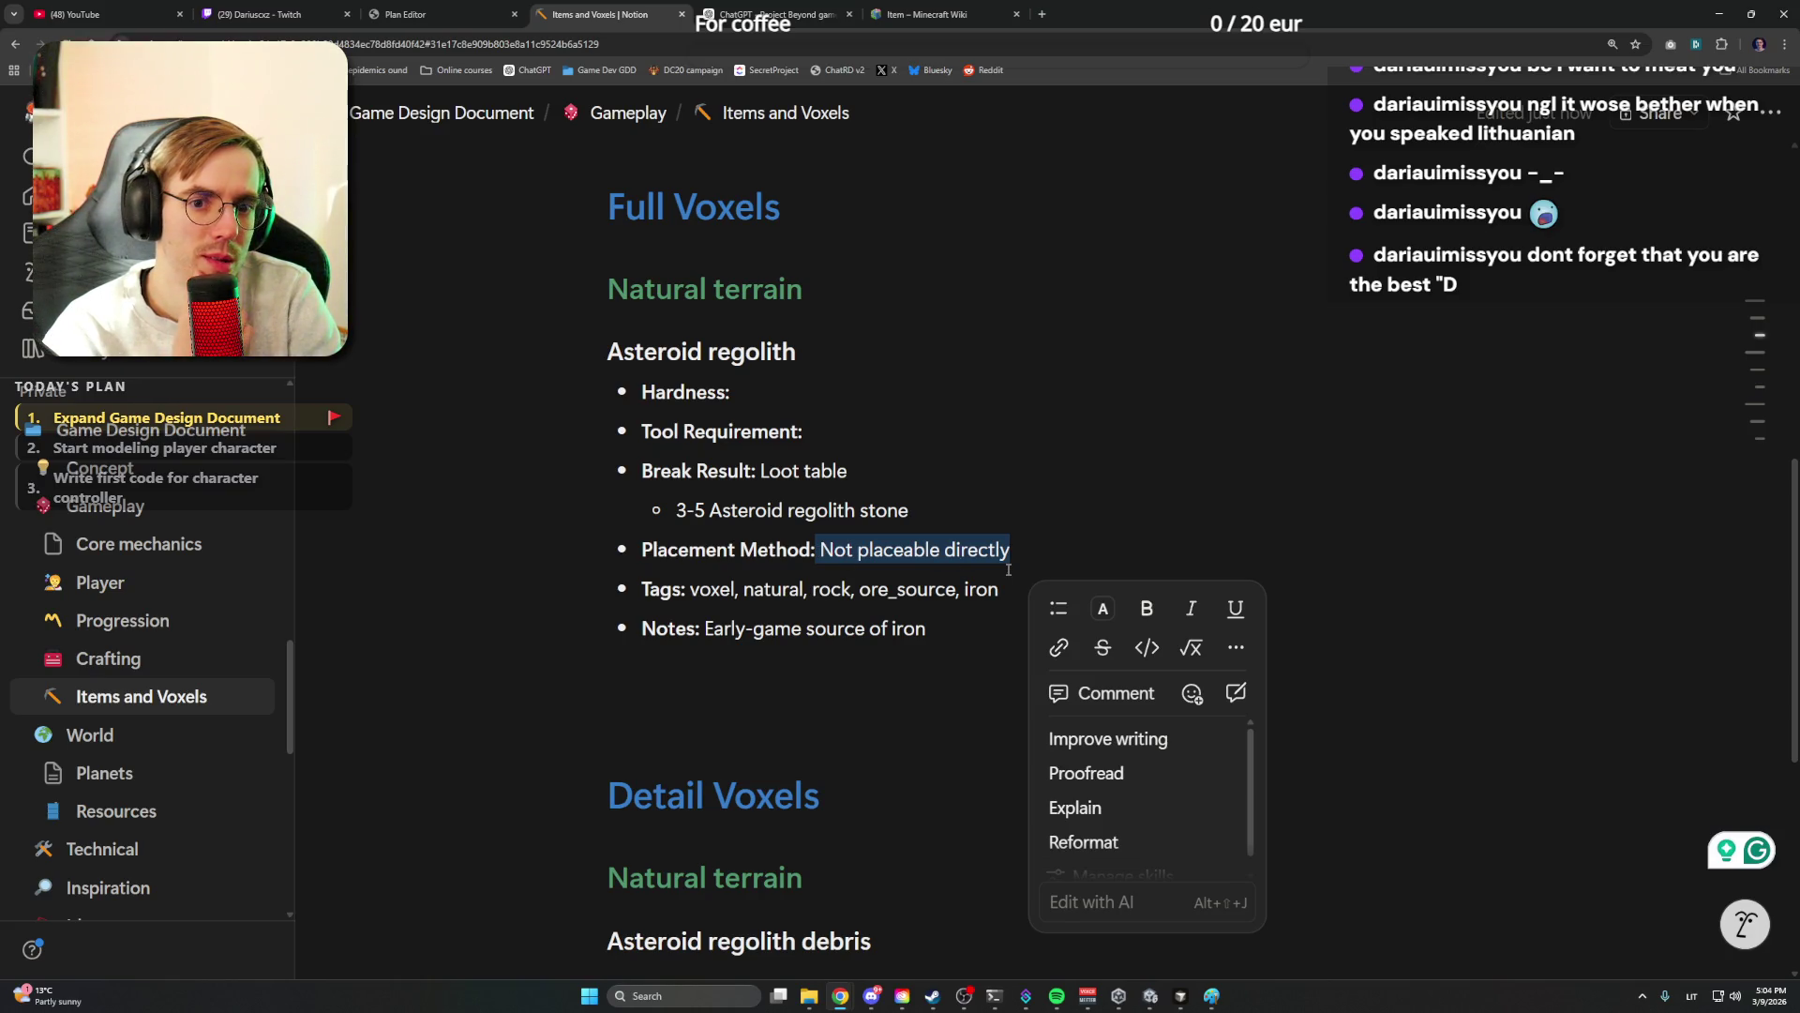
key(BackSpace)
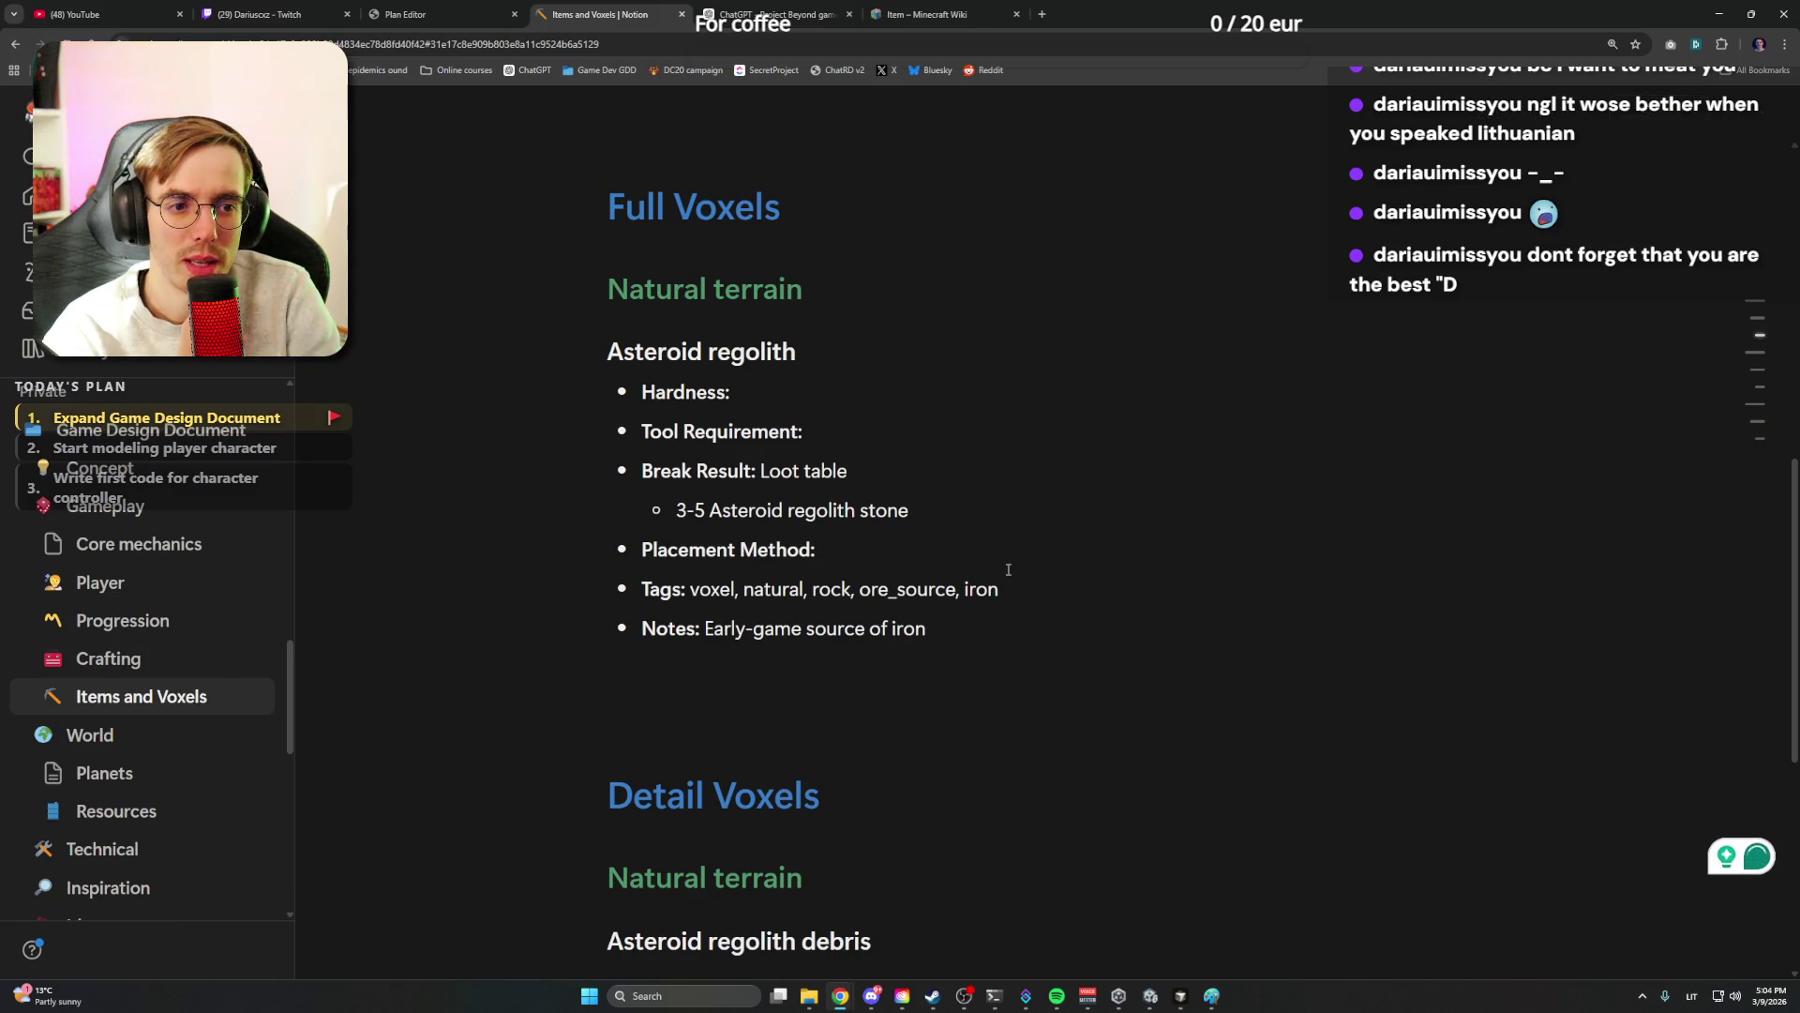
click(1014, 589)
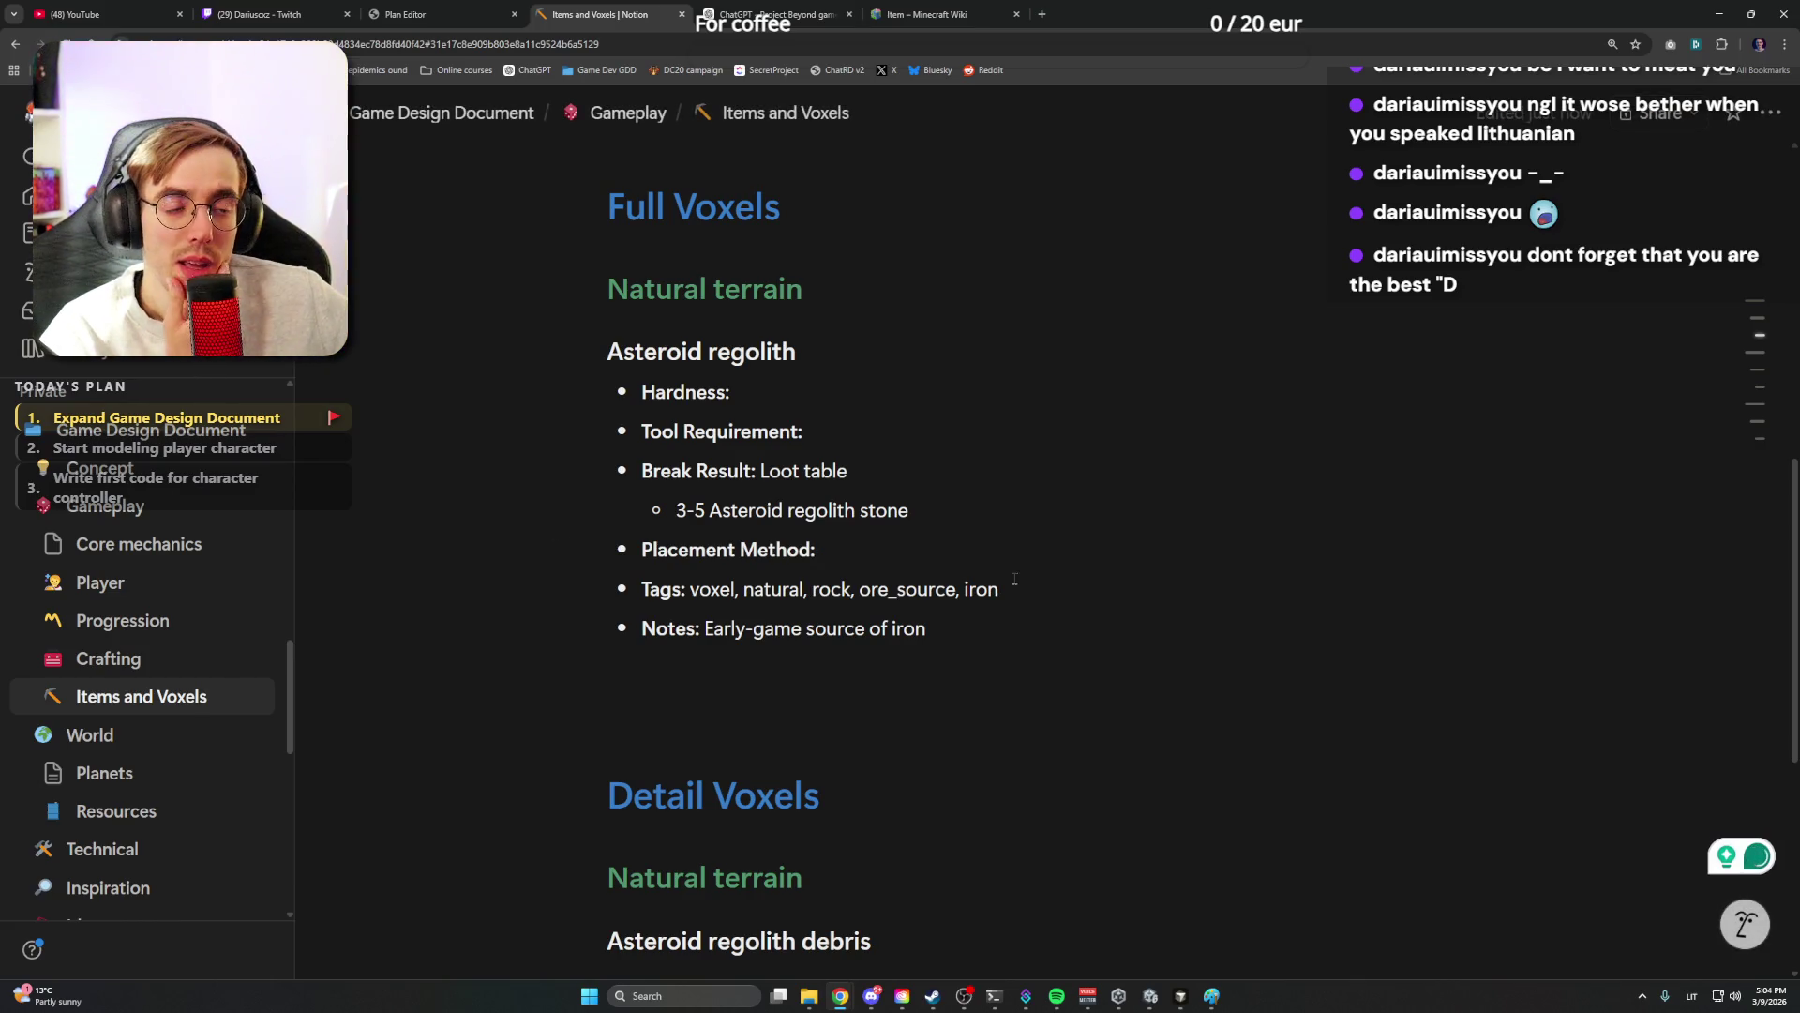
drag(1001, 589, 662, 589)
click(1086, 622)
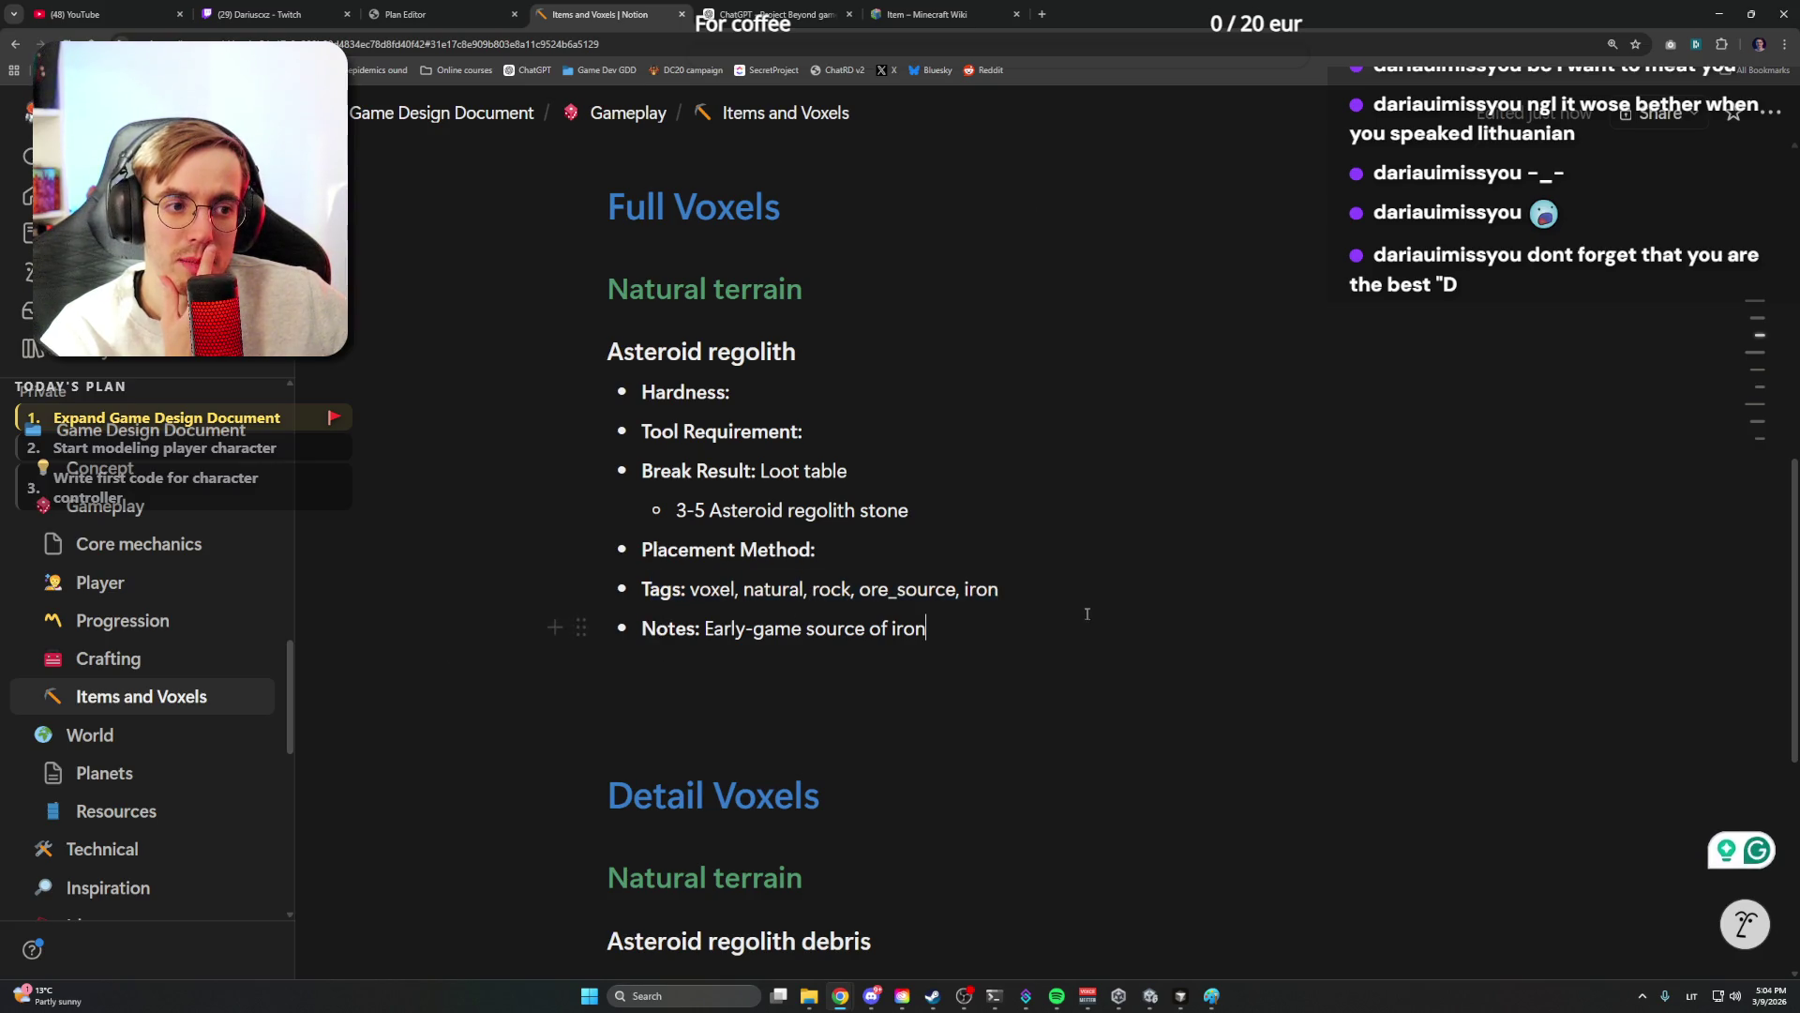
drag(1002, 589, 647, 590)
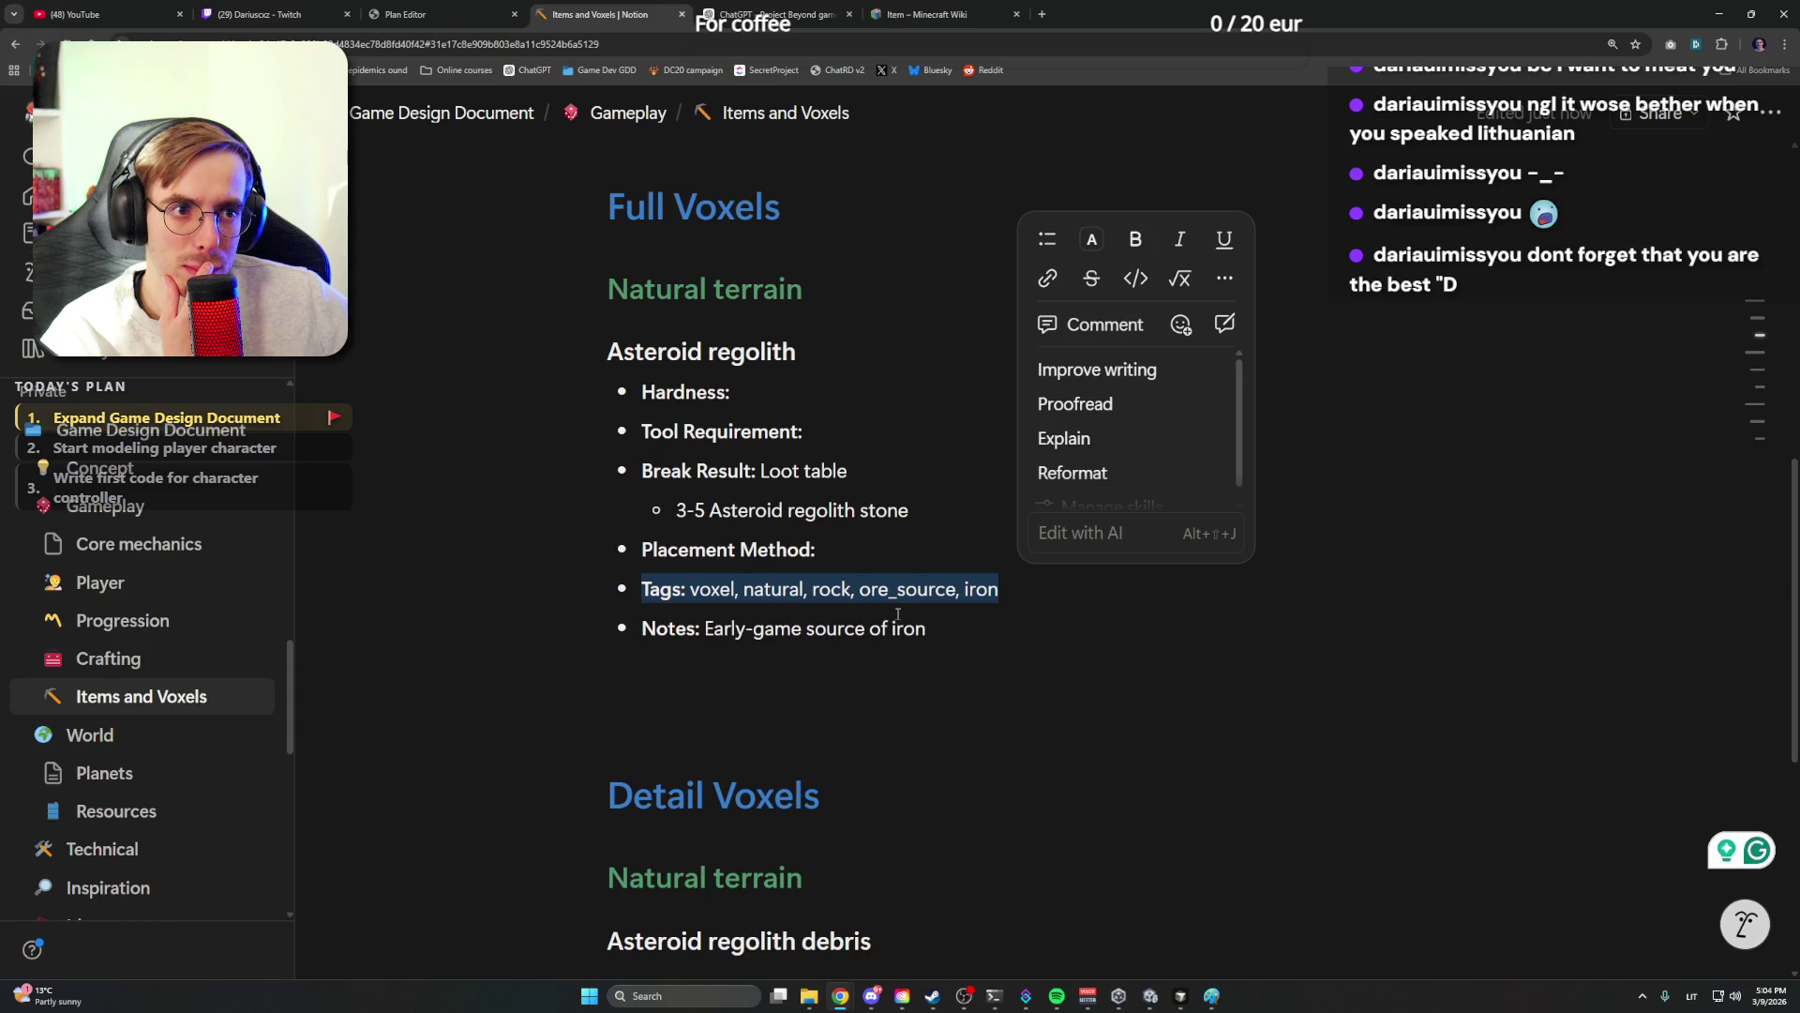
key(BackSpace)
key(BackSpace)
Blank the Notes value and remove the empty blocks before Detail Voxels and below the debris heading
click(983, 611)
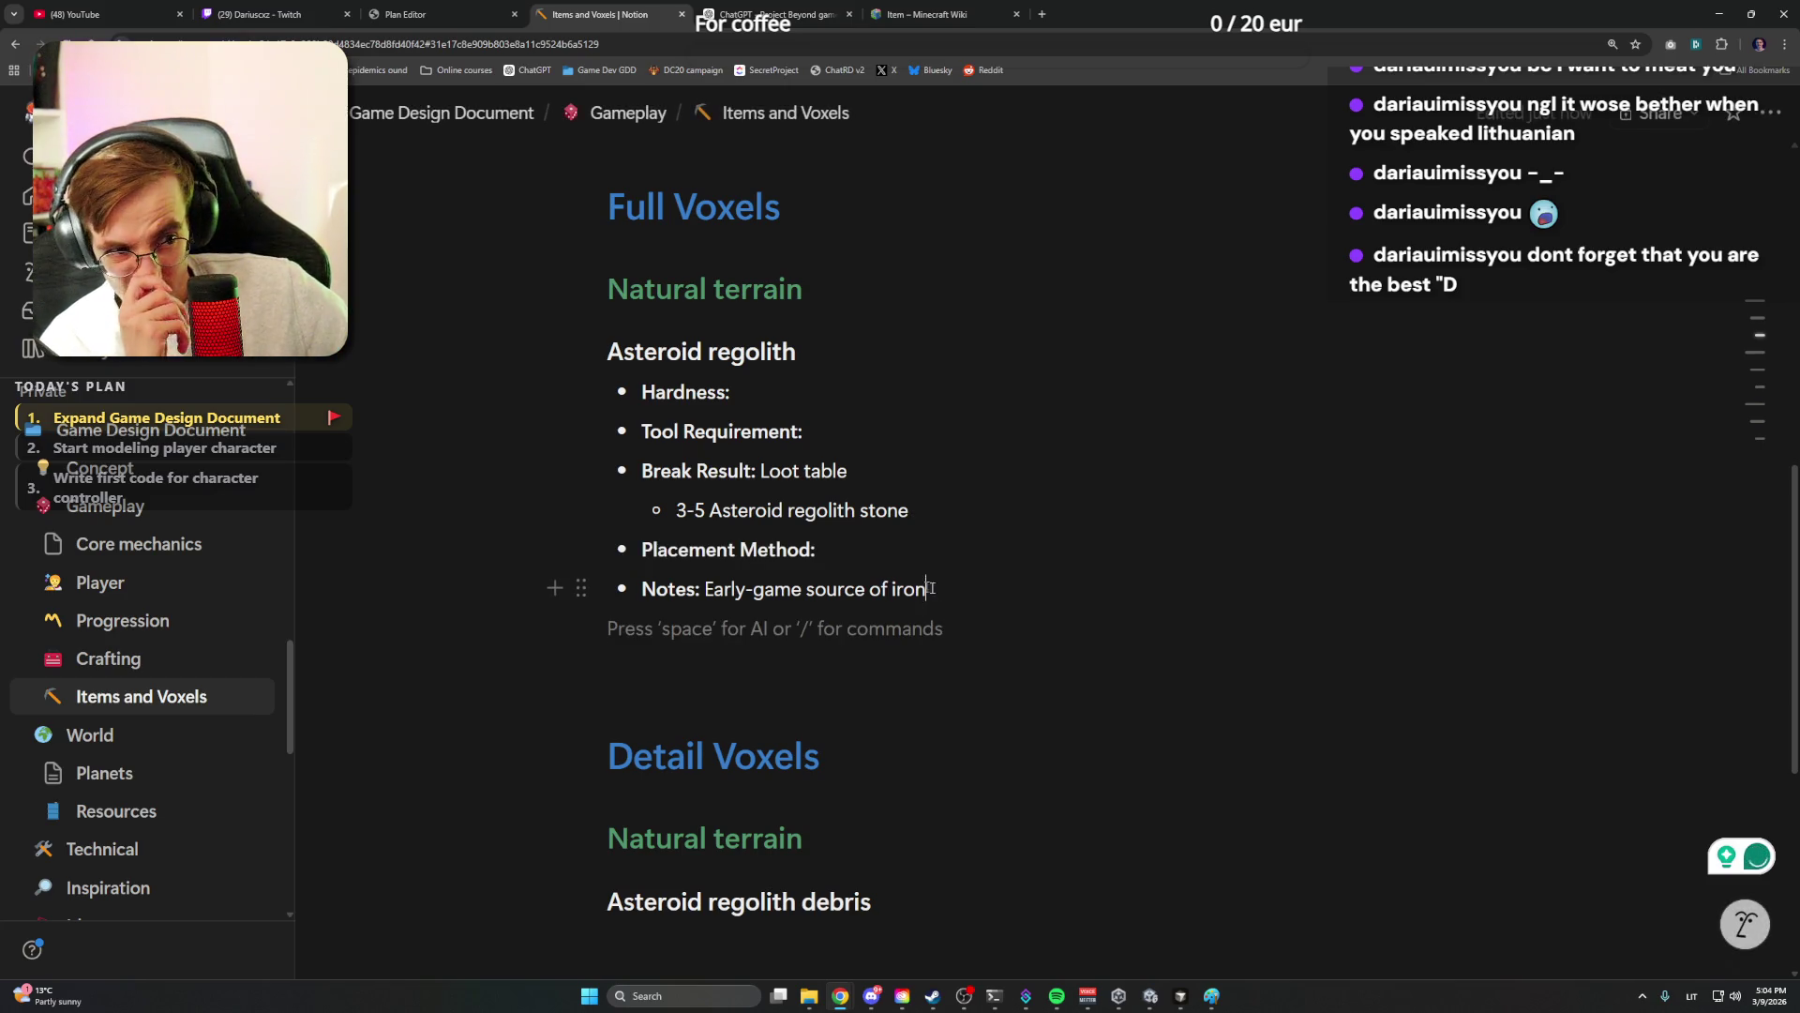
drag(929, 588, 705, 588)
key(BackSpace)
click(771, 619)
key(BackSpace)
key(BackSpace)
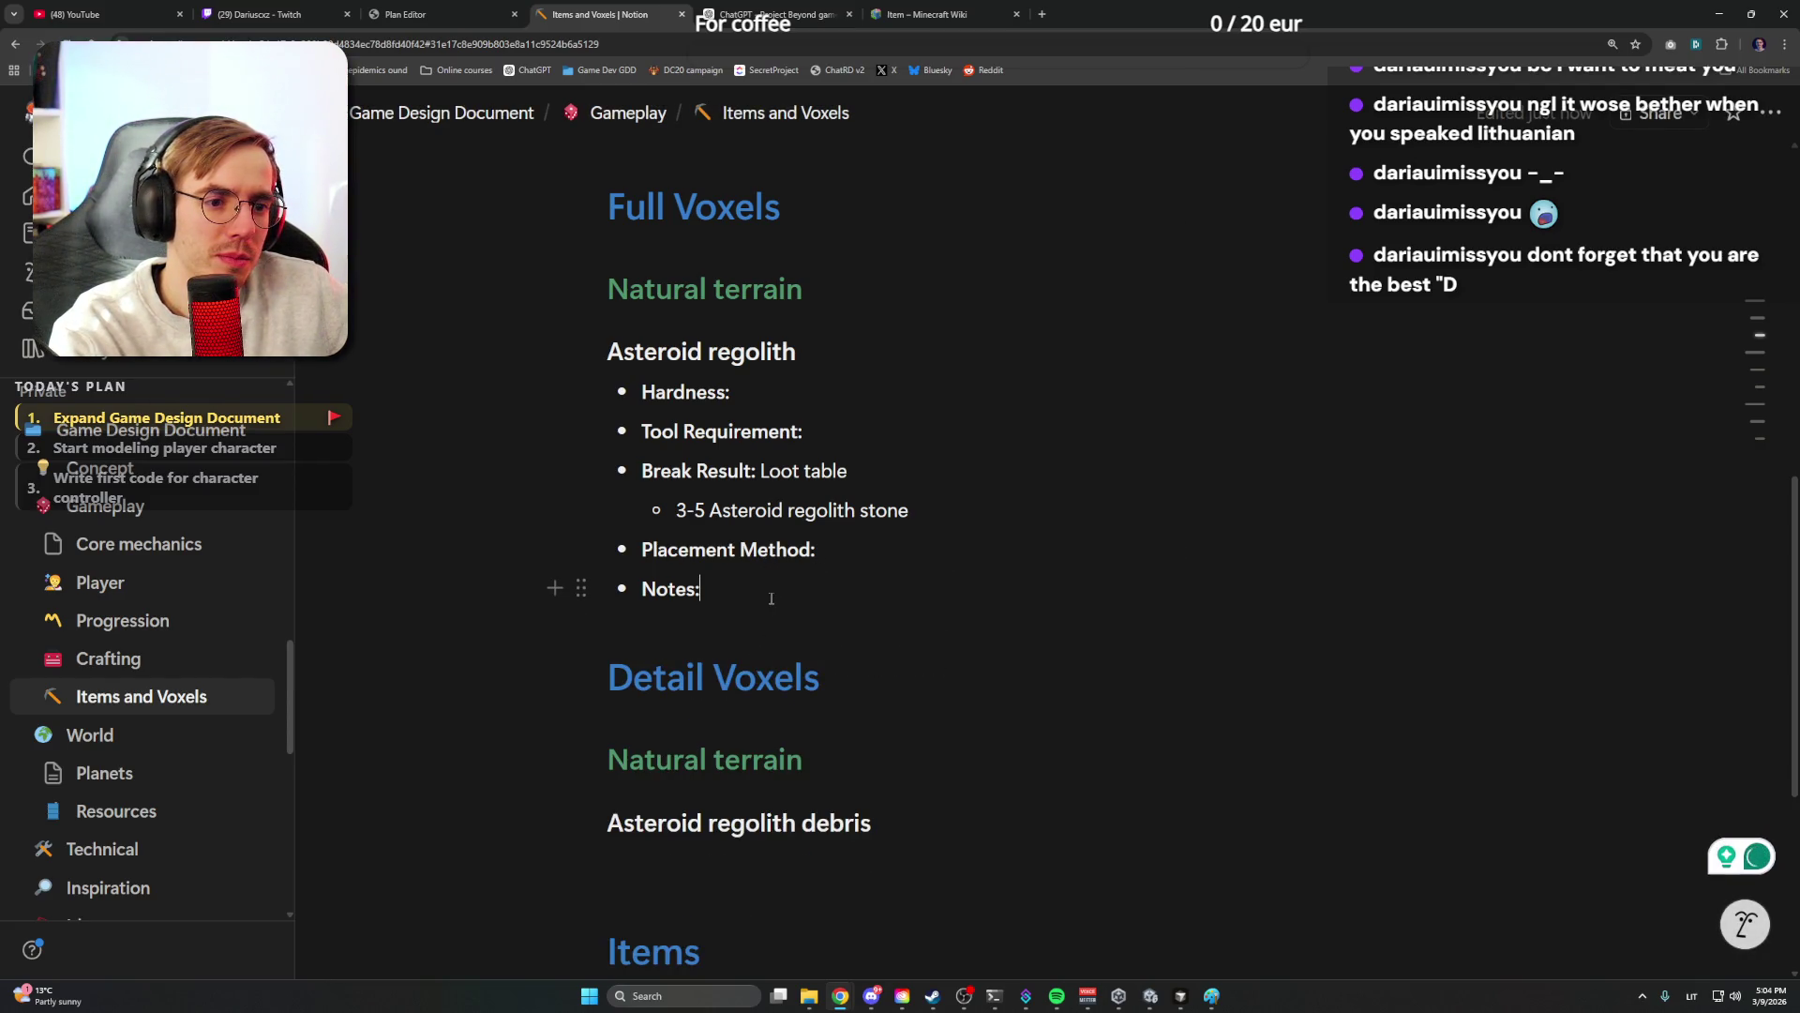
scroll(771, 599, down, 2)
click(771, 579)
key(BackSpace)
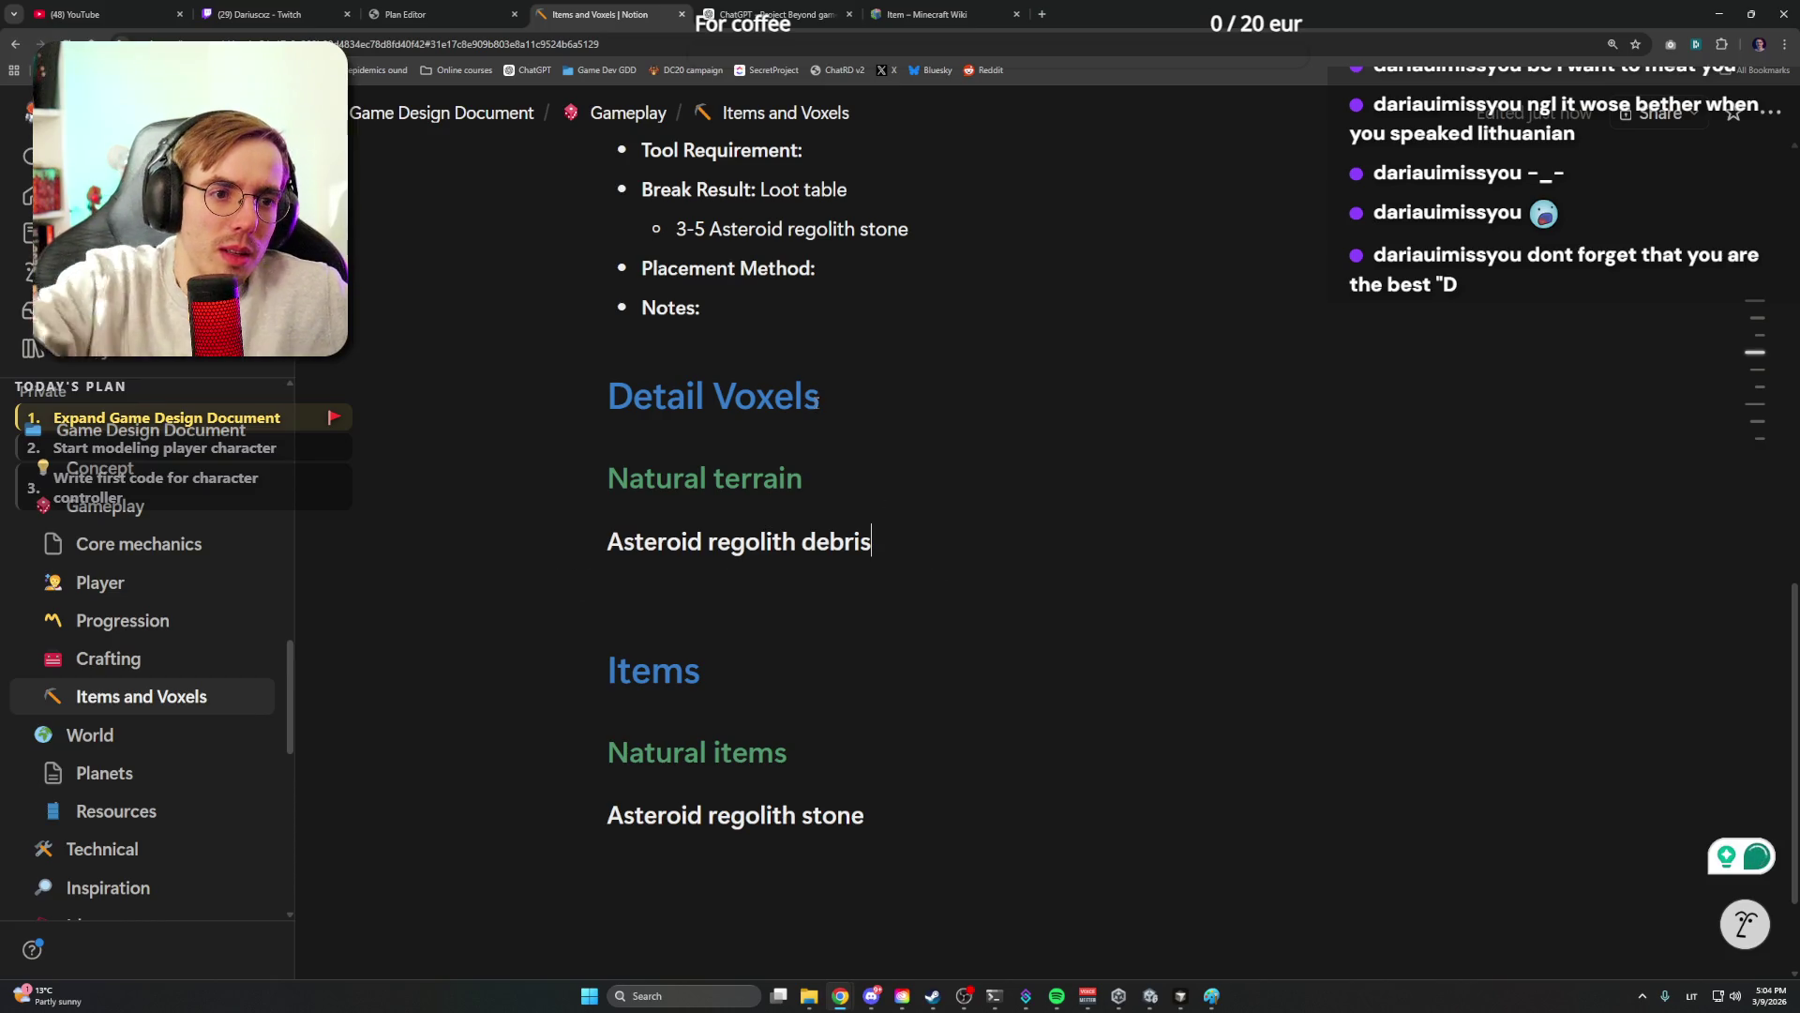
click(831, 400)
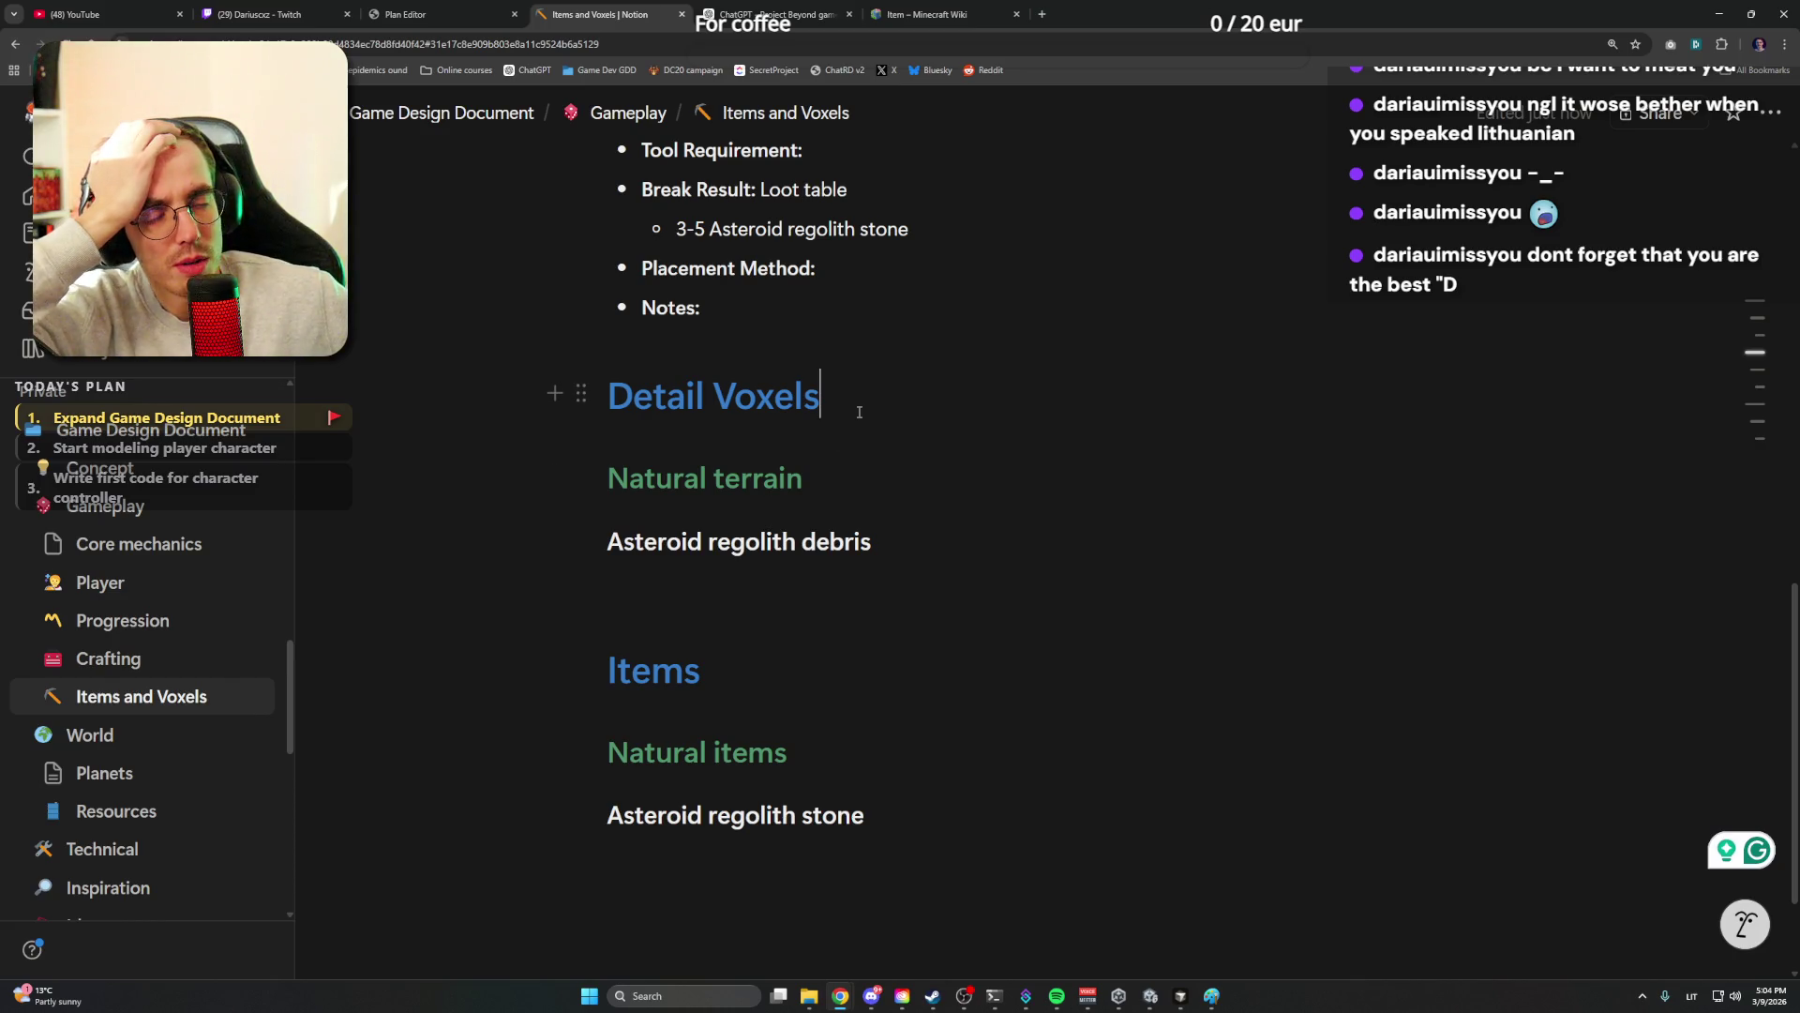
scroll(866, 407, up, 4)
scroll(865, 407, up, 4)
scroll(865, 406, up, 4)
scroll(864, 407, up, 4)
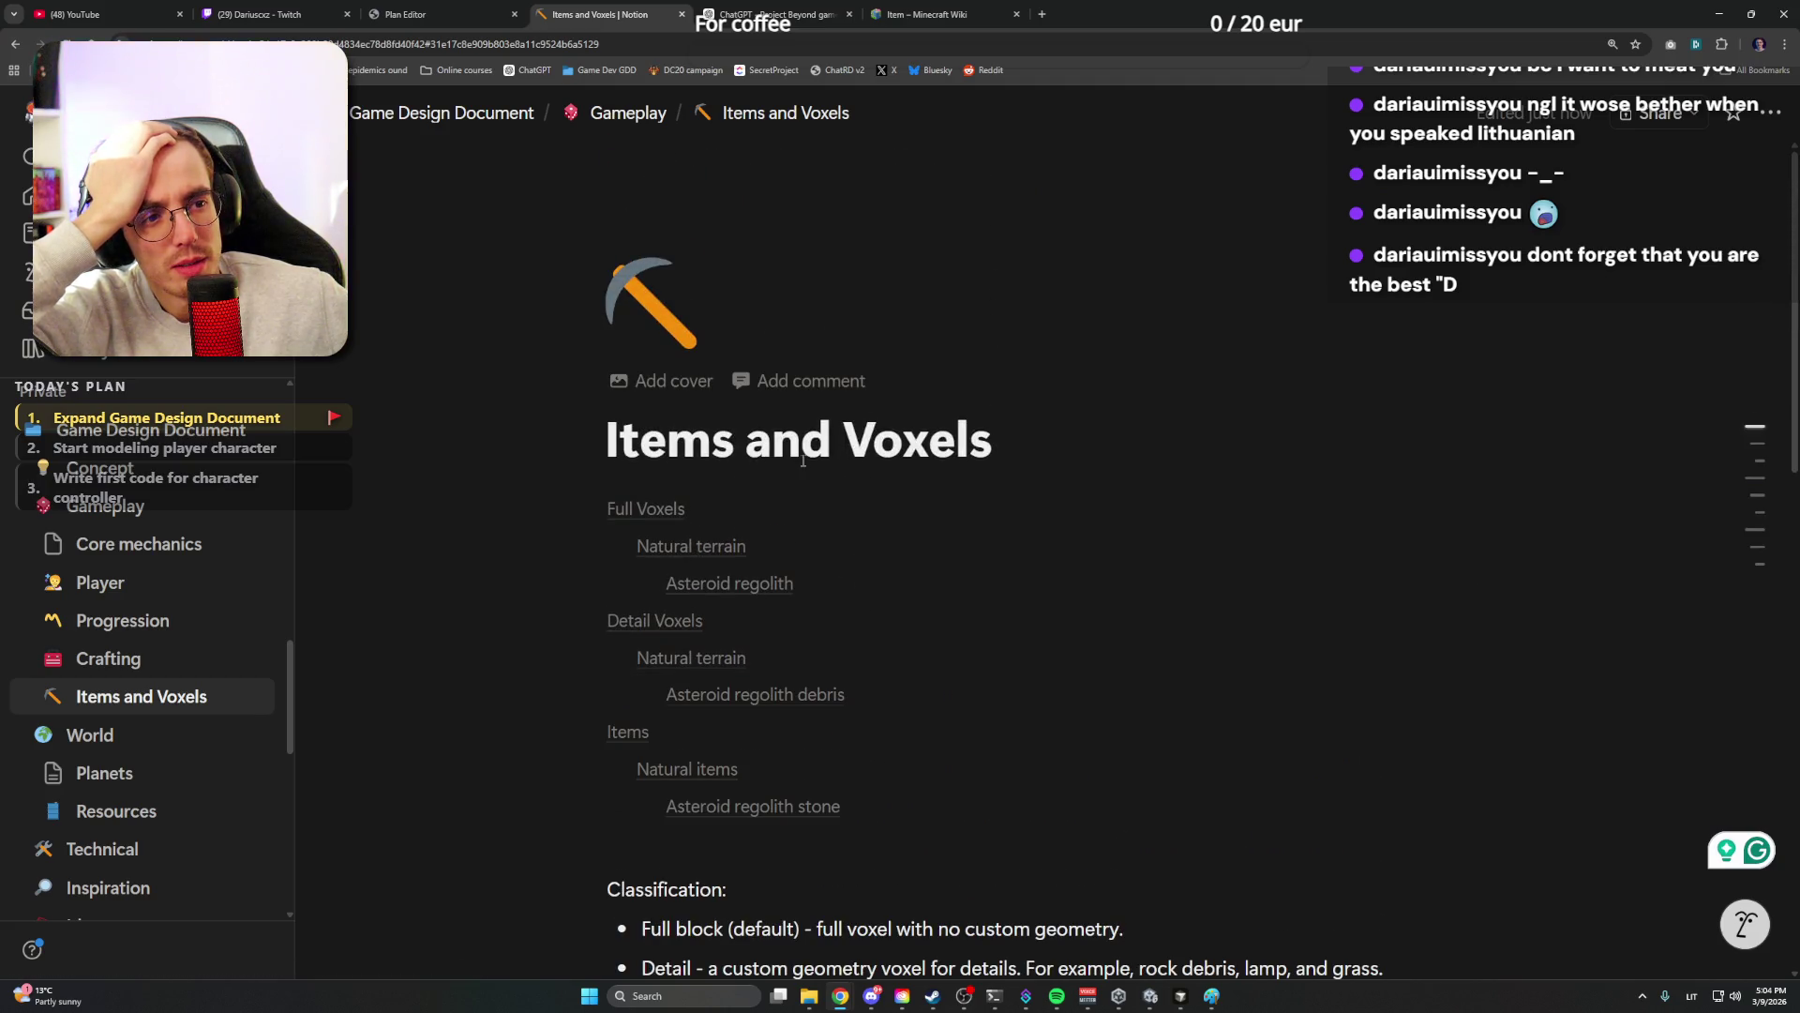
scroll(866, 406, down, 2)
scroll(858, 422, down, 6)
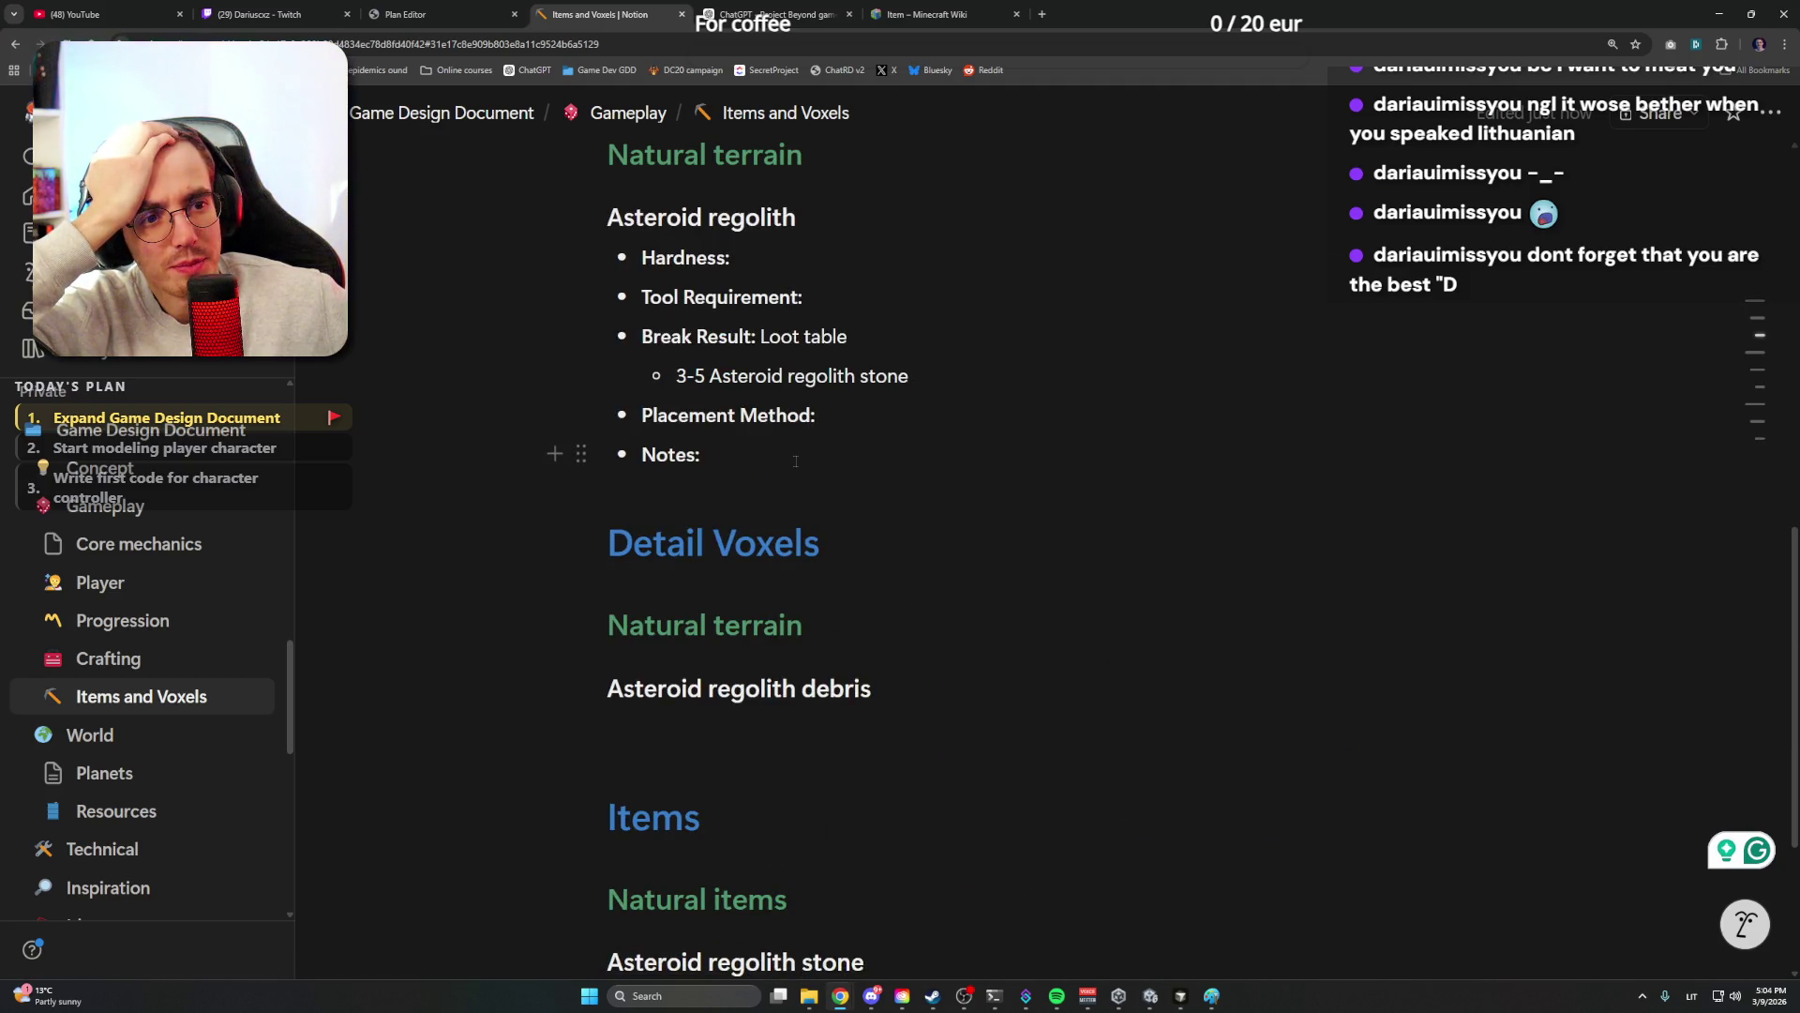
click(844, 422)
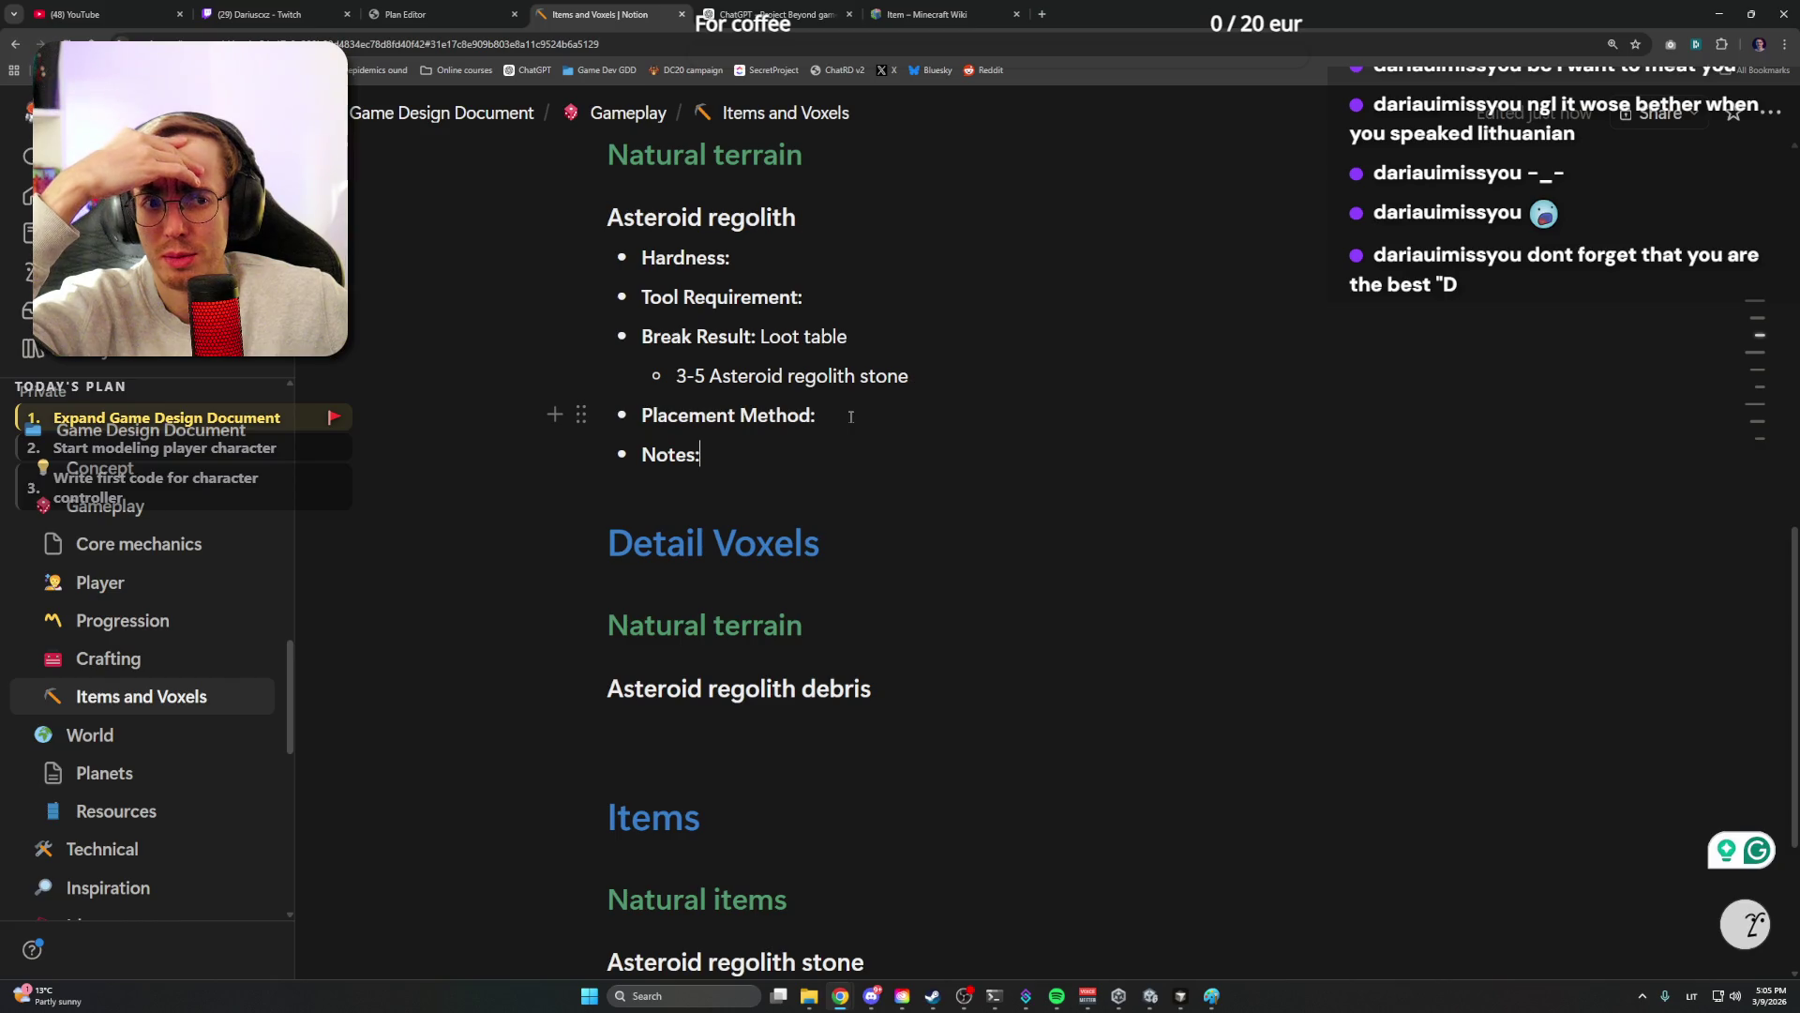
scroll(851, 415, down, 2)
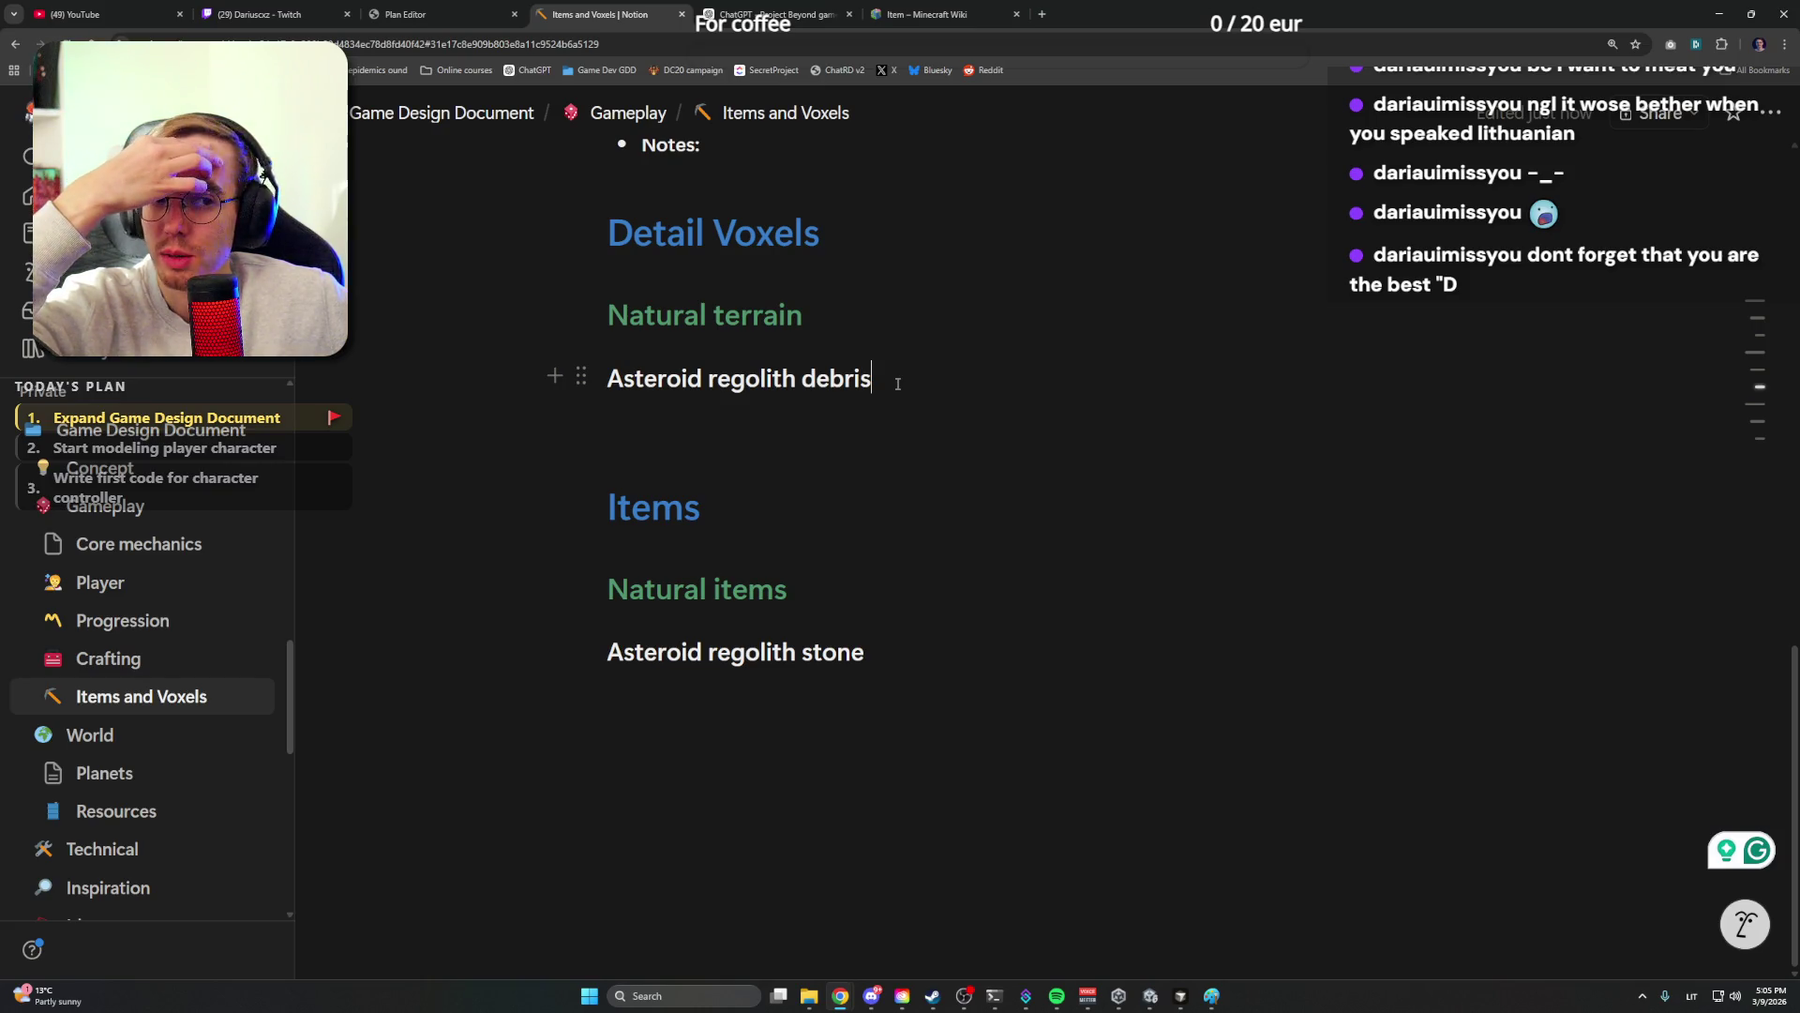
scroll(899, 382, up, 2)
scroll(897, 381, down, 2)
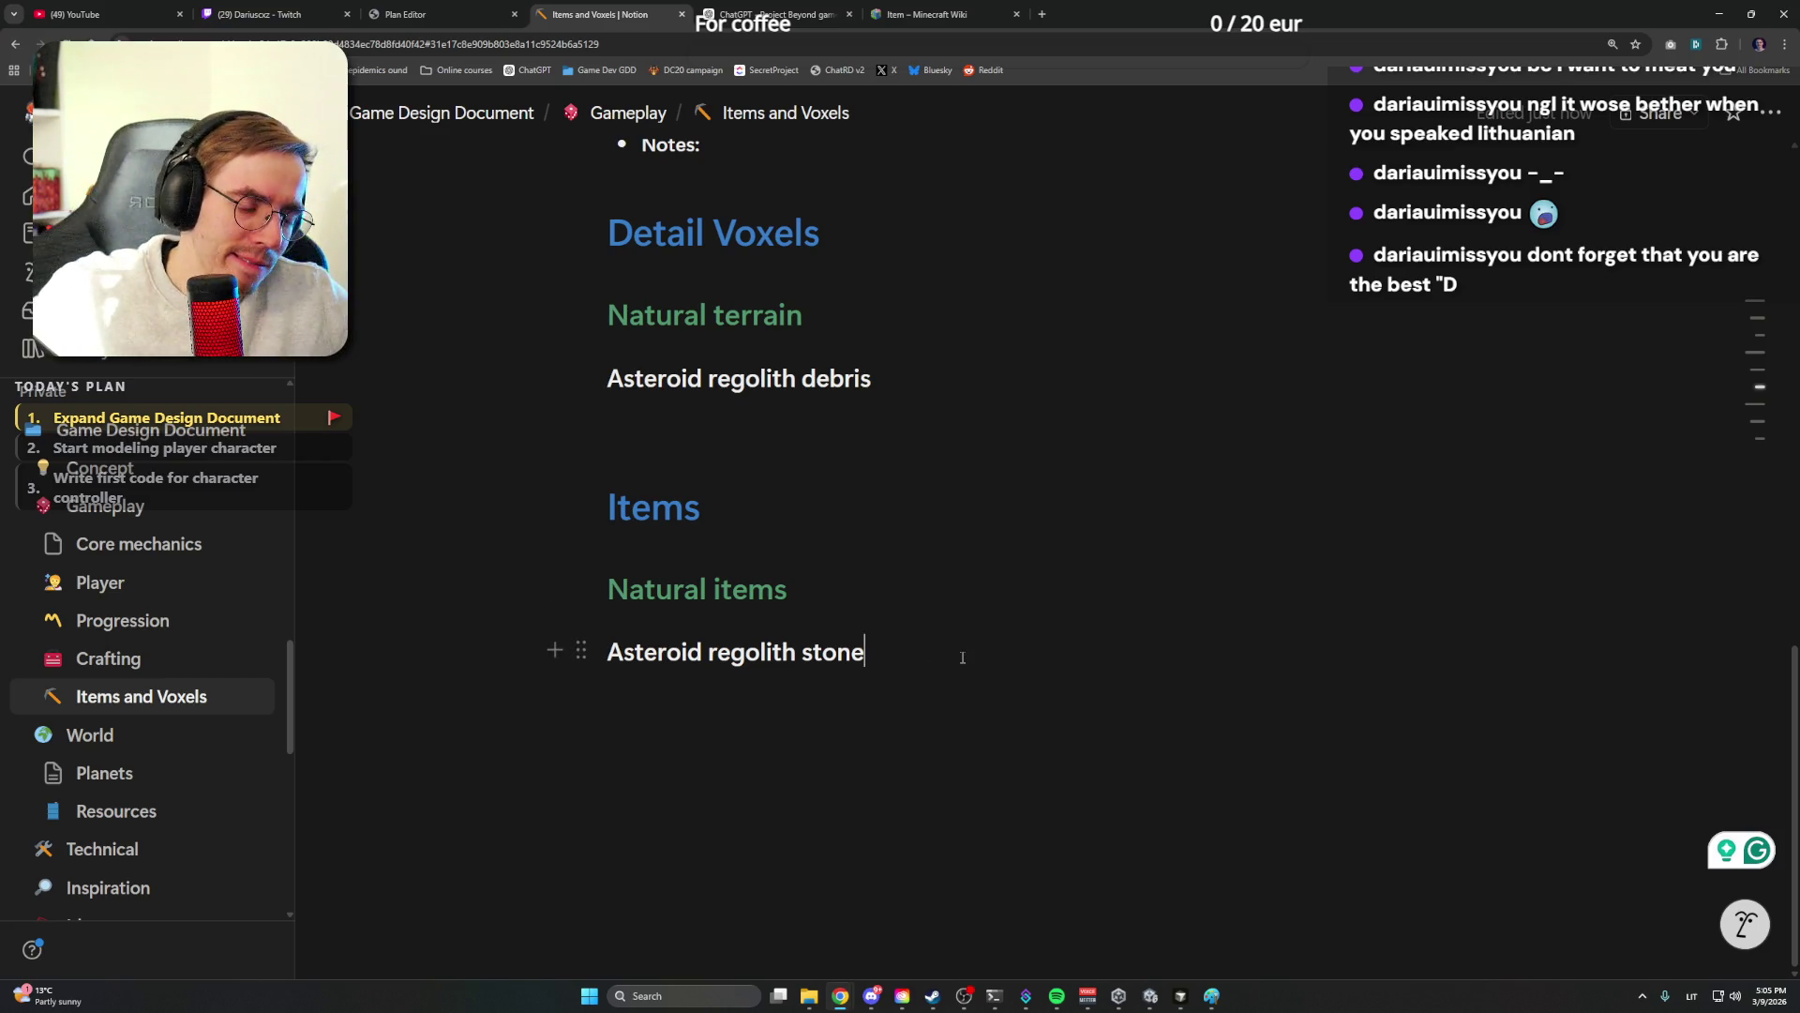
scroll(911, 646, up, 1)
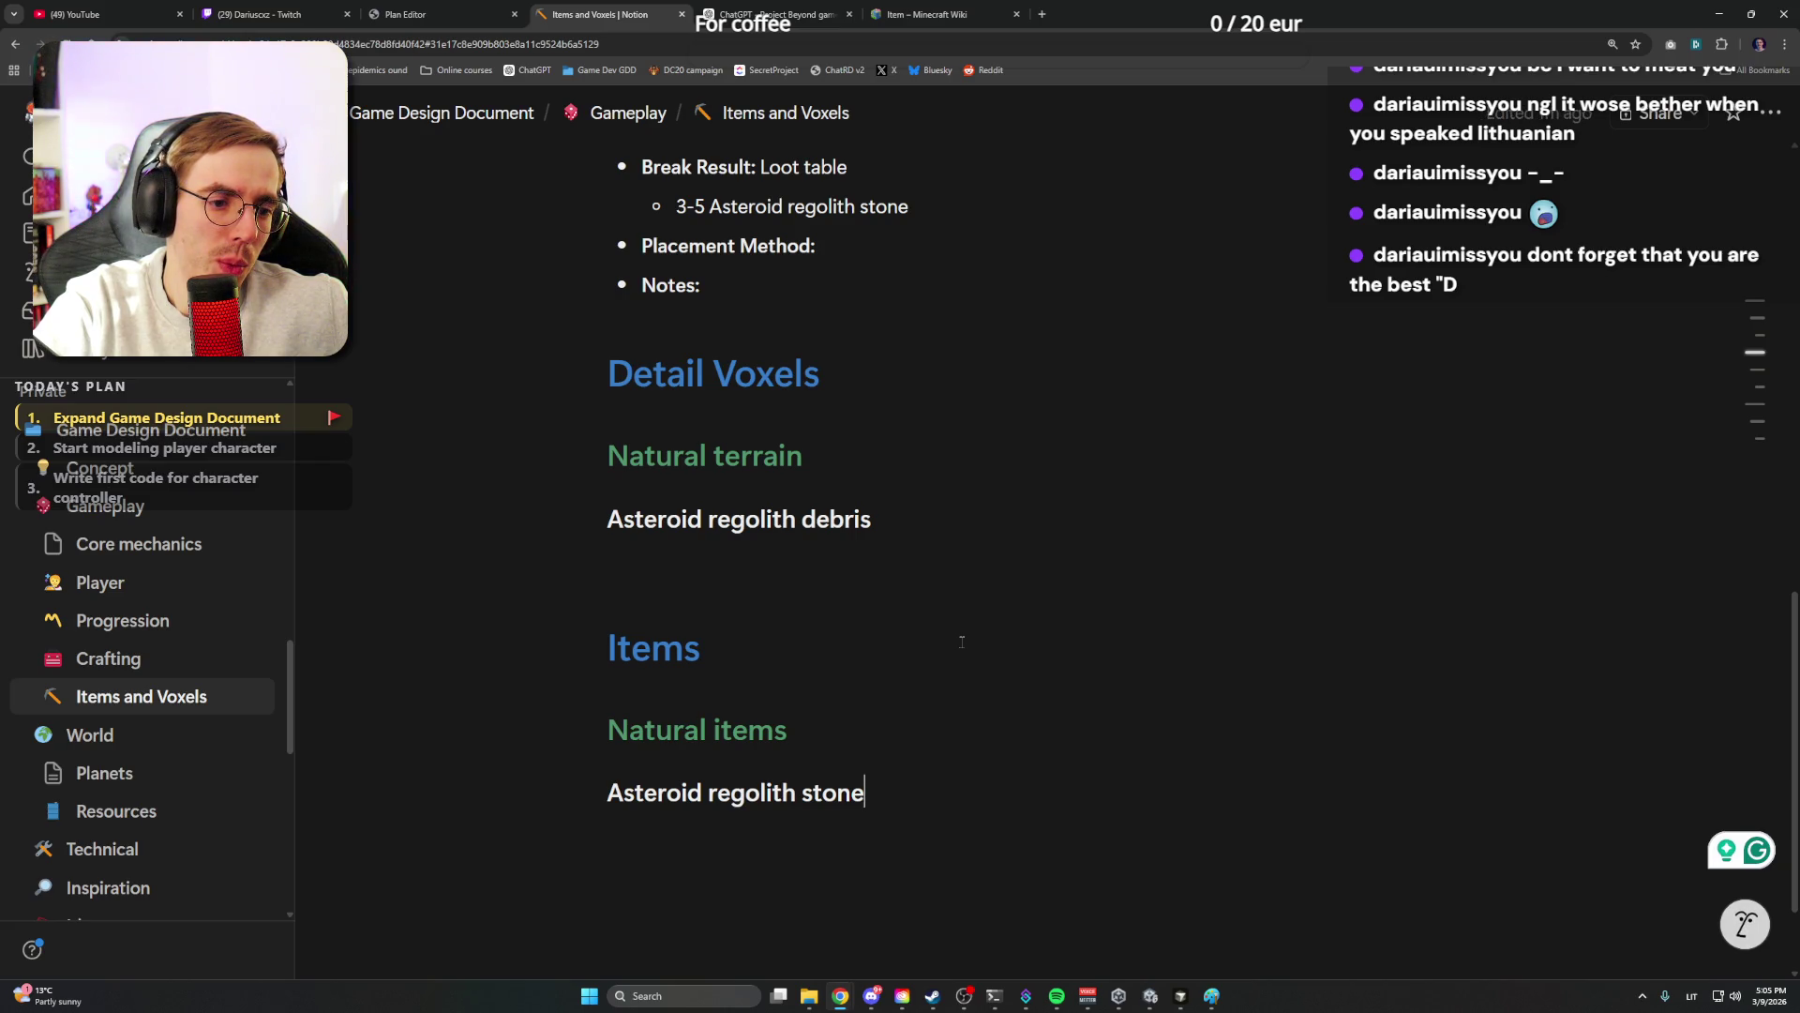
click(51, 697)
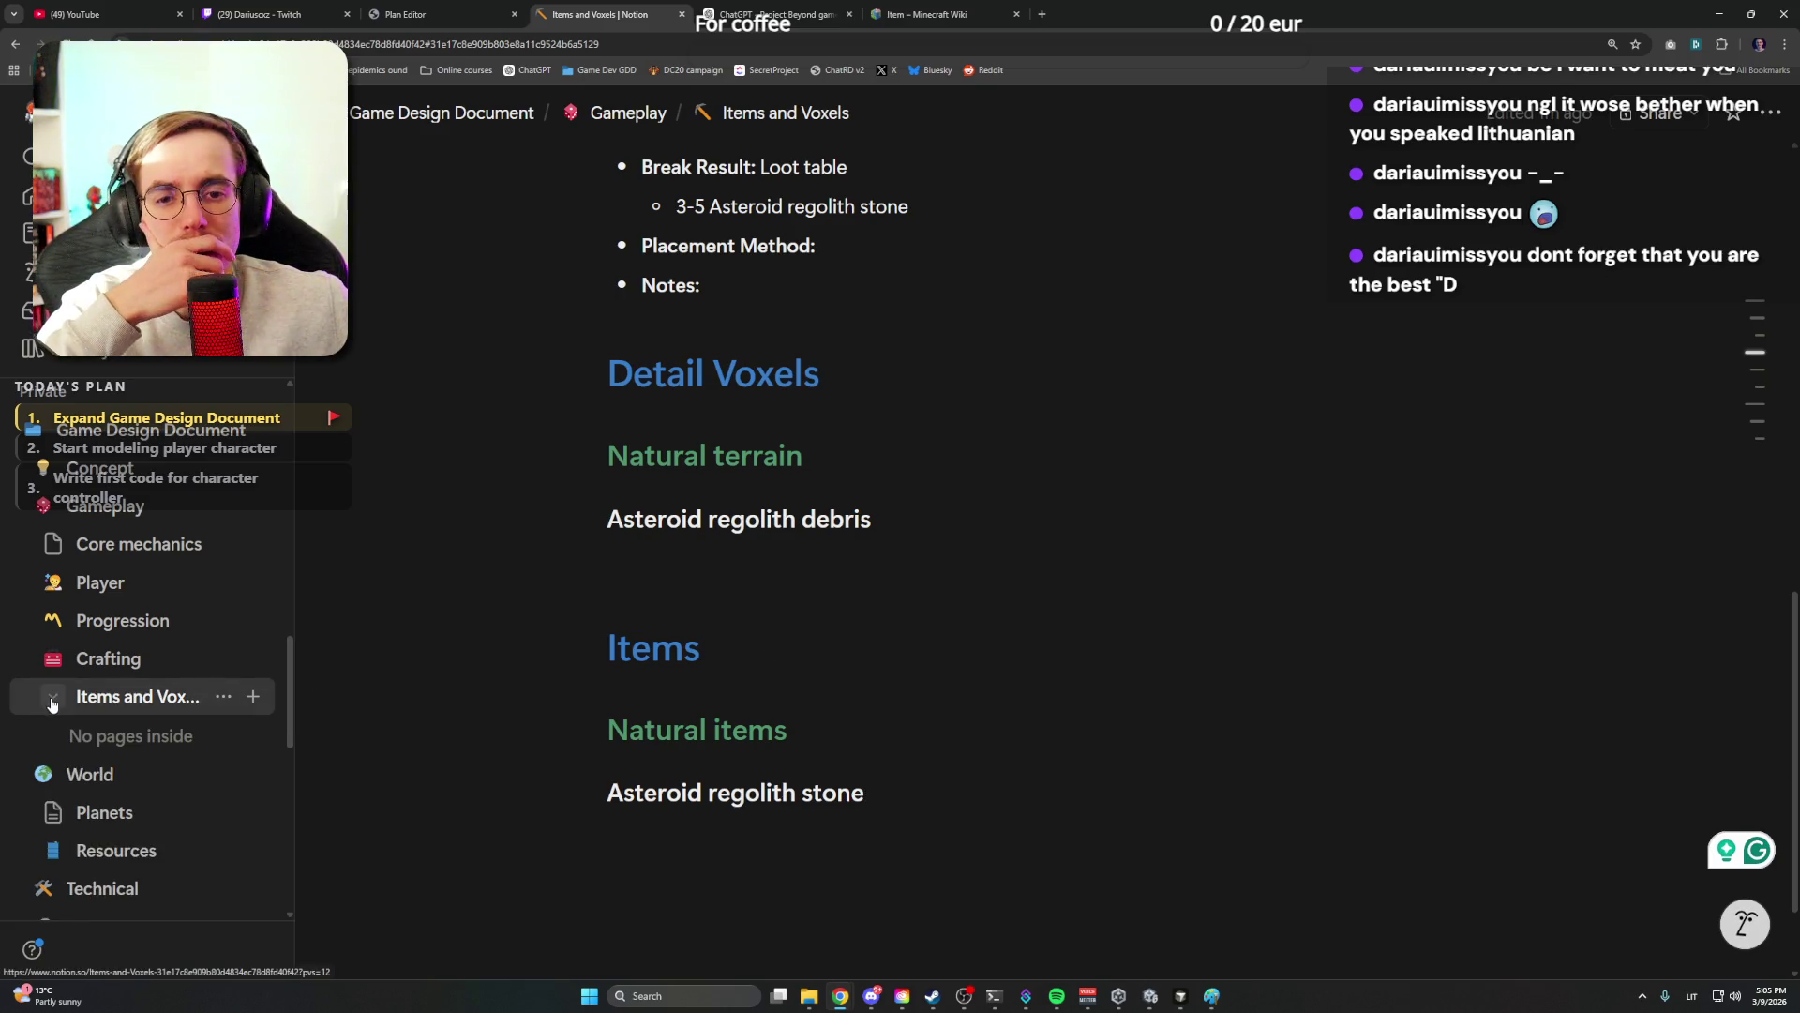
click(52, 705)
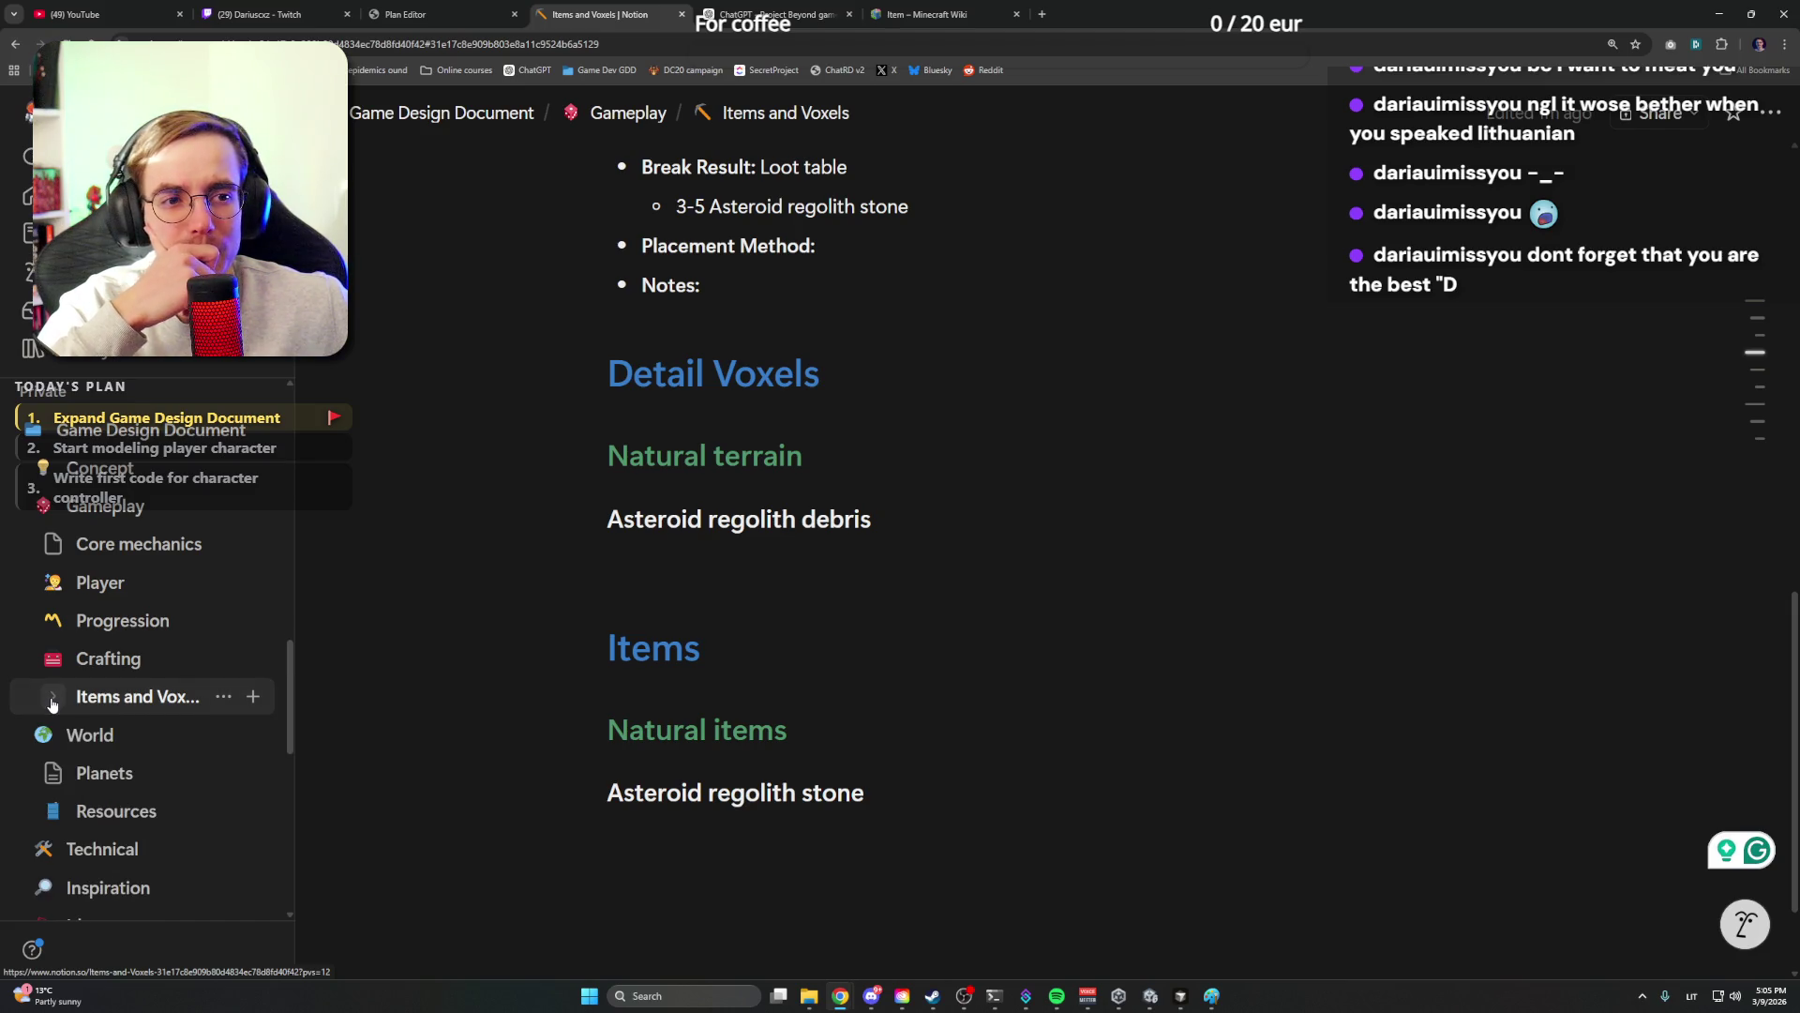
scroll(811, 590, up, 5)
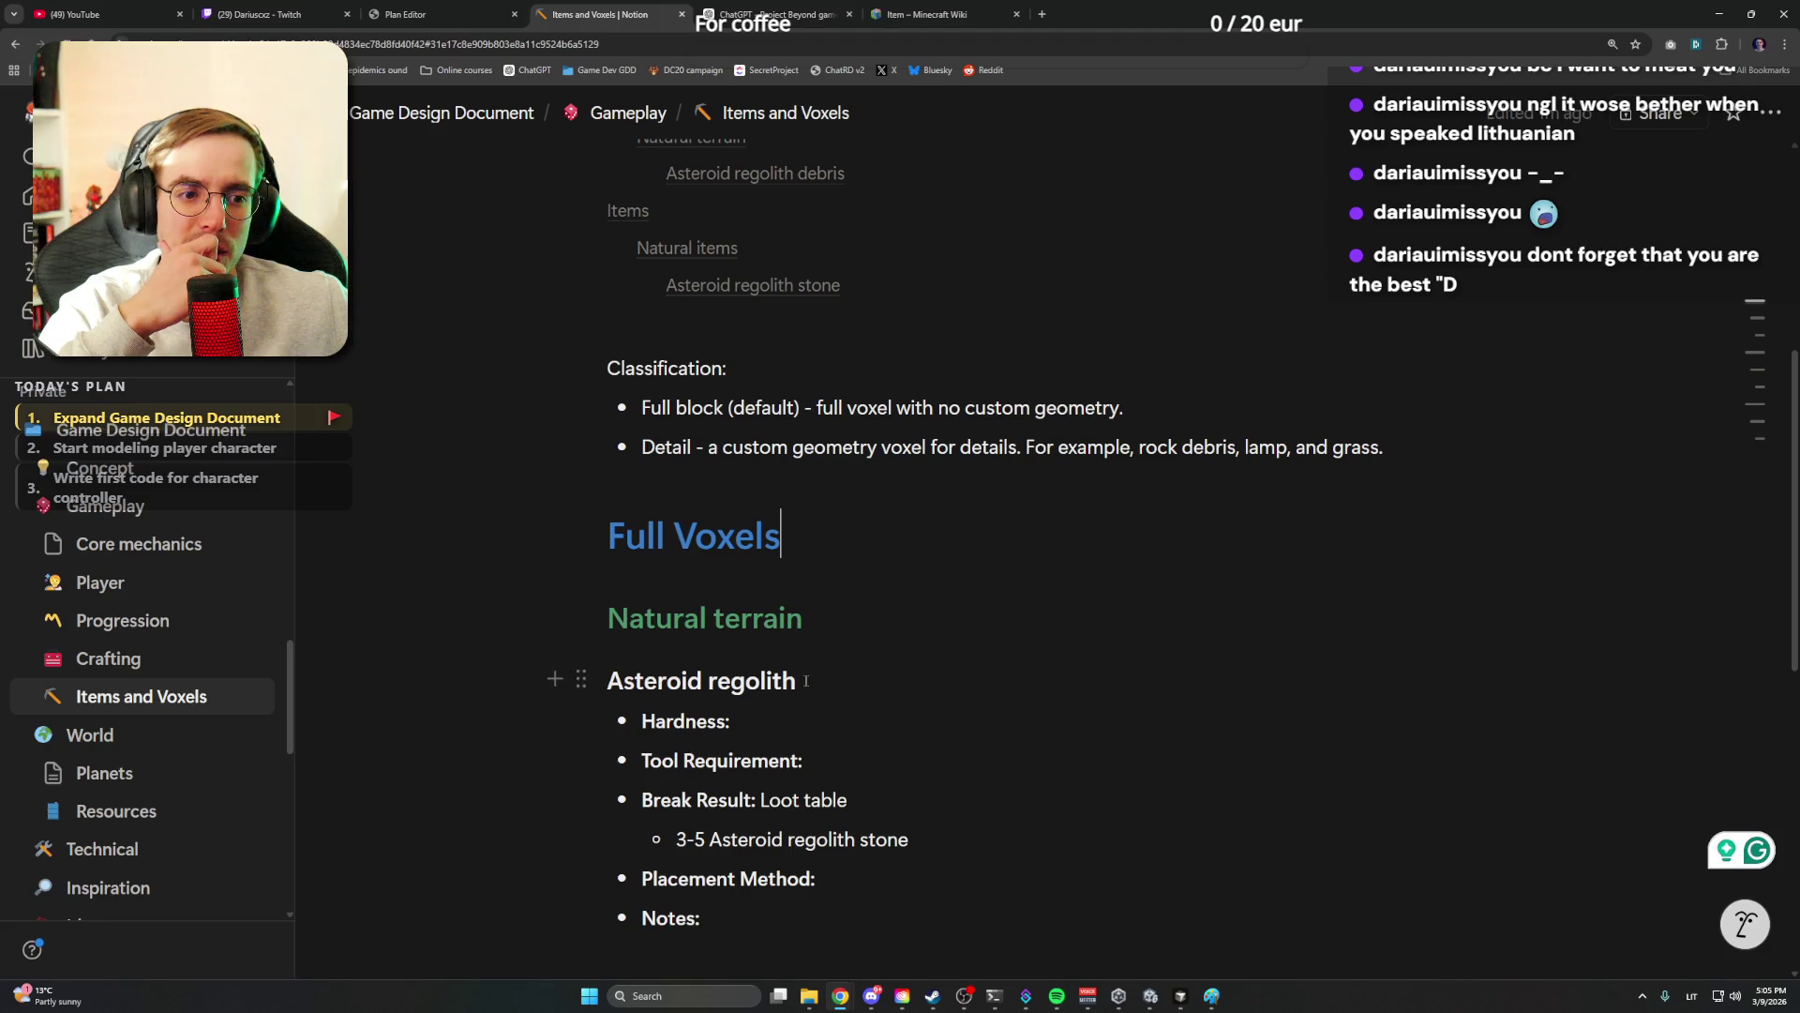
scroll(816, 544, up, 6)
mouse_move(799, 441)
mouse_move(799, 380)
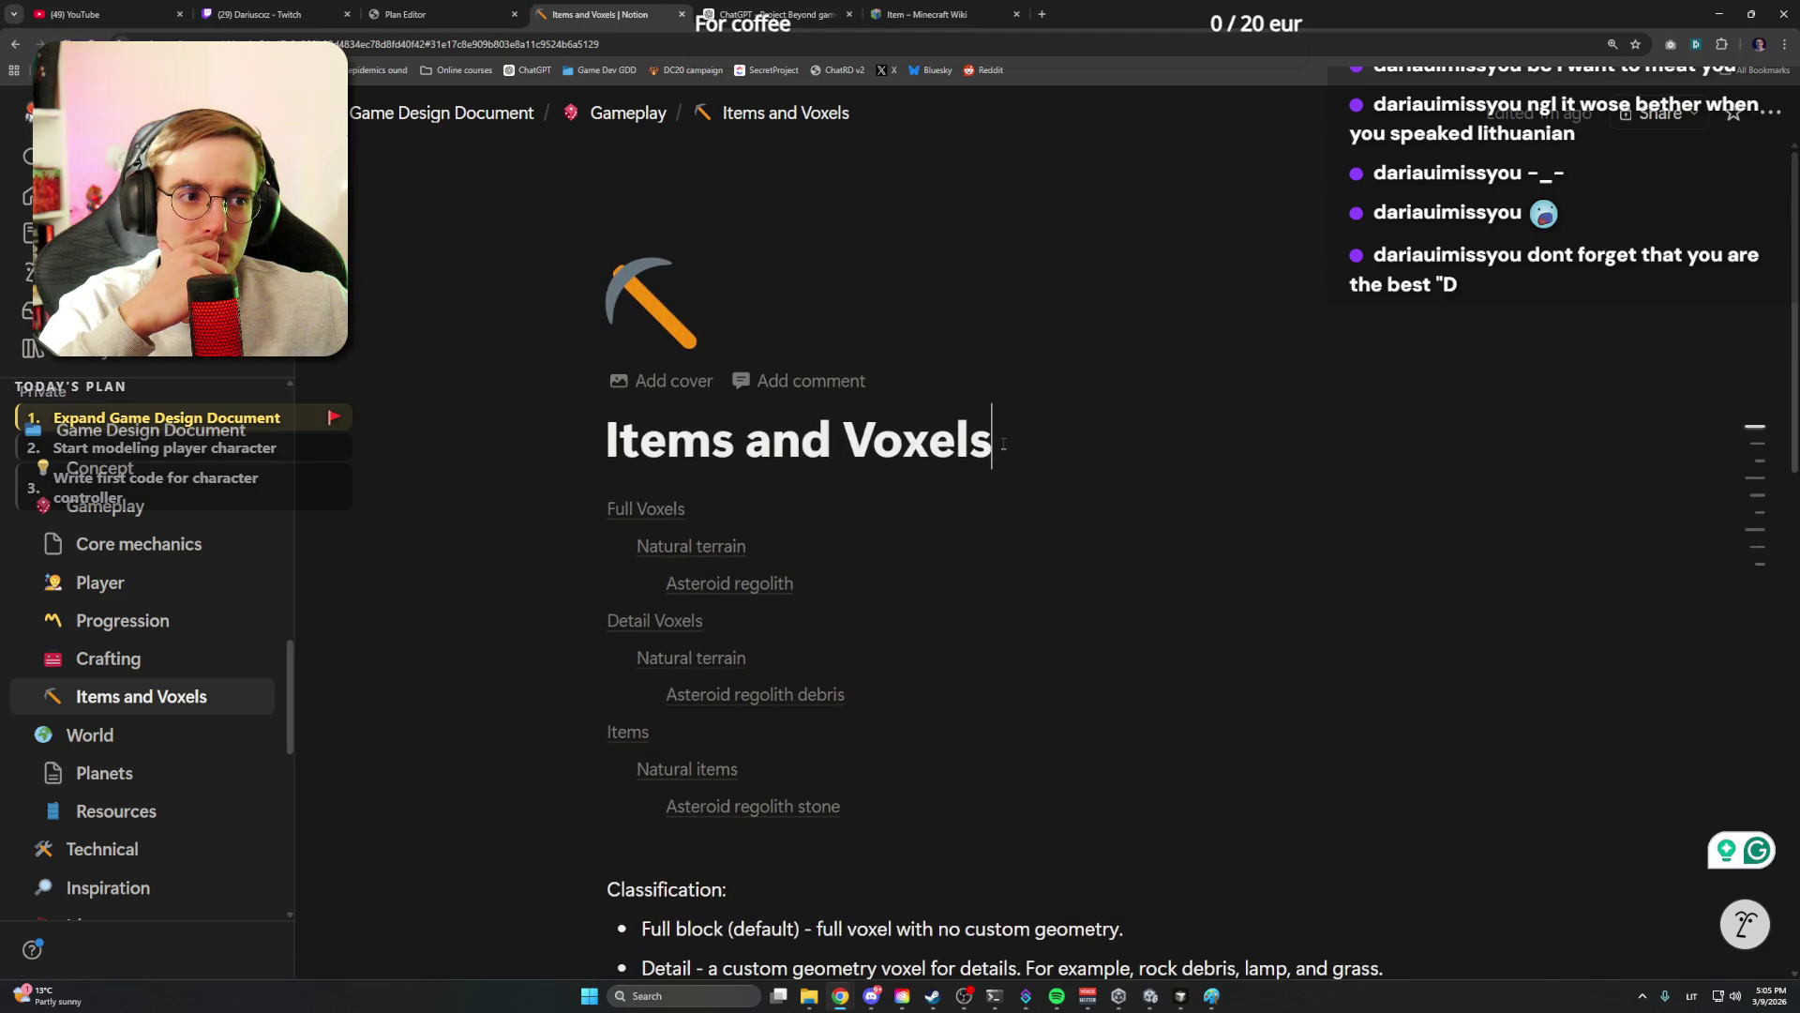
drag(1003, 444, 563, 445)
click(1008, 436)
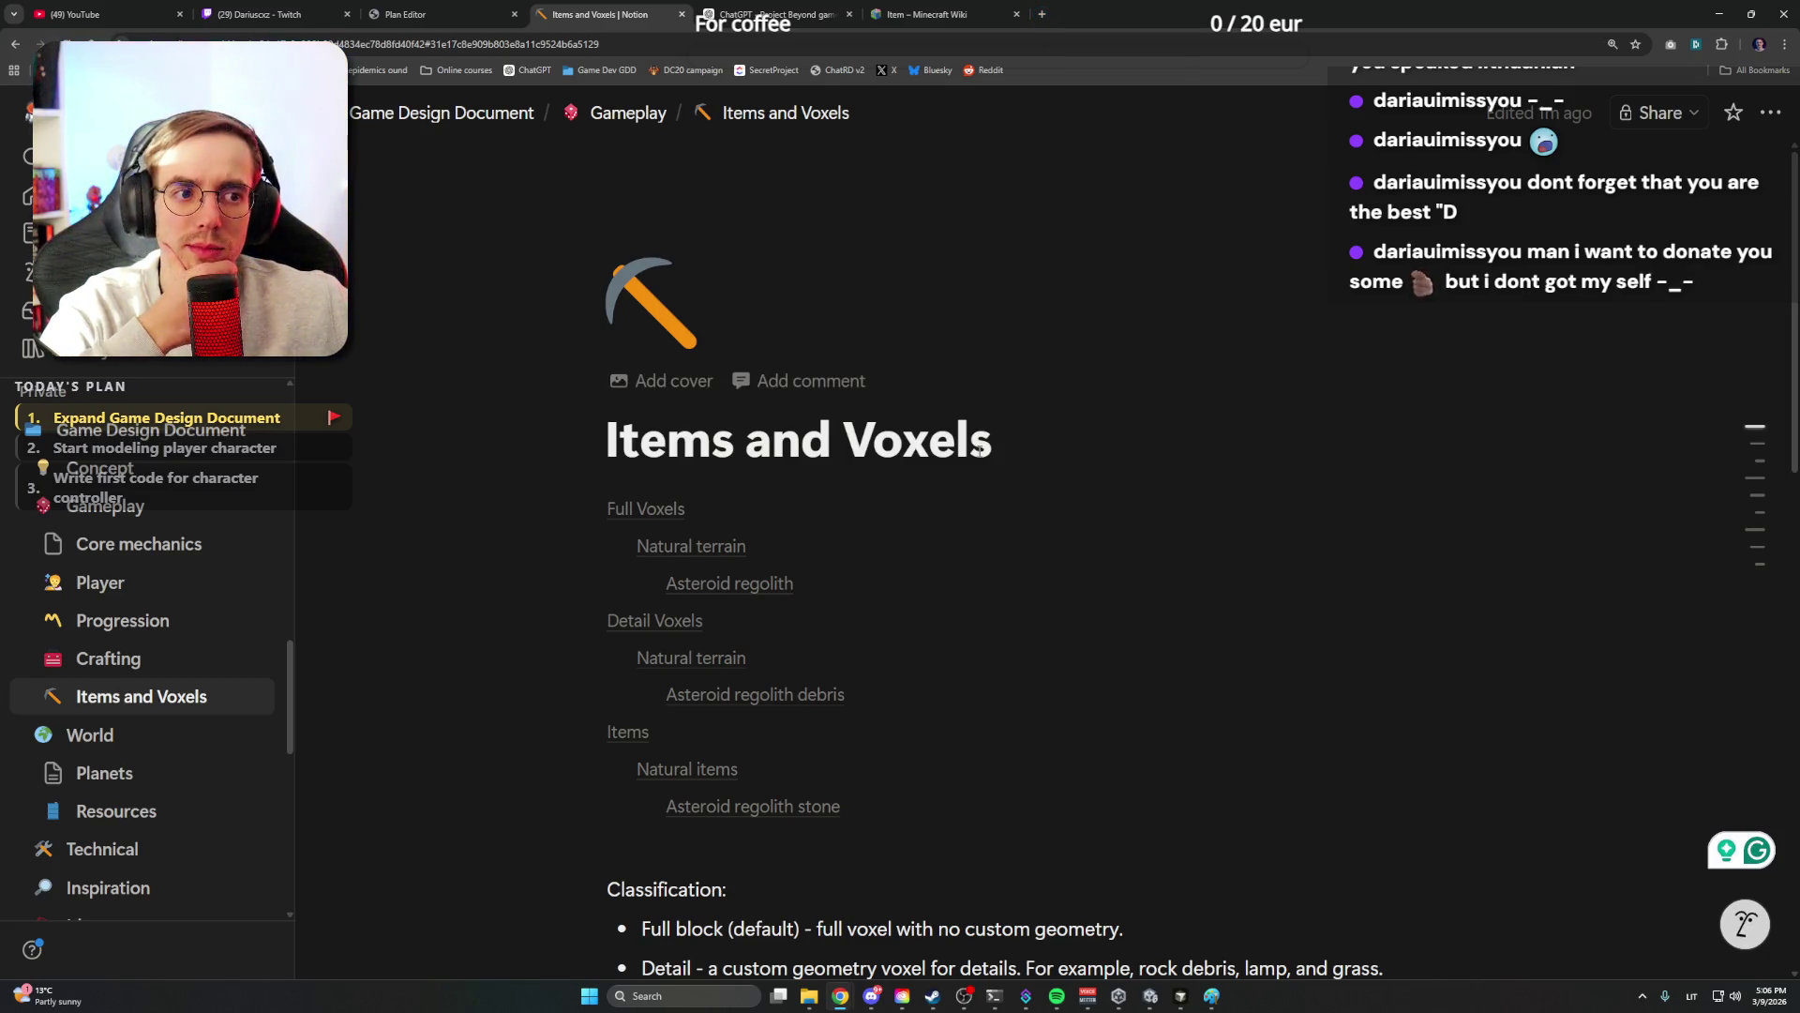
scroll(981, 453, down, 4)
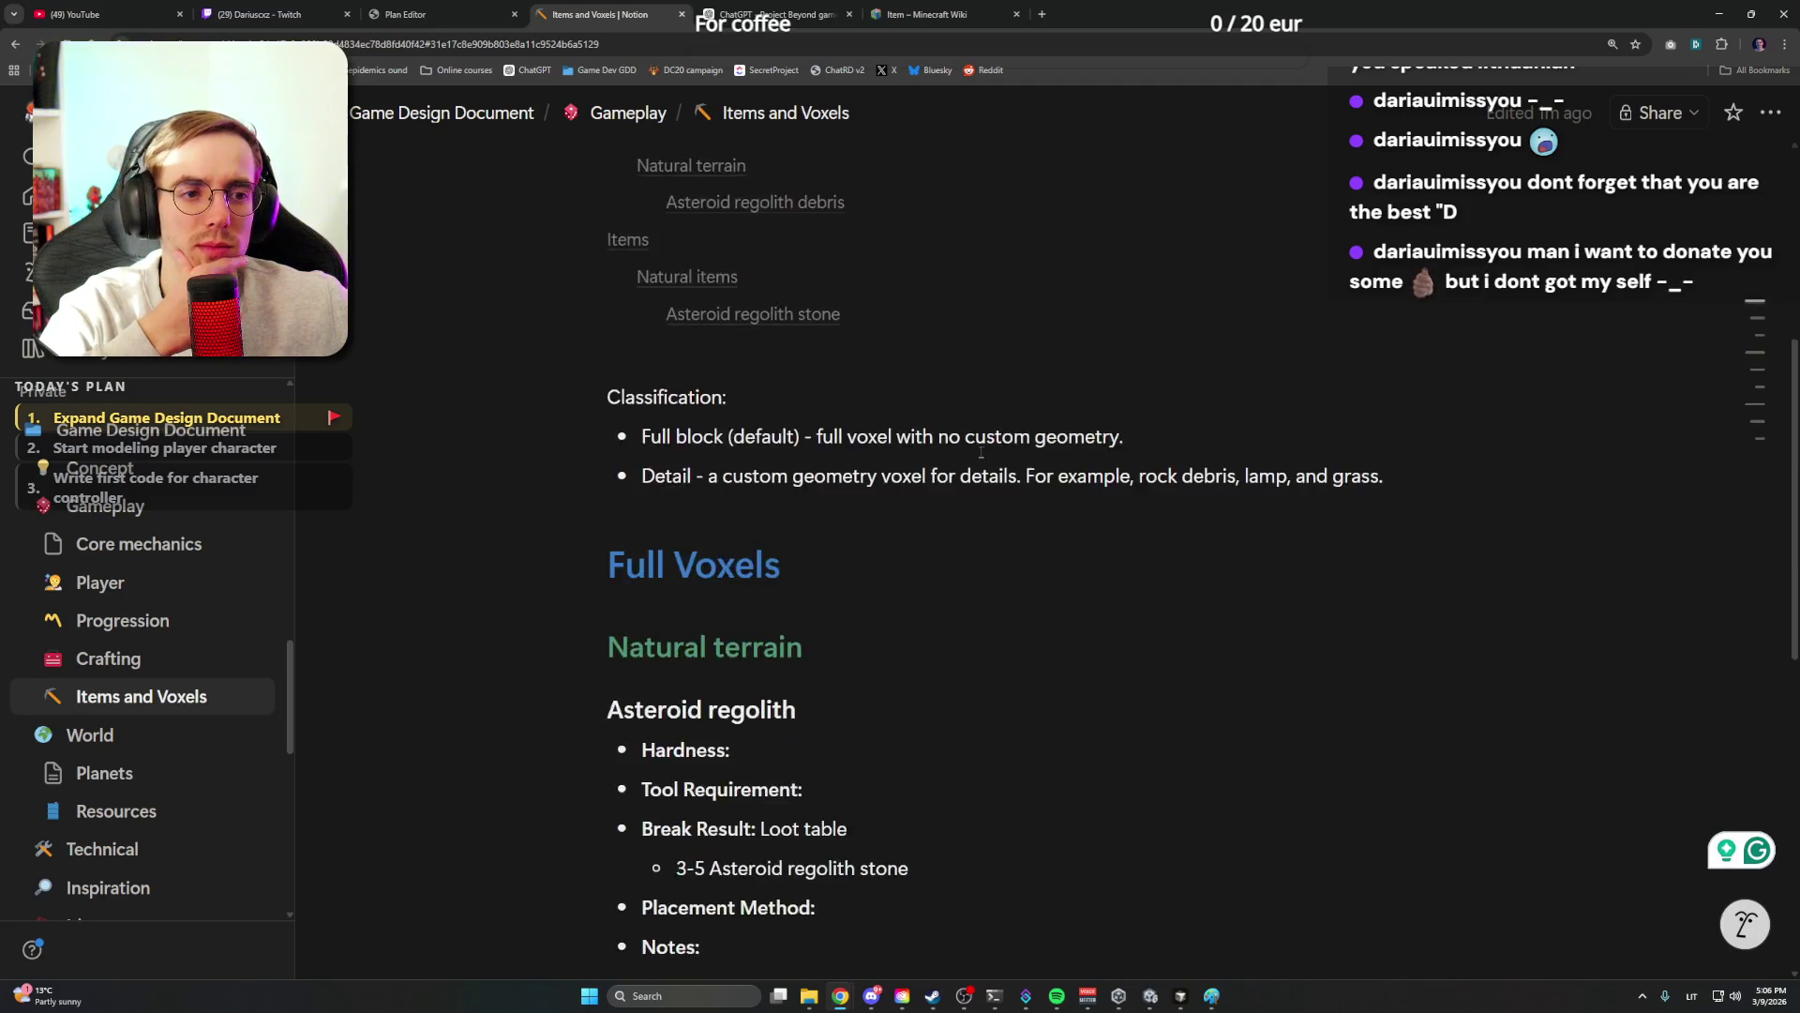
scroll(980, 453, down, 3)
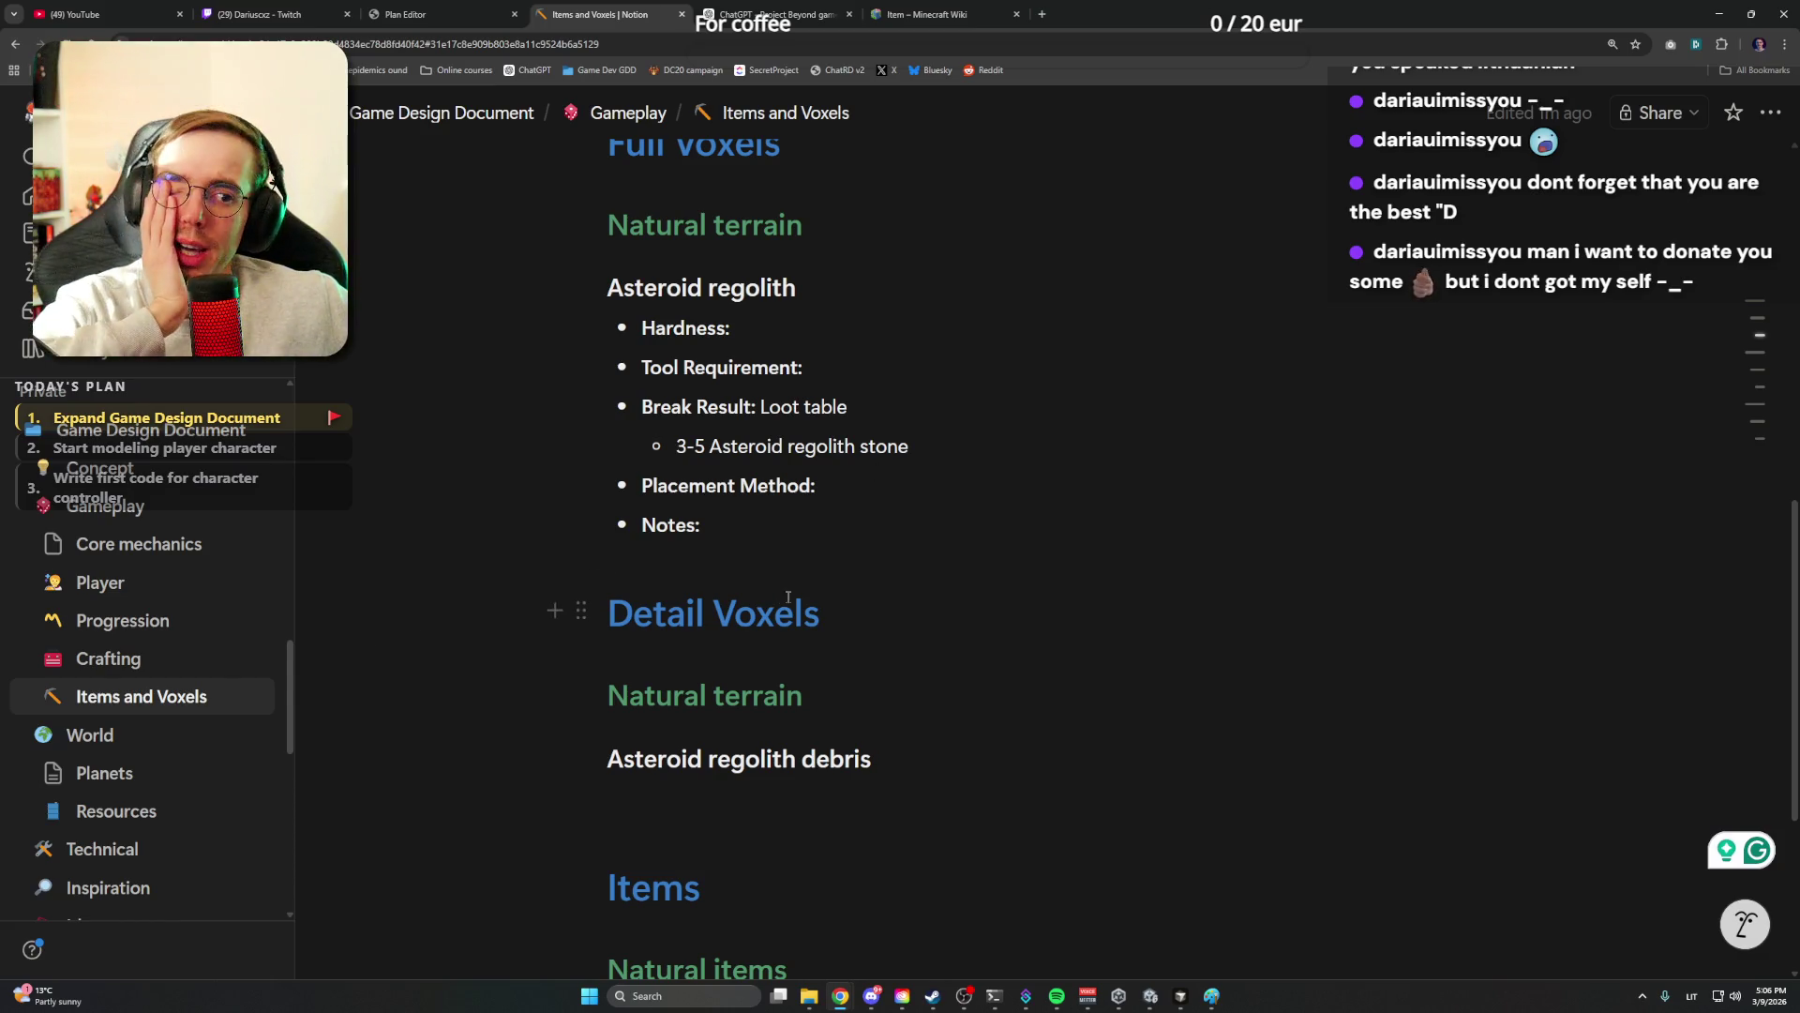
scroll(884, 609, down, 1)
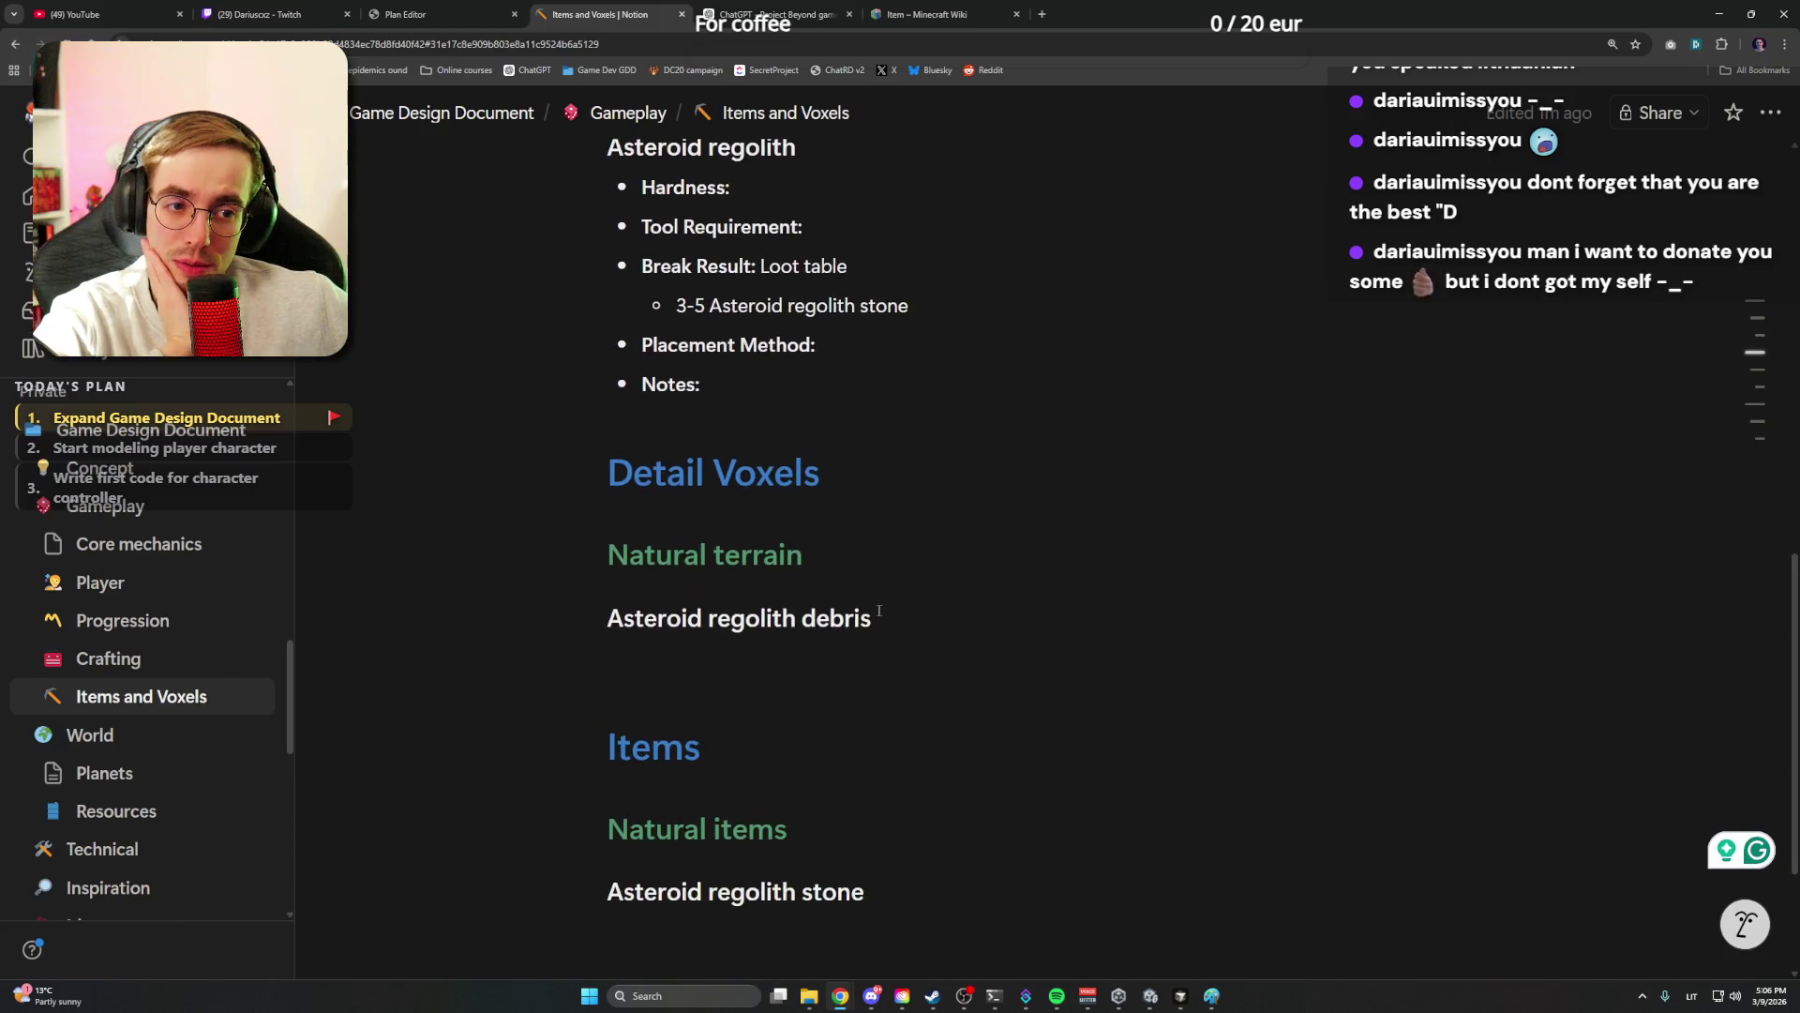
click(848, 478)
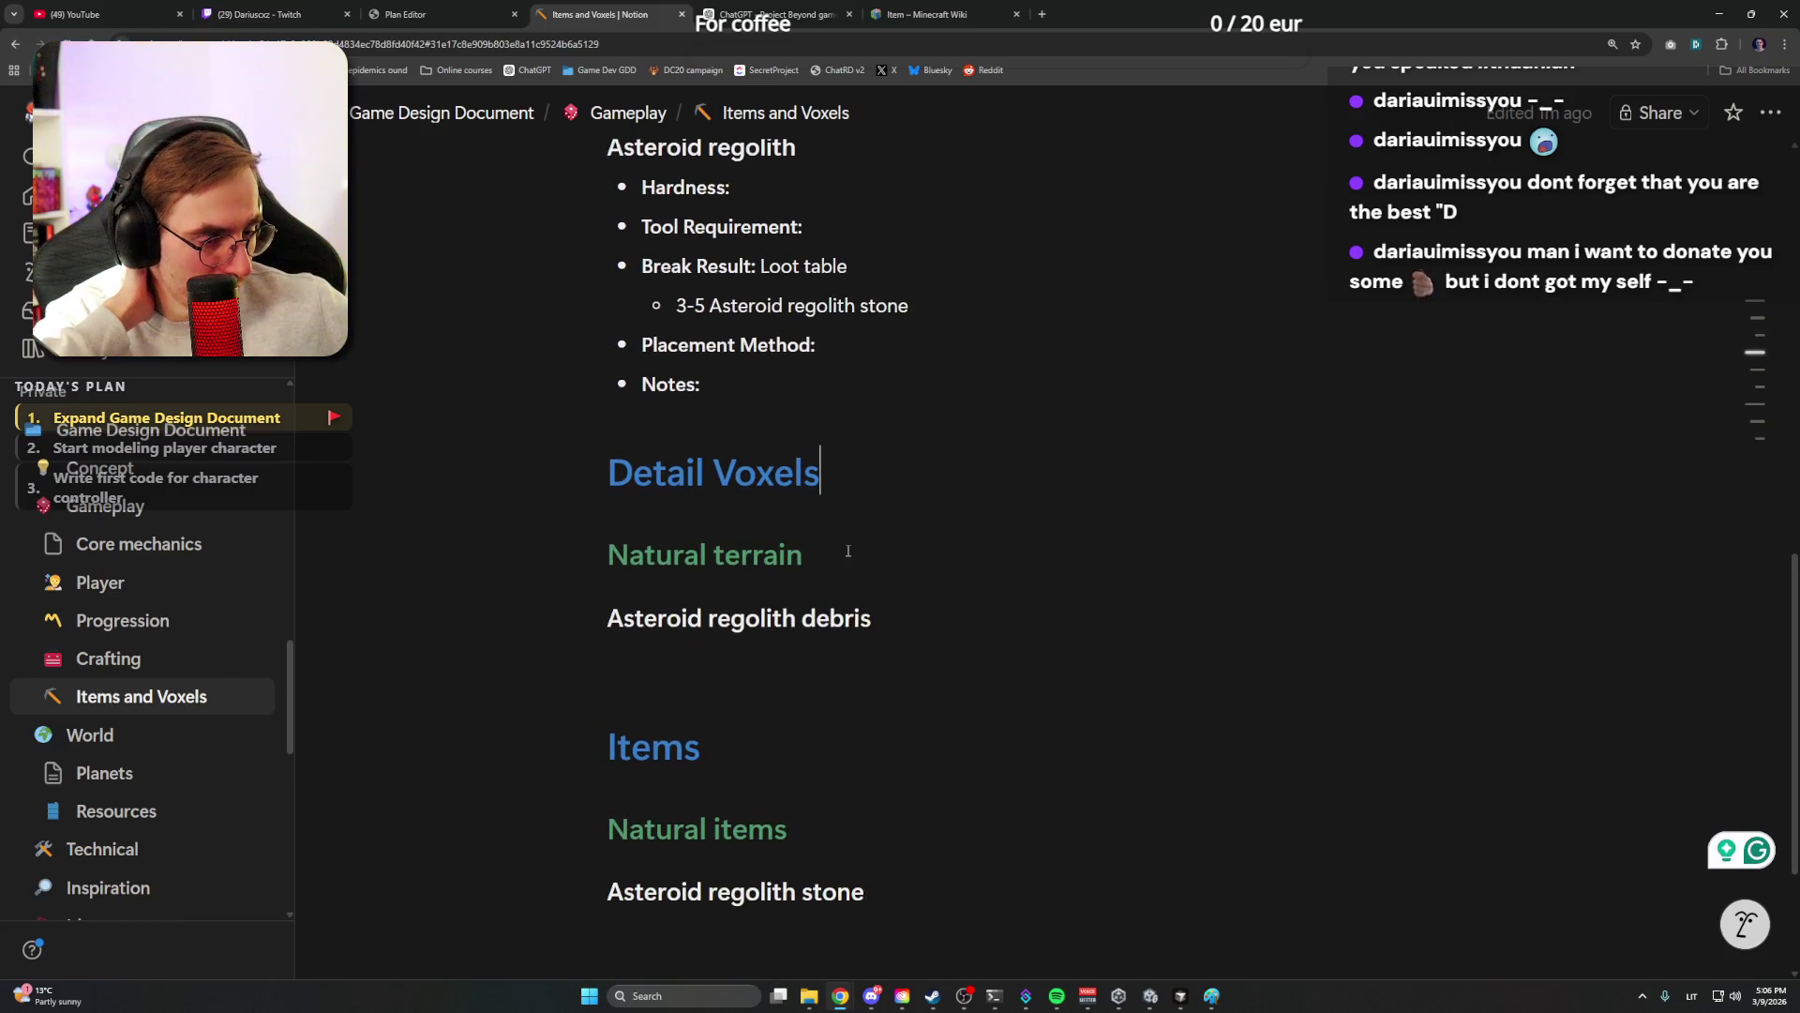
click(872, 555)
click(910, 618)
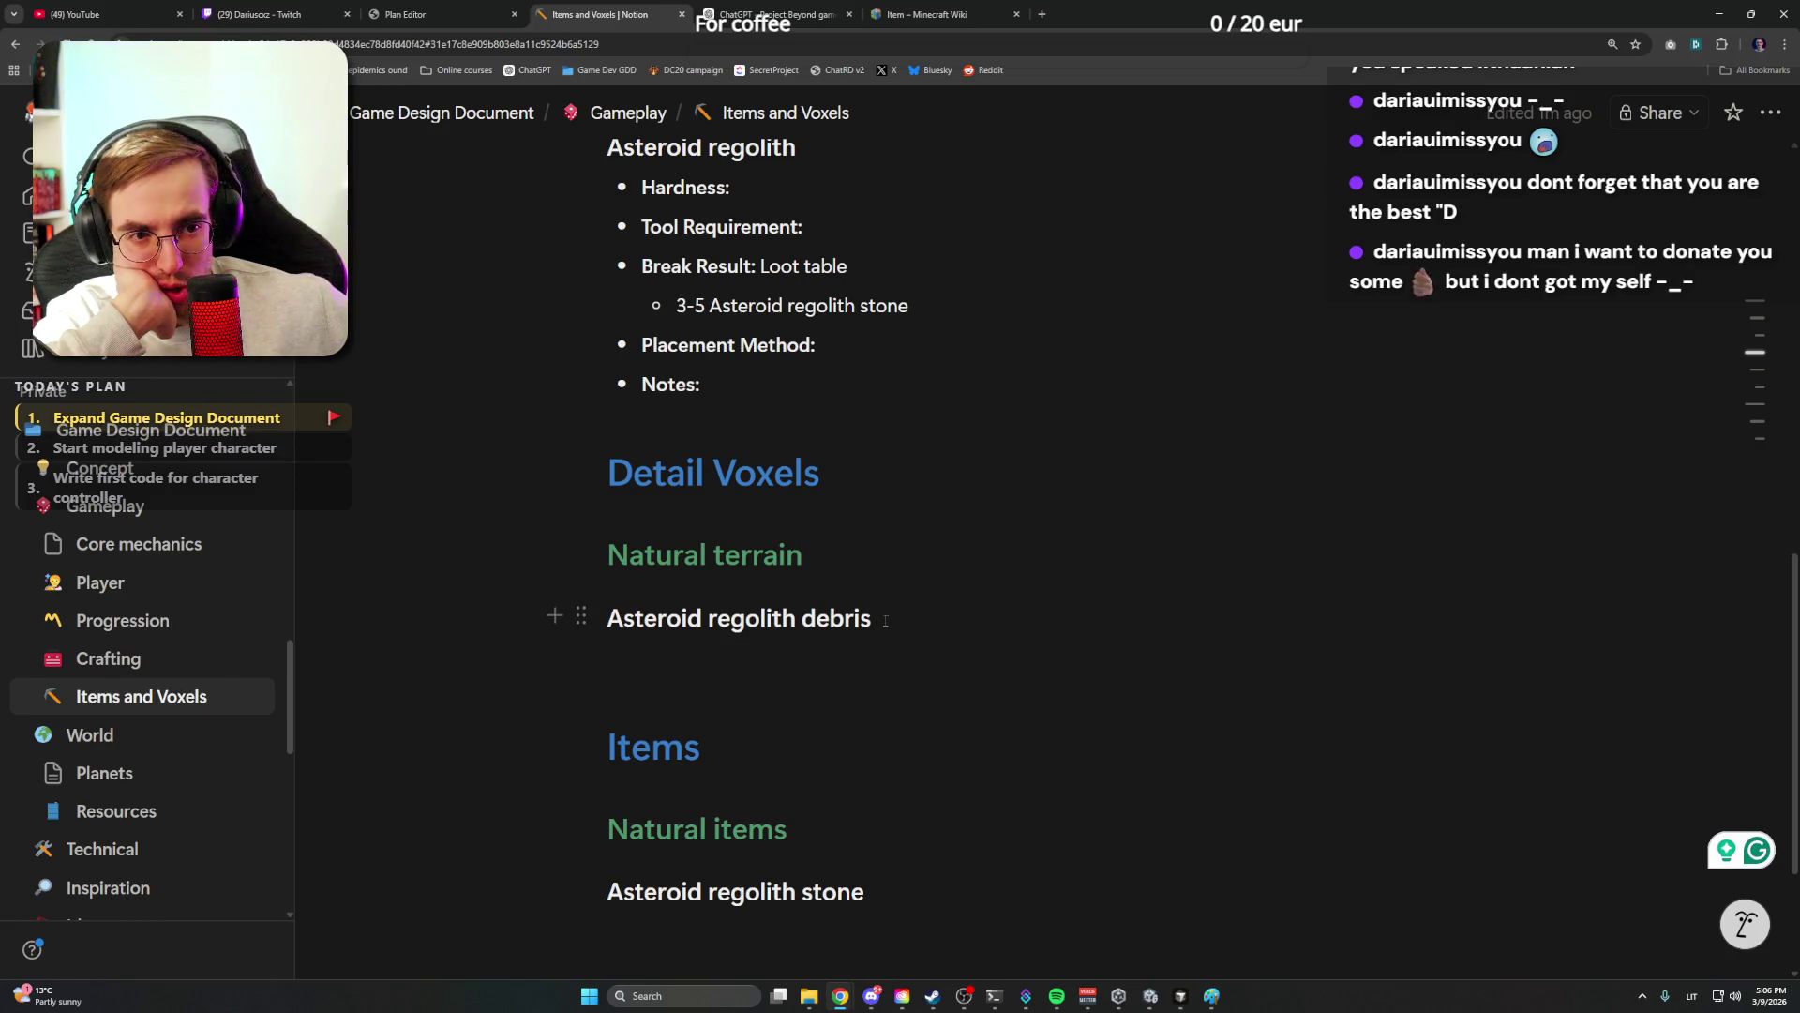
scroll(884, 618, up, 3)
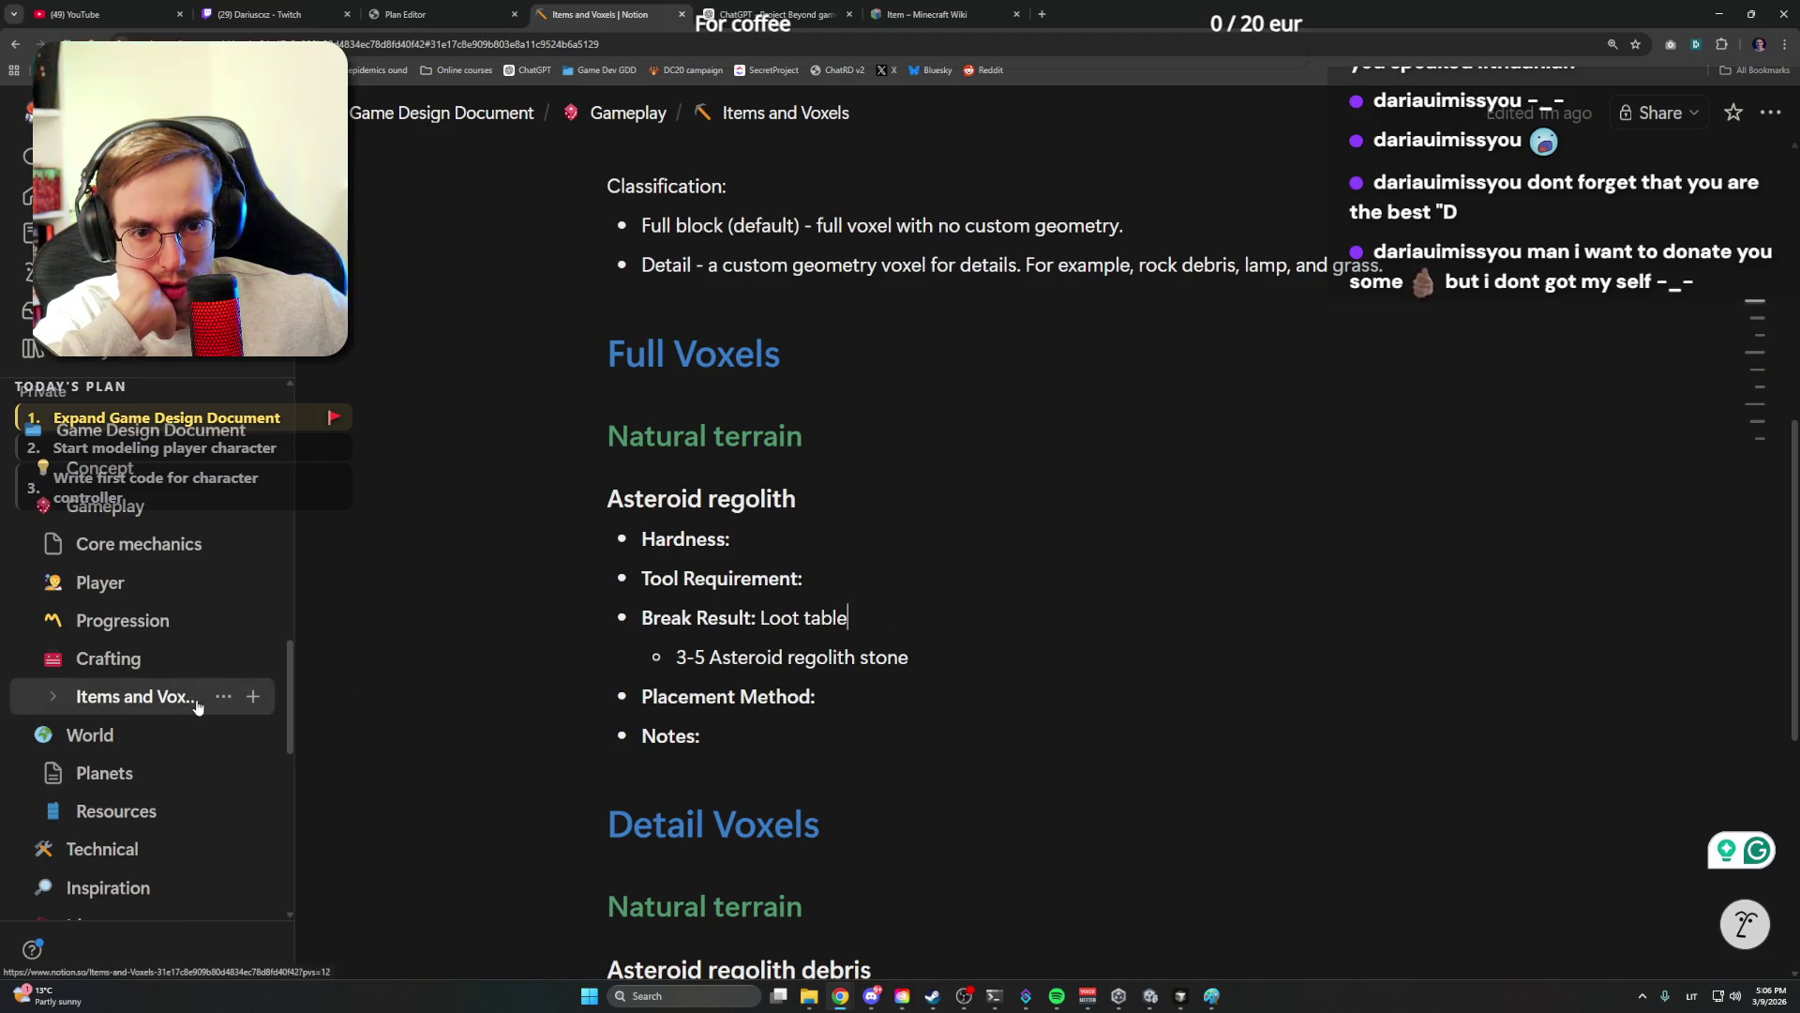
scroll(703, 563, down, 5)
click(879, 654)
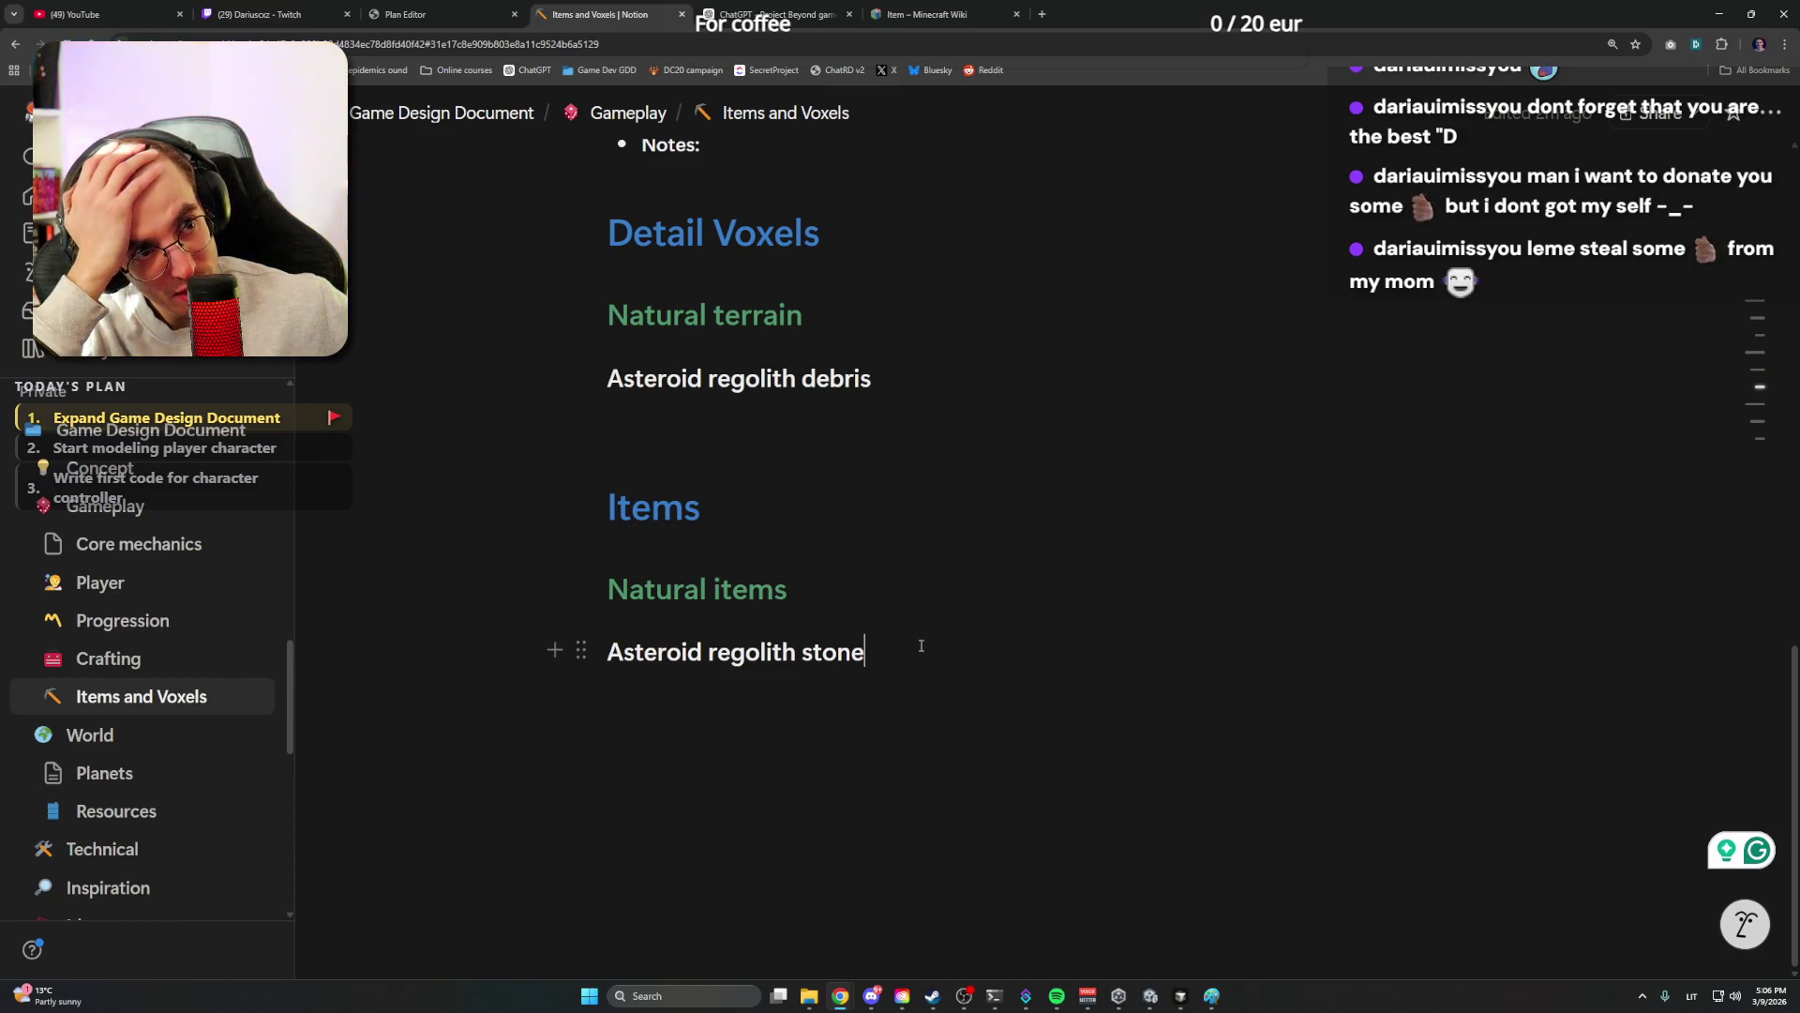
scroll(922, 649, up, 1)
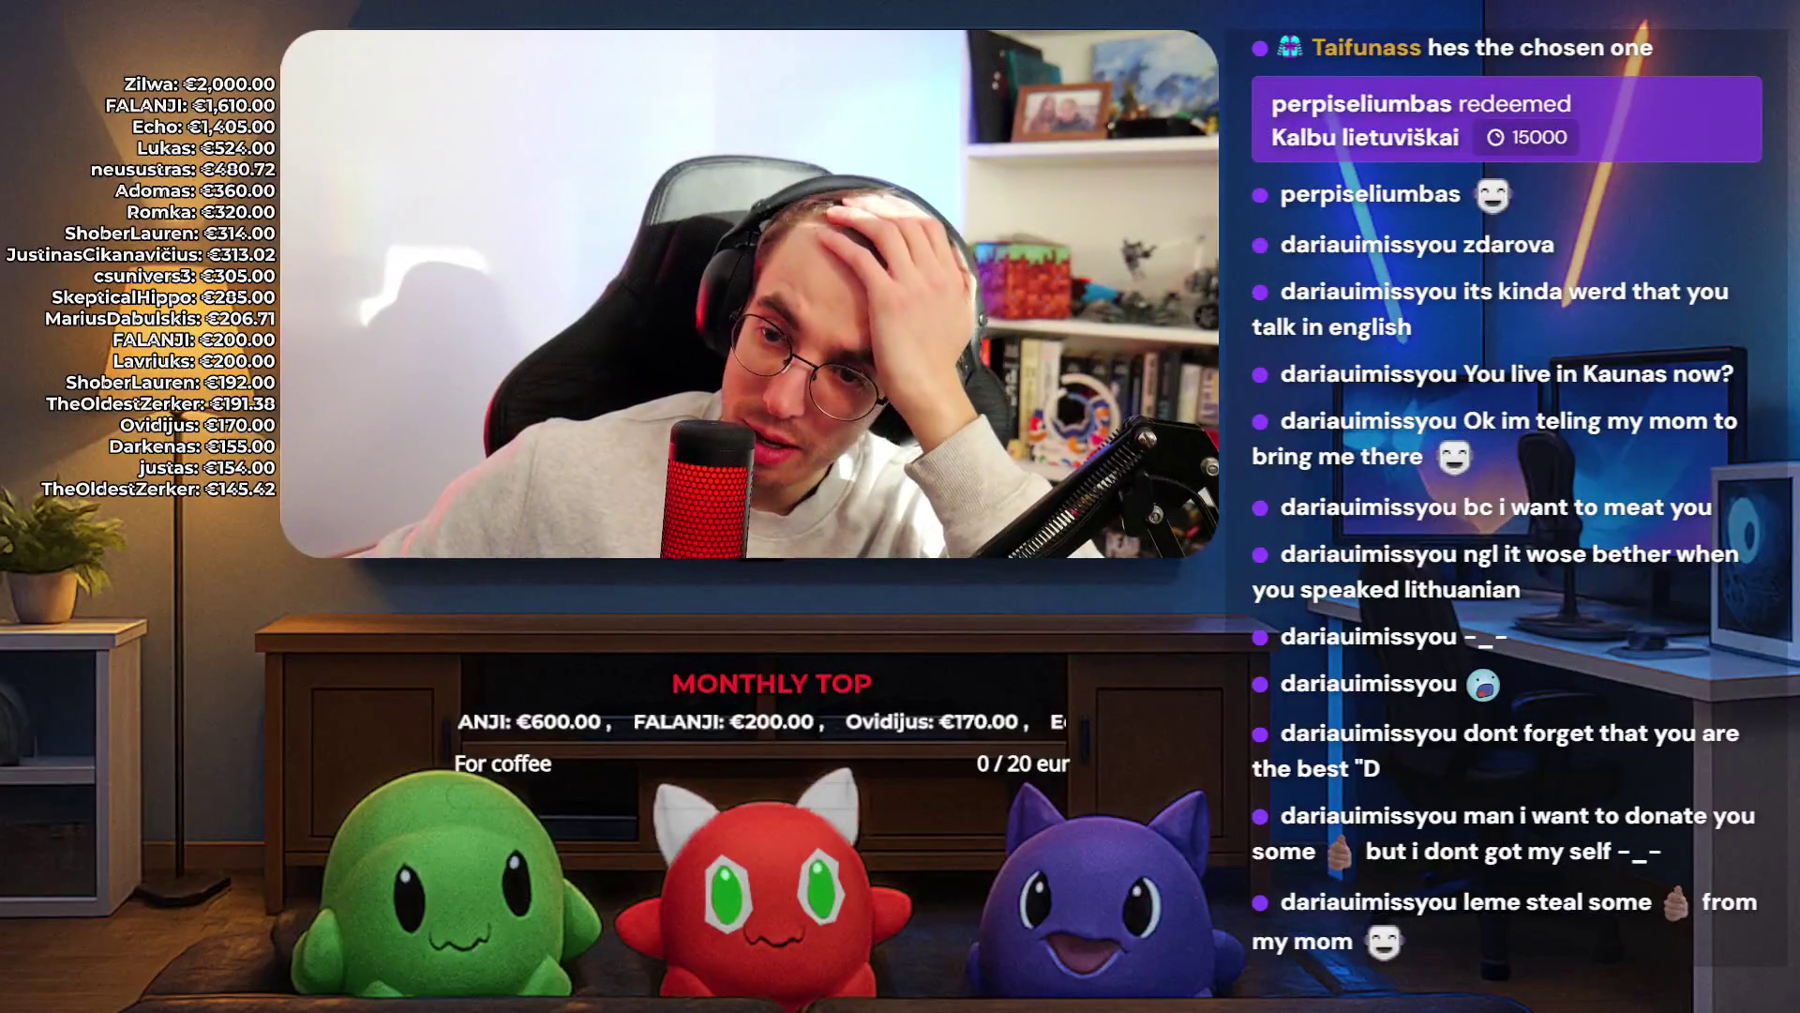